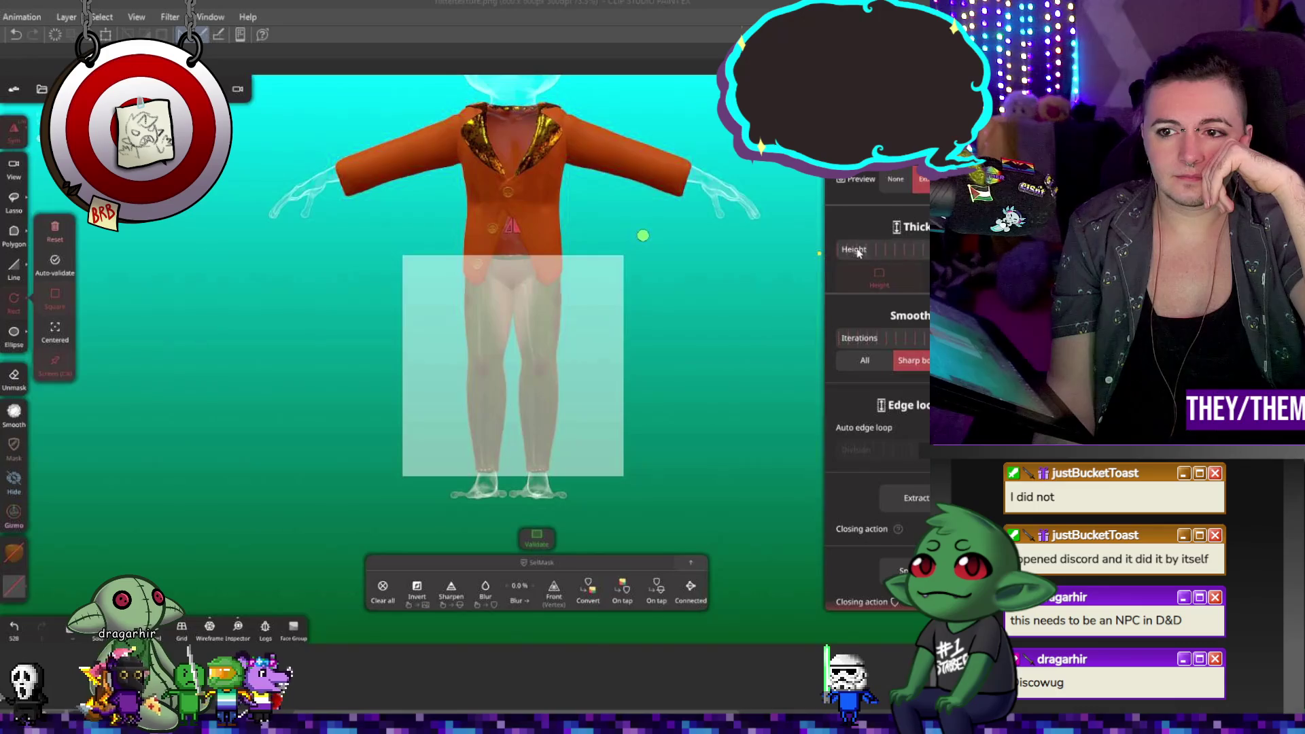
# Step: Set the Height slider for extracting the masked legs, then zoom and pan onto the jacket front
pyautogui.moveTo(859, 253); pyautogui.dragTo(861, 252)
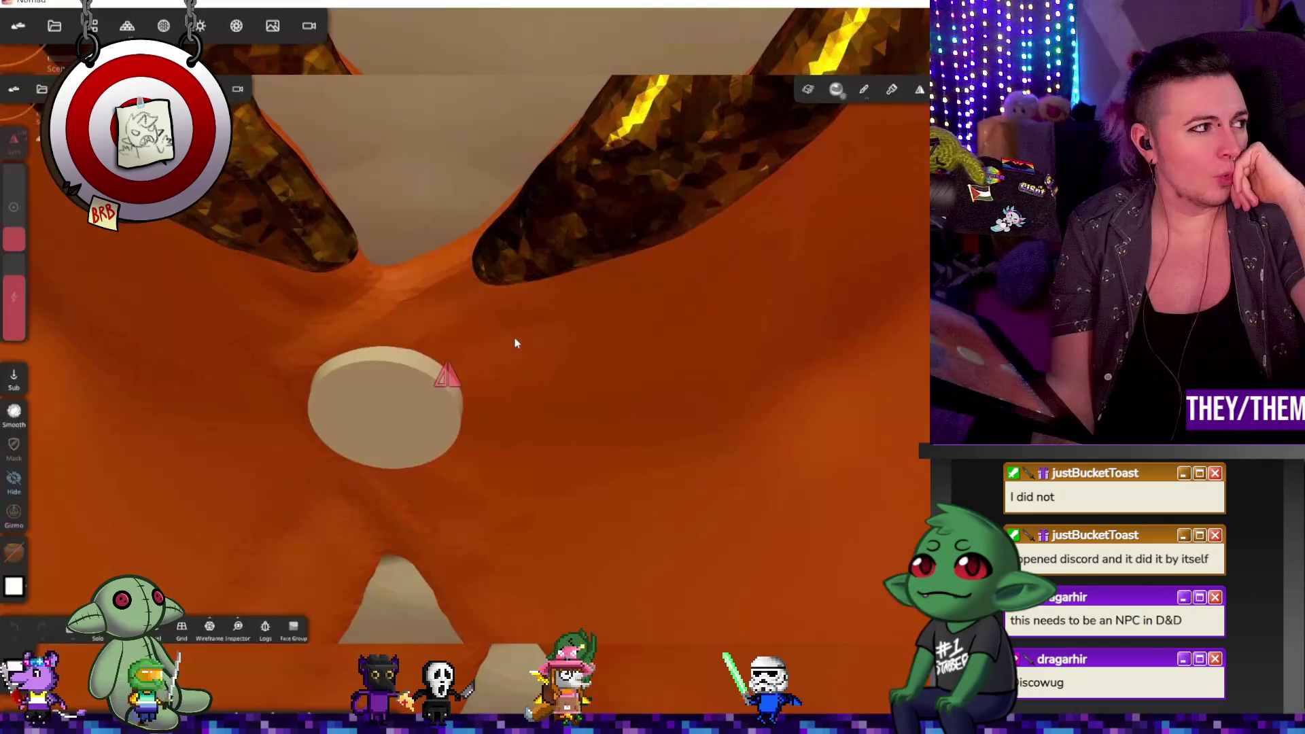
pyautogui.scroll(-5, 648, 380)
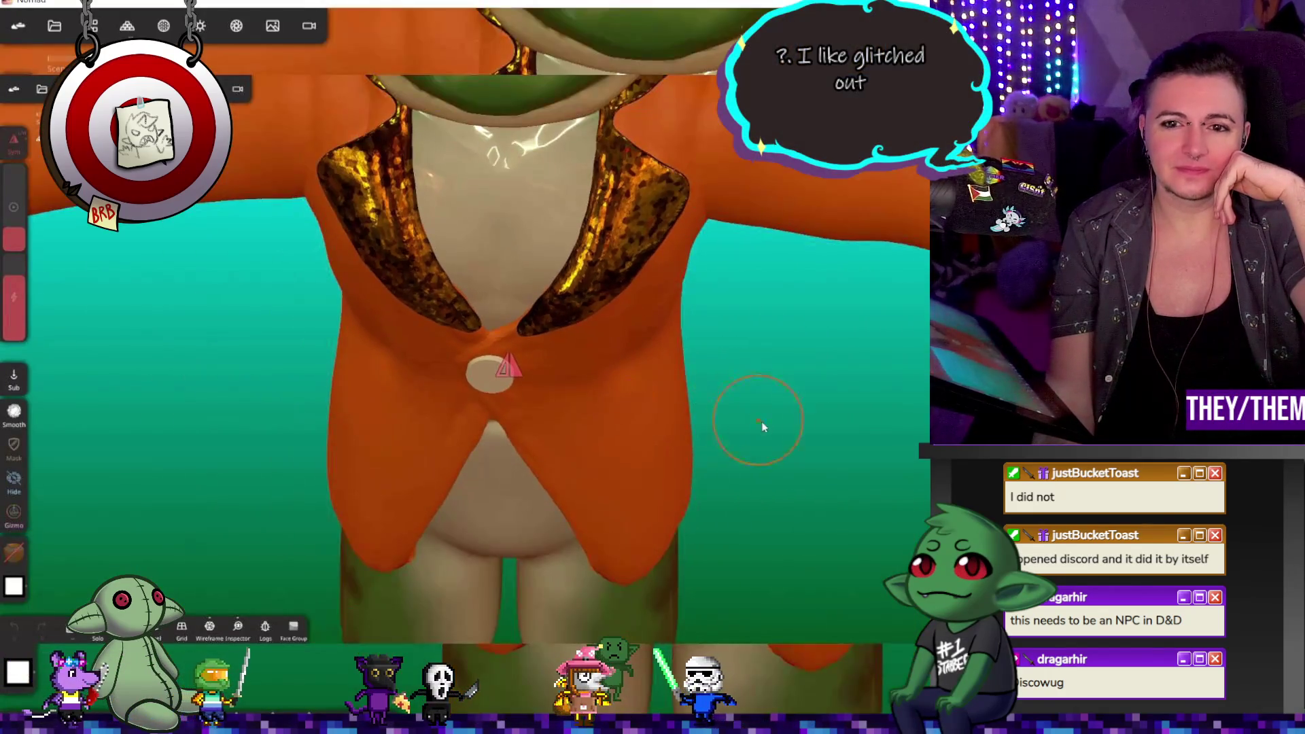
pyautogui.moveTo(850, 355)
pyautogui.mouseDown(button='middle')
pyautogui.moveTo(740, 352)
pyautogui.moveTo(794, 354)
pyautogui.mouseUp(button='middle')
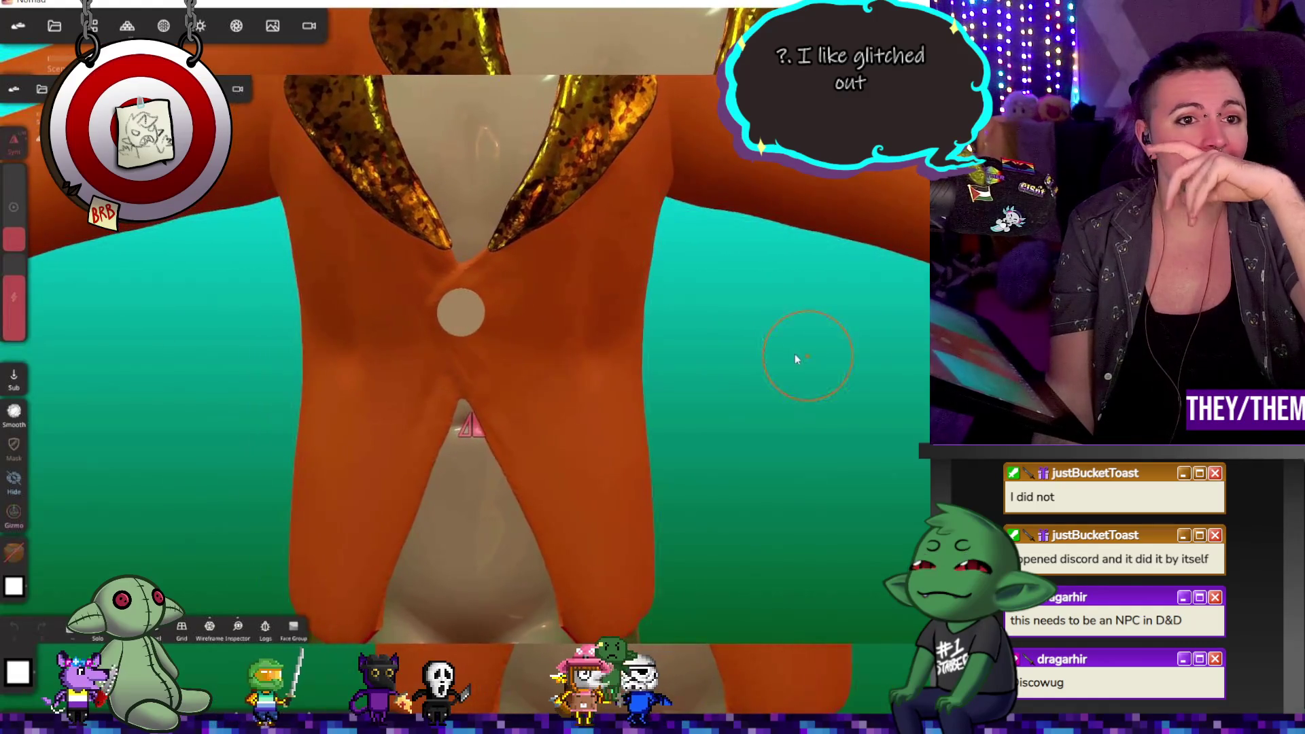
# Step: Change the auto-save timer from 10 to 5 minutes and close the File panel
pyautogui.click(55, 25)
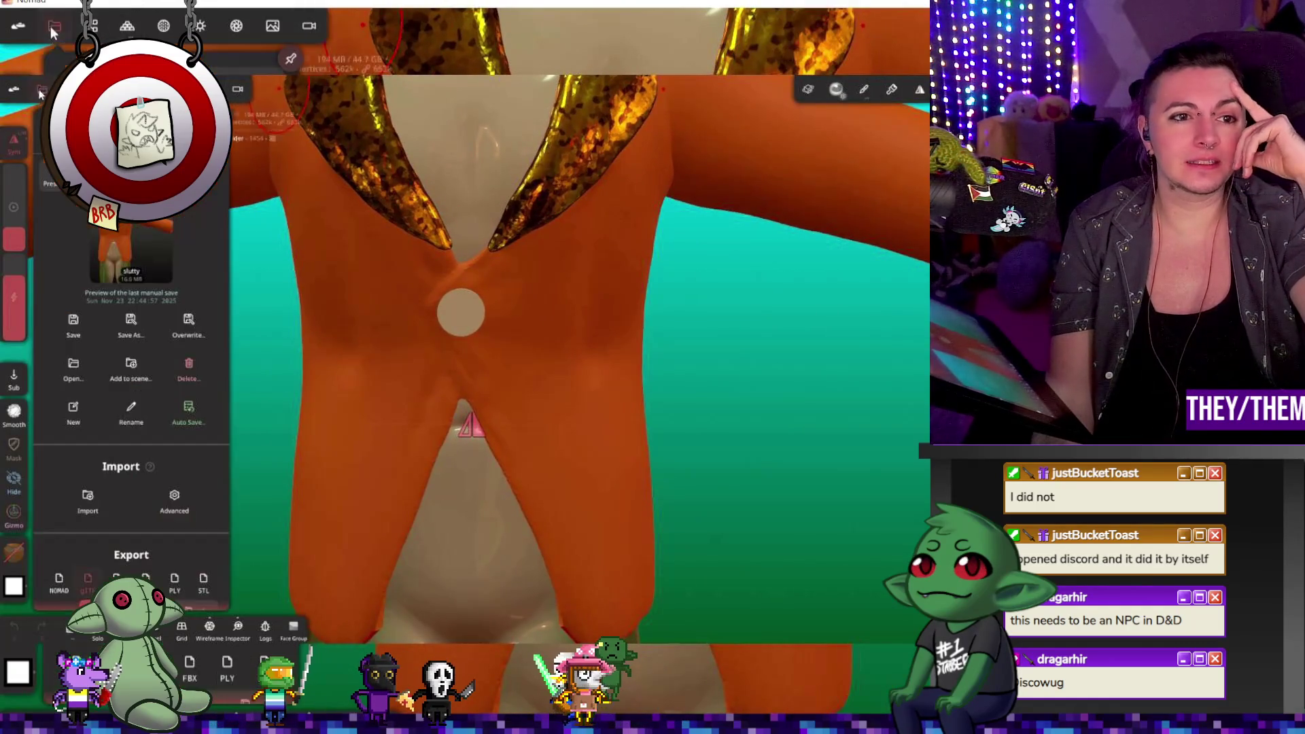
pyautogui.click(189, 412)
pyautogui.moveTo(241, 266); pyautogui.dragTo(94, 264)
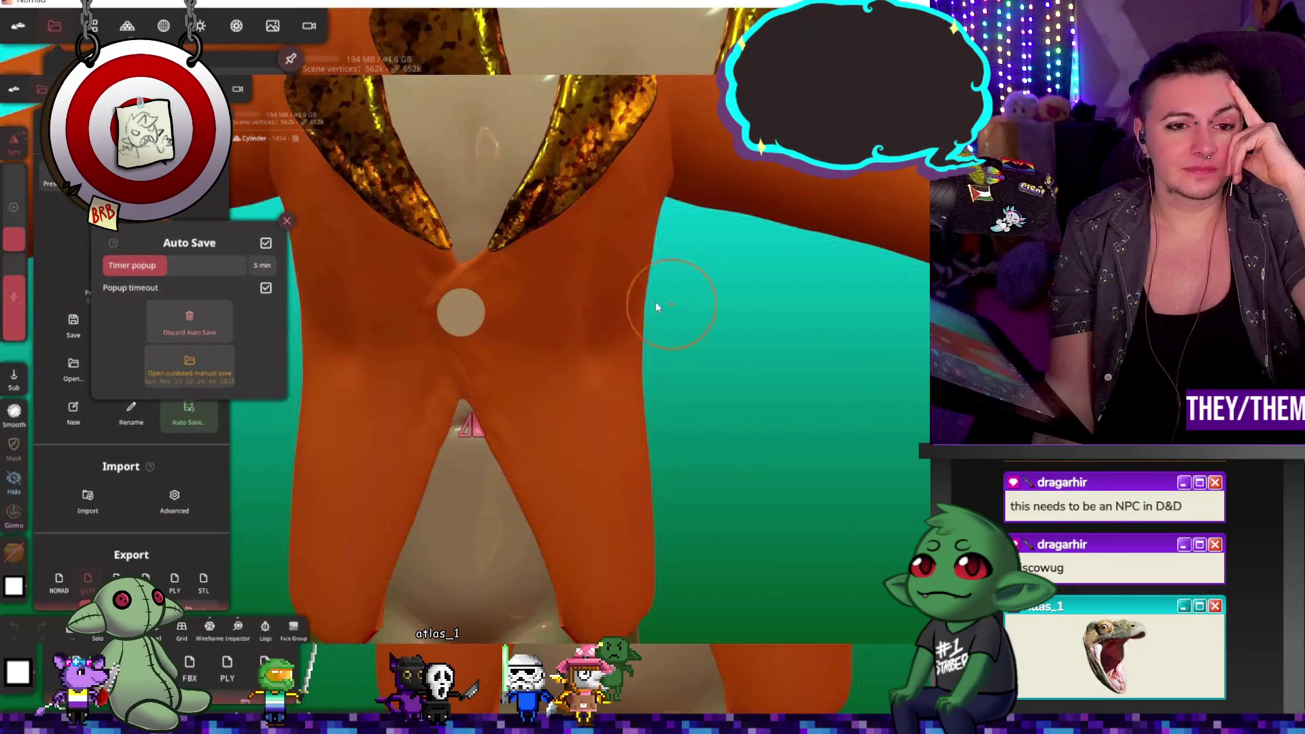
pyautogui.click(289, 224)
pyautogui.moveTo(819, 406); pyautogui.dragTo(842, 402)
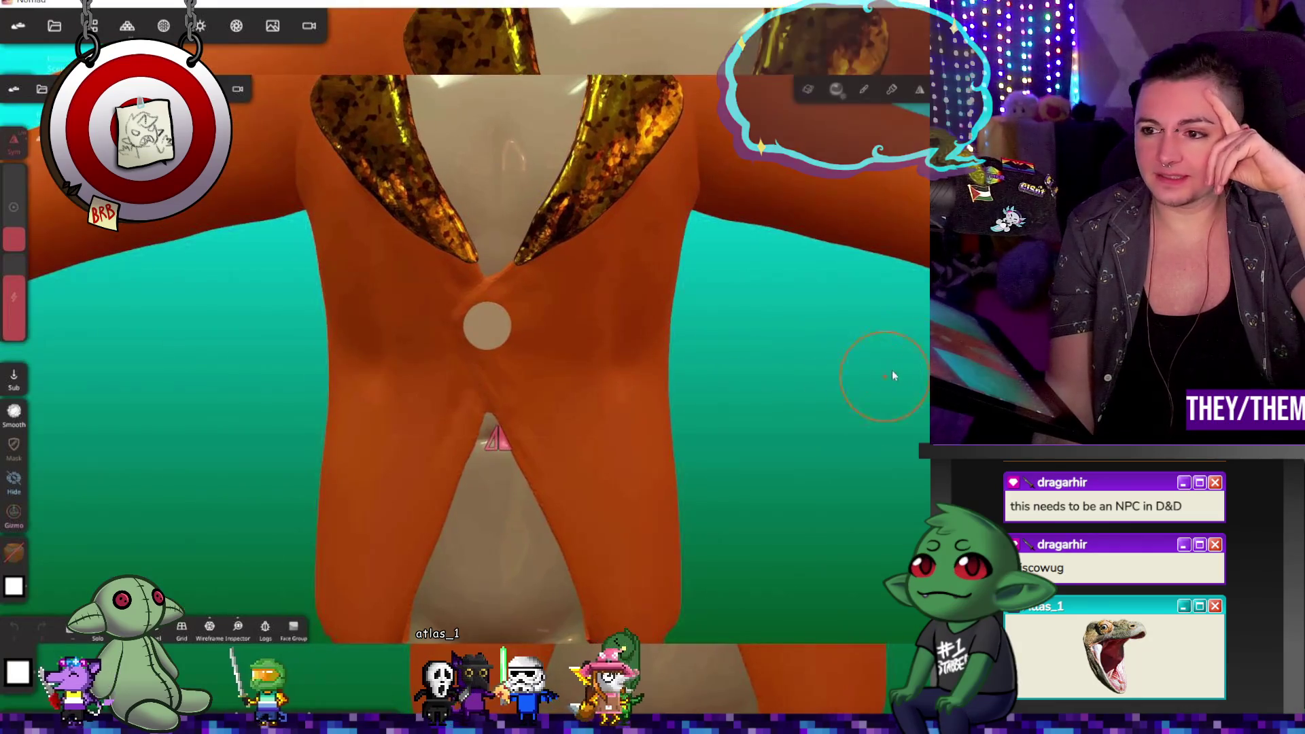
pyautogui.scroll(3, 707, 351)
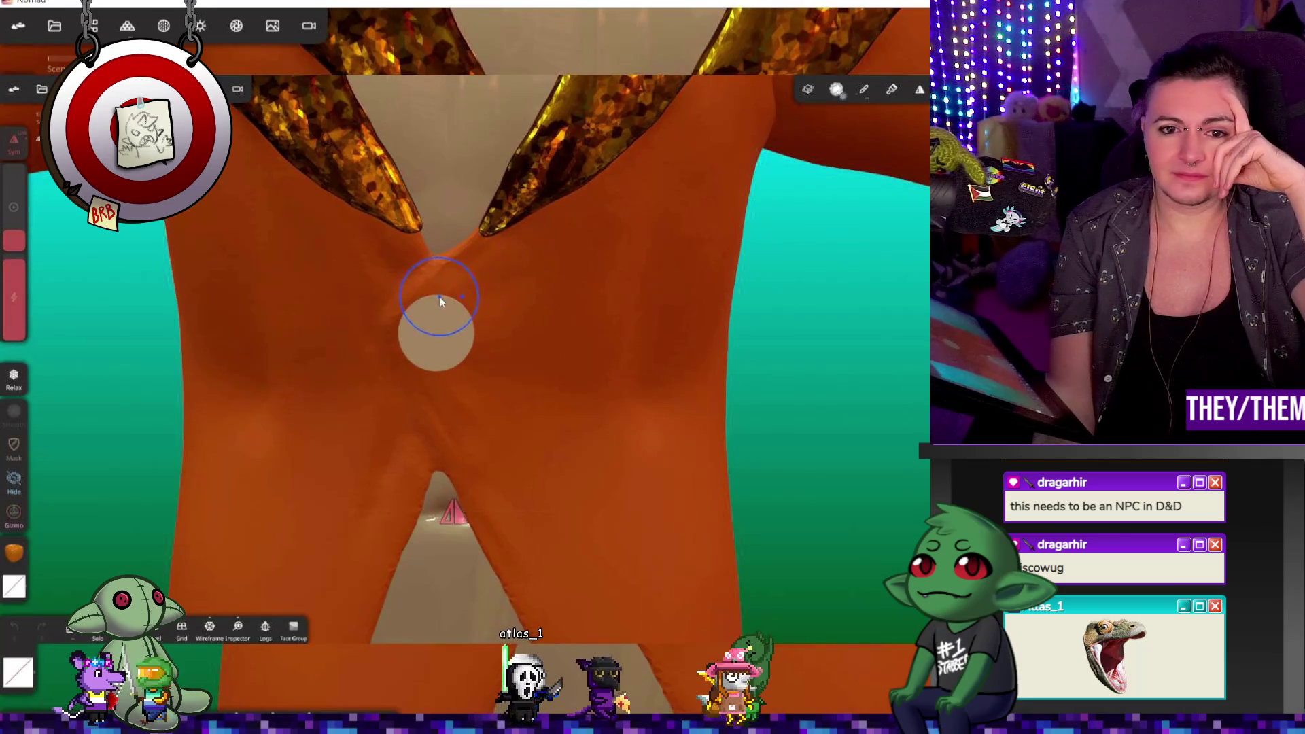
# Step: Draw an ellipse SelMask circle over the round button, position it, and apply it
pyautogui.moveTo(524, 370)
pyautogui.mouseDown(button='right')
pyautogui.moveTo(394, 340)
pyautogui.moveTo(888, 270)
pyautogui.mouseUp(button='right')
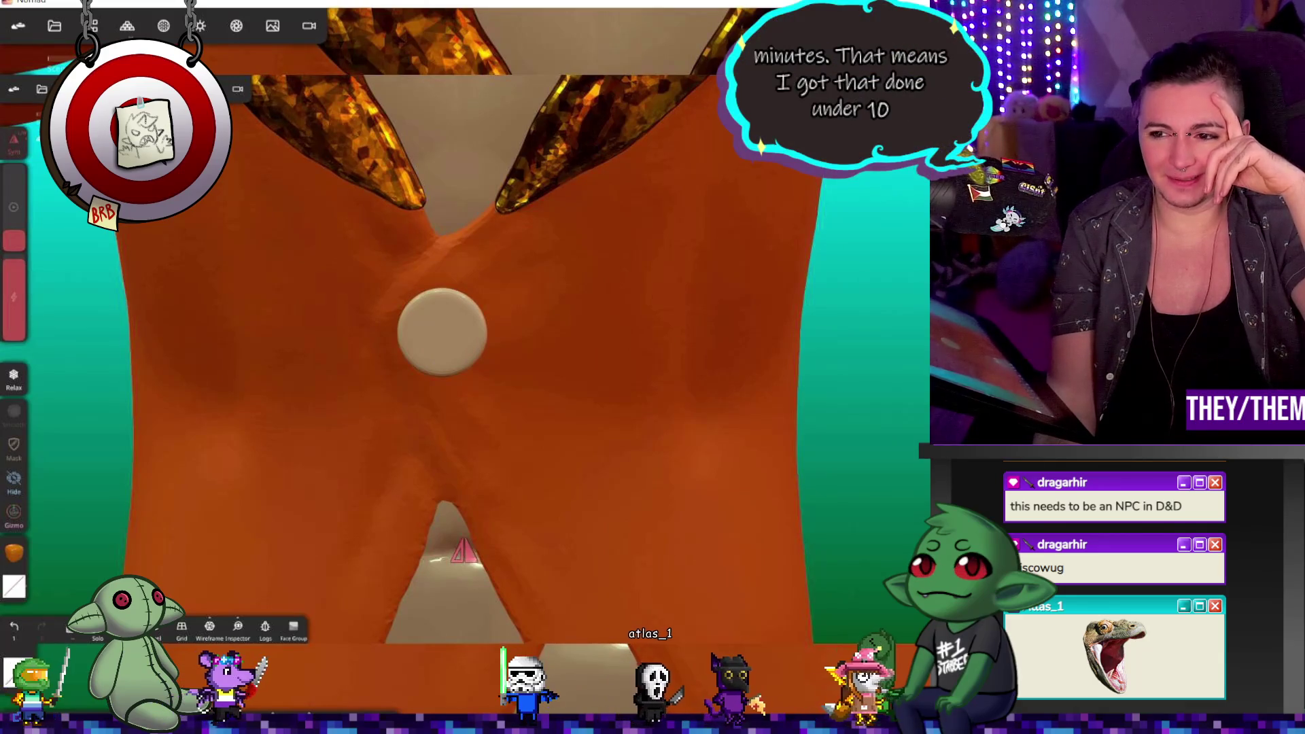
pyautogui.press('s')
pyautogui.click(15, 337)
pyautogui.moveTo(463, 328); pyautogui.dragTo(639, 330)
pyautogui.moveTo(720, 350); pyautogui.dragTo(734, 326, button='right')
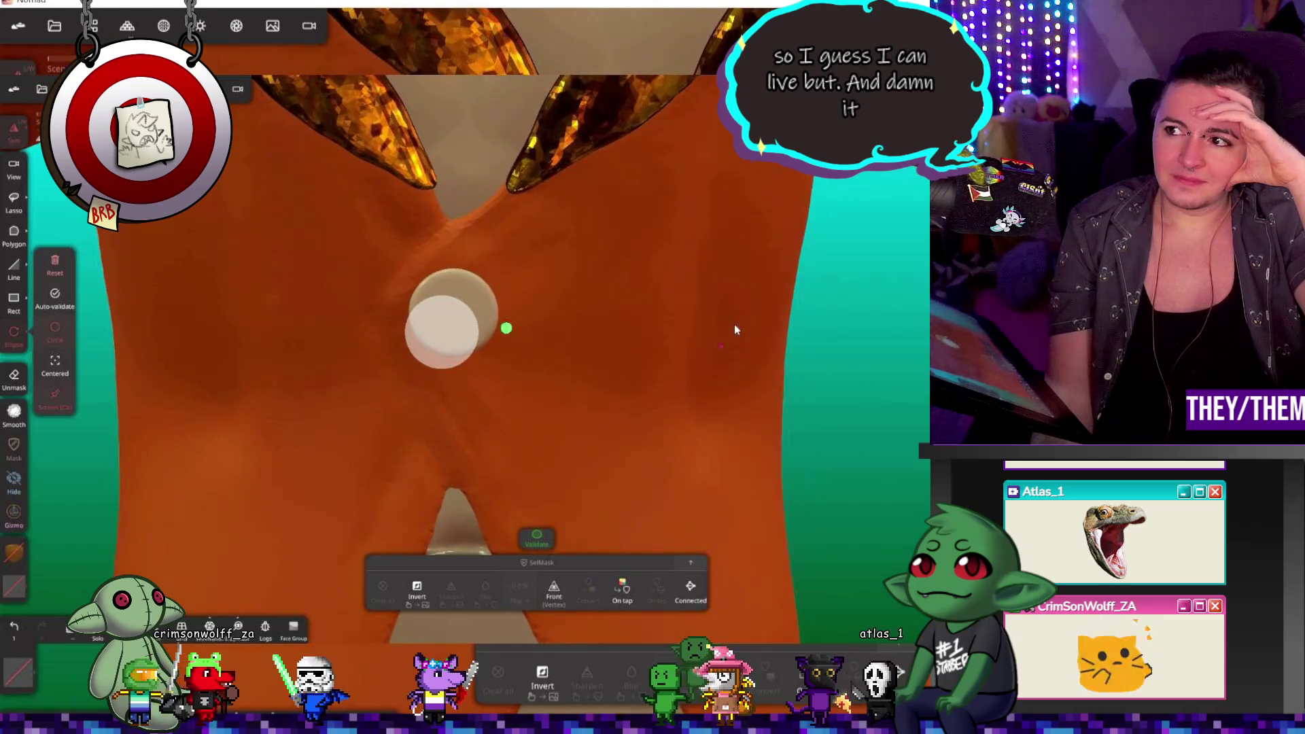
pyautogui.moveTo(559, 312); pyautogui.dragTo(549, 315, button='right')
pyautogui.moveTo(507, 328); pyautogui.dragTo(472, 300)
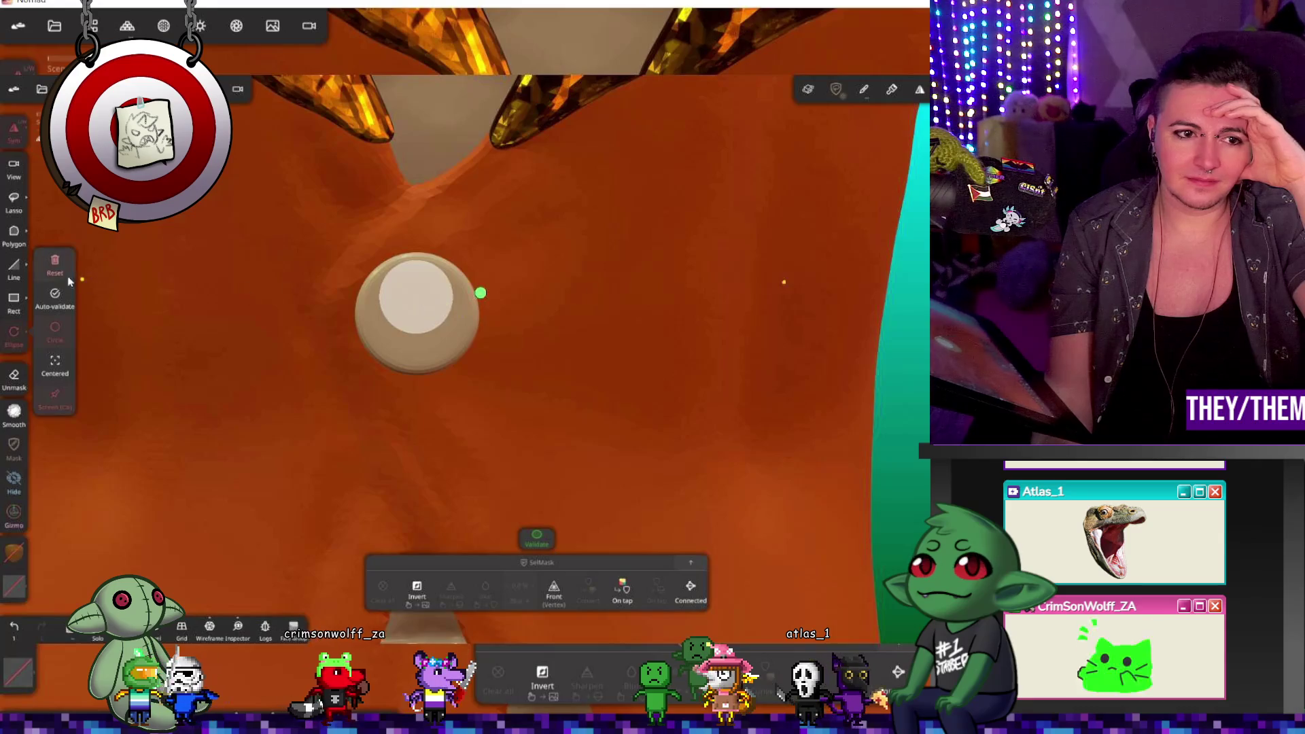
pyautogui.click(430, 286)
# Step: Redraw the circle over the button disc and turn symmetry off
pyautogui.moveTo(374, 267); pyautogui.dragTo(465, 355)
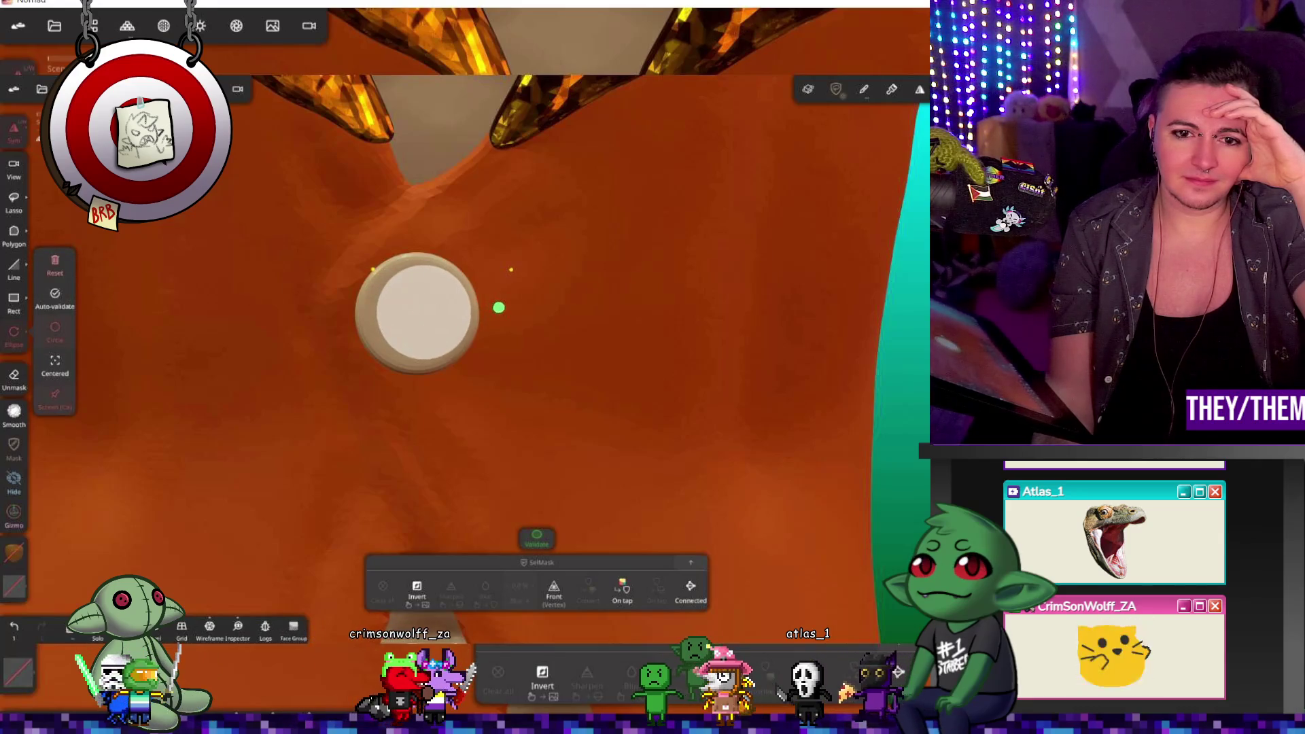
pyautogui.moveTo(499, 306); pyautogui.dragTo(494, 307)
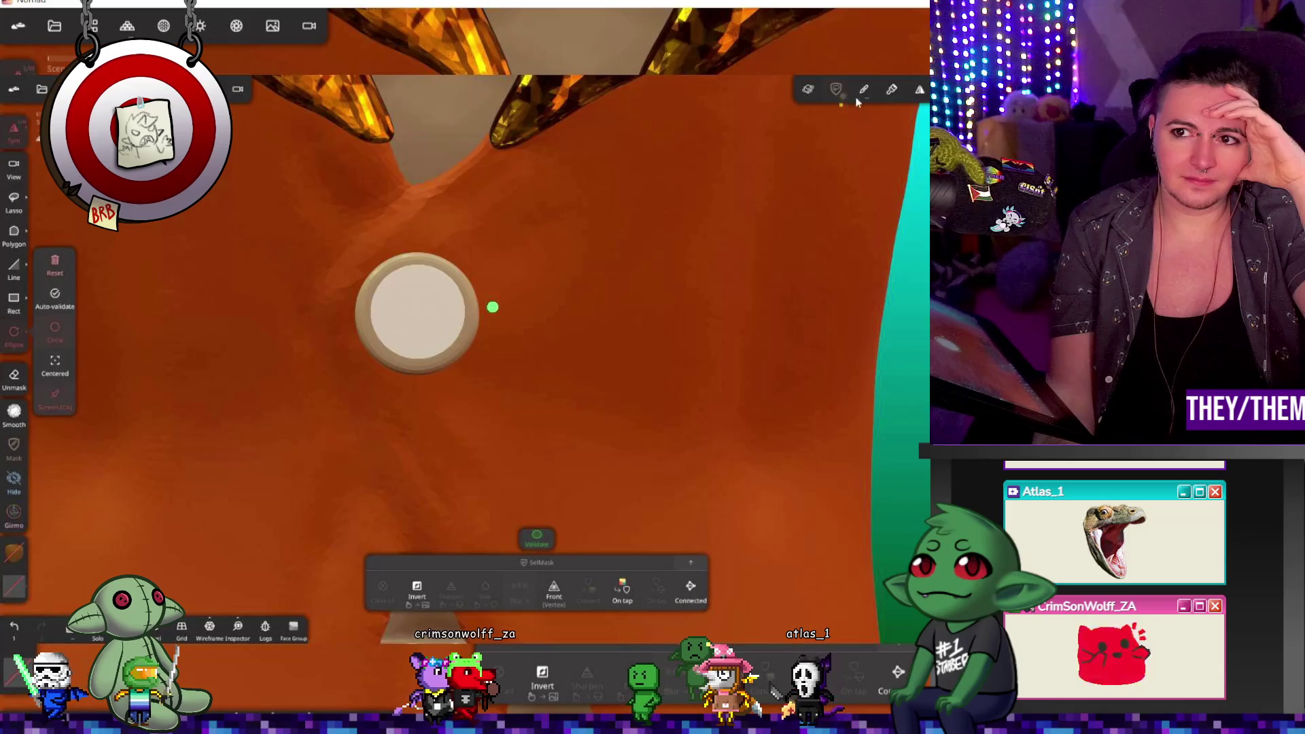
pyautogui.click(919, 89)
pyautogui.click(919, 172)
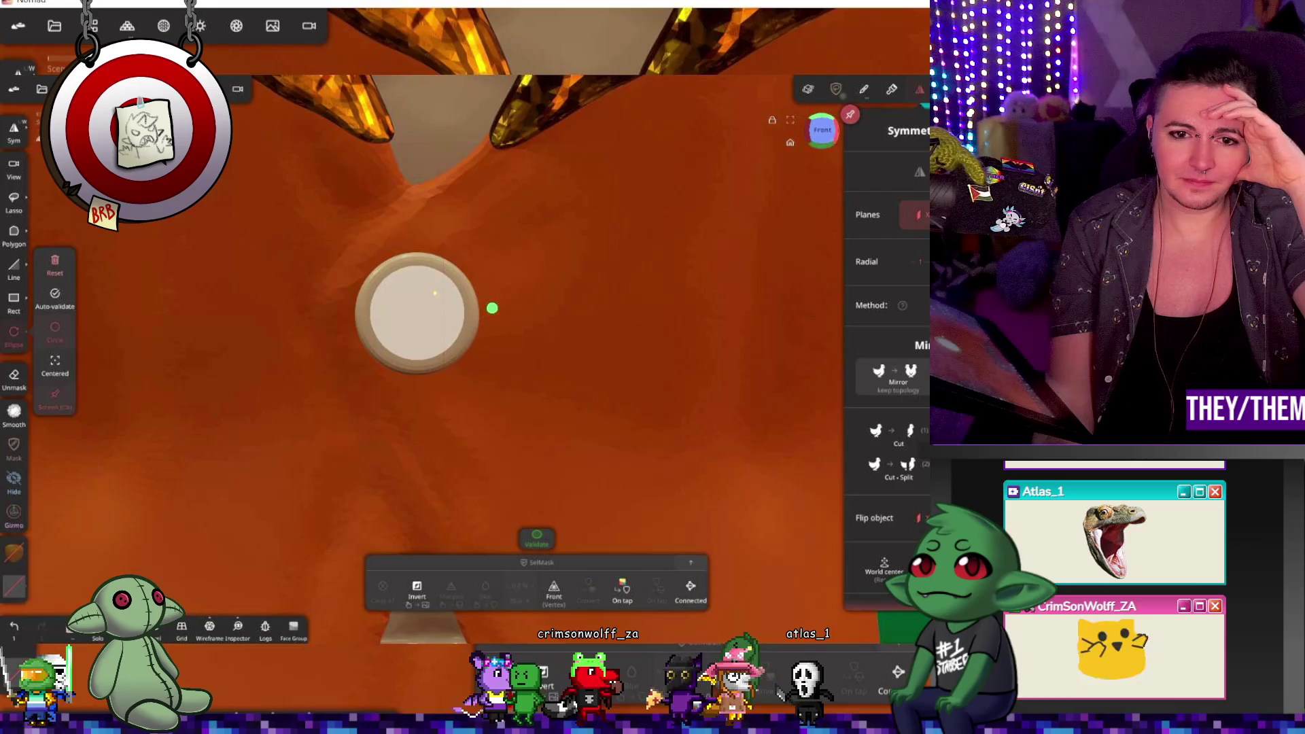
# Step: Apply the circle mask, invert it, and snap to the Right view with the Gizmo active
pyautogui.click(436, 315)
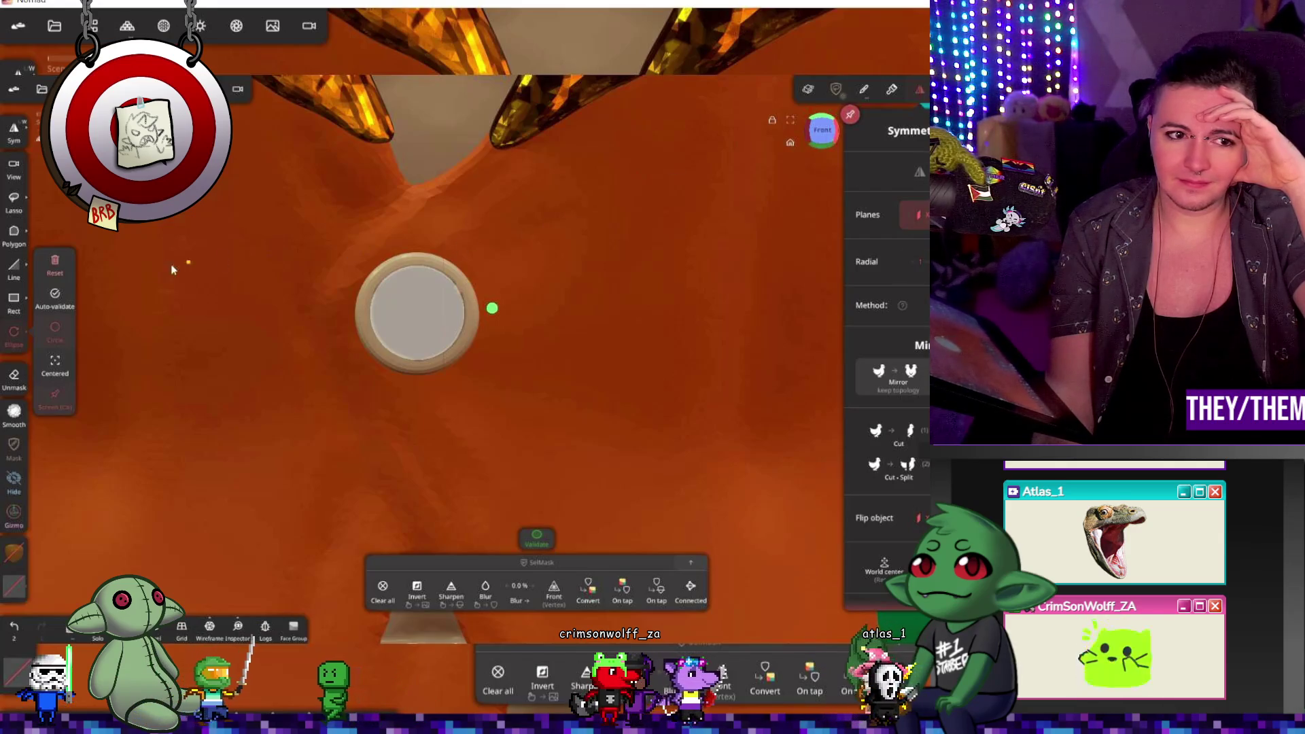
pyautogui.click(430, 593)
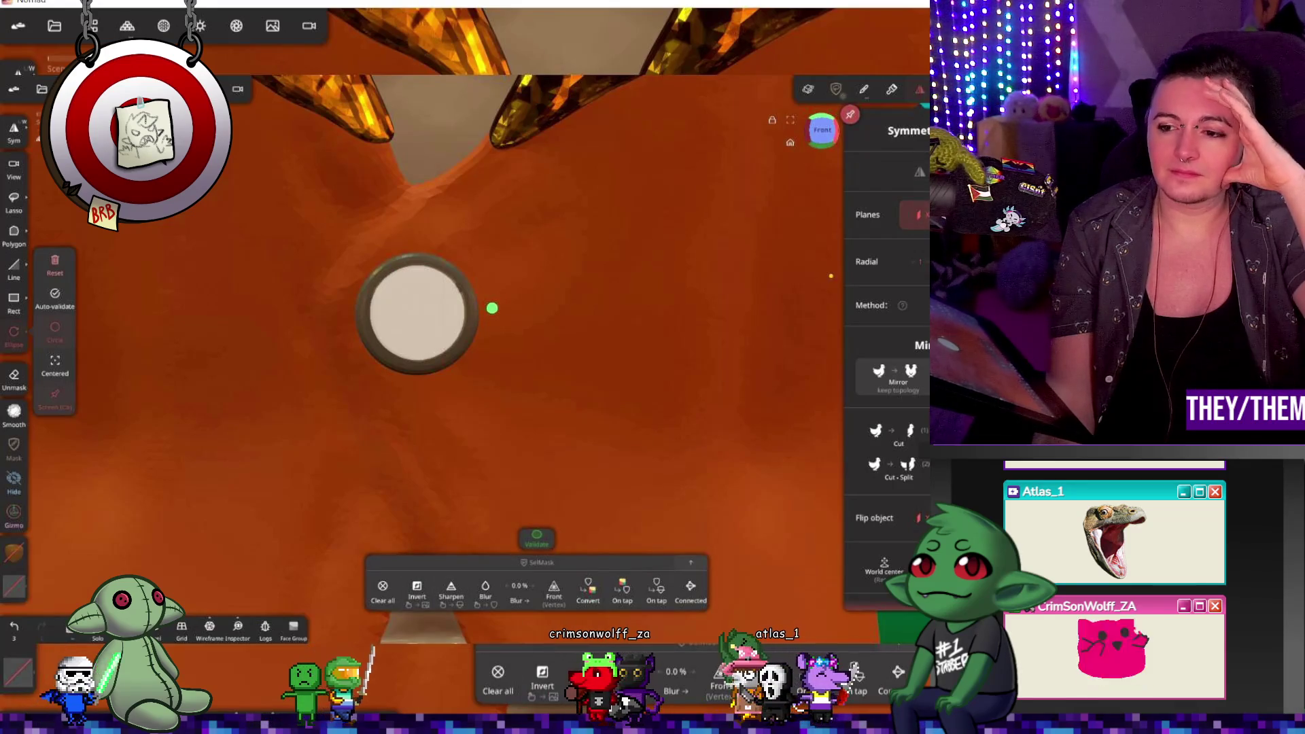
pyautogui.click(840, 140)
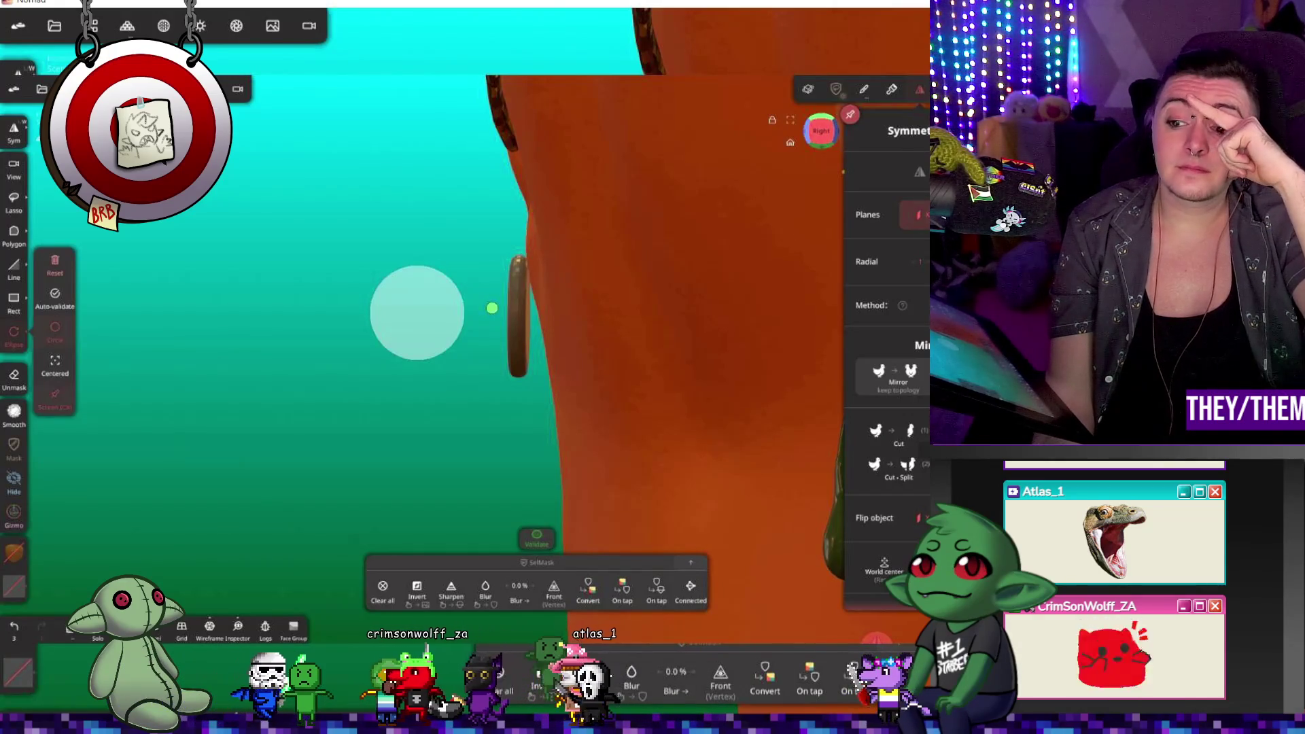
pyautogui.press('g')
# Step: Pull the unmasked ring outward in two Gizmo drags and check it from the front
pyautogui.moveTo(481, 319); pyautogui.dragTo(425, 321, button='right')
pyautogui.moveTo(386, 318); pyautogui.dragTo(386, 318)
pyautogui.moveTo(354, 367)
pyautogui.mouseDown(button='right')
pyautogui.moveTo(311, 381)
pyautogui.moveTo(371, 377)
pyautogui.moveTo(247, 408)
pyautogui.mouseUp(button='right')
pyautogui.moveTo(396, 313); pyautogui.dragTo(390, 310)
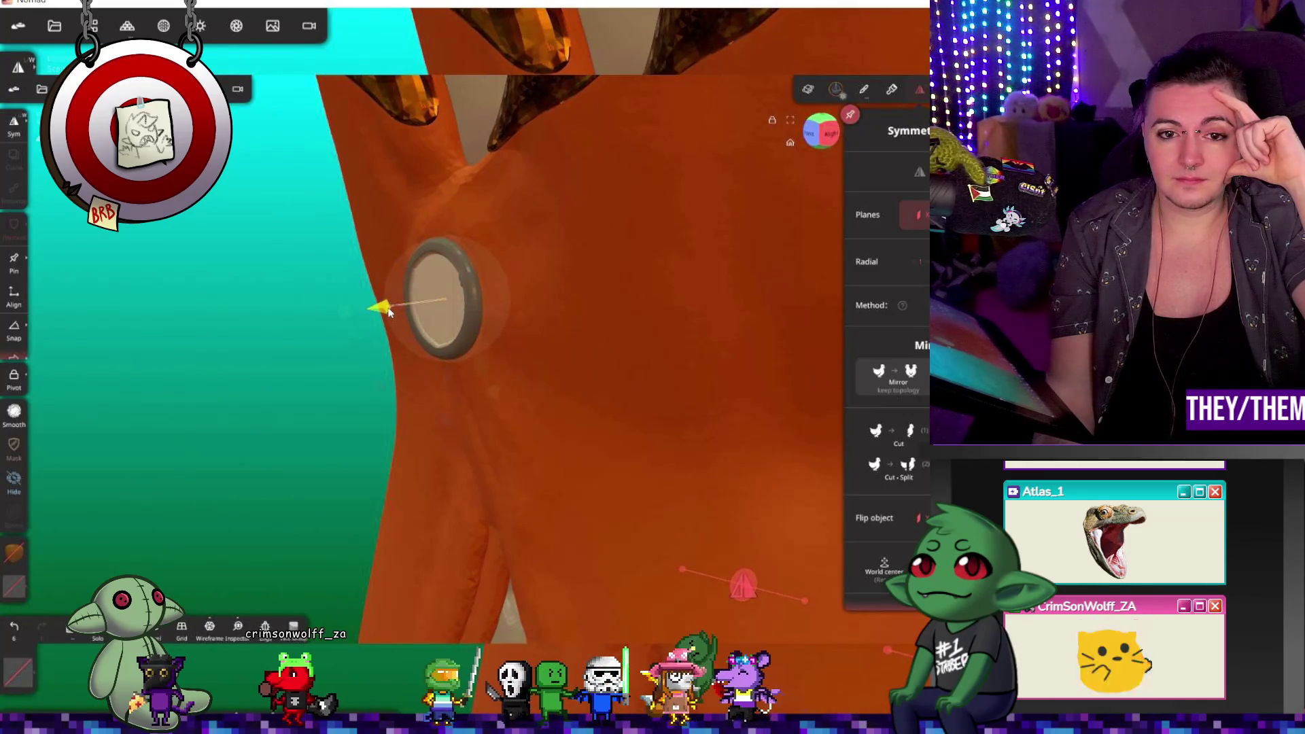
pyautogui.moveTo(391, 310); pyautogui.dragTo(389, 310)
pyautogui.moveTo(407, 327); pyautogui.dragTo(546, 351, button='right')
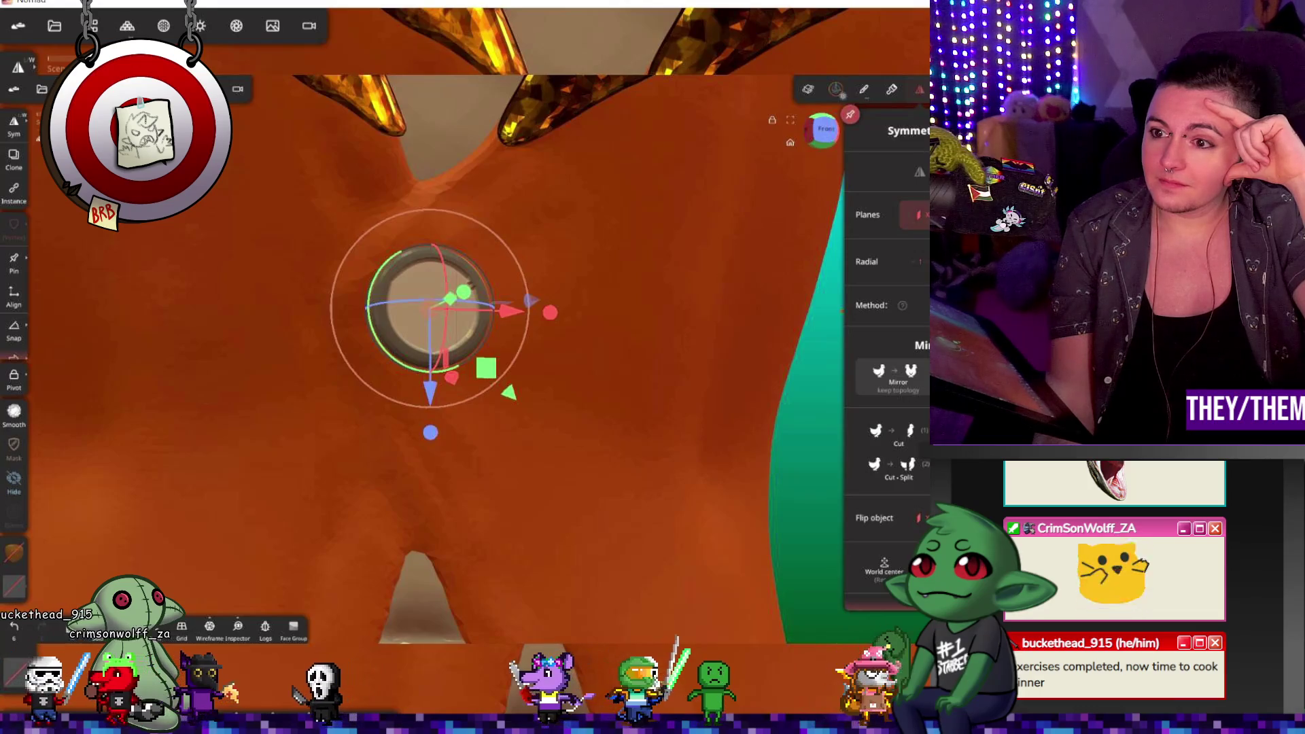
pyautogui.press('g')
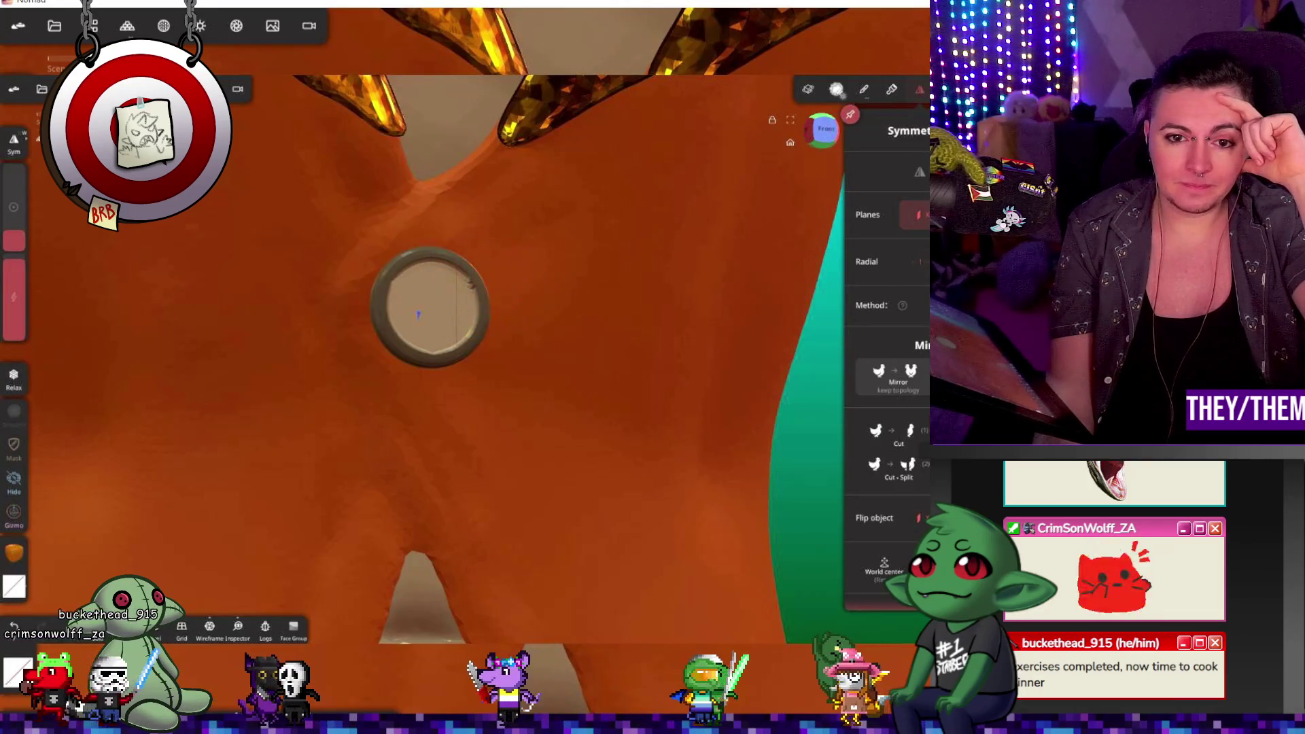
pyautogui.moveTo(422, 342)
pyautogui.mouseDown(button='right')
pyautogui.moveTo(575, 299)
pyautogui.moveTo(496, 338)
pyautogui.moveTo(586, 376)
pyautogui.moveTo(600, 308)
pyautogui.mouseUp(button='right')
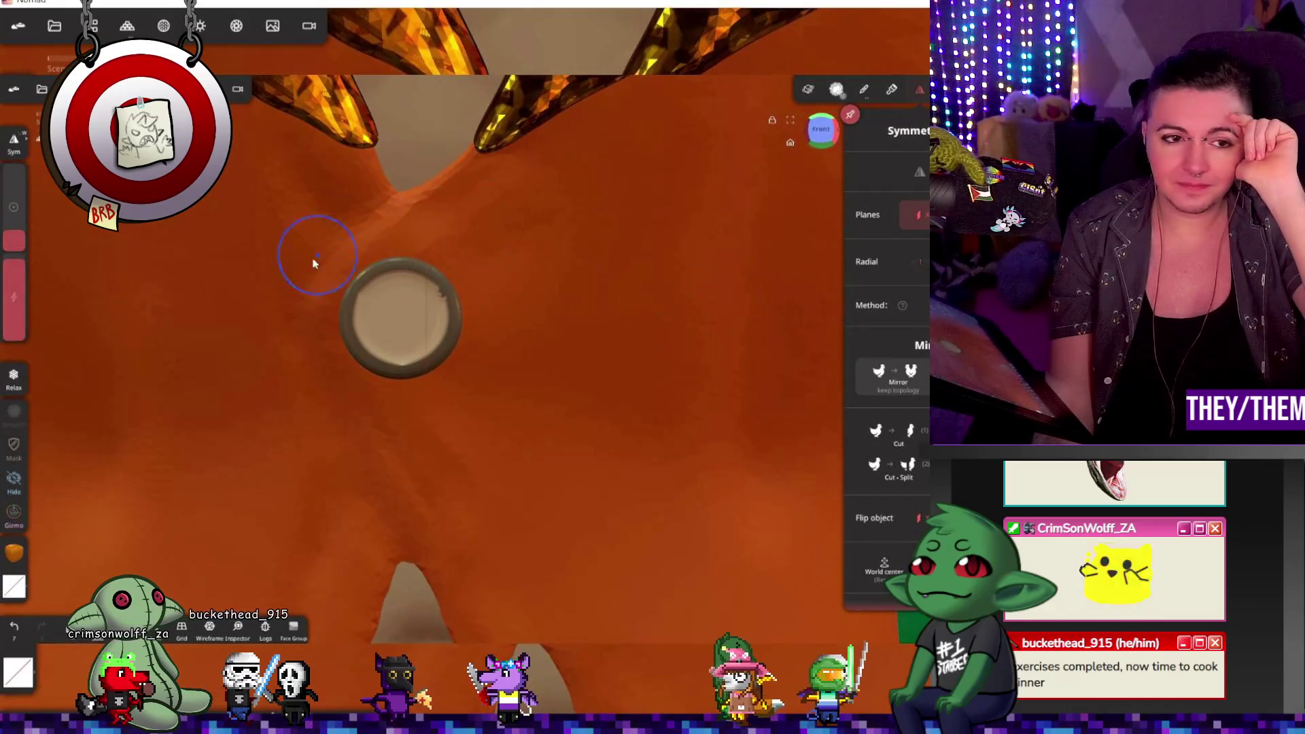
# Step: Clear the disc's mask, mask a small spot, soften and invert it, and apply it
pyautogui.press('m')
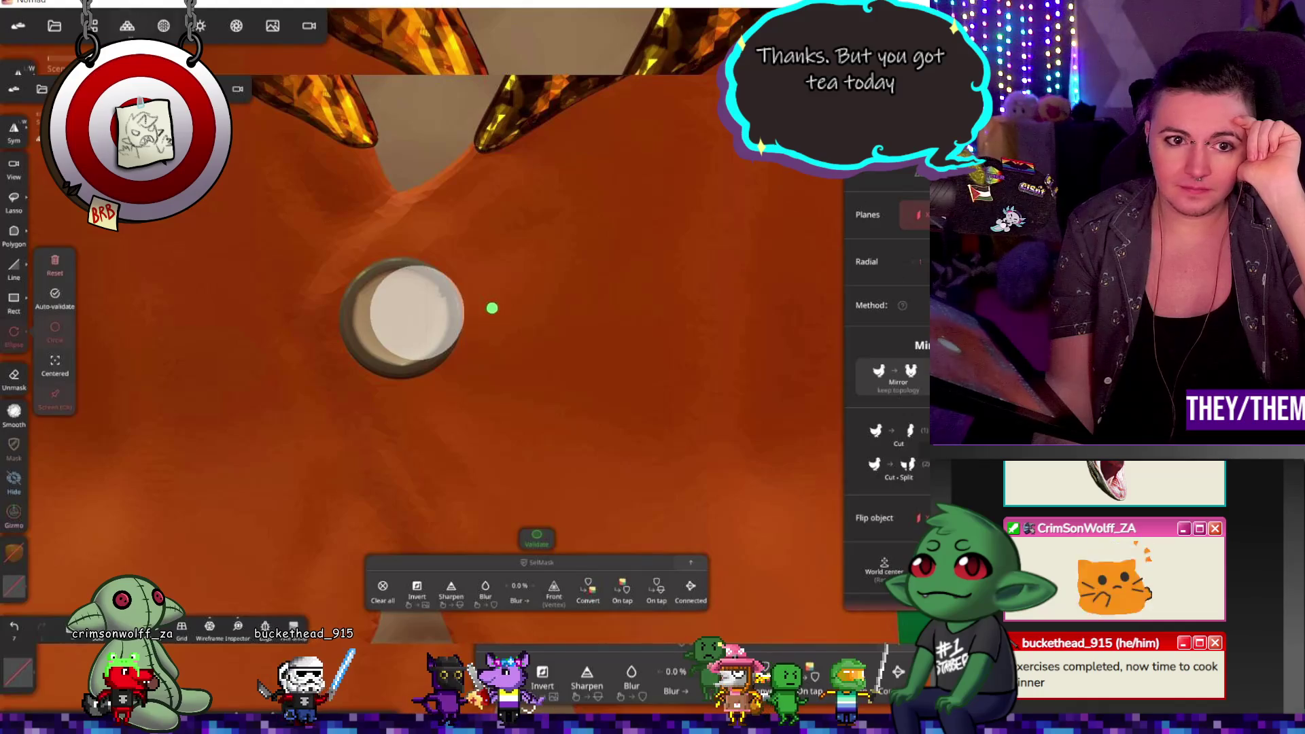
pyautogui.click(55, 260)
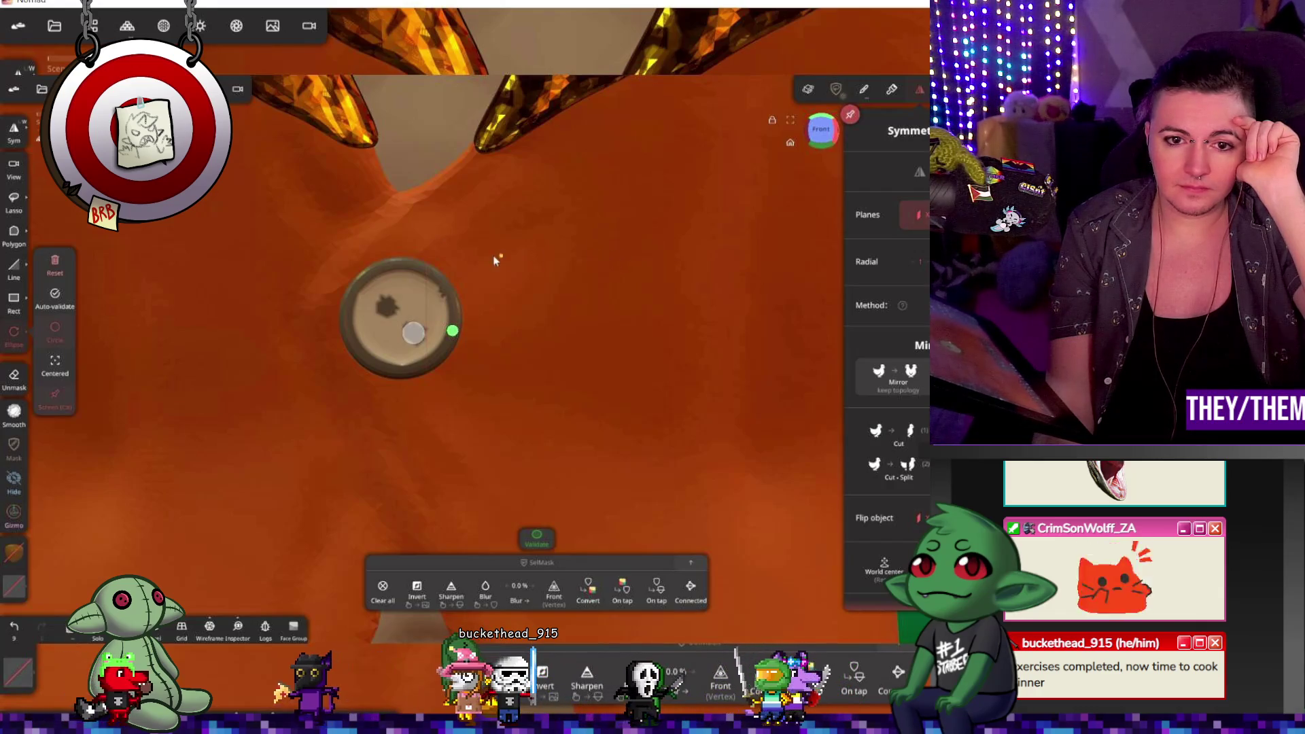
pyautogui.click(385, 593)
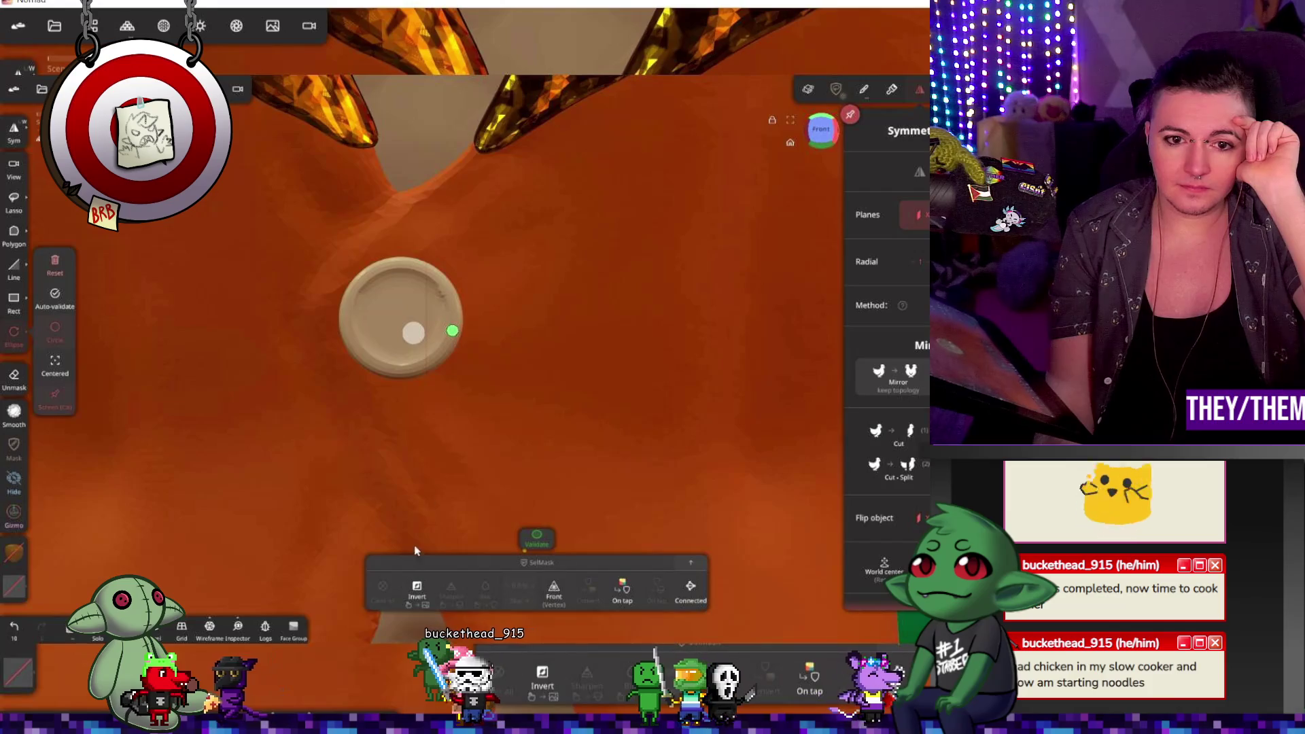
pyautogui.click(417, 333)
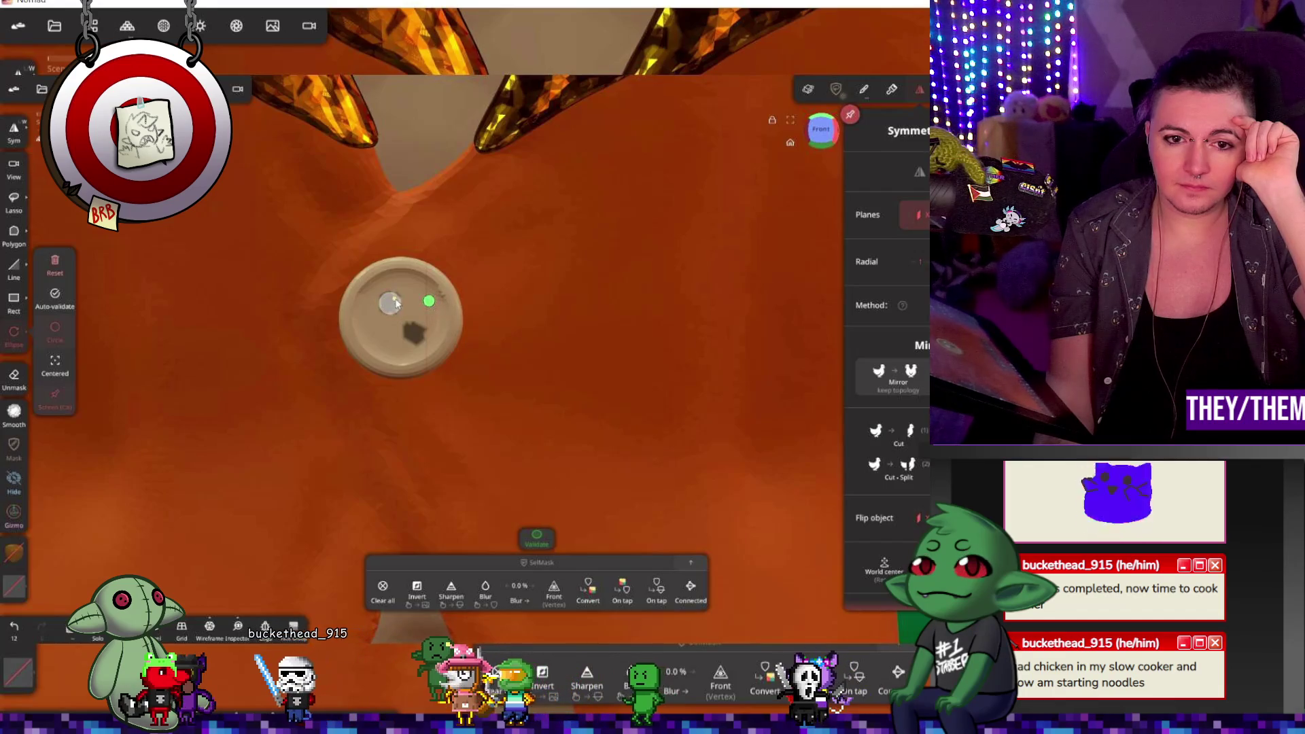
pyautogui.click(439, 595)
pyautogui.click(417, 591)
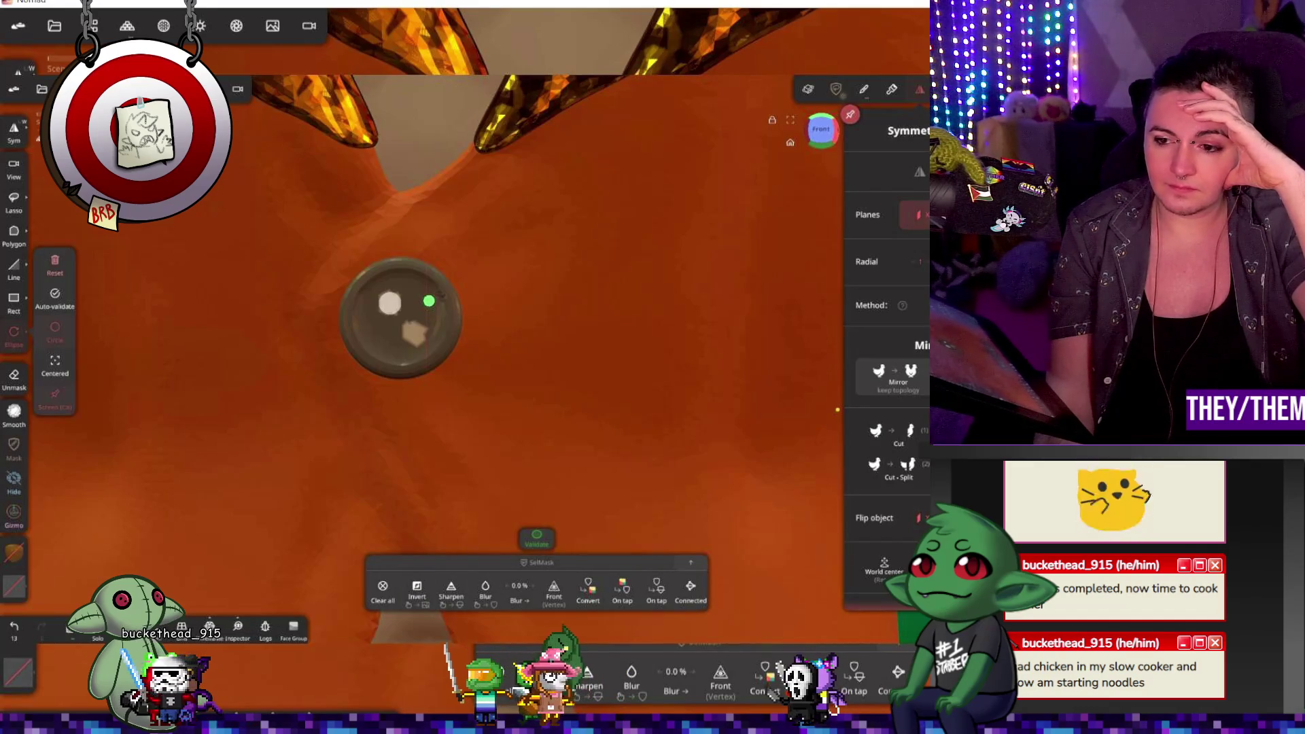
pyautogui.click(537, 537)
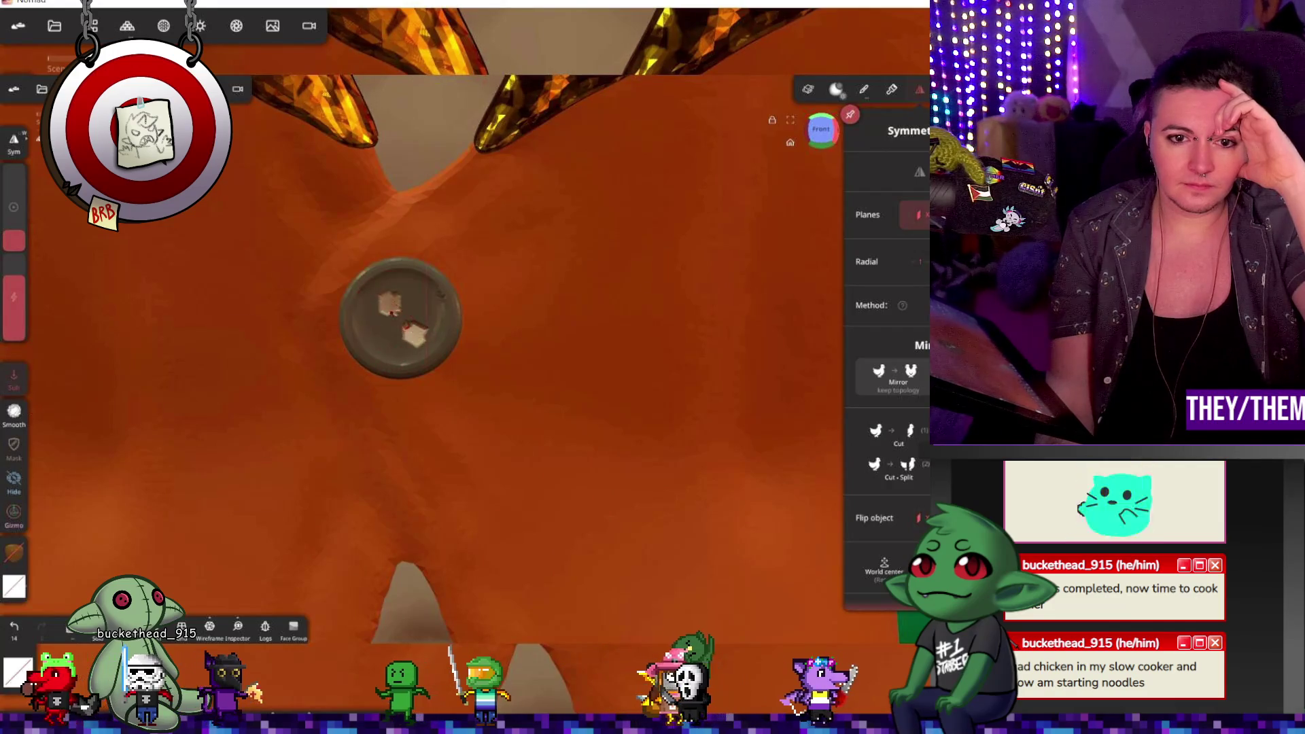
# Step: Smooth the surface across the button, then undo the strokes and the mask inversion
pyautogui.moveTo(406, 326); pyautogui.dragTo(415, 333)
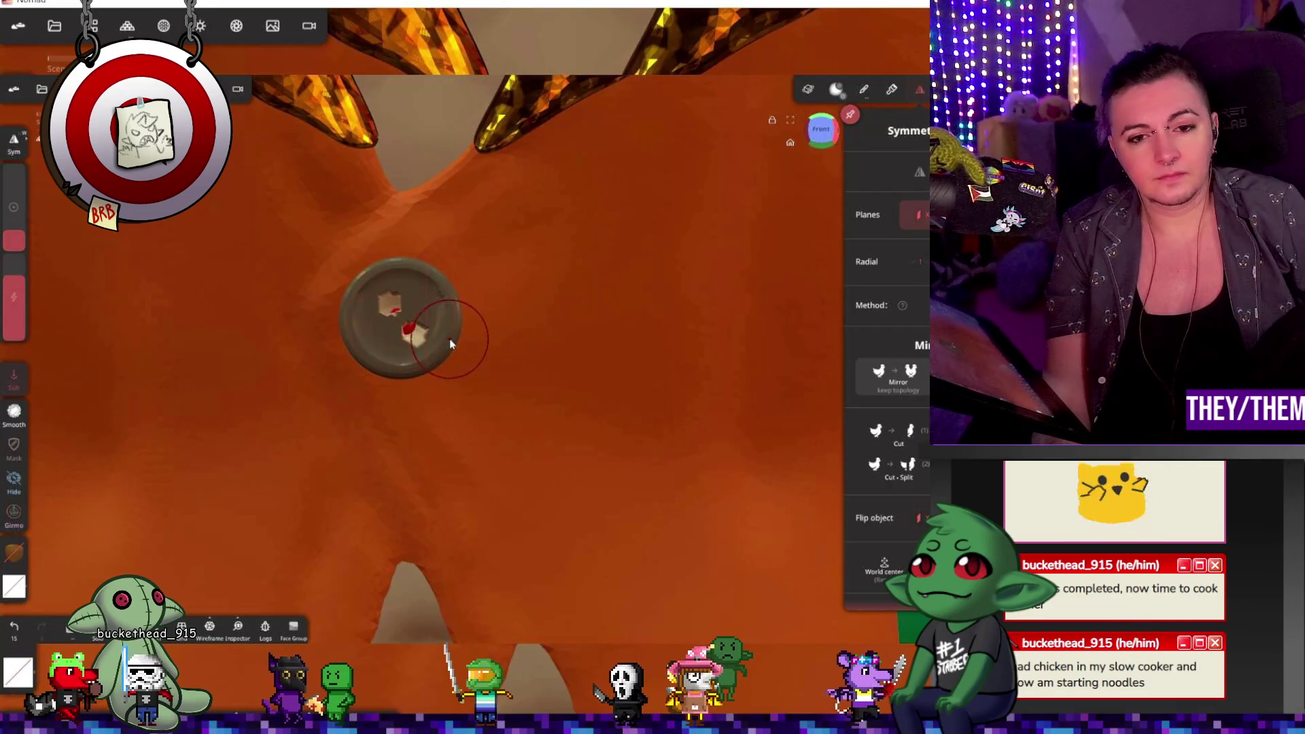
pyautogui.hotkey('ctrl', 'z')
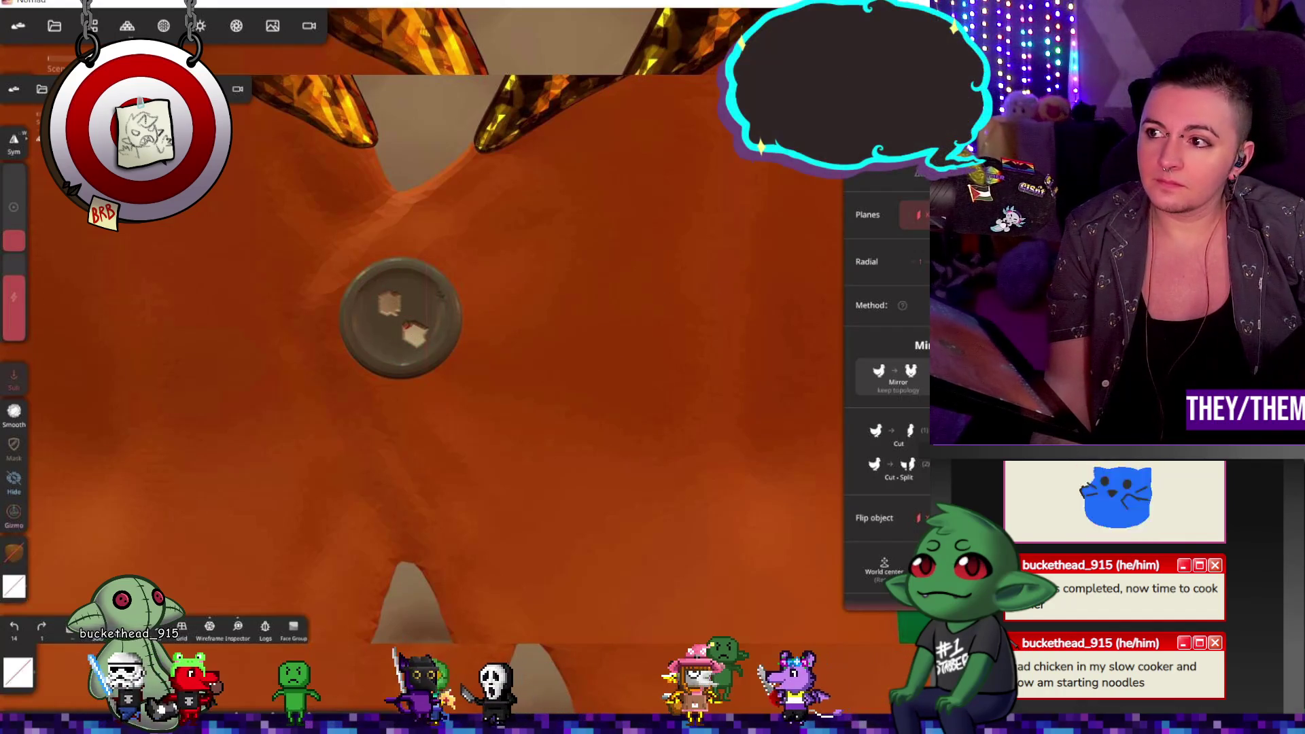
pyautogui.moveTo(389, 301)
pyautogui.mouseDown(button='right')
pyautogui.moveTo(566, 304)
pyautogui.moveTo(503, 321)
pyautogui.moveTo(533, 321)
pyautogui.mouseUp(button='right')
pyautogui.hotkey('ctrl', 'z')
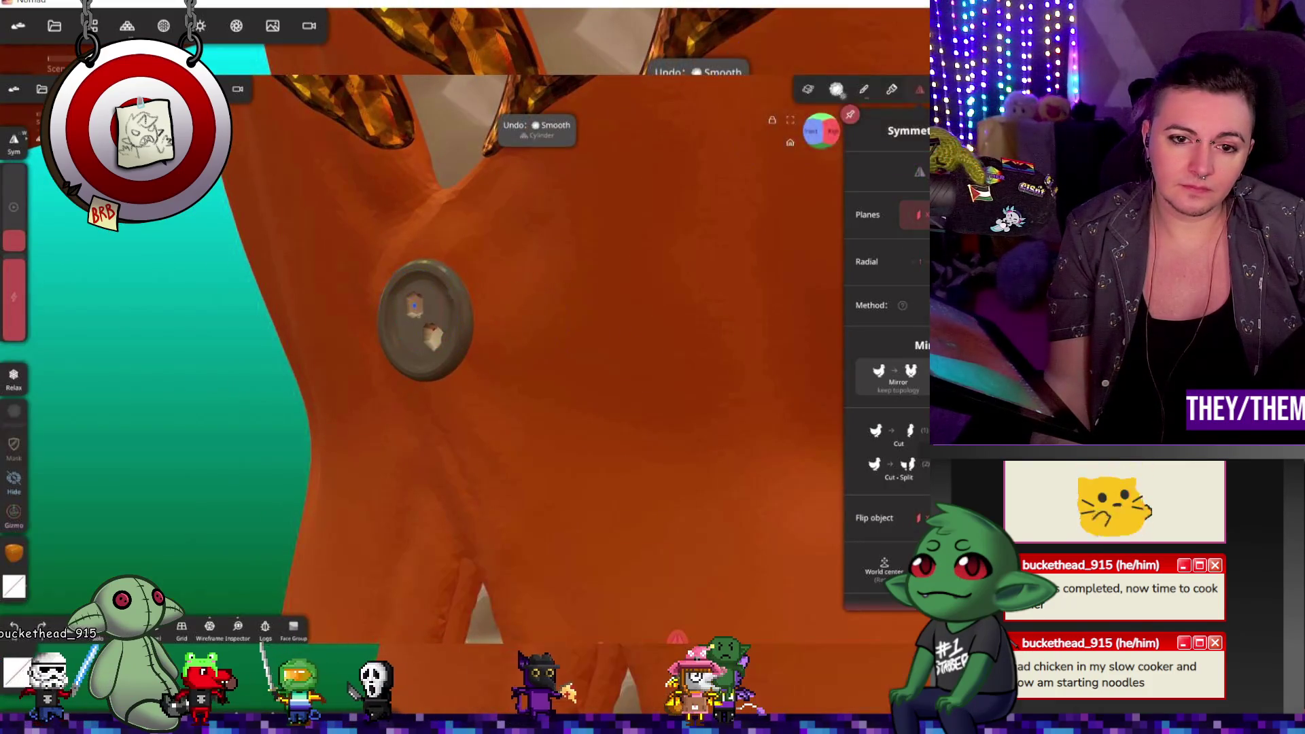
pyautogui.moveTo(432, 327); pyautogui.dragTo(440, 347)
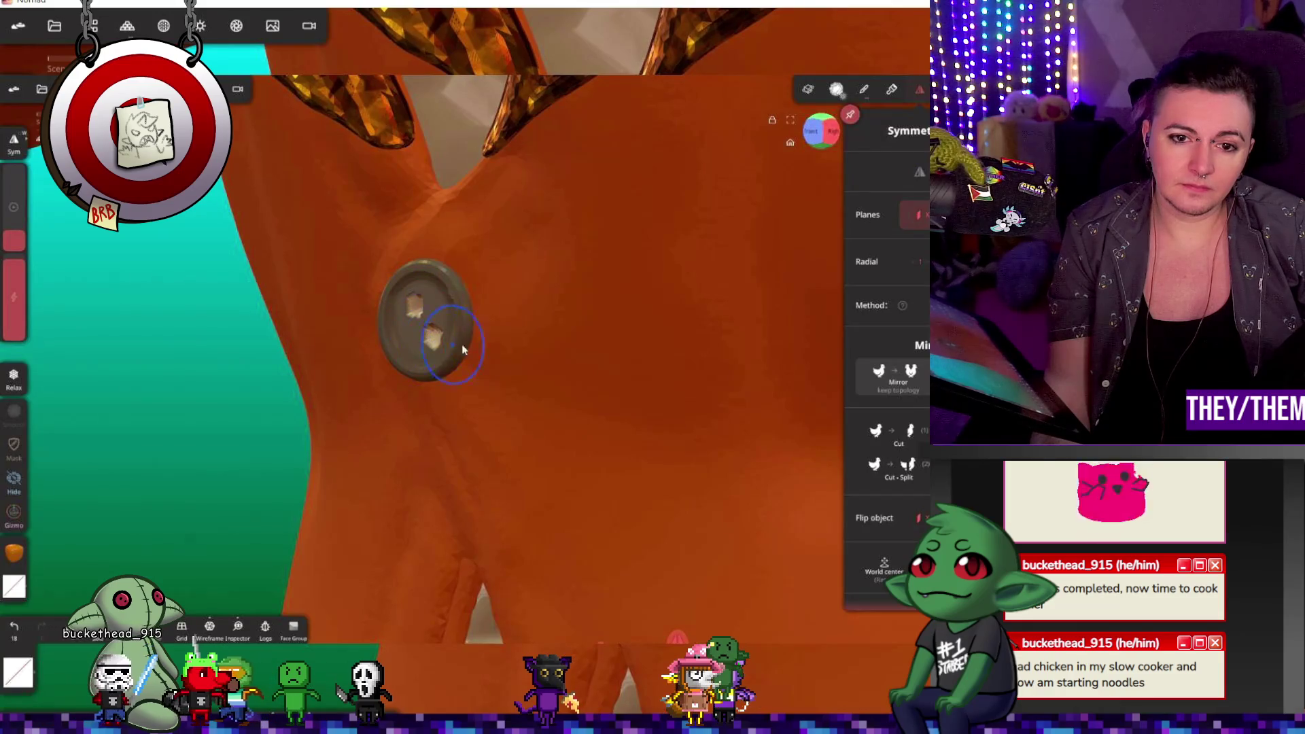
pyautogui.hotkey('ctrl', 'z')
pyautogui.hotkey('ctrl', 'z')
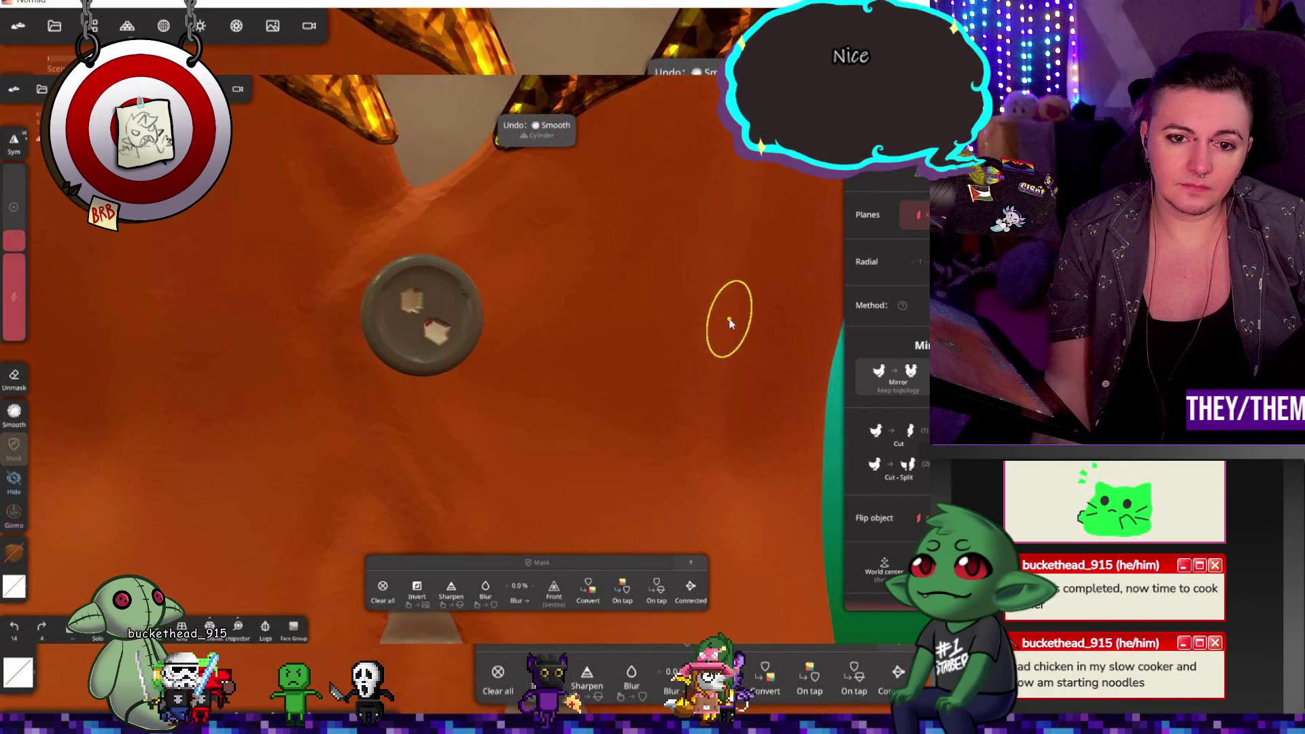
pyautogui.hotkey('ctrl', 'z')
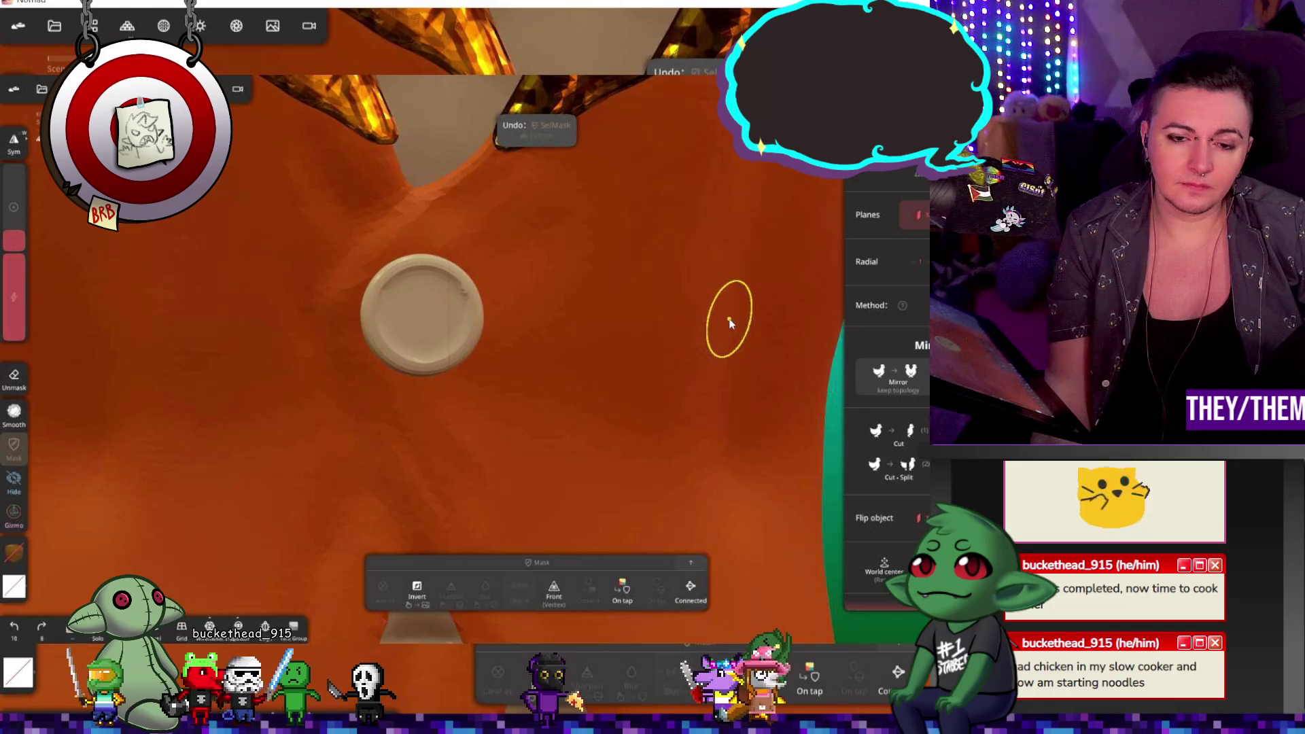
pyautogui.click(127, 26)
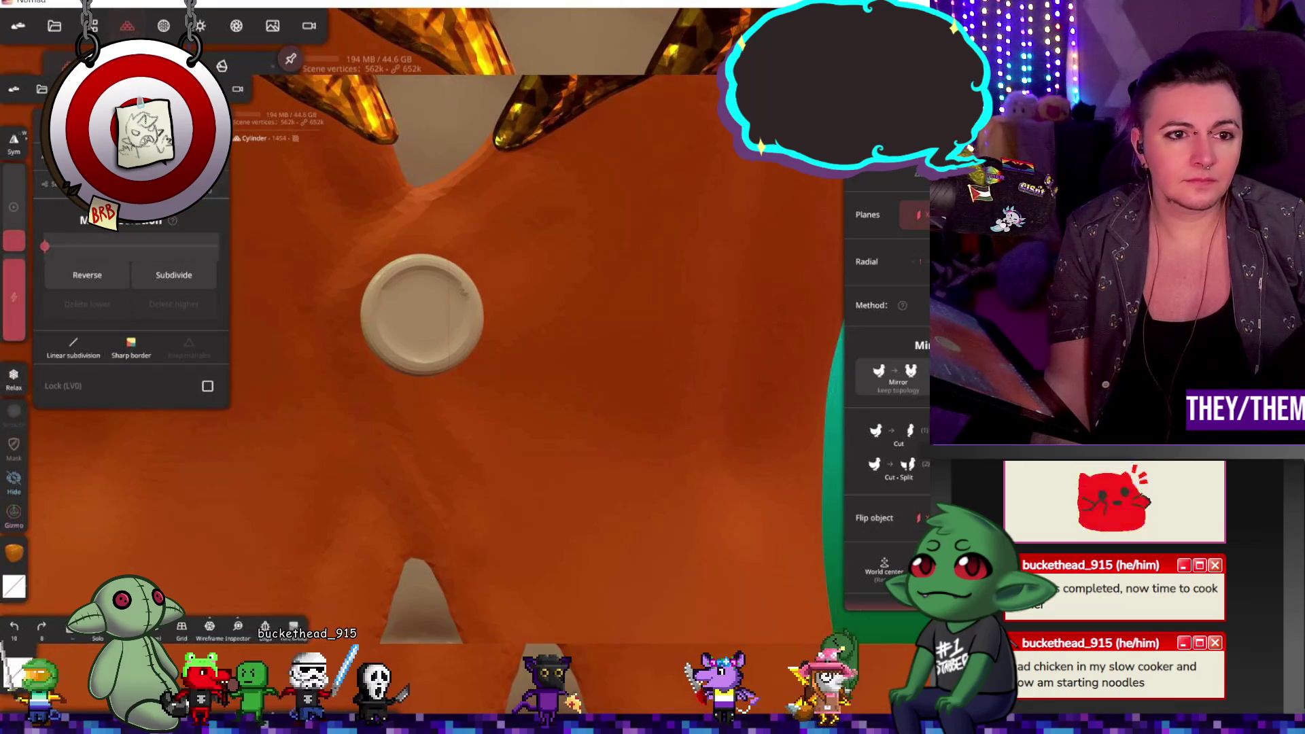
# Step: Voxel-remesh the button with Build multiresolution set to 2
pyautogui.click(102, 184)
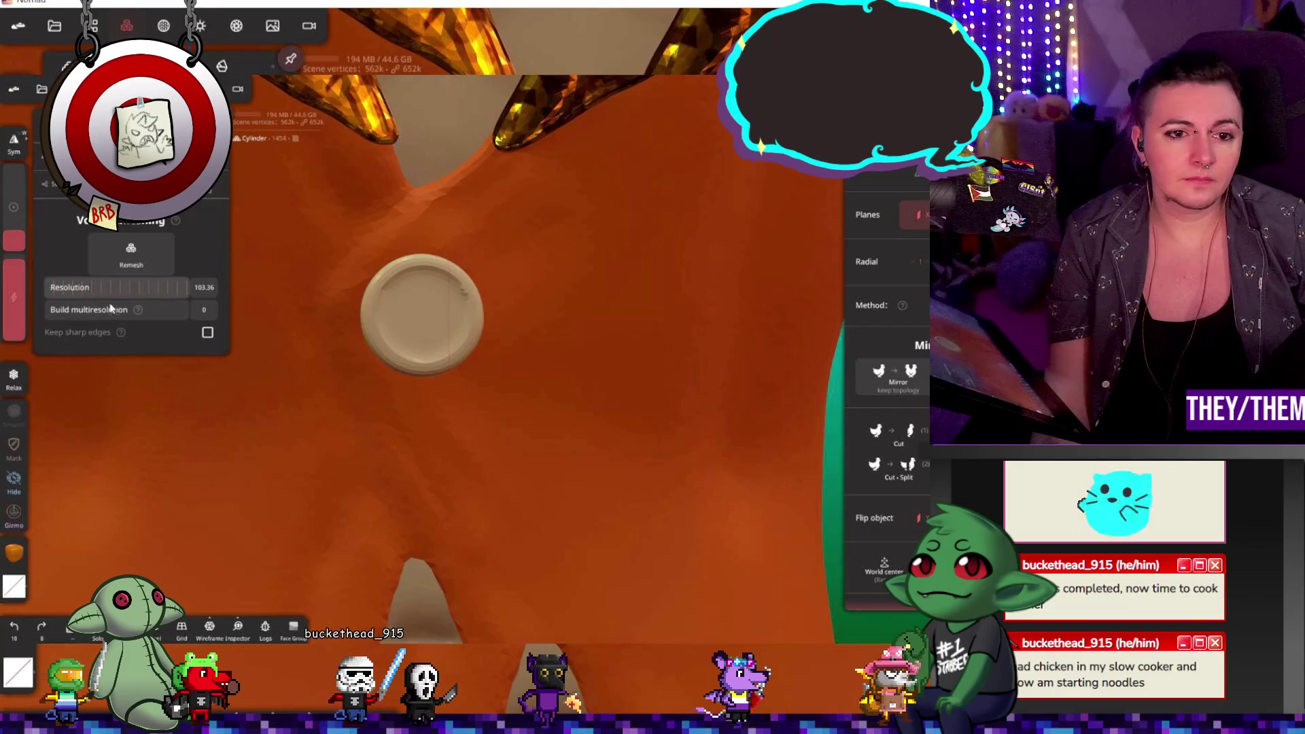
pyautogui.moveTo(135, 314); pyautogui.dragTo(141, 310)
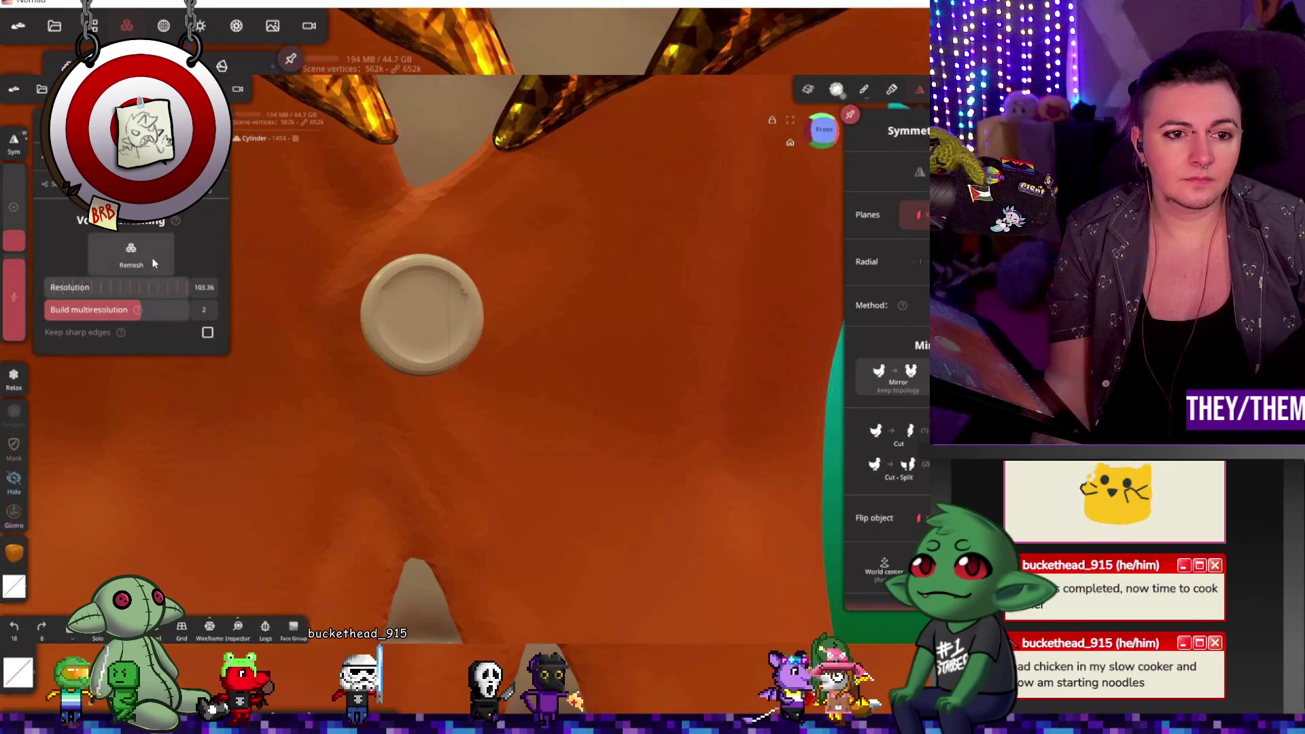
pyautogui.click(131, 255)
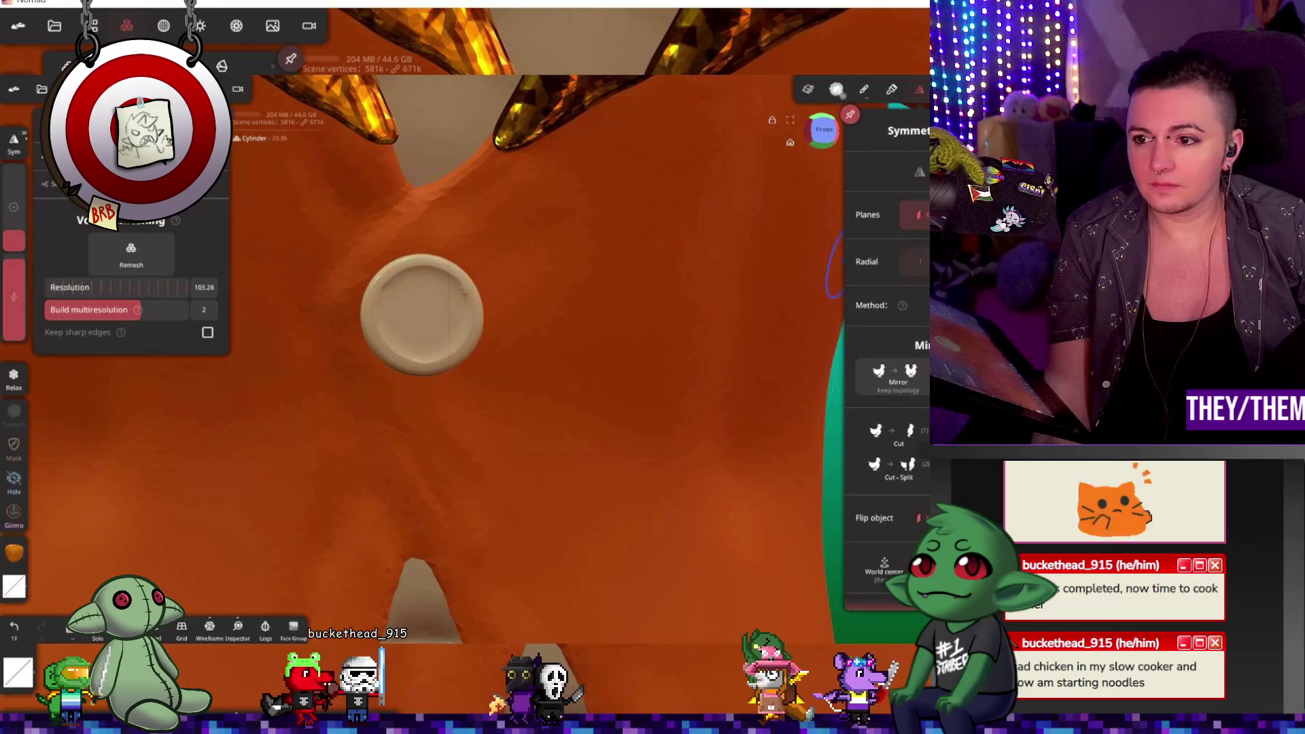
pyautogui.press('s')
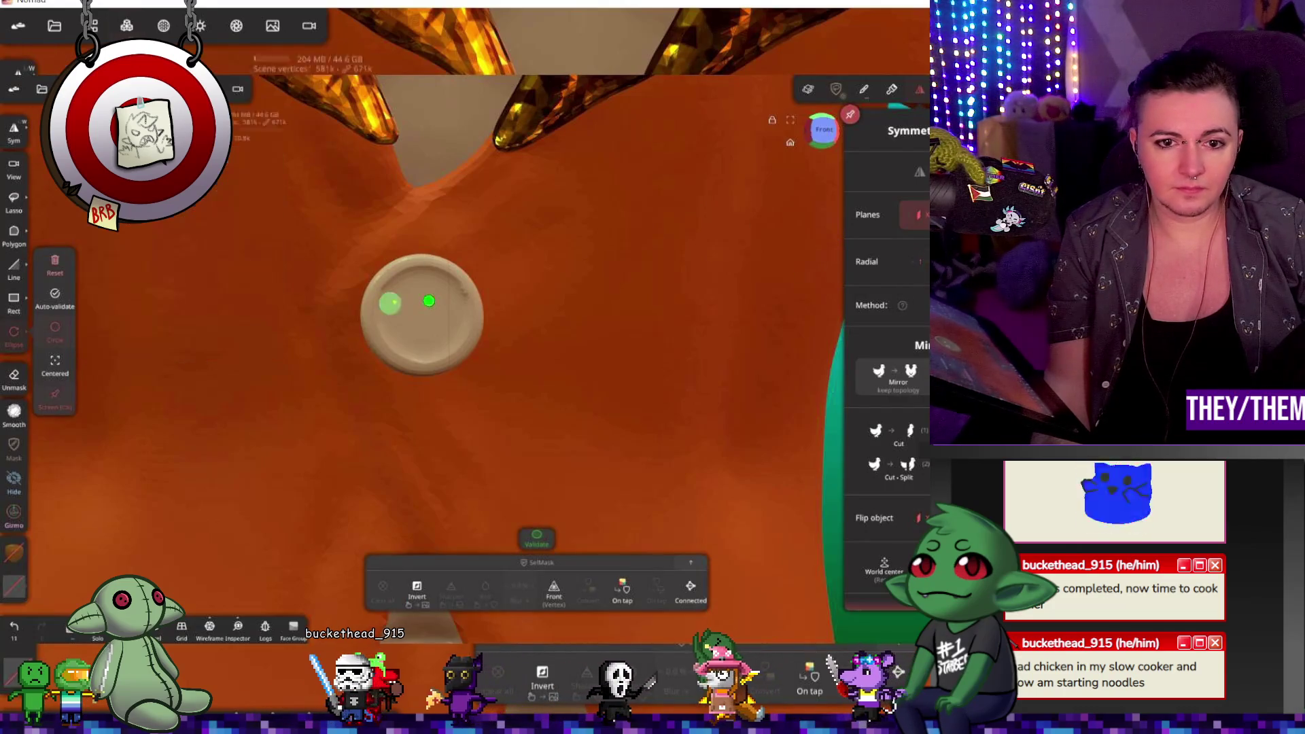
# Step: Mask the button so only two small round holes stay free, using Invert
pyautogui.click(415, 301)
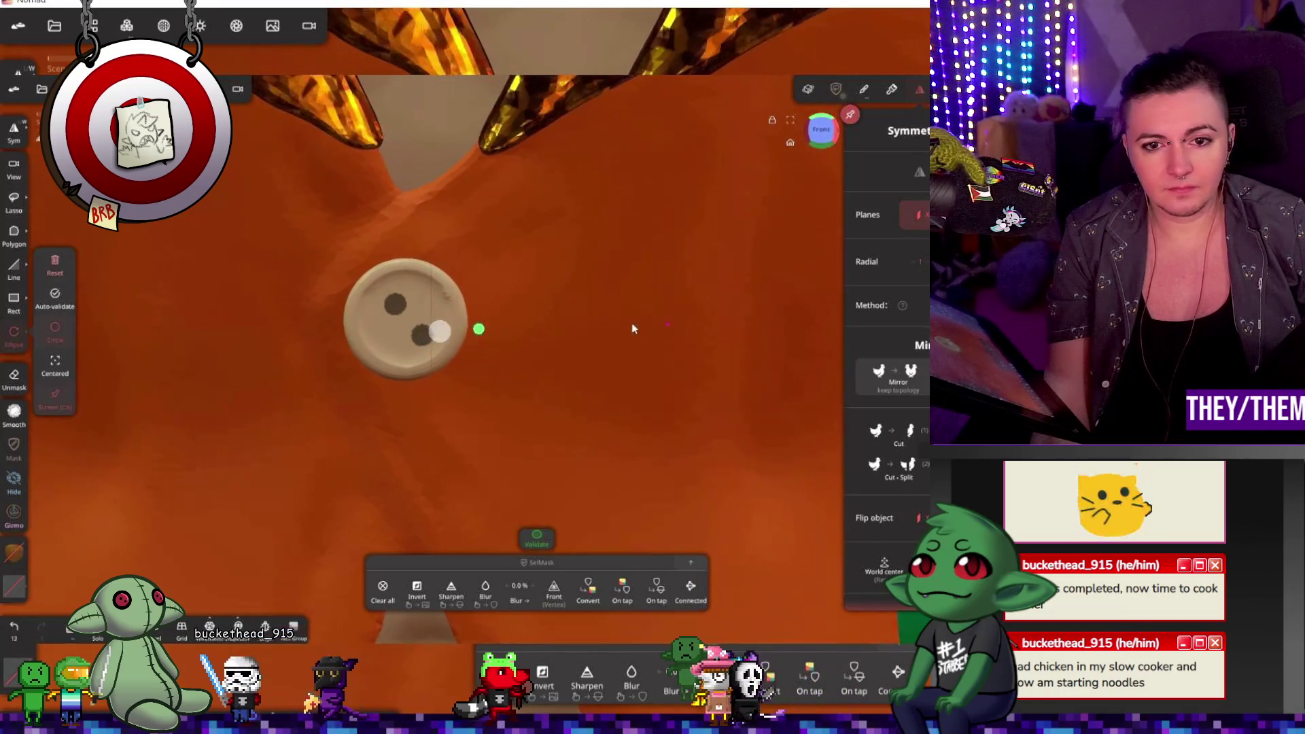
pyautogui.hotkey('ctrl', 'z')
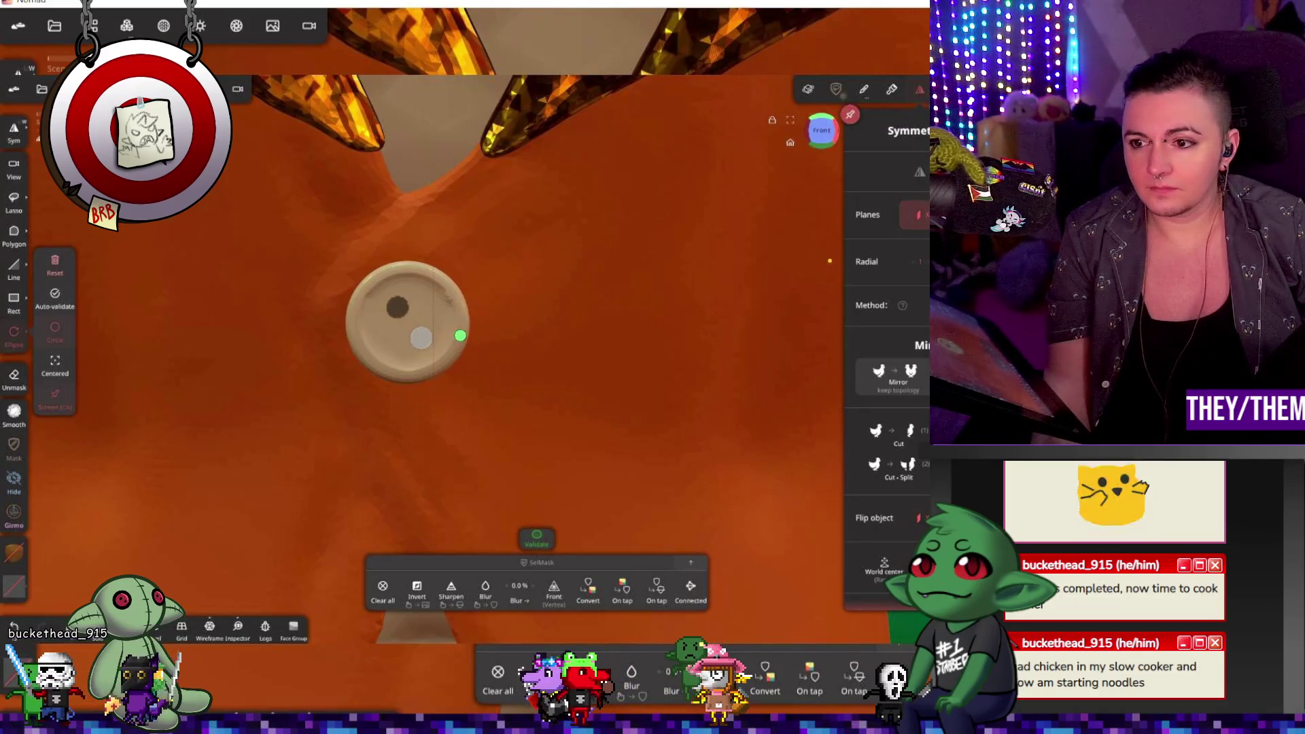
pyautogui.click(415, 597)
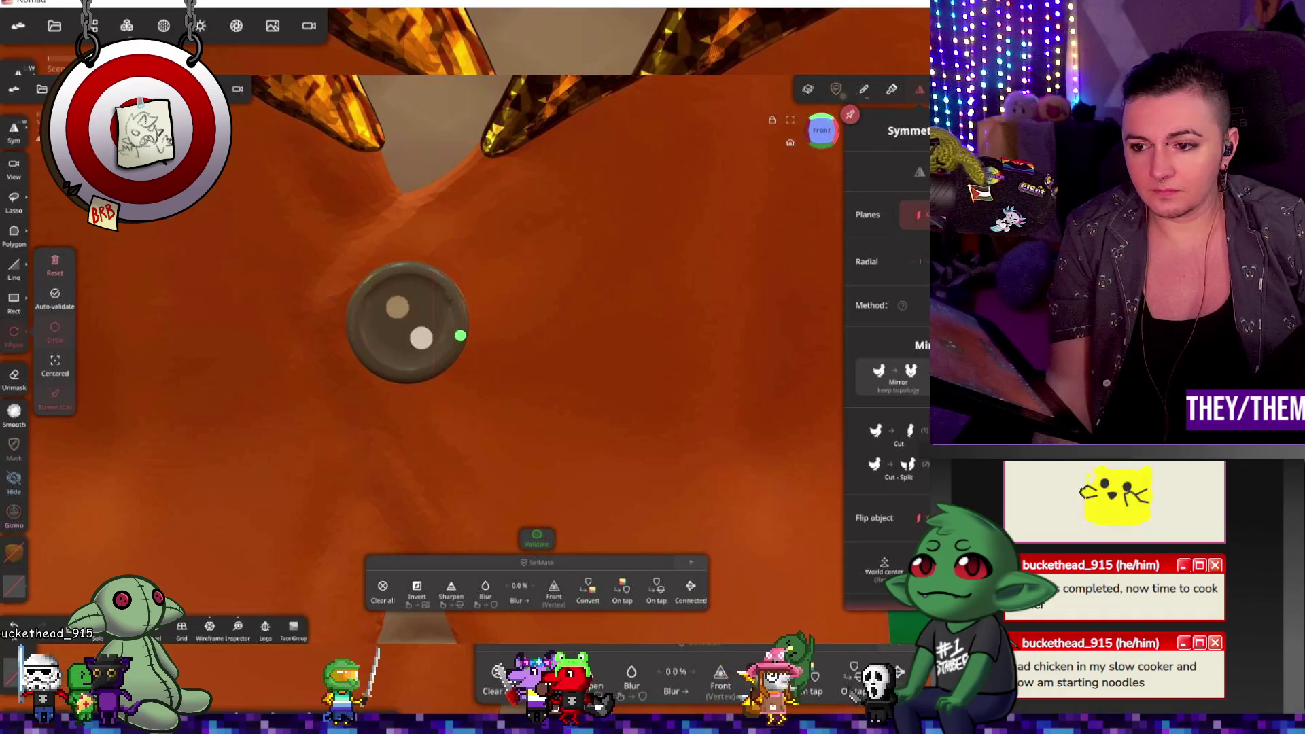
# Step: Push the two free holes into the button face with the Gizmo
pyautogui.press('g')
pyautogui.moveTo(705, 313)
pyautogui.mouseDown()
pyautogui.moveTo(439, 300)
pyautogui.moveTo(459, 292)
pyautogui.moveTo(700, 357)
pyautogui.mouseUp()
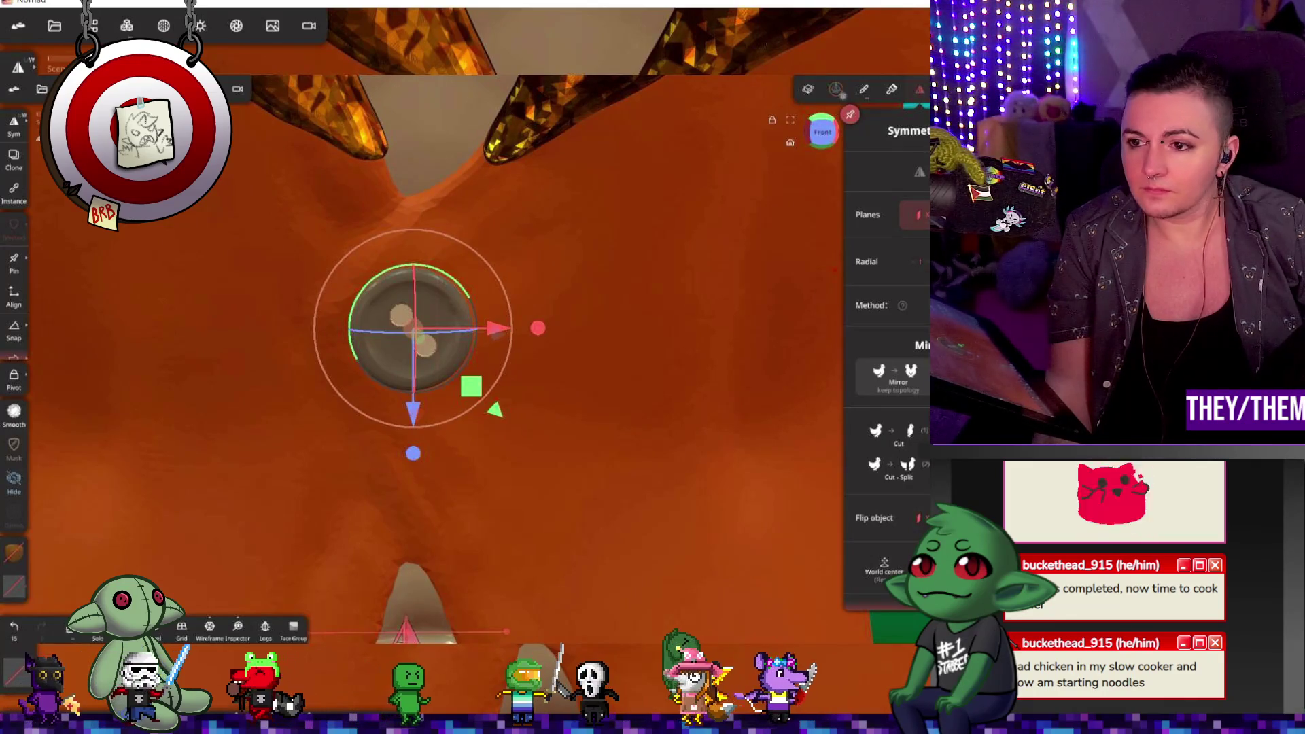
pyautogui.press('s')
pyautogui.scroll(3, 410, 311)
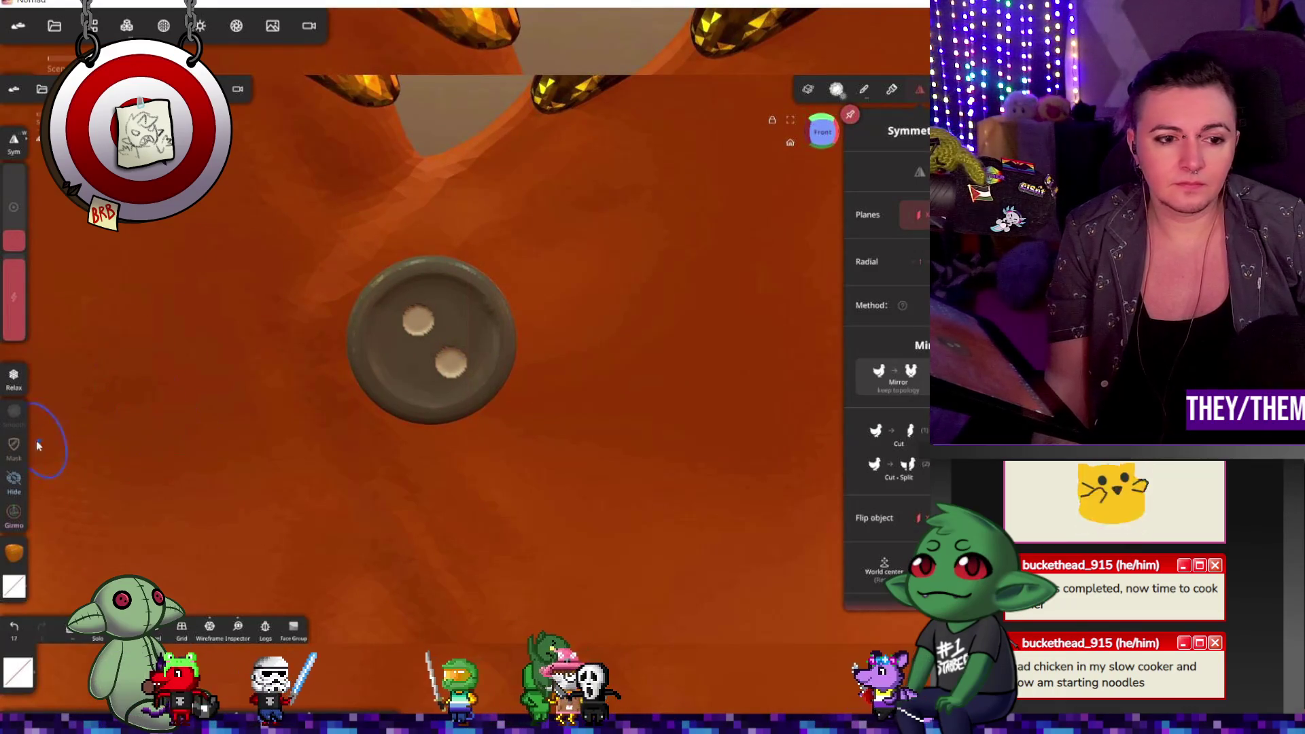
# Step: Move the button left off the body, rotate it 90° toward the side view, and smooth it
pyautogui.click(15, 446)
pyautogui.moveTo(349, 583)
pyautogui.mouseDown()
pyautogui.moveTo(569, 368)
pyautogui.moveTo(601, 373)
pyautogui.moveTo(441, 362)
pyautogui.moveTo(572, 349)
pyautogui.moveTo(369, 366)
pyautogui.mouseUp()
pyautogui.press('shift')
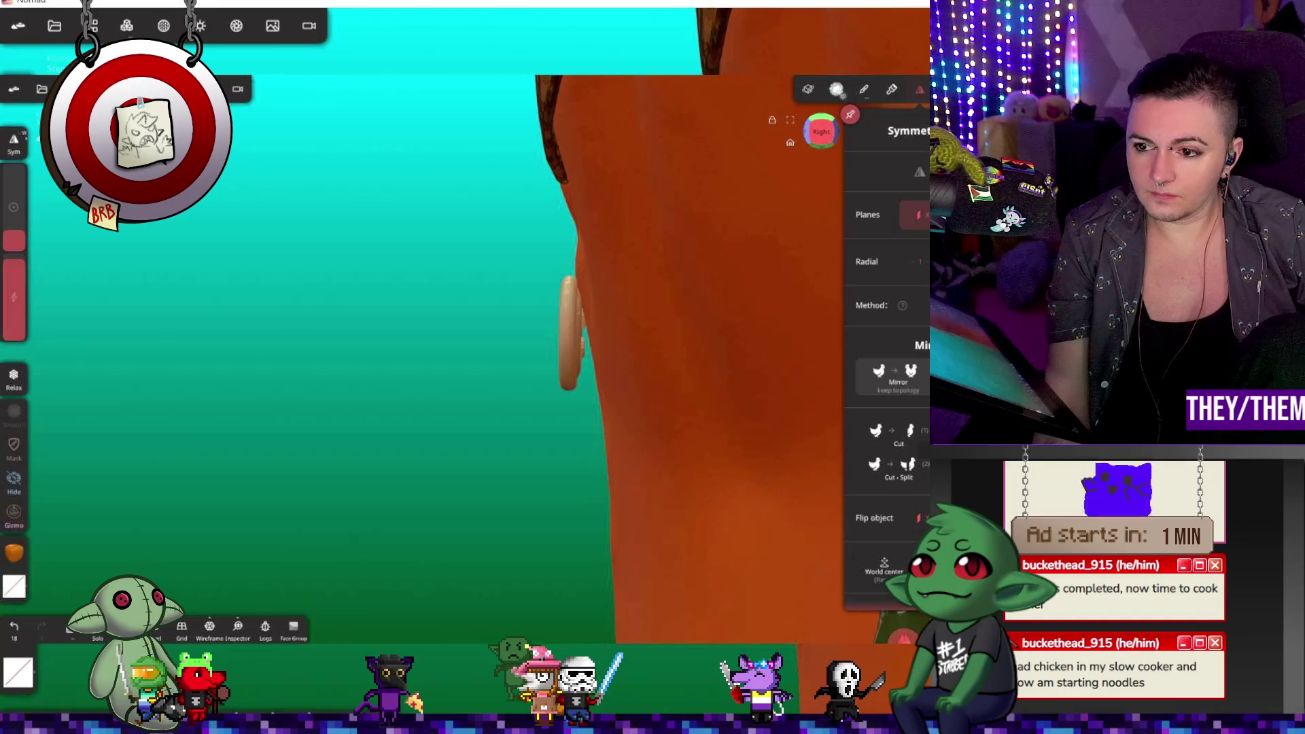
pyautogui.press('g')
pyautogui.moveTo(497, 335); pyautogui.dragTo(333, 326)
pyautogui.moveTo(405, 354); pyautogui.dragTo(848, 348)
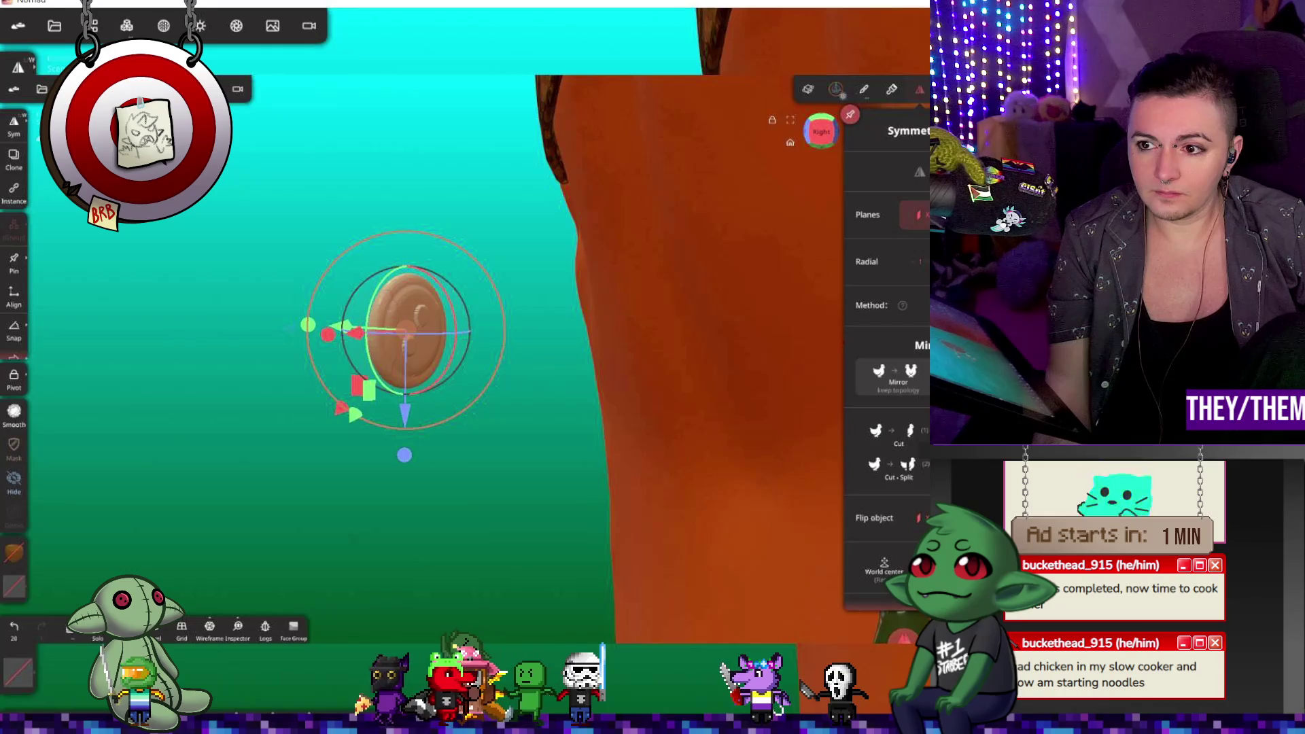
pyautogui.press('g')
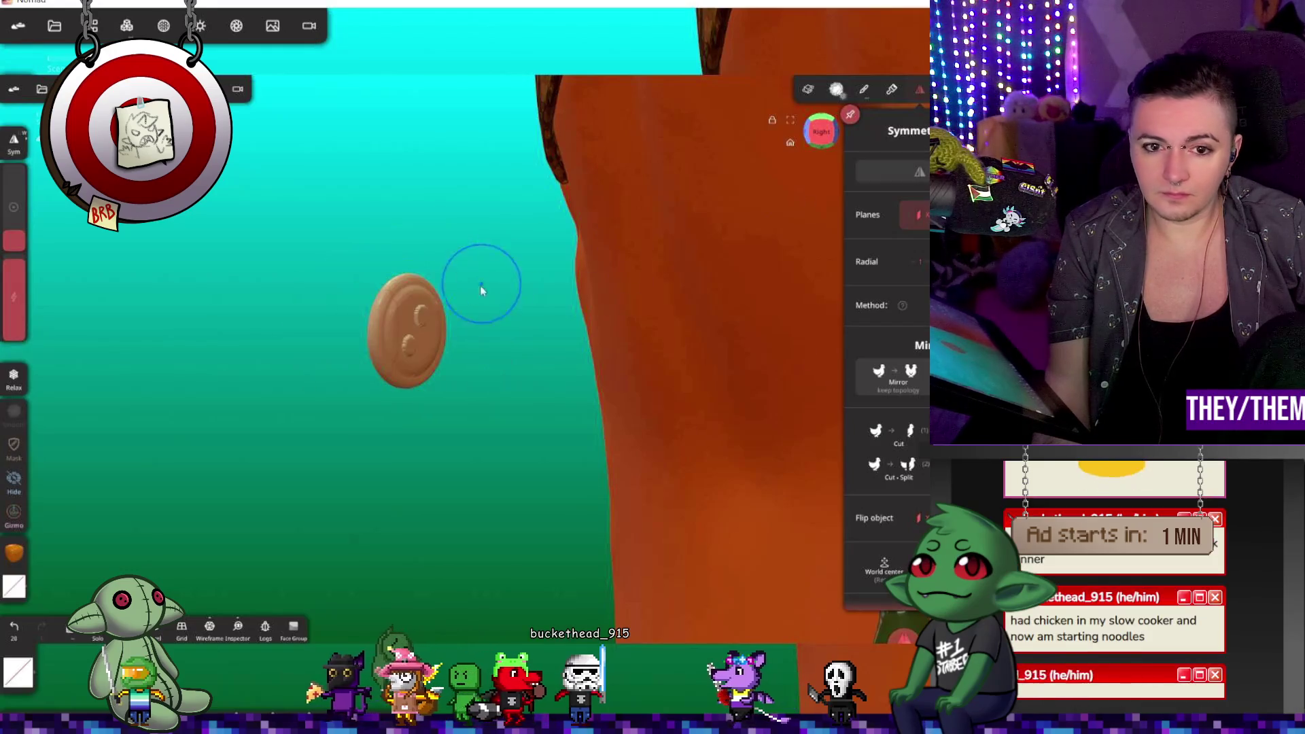
pyautogui.moveTo(484, 287); pyautogui.dragTo(421, 351)
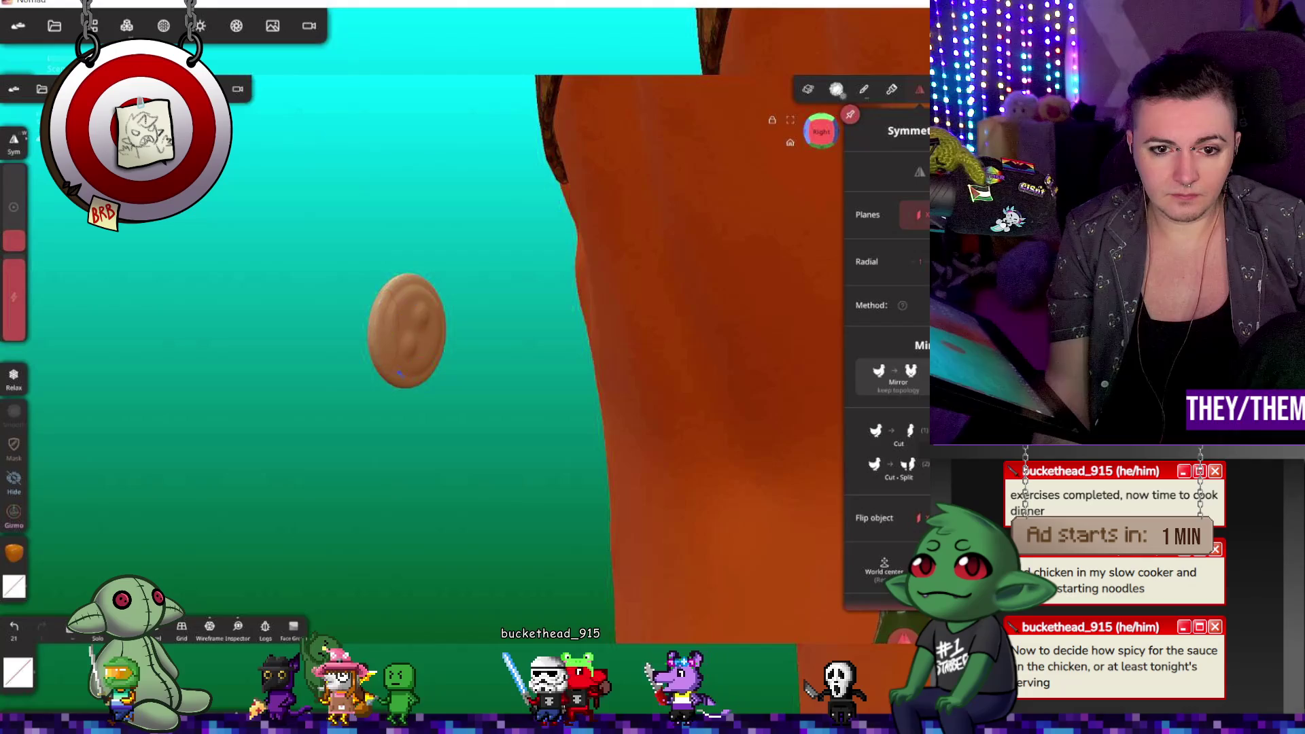
pyautogui.moveTo(476, 367)
pyautogui.mouseDown()
pyautogui.moveTo(819, 393)
pyautogui.moveTo(801, 422)
pyautogui.moveTo(662, 443)
pyautogui.moveTo(781, 431)
pyautogui.moveTo(797, 365)
pyautogui.moveTo(652, 439)
pyautogui.moveTo(722, 431)
pyautogui.moveTo(469, 435)
pyautogui.mouseUp()
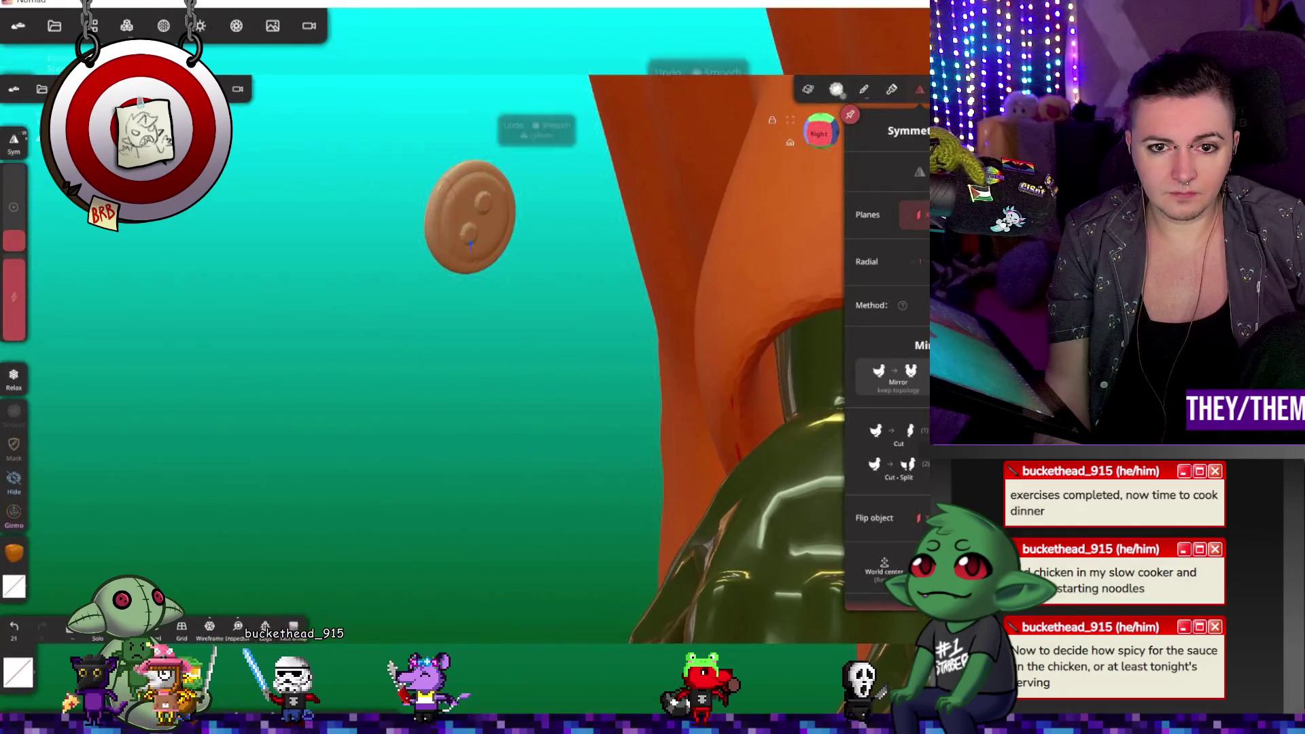
# Step: In Front view, review the smoothing tool's Preserve volume options and the Matrix values
pyautogui.click(821, 132)
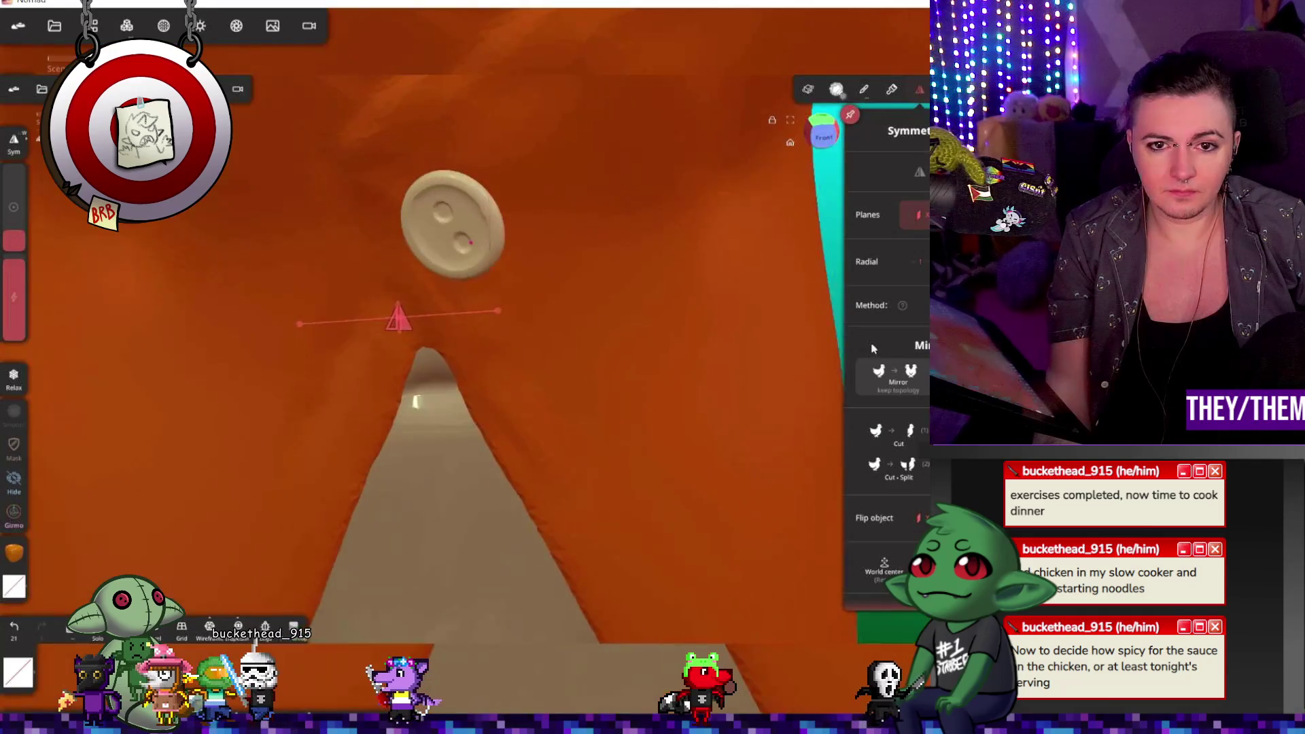
pyautogui.click(865, 90)
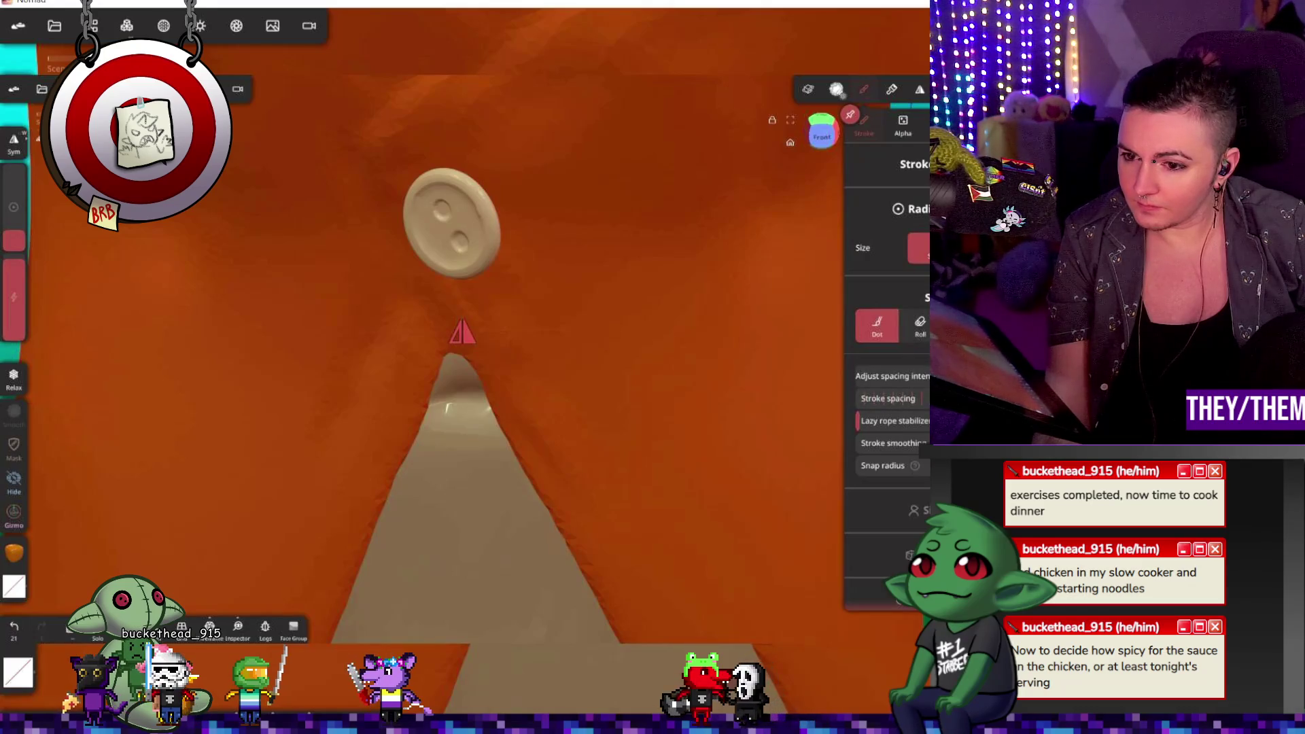
pyautogui.click(838, 92)
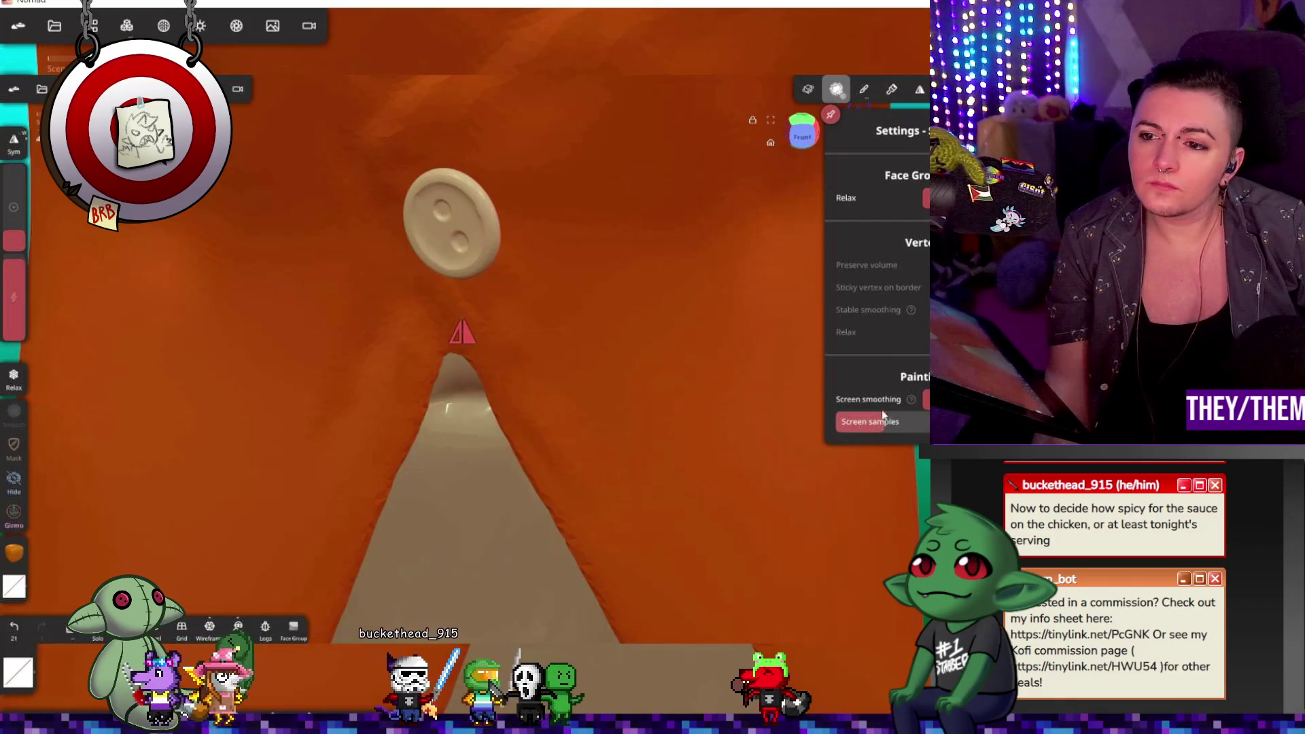
pyautogui.click(918, 265)
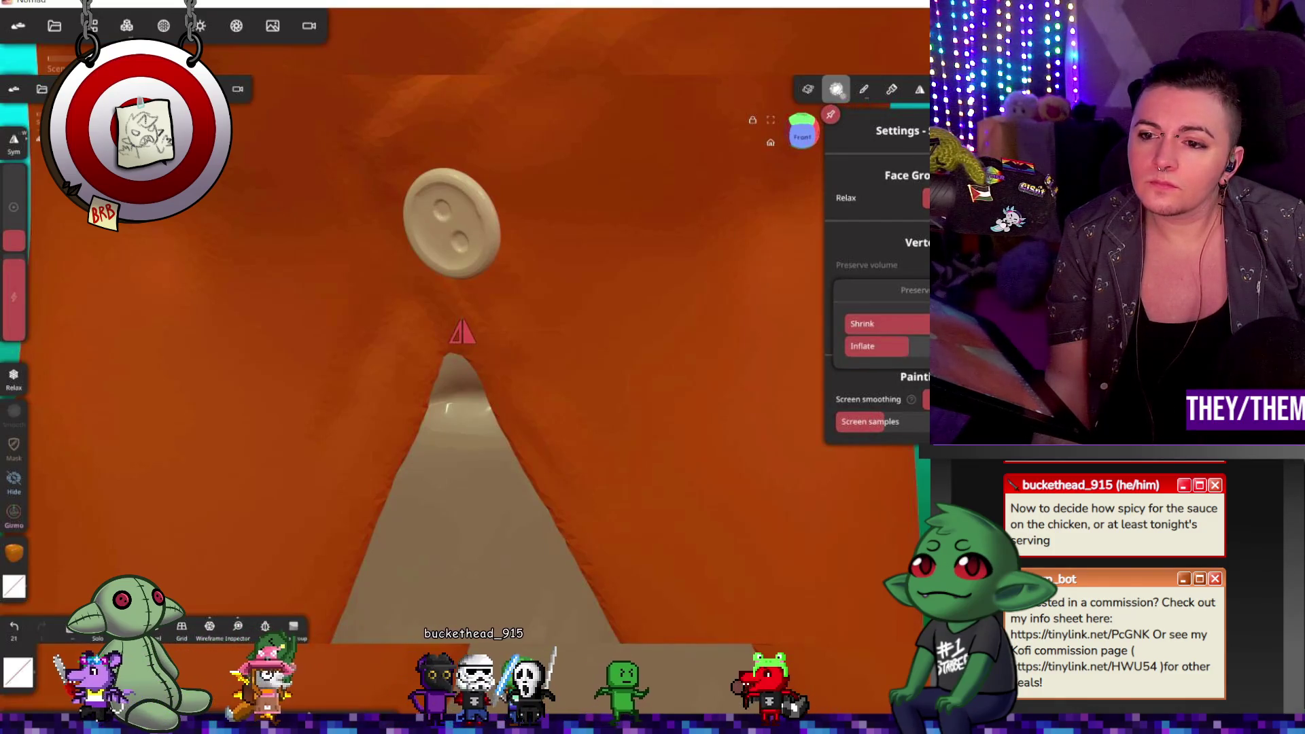
pyautogui.click(876, 346)
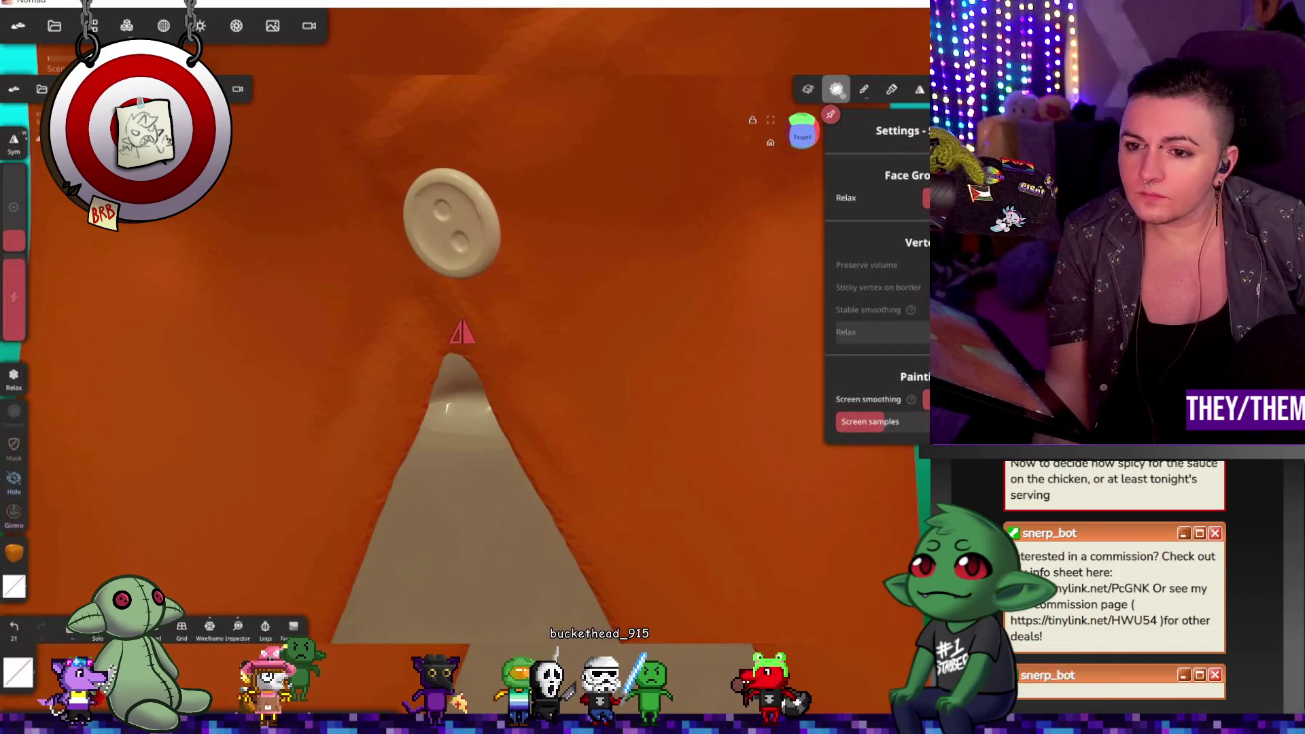
pyautogui.click(814, 91)
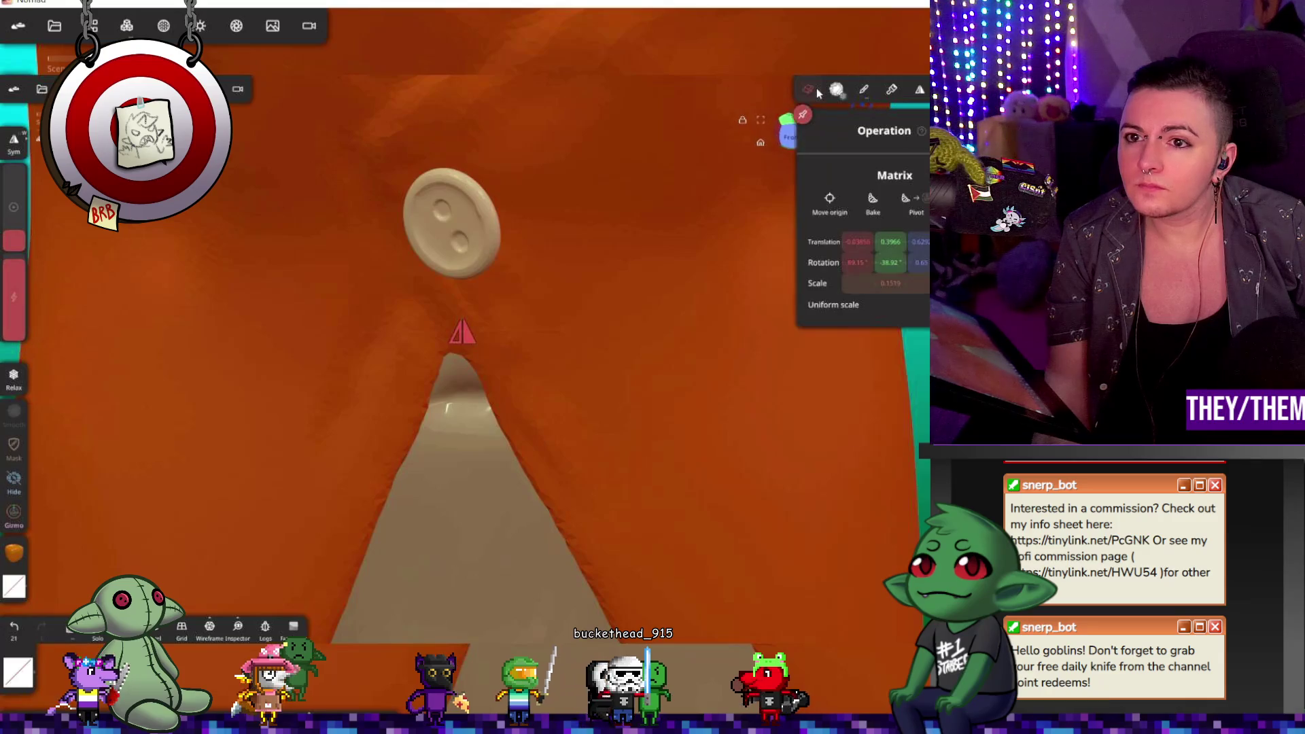
pyautogui.click(837, 90)
pyautogui.moveTo(556, 258)
pyautogui.mouseDown(button='right')
pyautogui.moveTo(415, 288)
pyautogui.moveTo(368, 292)
pyautogui.moveTo(317, 270)
pyautogui.moveTo(284, 282)
pyautogui.mouseUp(button='right')
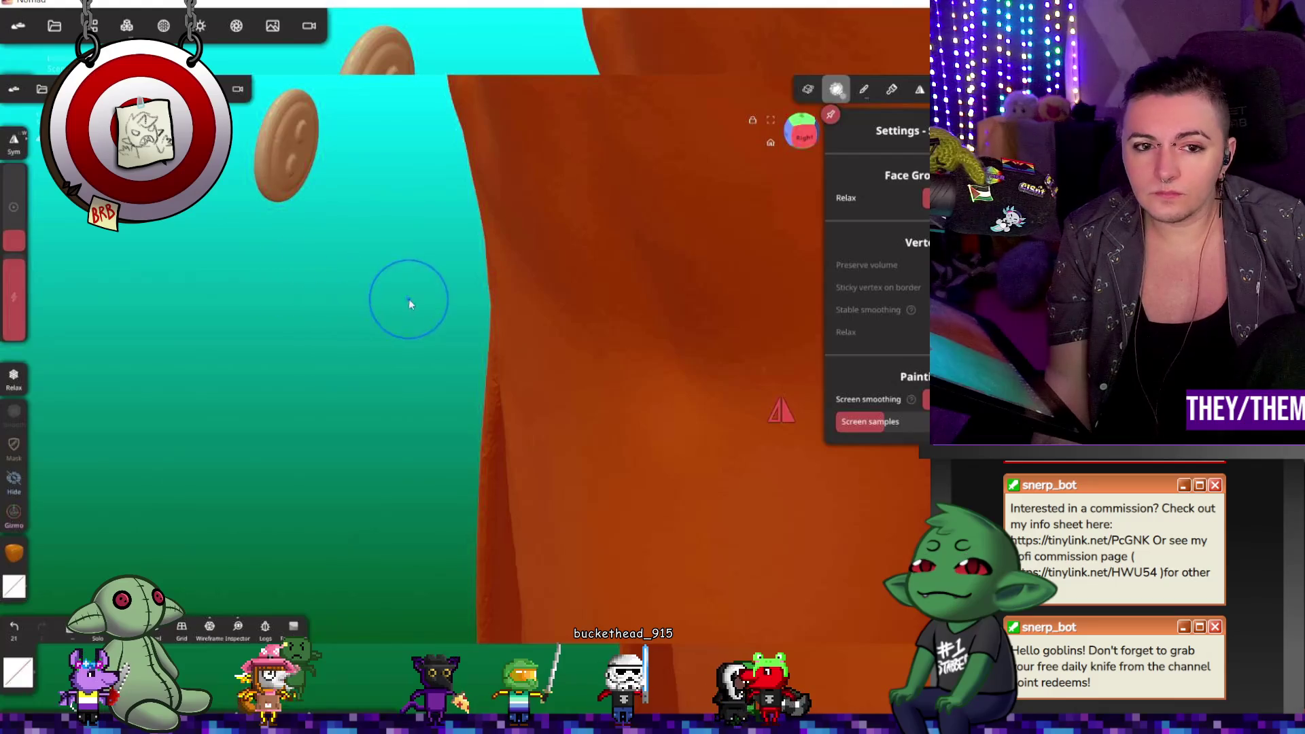
# Step: Move the button onto the trousers' front below the top button and rotate it flat
pyautogui.moveTo(278, 158)
pyautogui.mouseDown(button='right')
pyautogui.moveTo(435, 221)
pyautogui.moveTo(665, 188)
pyautogui.moveTo(622, 210)
pyautogui.moveTo(612, 381)
pyautogui.mouseUp(button='right')
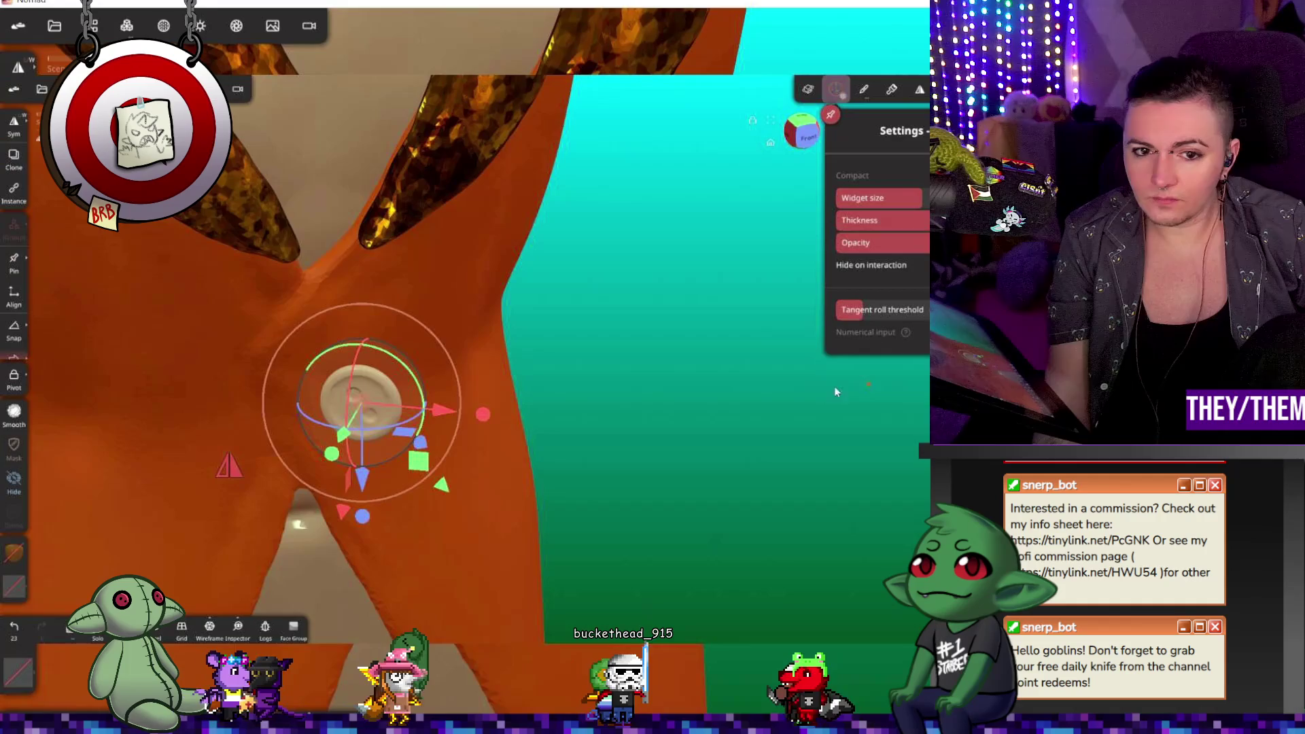
pyautogui.press('g')
pyautogui.moveTo(442, 410)
pyautogui.mouseDown()
pyautogui.moveTo(391, 410)
pyautogui.moveTo(574, 461)
pyautogui.moveTo(554, 437)
pyautogui.moveTo(495, 423)
pyautogui.moveTo(662, 433)
pyautogui.moveTo(338, 329)
pyautogui.mouseUp()
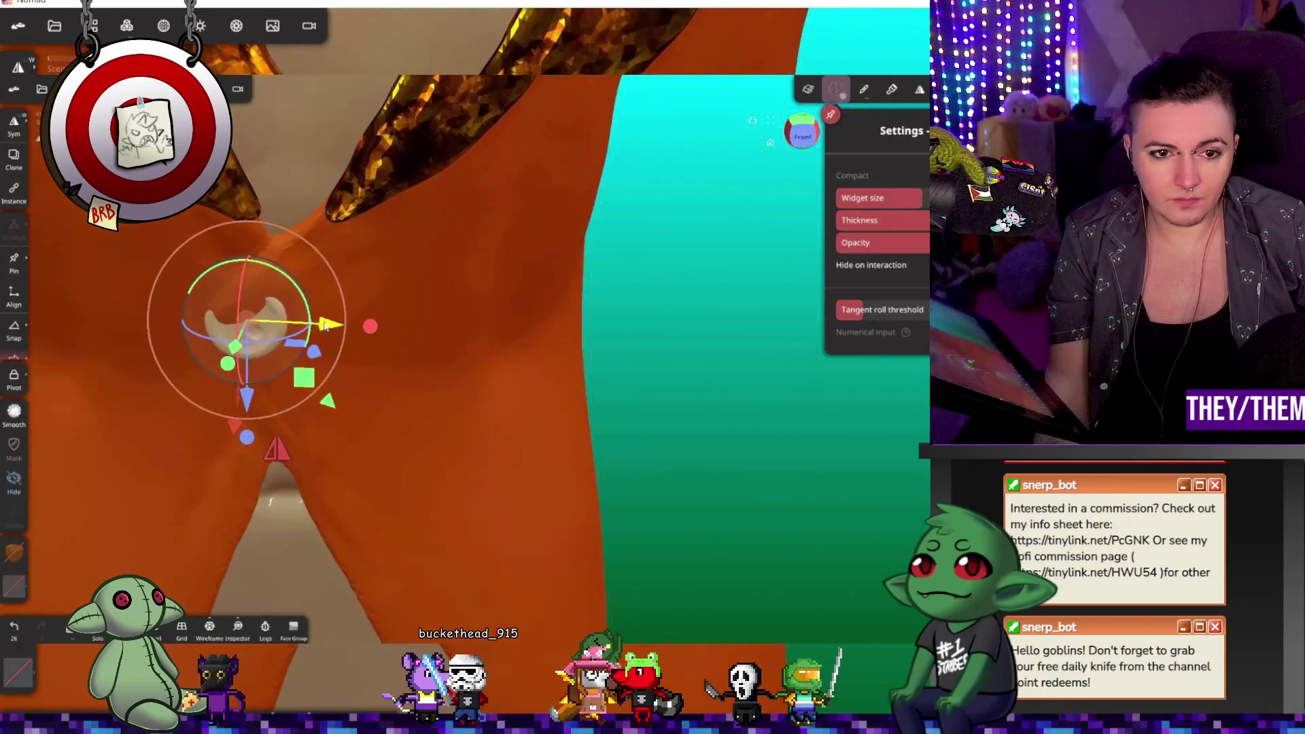
pyautogui.moveTo(252, 388); pyautogui.dragTo(260, 414)
pyautogui.moveTo(274, 349); pyautogui.dragTo(707, 413)
pyautogui.moveTo(644, 445); pyautogui.dragTo(625, 443)
pyautogui.moveTo(571, 481)
pyautogui.mouseDown()
pyautogui.moveTo(590, 457)
pyautogui.moveTo(632, 455)
pyautogui.mouseUp()
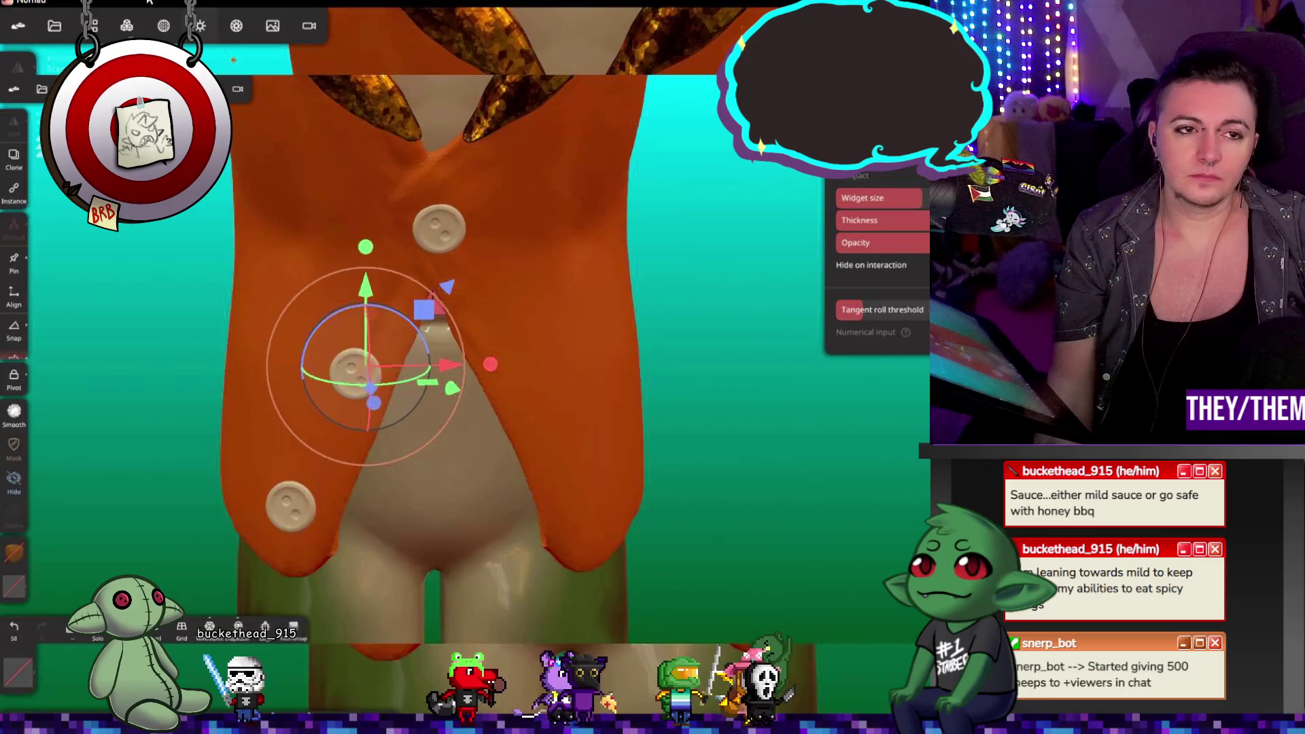
pyautogui.click(126, 25)
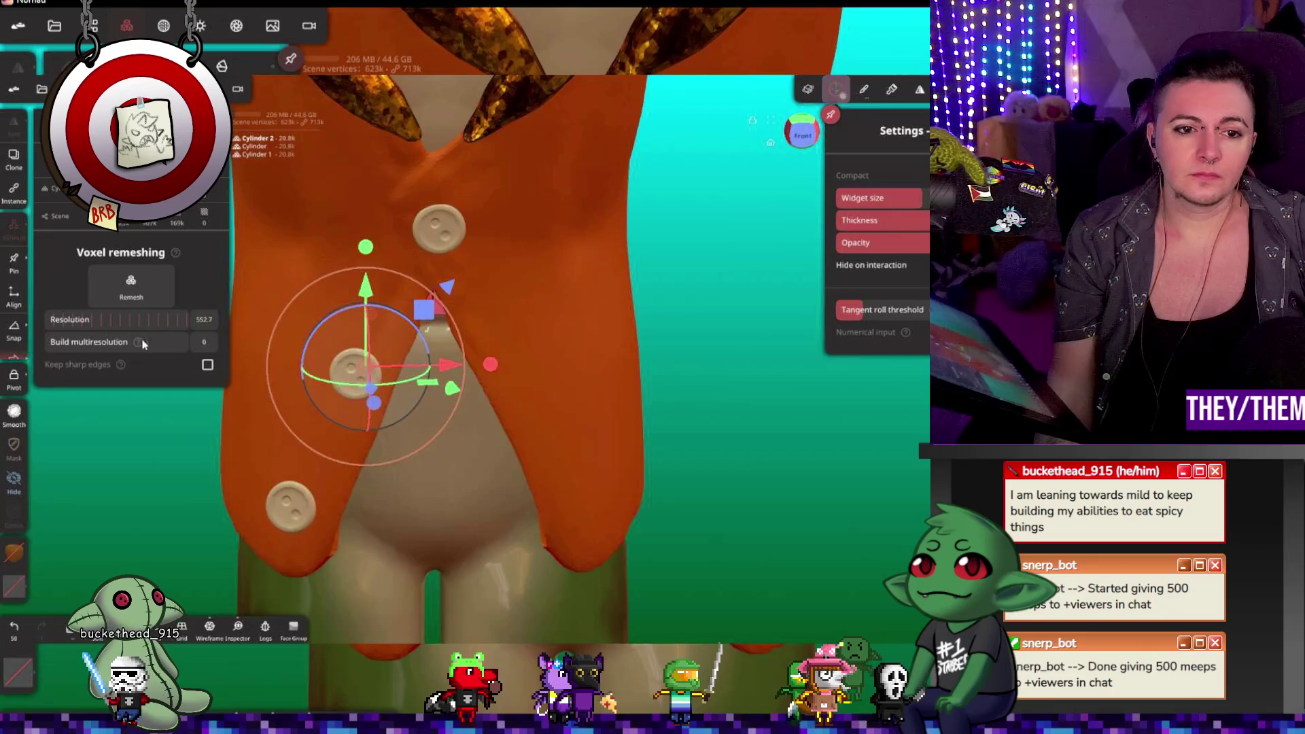
# Step: Voxel-remesh the button object and paint it all orange
pyautogui.click(131, 286)
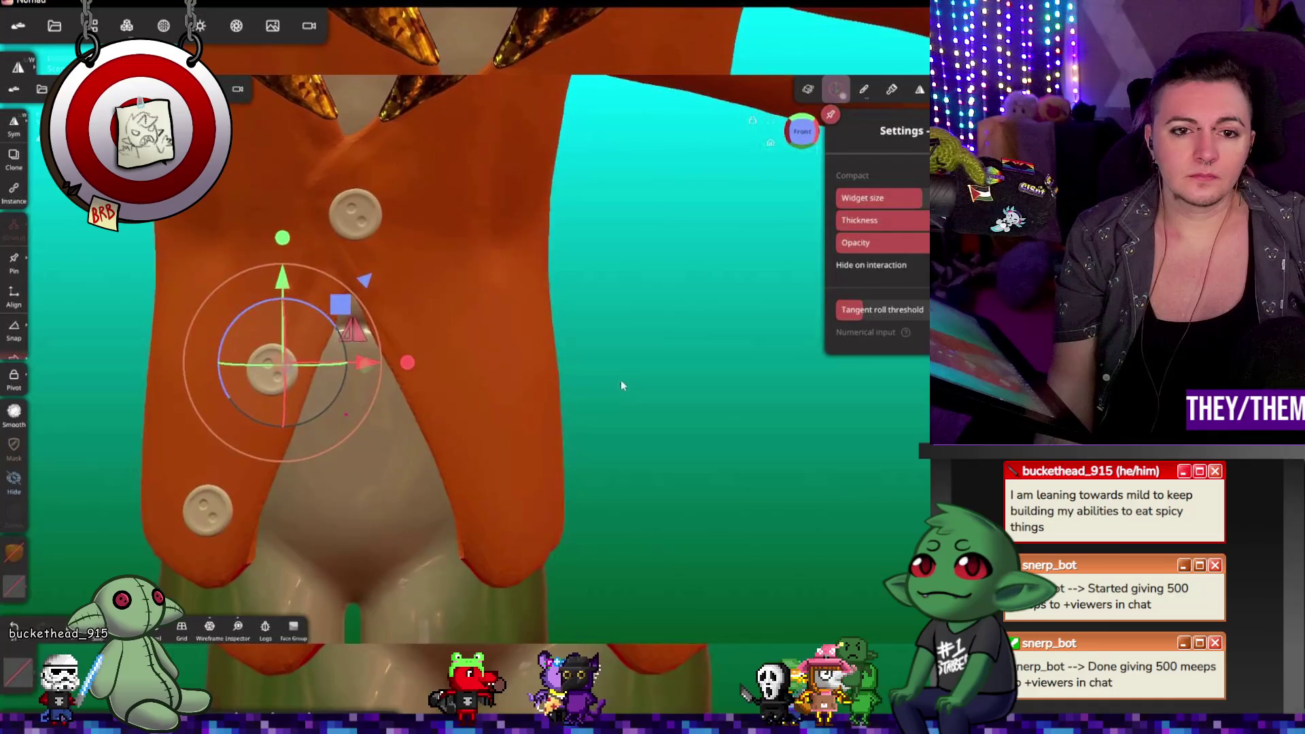
pyautogui.click(94, 25)
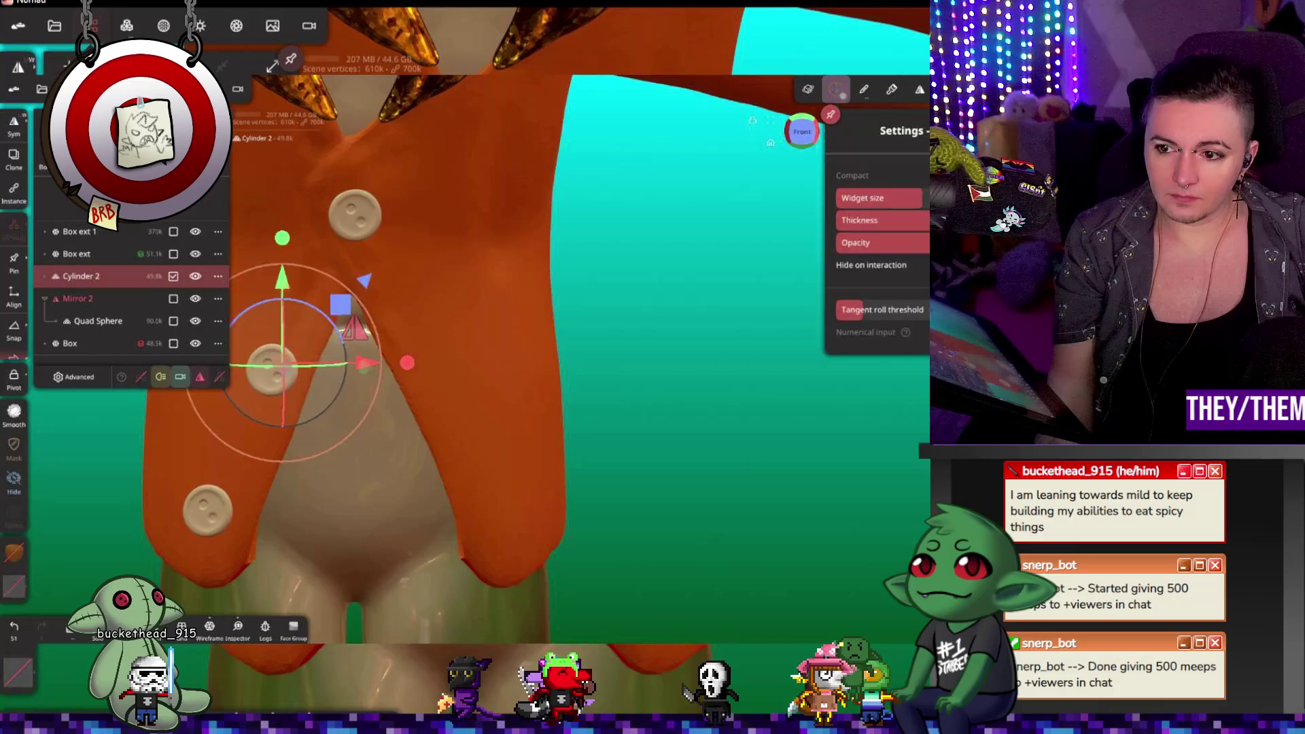
pyautogui.click(13, 554)
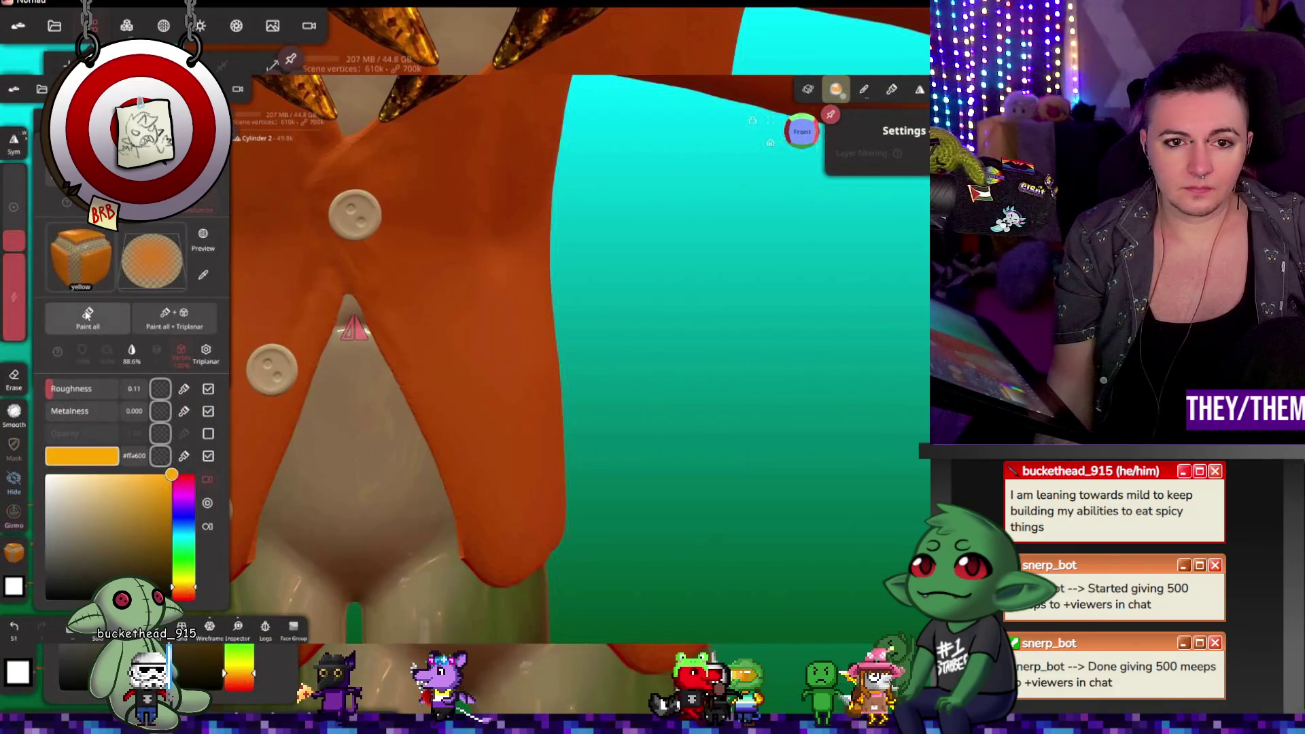
pyautogui.click(88, 314)
# Step: Zoom out and orbit the whole frog back to a front view
pyautogui.scroll(-5, 867, 390)
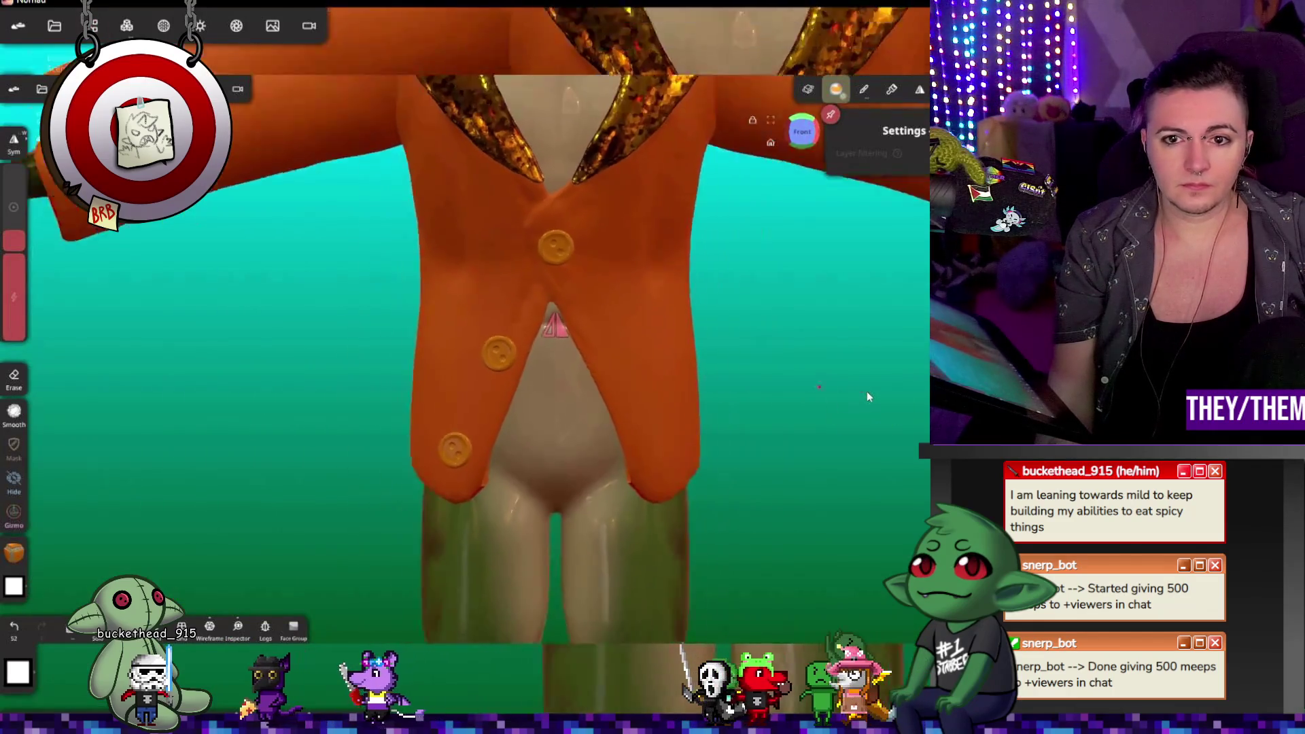
pyautogui.scroll(-4, 757, 406)
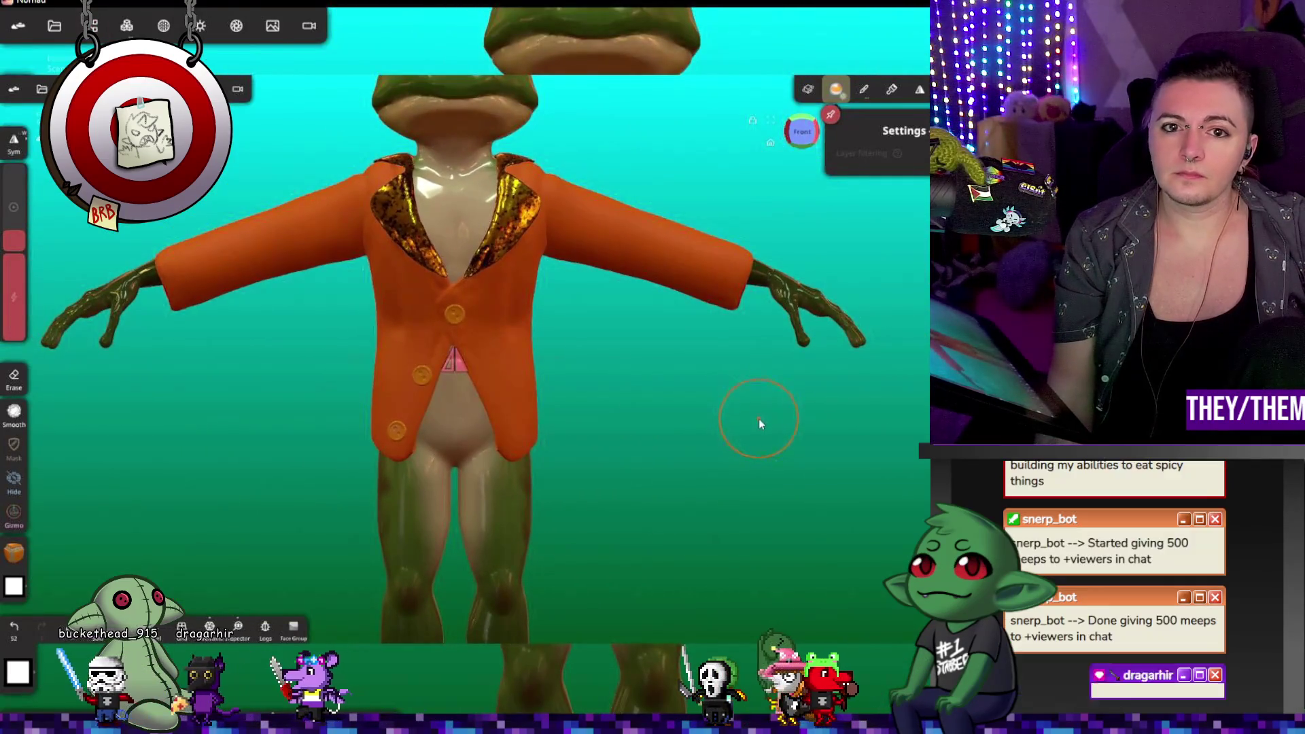
pyautogui.scroll(-2, 759, 418)
pyautogui.moveTo(760, 427)
pyautogui.mouseDown()
pyautogui.moveTo(600, 439)
pyautogui.moveTo(748, 435)
pyautogui.mouseUp()
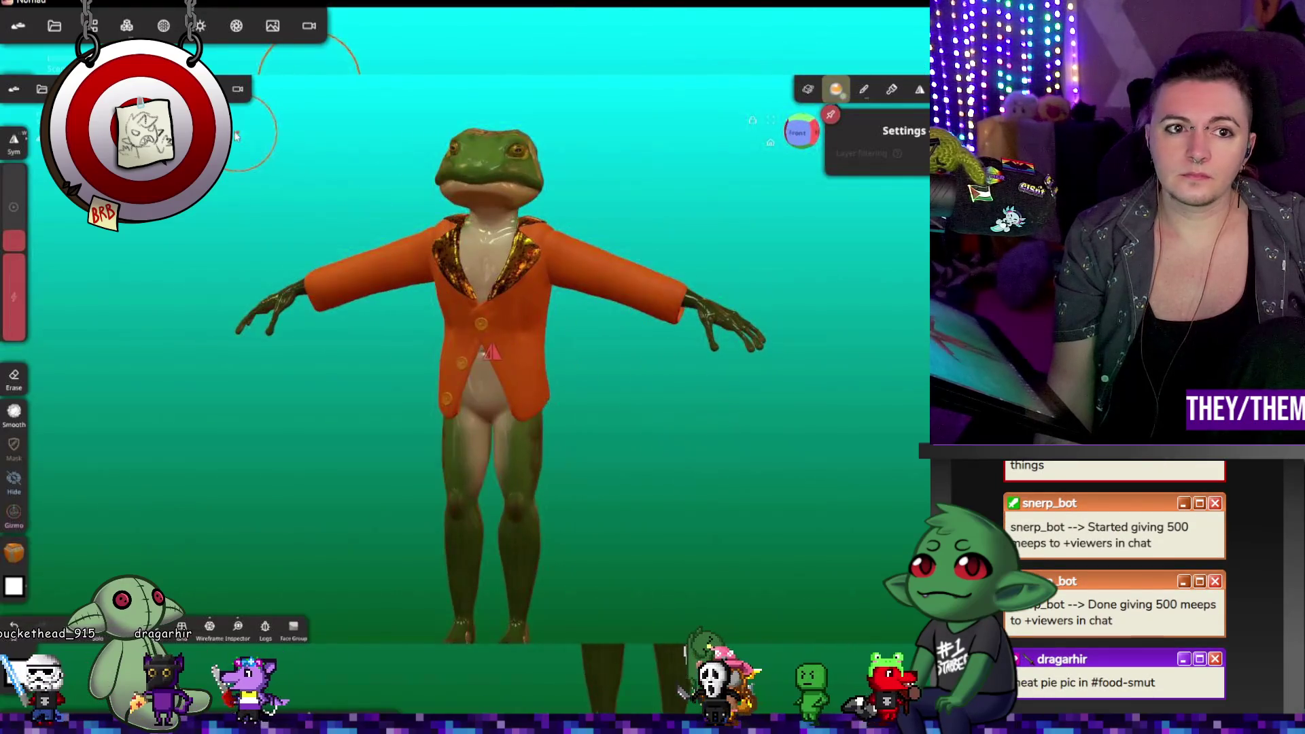
pyautogui.click(235, 29)
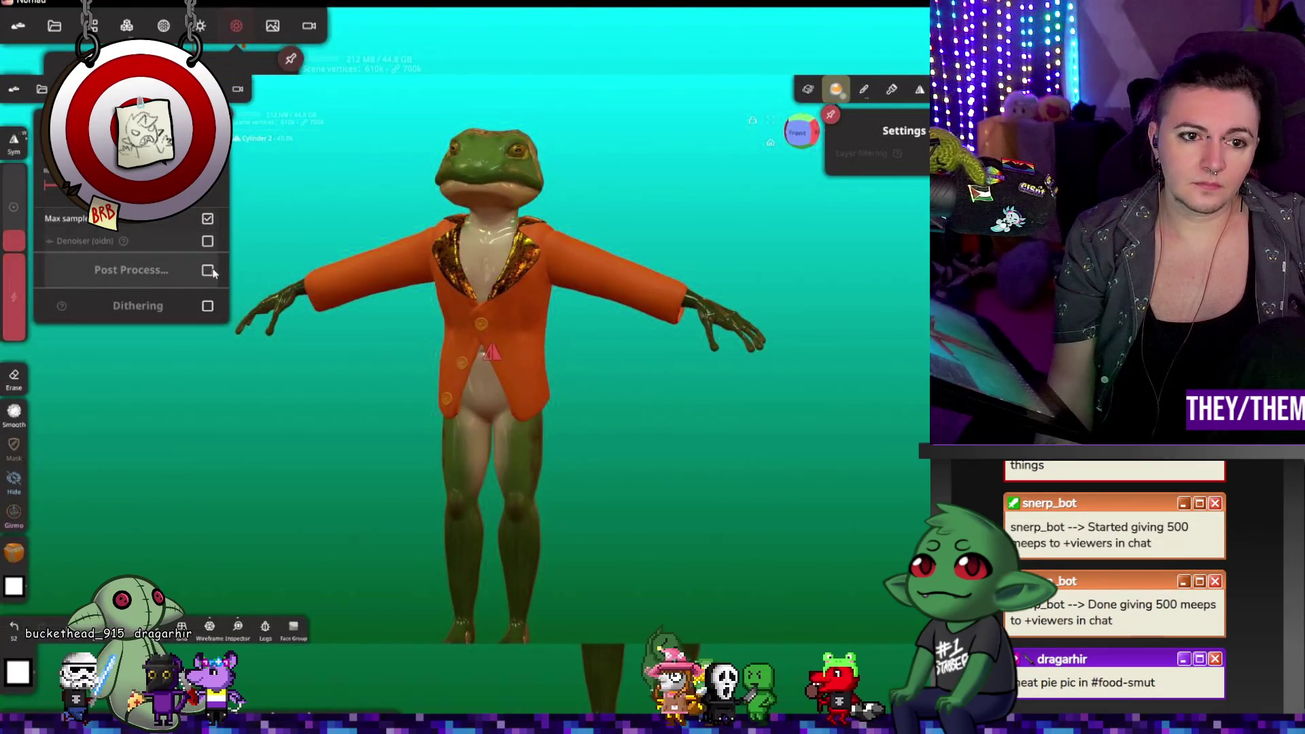
# Step: Turn on Post Process in the render settings and close the panel
pyautogui.press('m')
pyautogui.press('p')
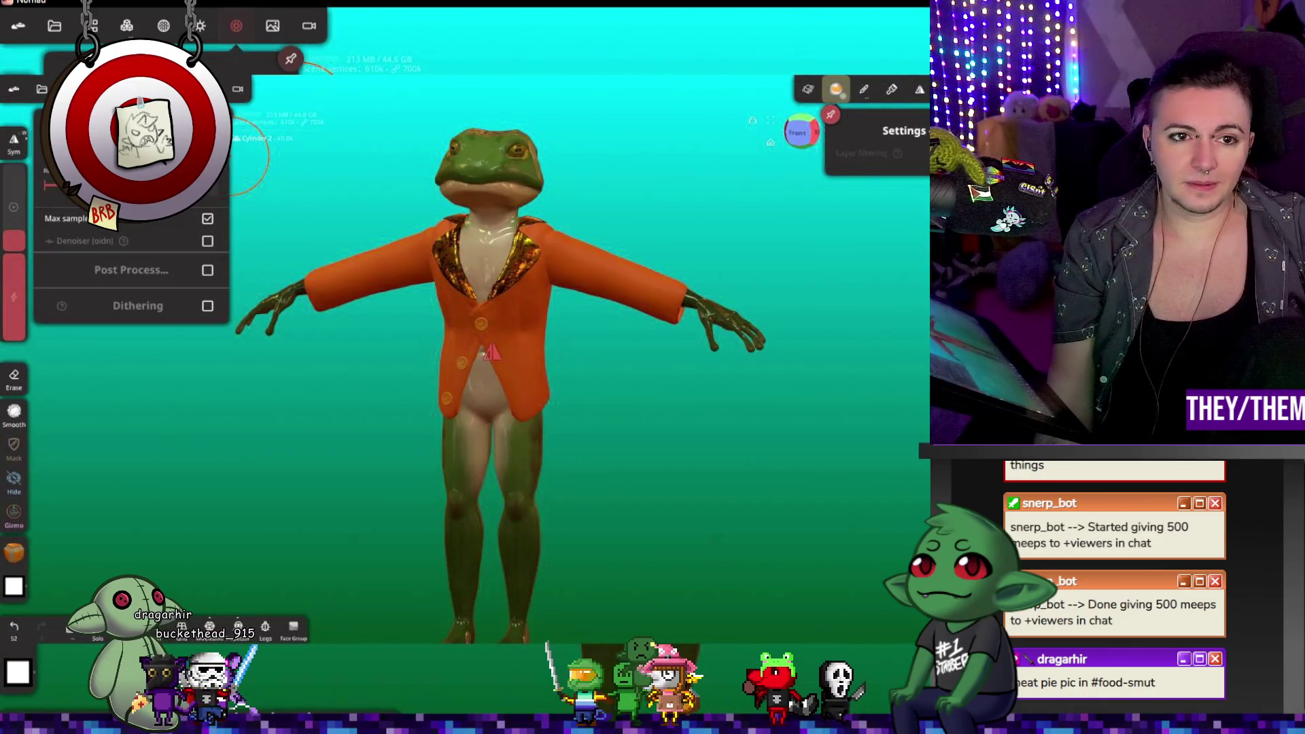
pyautogui.click(211, 272)
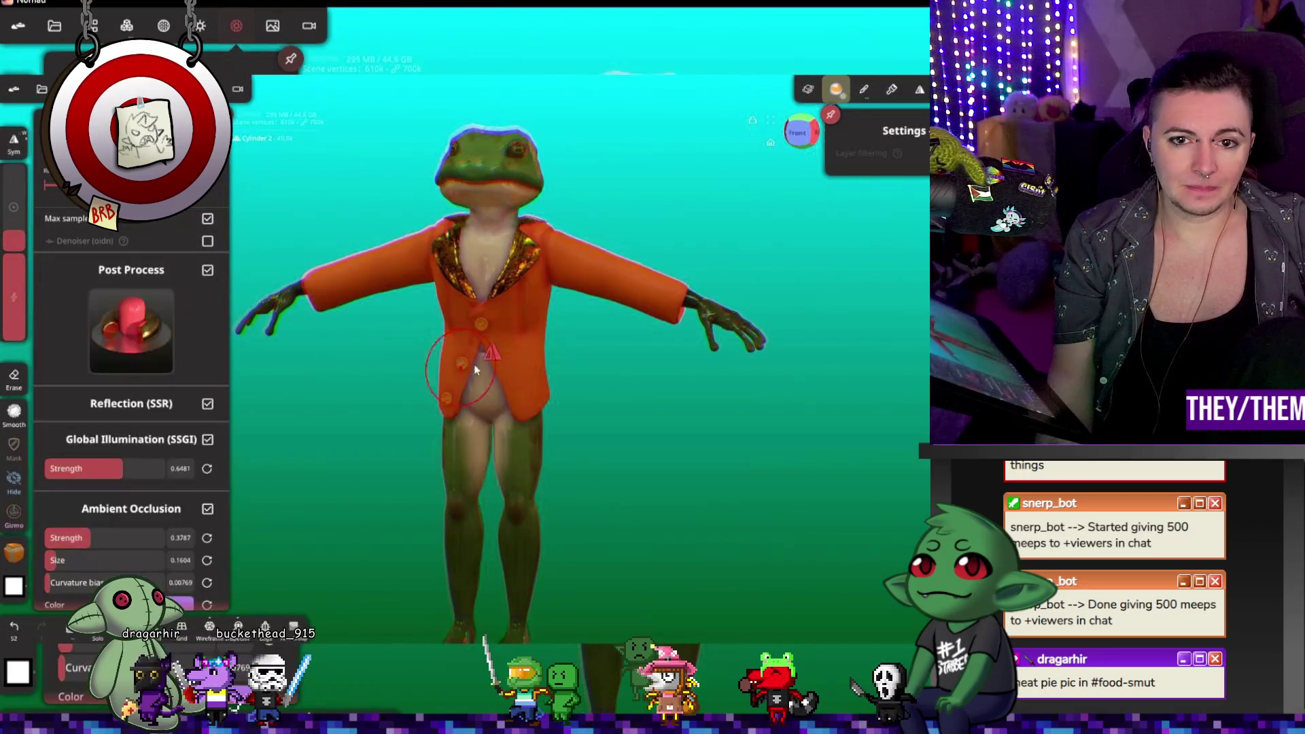
pyautogui.scroll(-5, 145, 446)
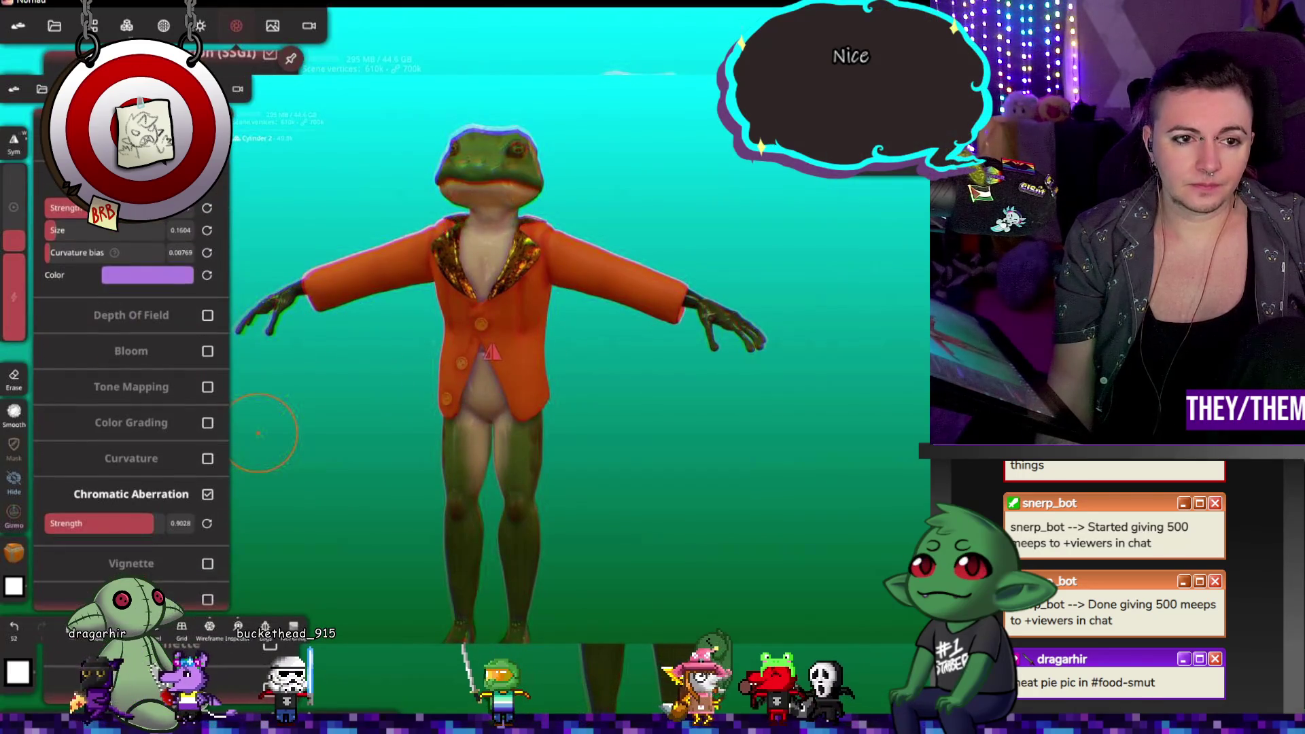
pyautogui.scroll(-5, 144, 446)
pyautogui.click(250, 425)
# Step: Orbit the frog into a three-quarter view
pyautogui.moveTo(280, 412); pyautogui.dragTo(614, 427)
pyautogui.press('m')
pyautogui.press('Escape')
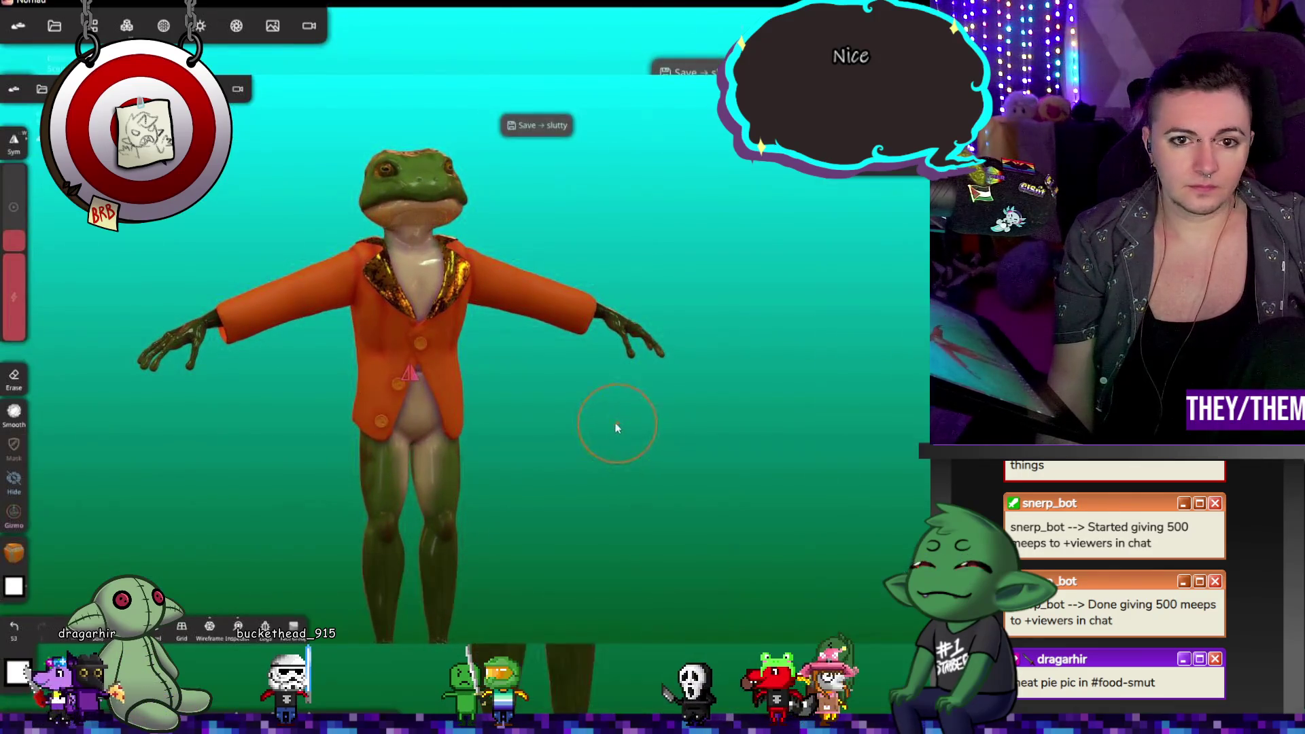
pyautogui.scroll(5, 583, 293)
pyautogui.scroll(-5, 578, 326)
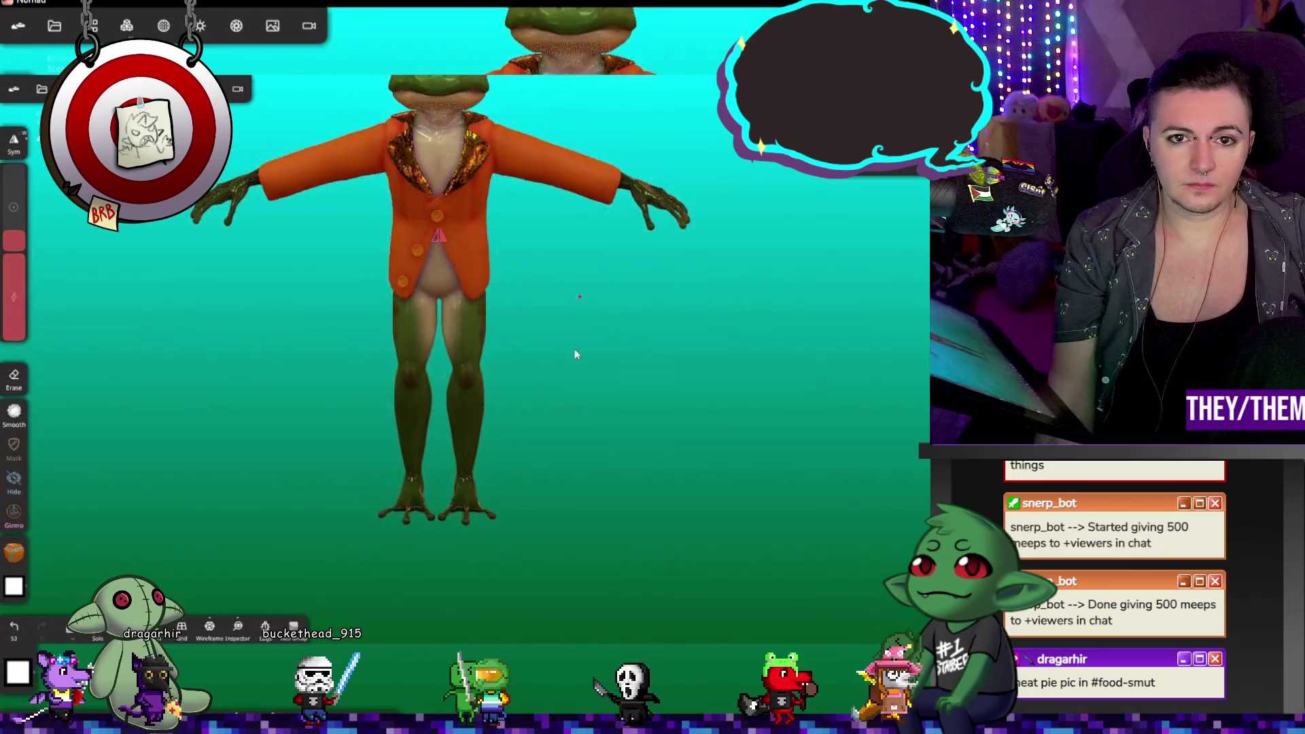
pyautogui.moveTo(562, 429)
pyautogui.mouseDown()
pyautogui.moveTo(408, 412)
pyautogui.moveTo(559, 401)
pyautogui.moveTo(577, 374)
pyautogui.mouseUp()
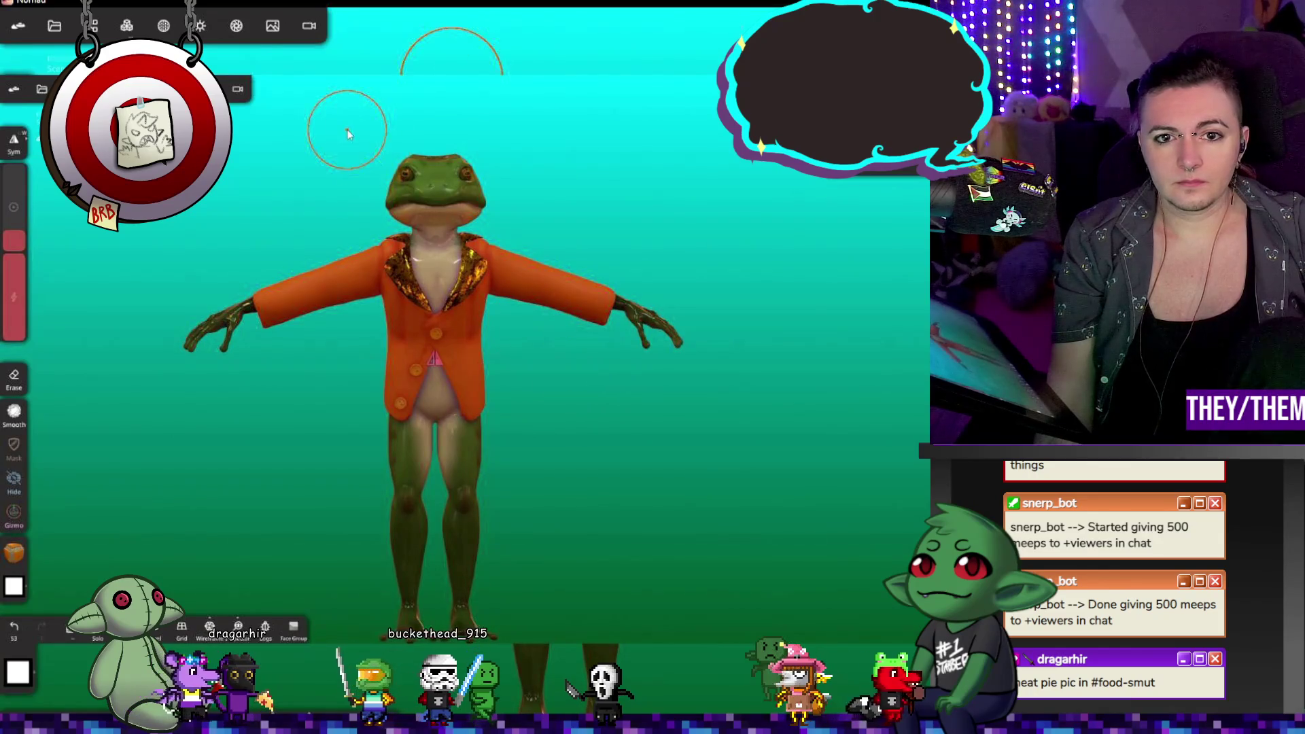
pyautogui.moveTo(306, 2); pyautogui.dragTo(298, 225)
# Step: Toggle Depth Of Field and Reflection (SSR) on and off, leaving SSR enabled, then close the settings
pyautogui.click(235, 26)
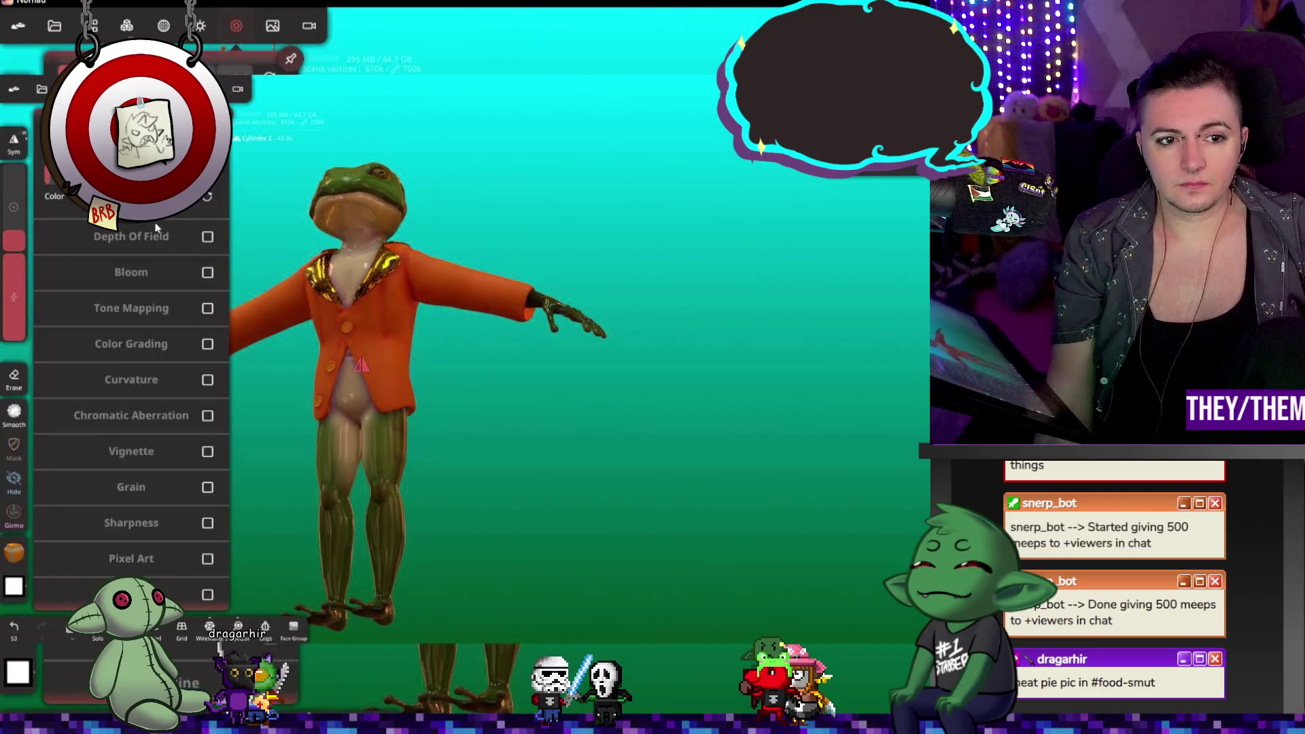
pyautogui.scroll(2, 204, 252)
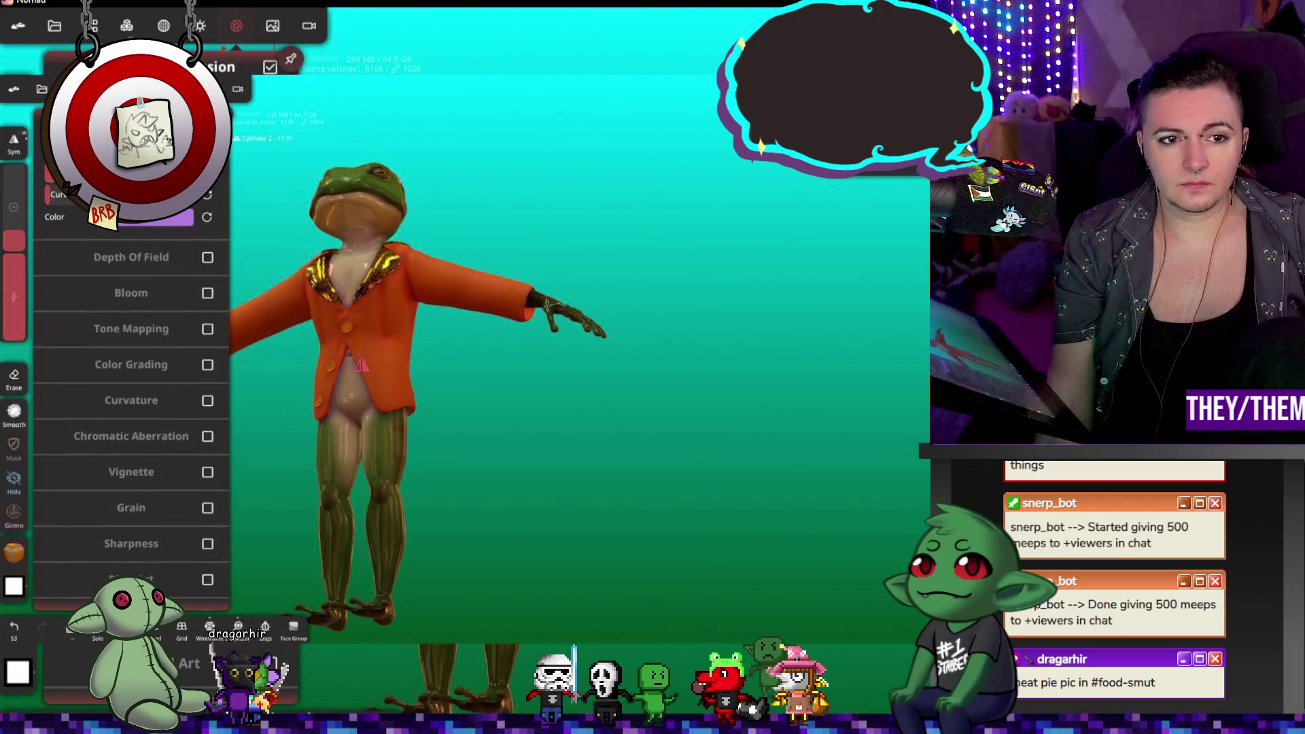
pyautogui.click(207, 258)
pyautogui.click(207, 258)
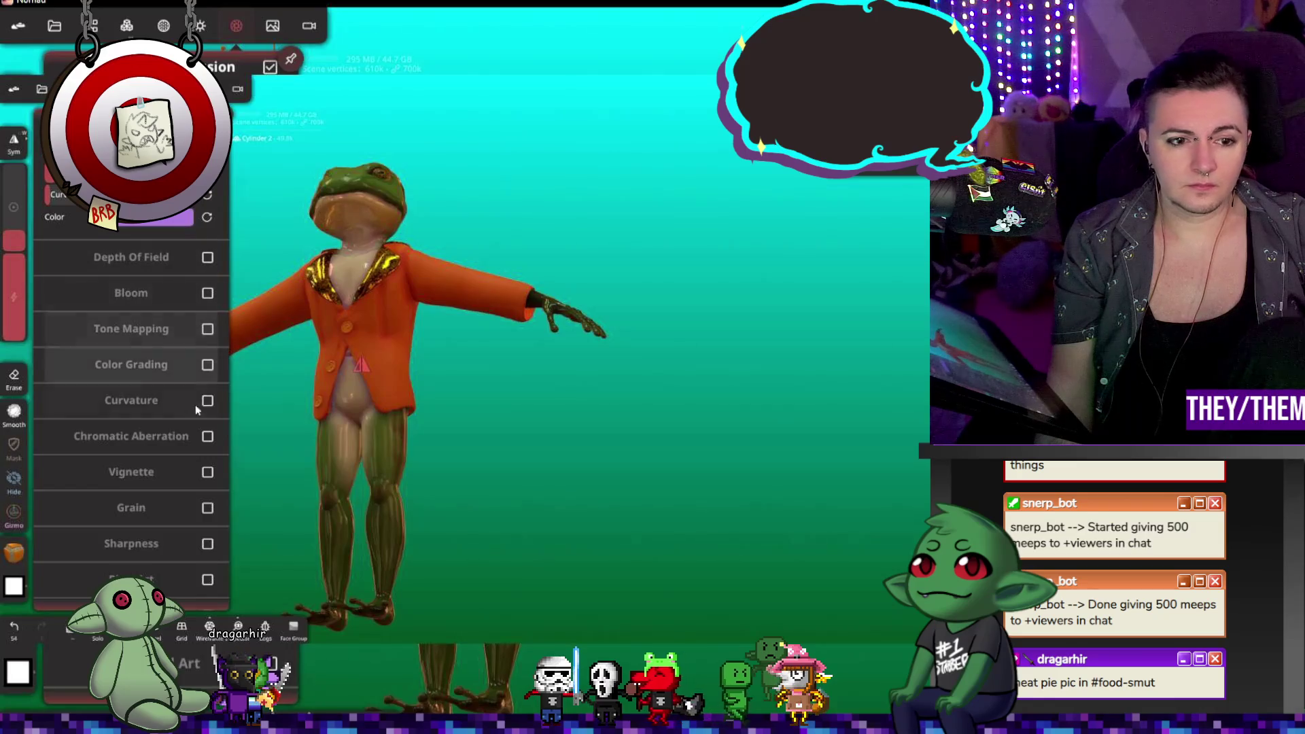
pyautogui.moveTo(181, 440); pyautogui.dragTo(191, 377)
pyautogui.scroll(6, 191, 378)
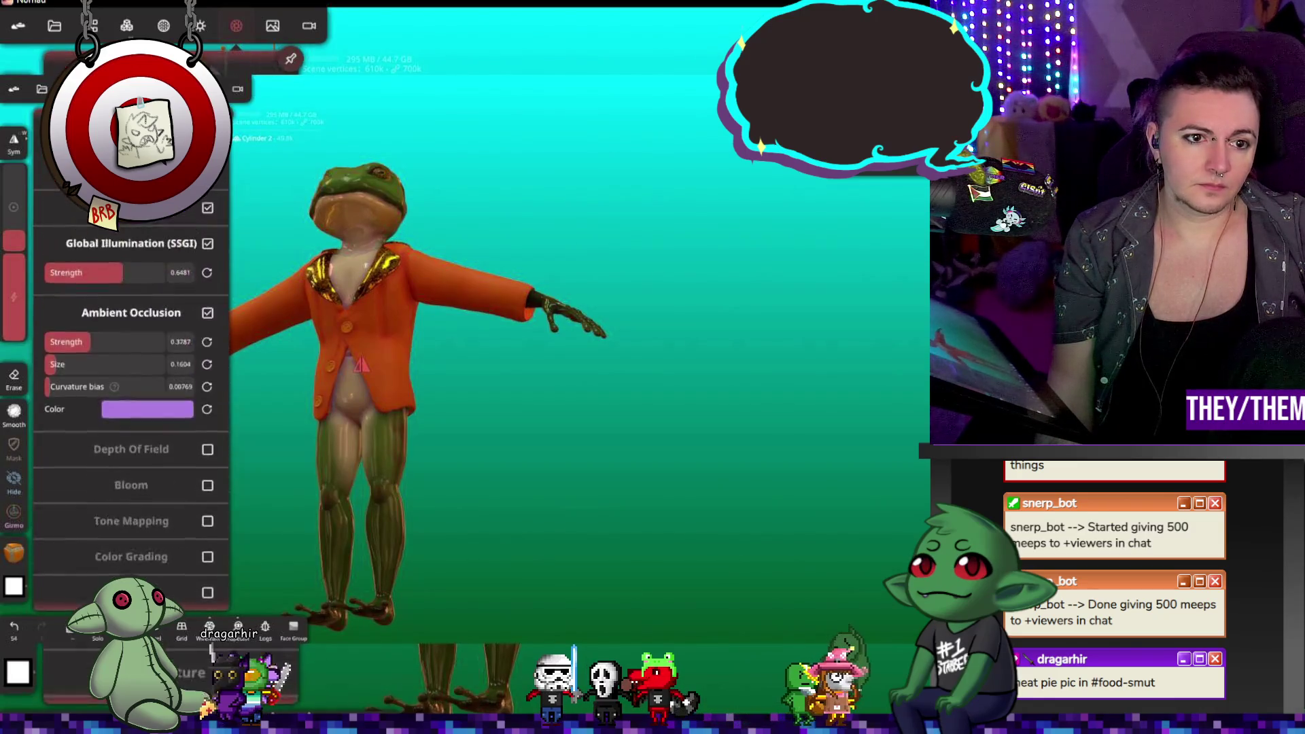
pyautogui.click(208, 357)
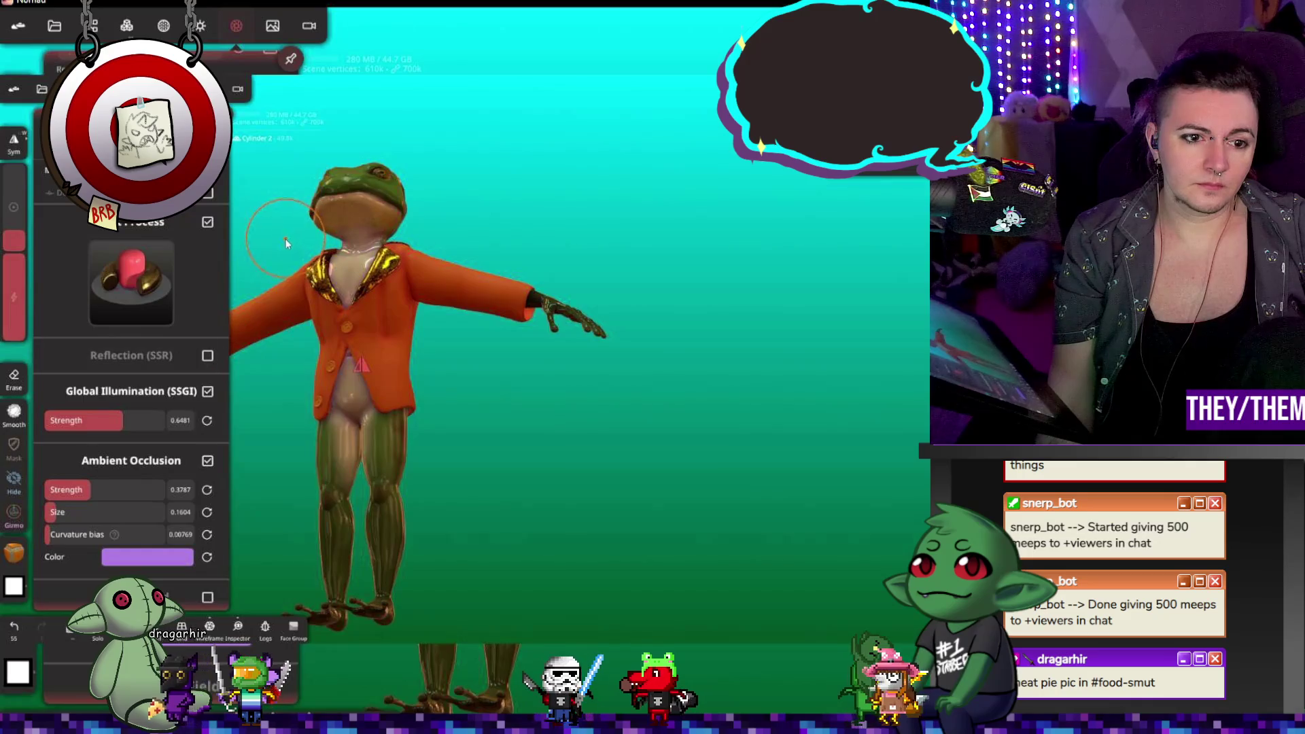
pyautogui.click(207, 356)
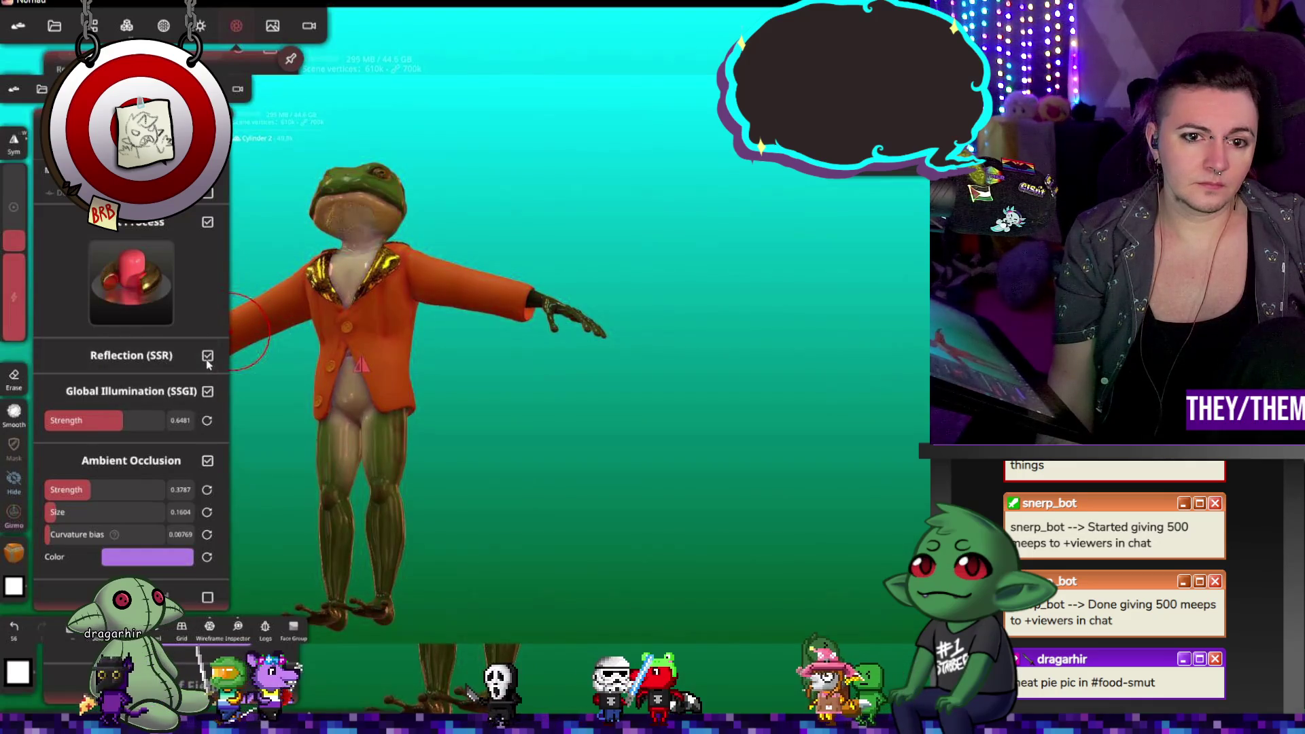
pyautogui.click(136, 221)
# Step: Turn the frog to a centred front view and save the project
pyautogui.moveTo(331, 140)
pyautogui.mouseDown()
pyautogui.moveTo(373, 182)
pyautogui.moveTo(442, 180)
pyautogui.mouseUp()
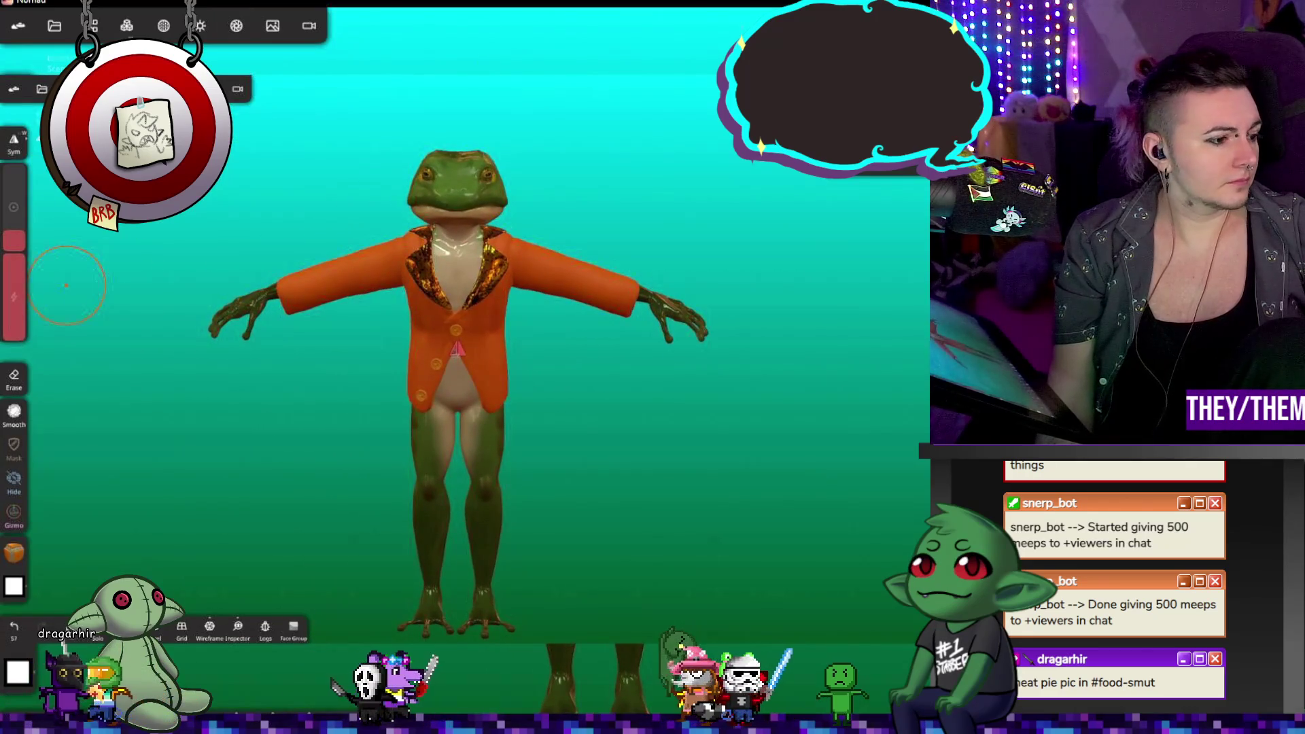
pyautogui.click(13, 445)
pyautogui.hotkey('ctrl', 's')
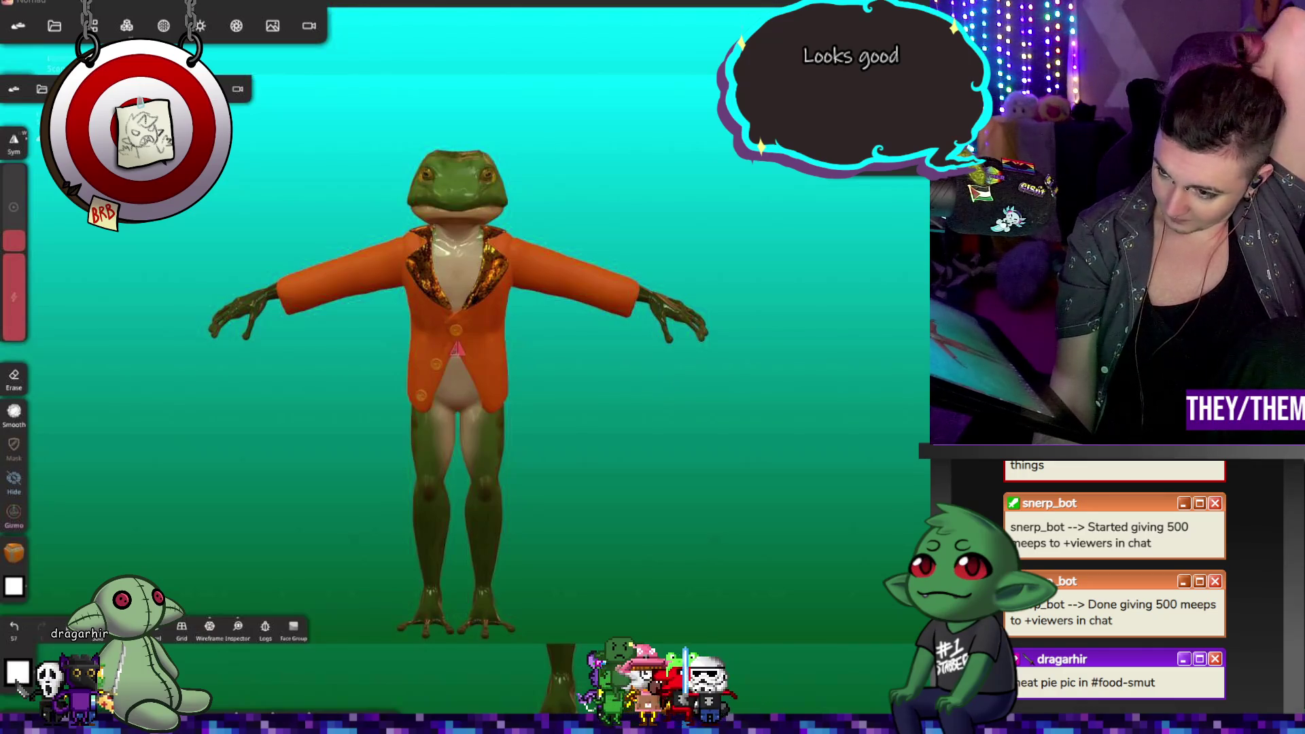
# Step: Zoom and orbit closer around the frog, then save with Ctrl+S
pyautogui.scroll(5, 643, 416)
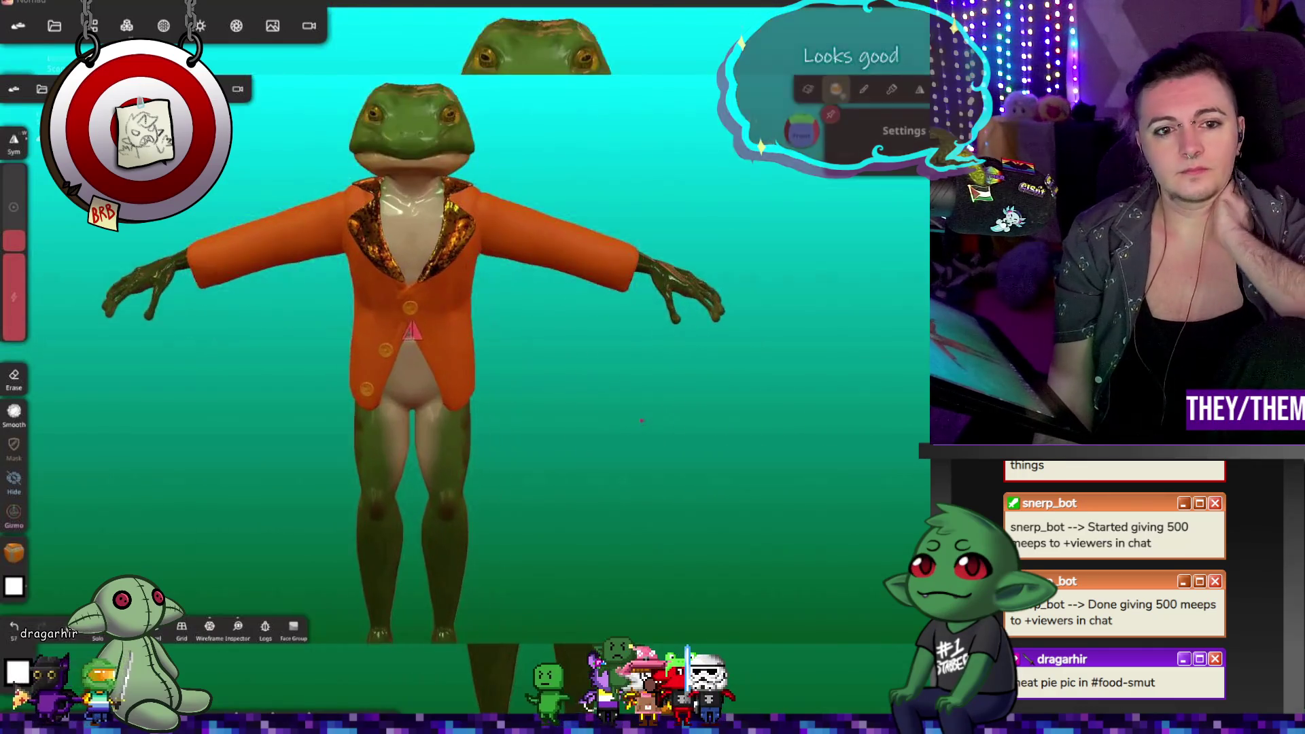
pyautogui.moveTo(647, 416)
pyautogui.mouseDown()
pyautogui.moveTo(434, 250)
pyautogui.moveTo(691, 276)
pyautogui.moveTo(509, 299)
pyautogui.mouseUp()
pyautogui.scroll(-5, 492, 316)
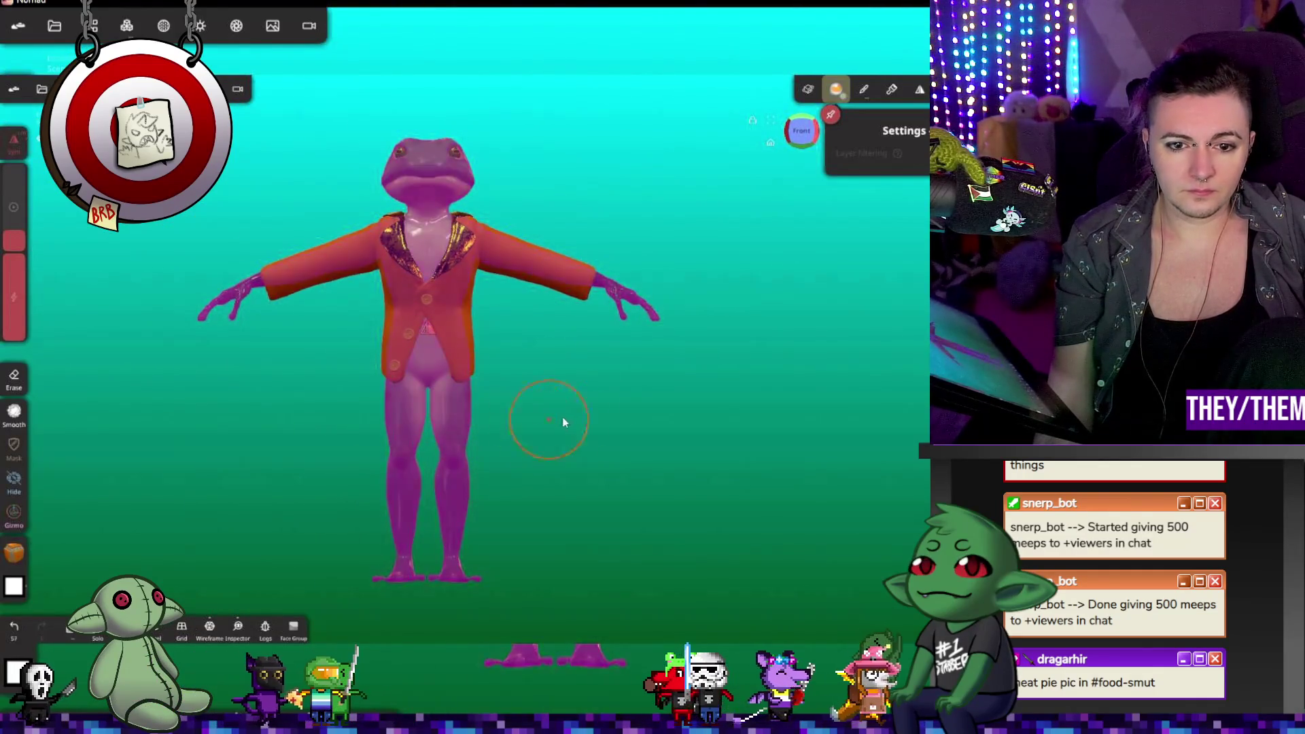
pyautogui.hotkey('ctrl', 's')
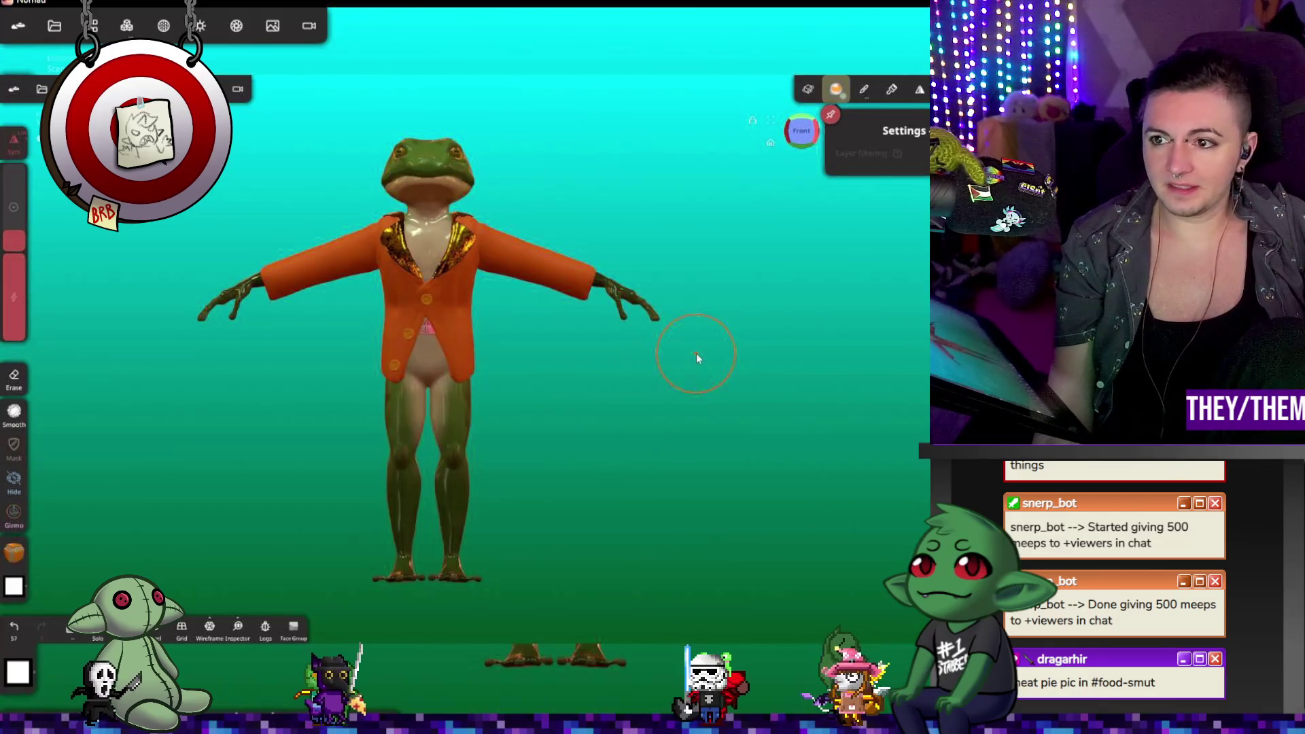
# Step: Mask the frog's legs with SelMask set to Rect, dragging a box over them
pyautogui.click(920, 89)
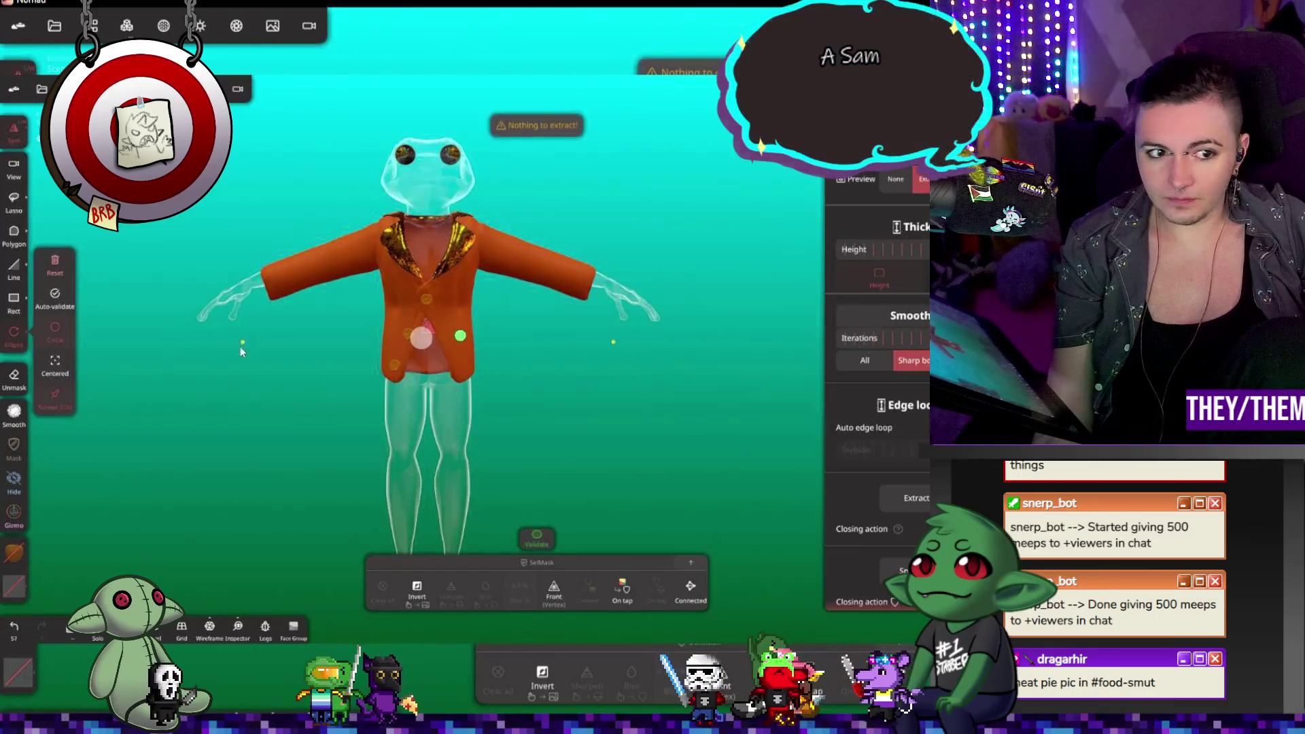
pyautogui.click(14, 301)
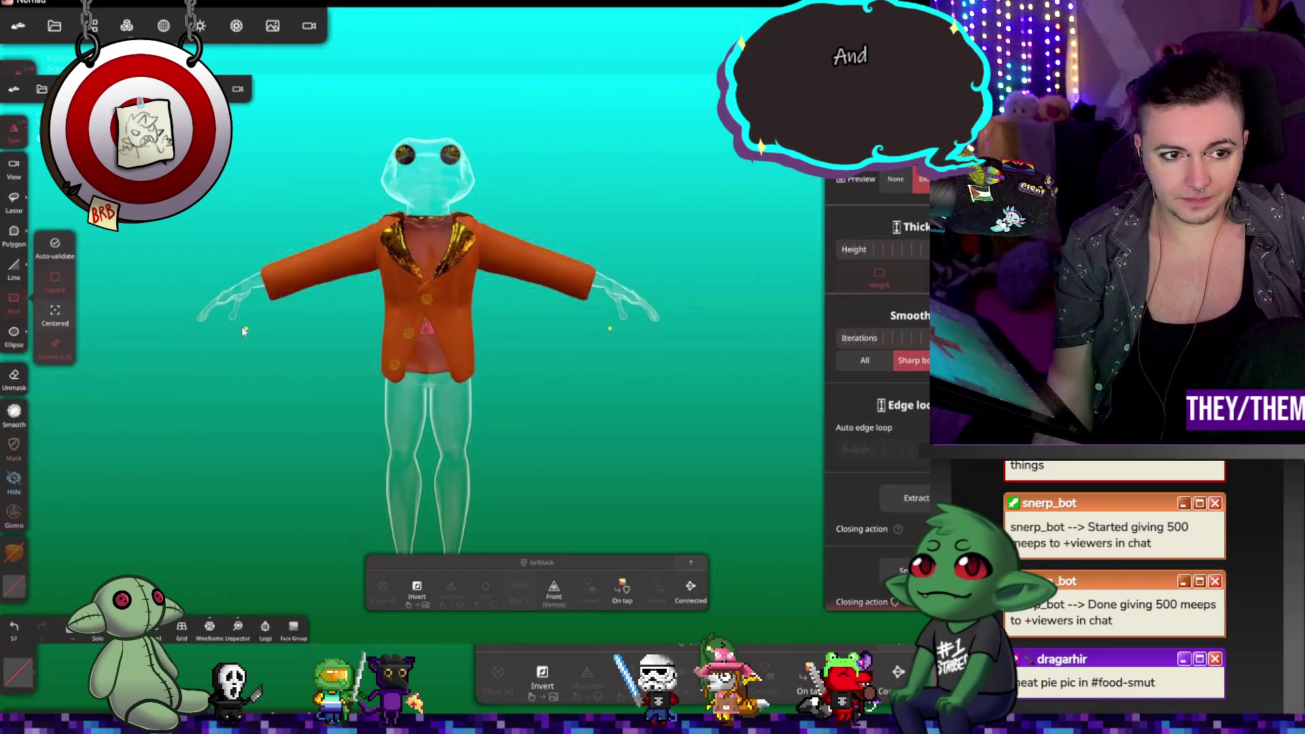
pyautogui.click(484, 323)
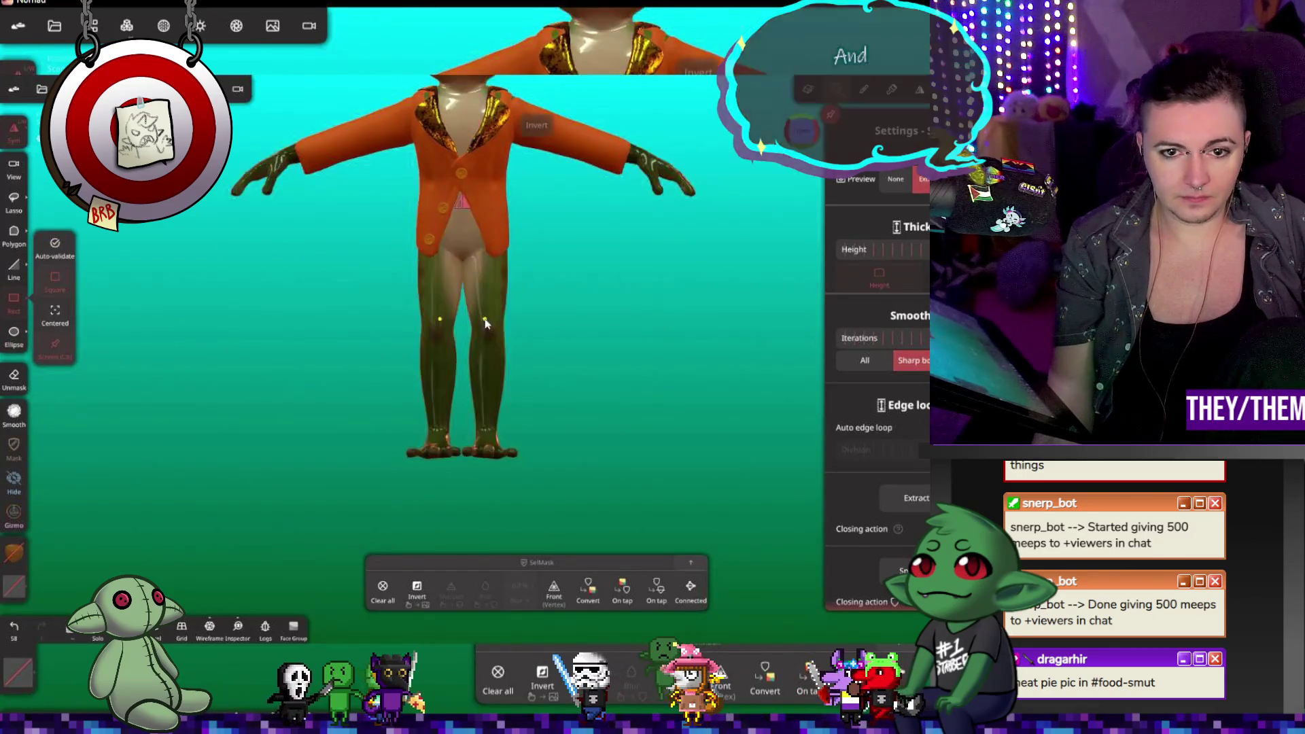
pyautogui.click(487, 317)
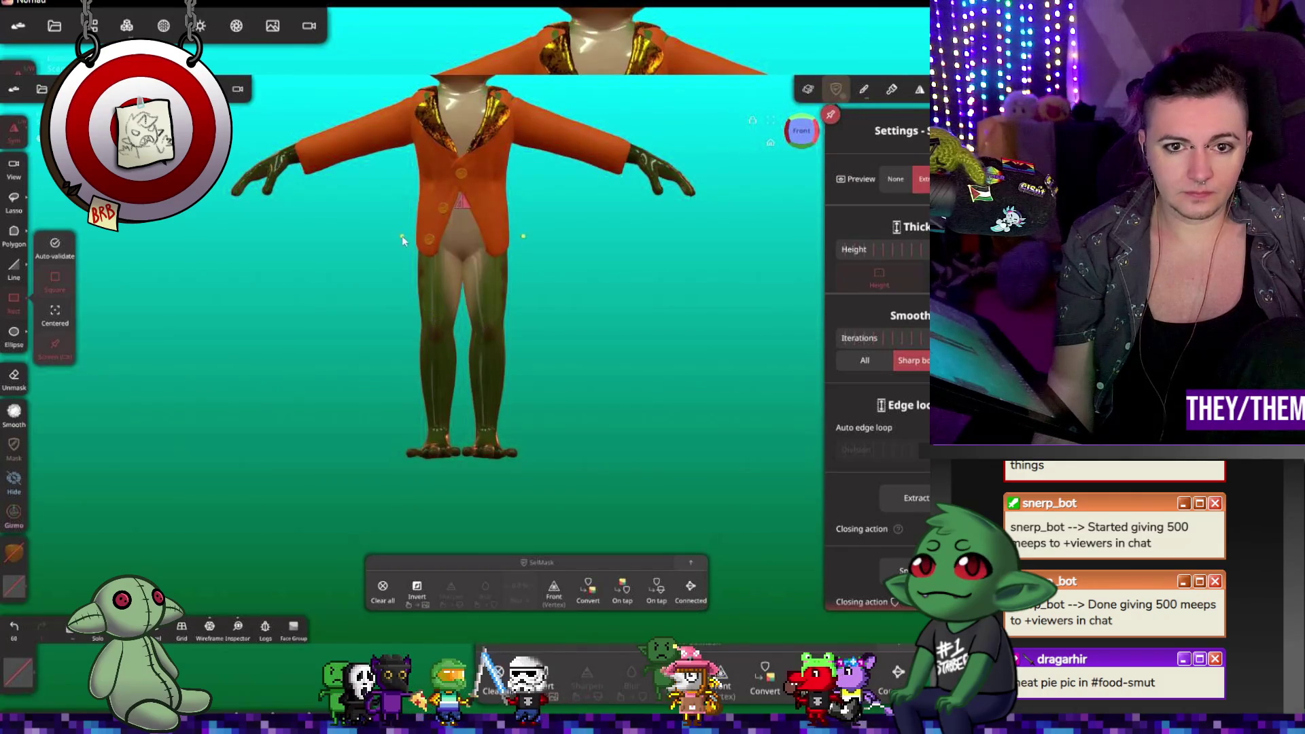
pyautogui.moveTo(391, 225); pyautogui.dragTo(602, 437)
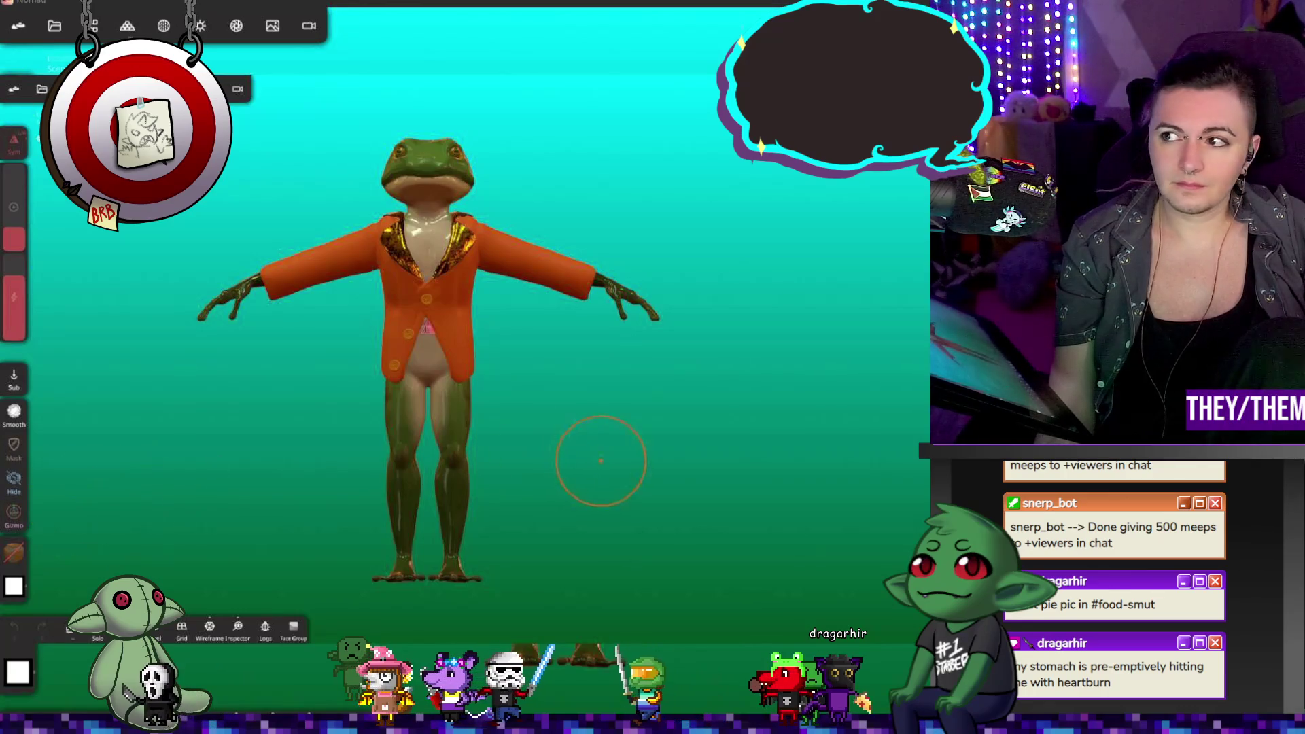
# Step: Draw a rectangular selection framing the frog's legs
pyautogui.moveTo(598, 458); pyautogui.dragTo(608, 371, button='middle')
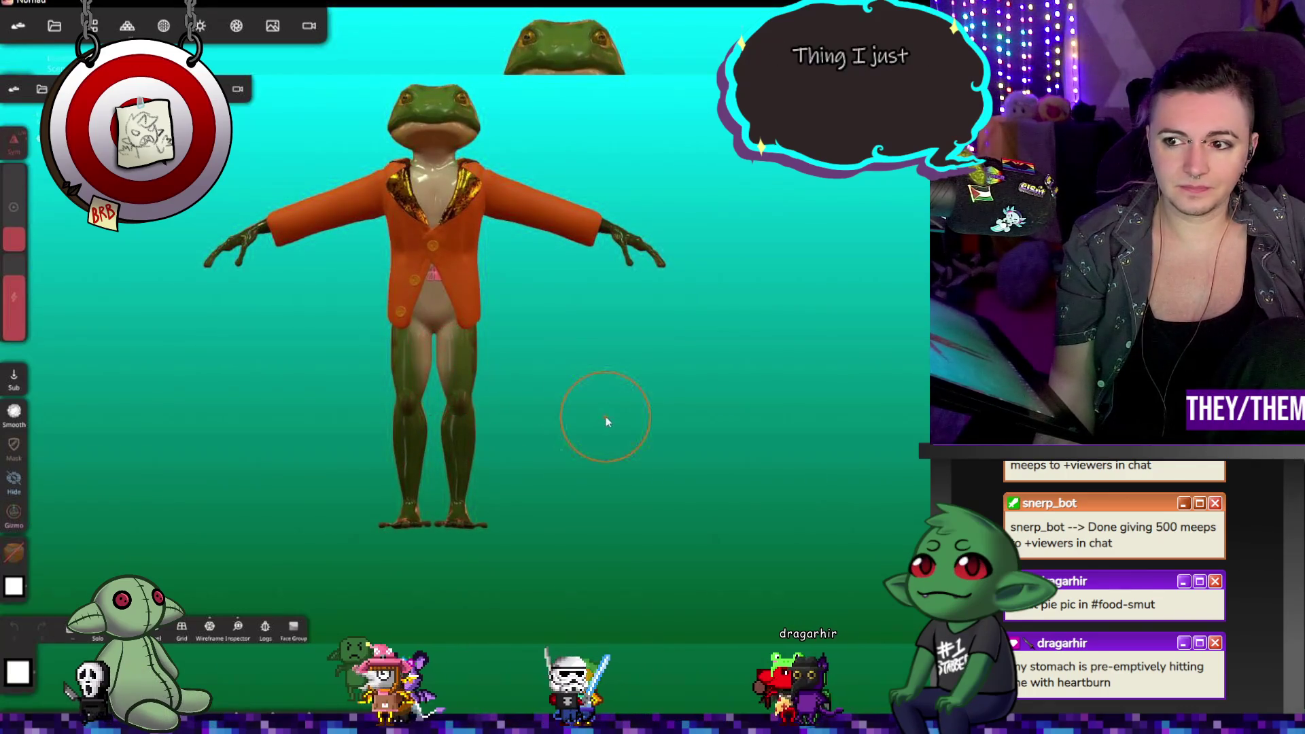
pyautogui.press('m')
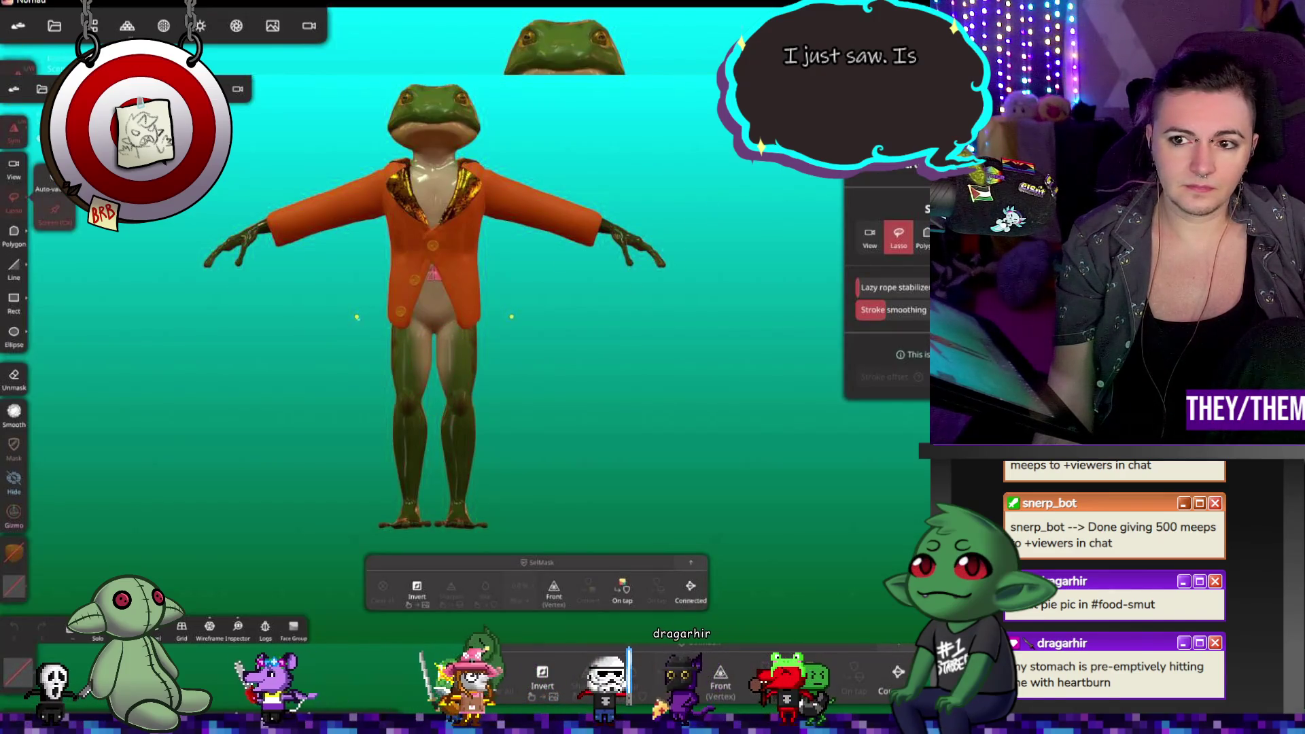
pyautogui.moveTo(357, 317); pyautogui.dragTo(473, 401)
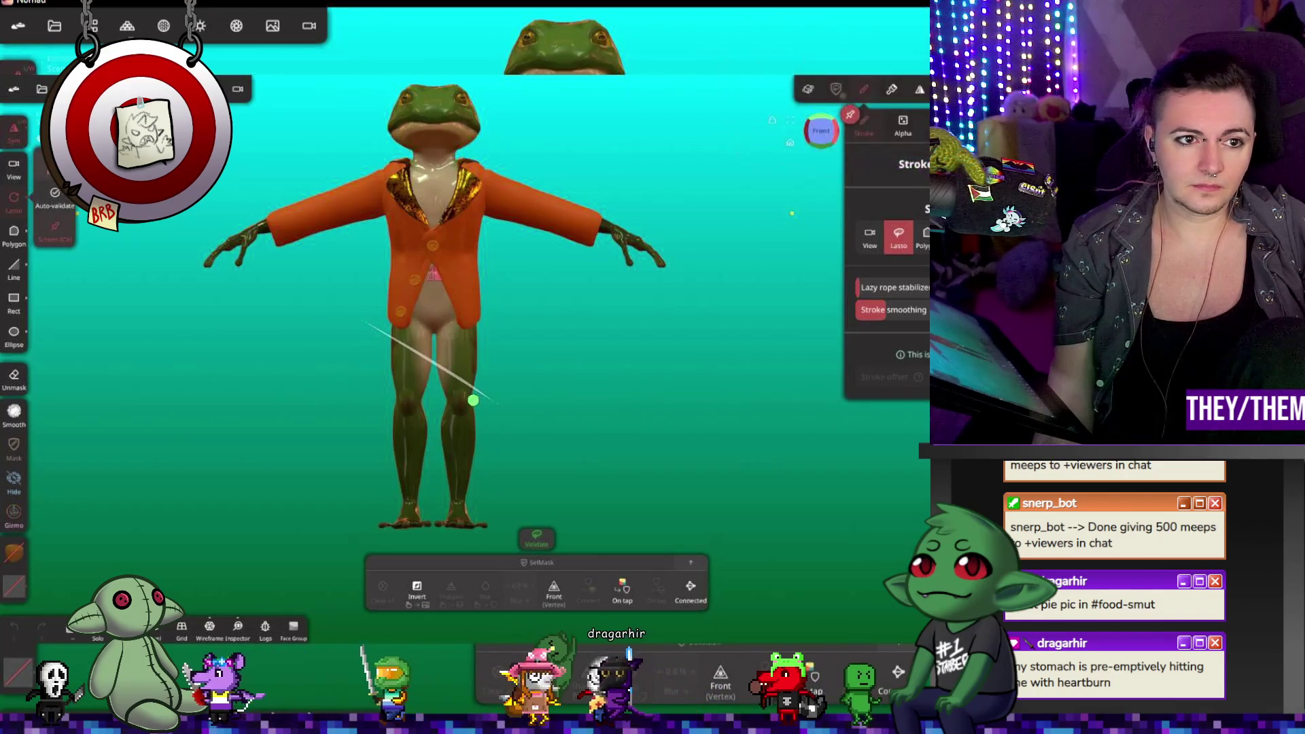
pyautogui.press('Tab')
pyautogui.press('Tab')
pyautogui.press('Tab')
pyautogui.moveTo(348, 360); pyautogui.dragTo(377, 325)
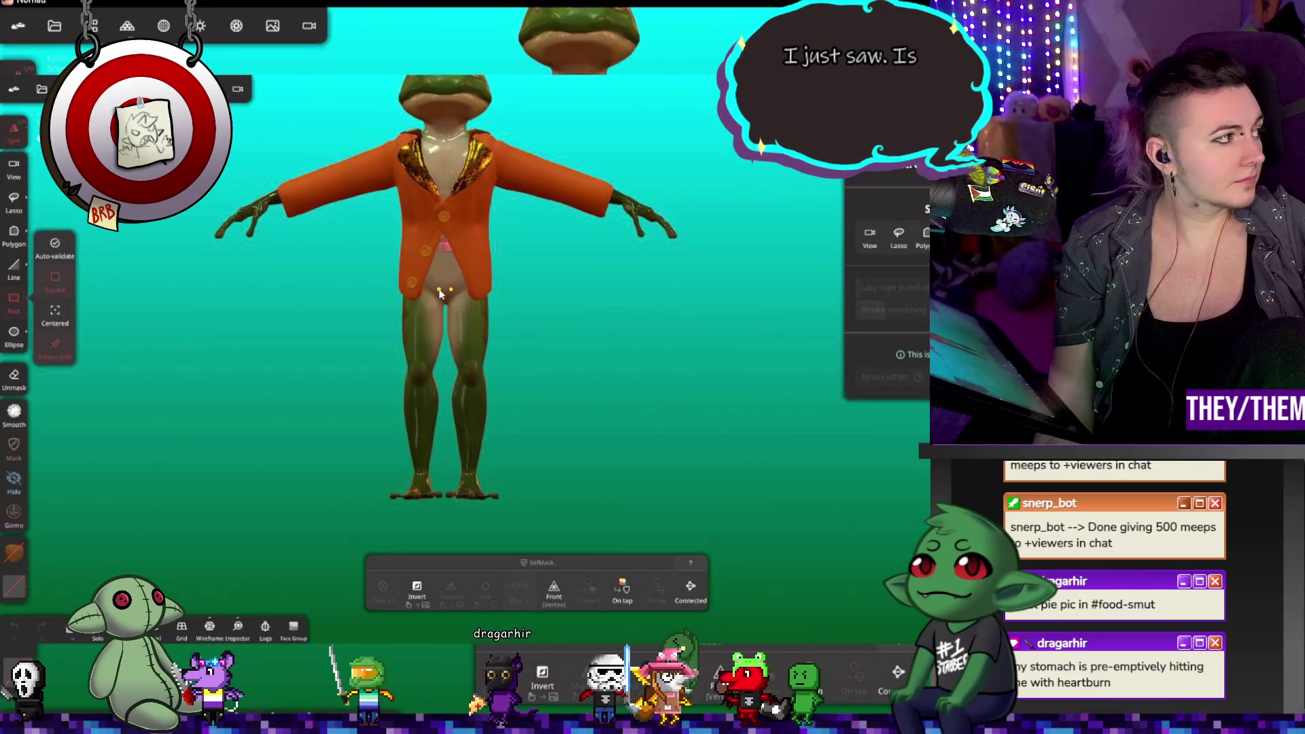
pyautogui.moveTo(440, 293); pyautogui.dragTo(465, 288)
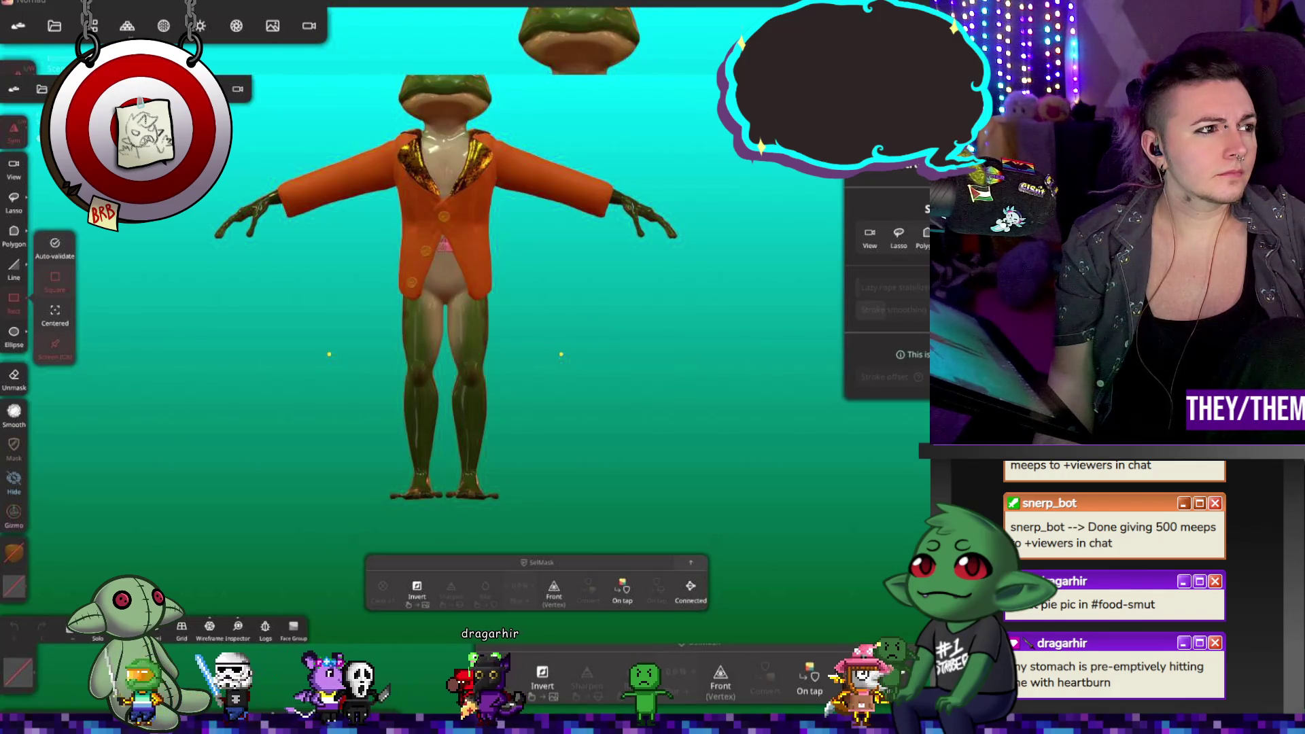
pyautogui.moveTo(361, 265)
pyautogui.mouseDown()
pyautogui.moveTo(545, 449)
pyautogui.moveTo(575, 444)
pyautogui.mouseUp()
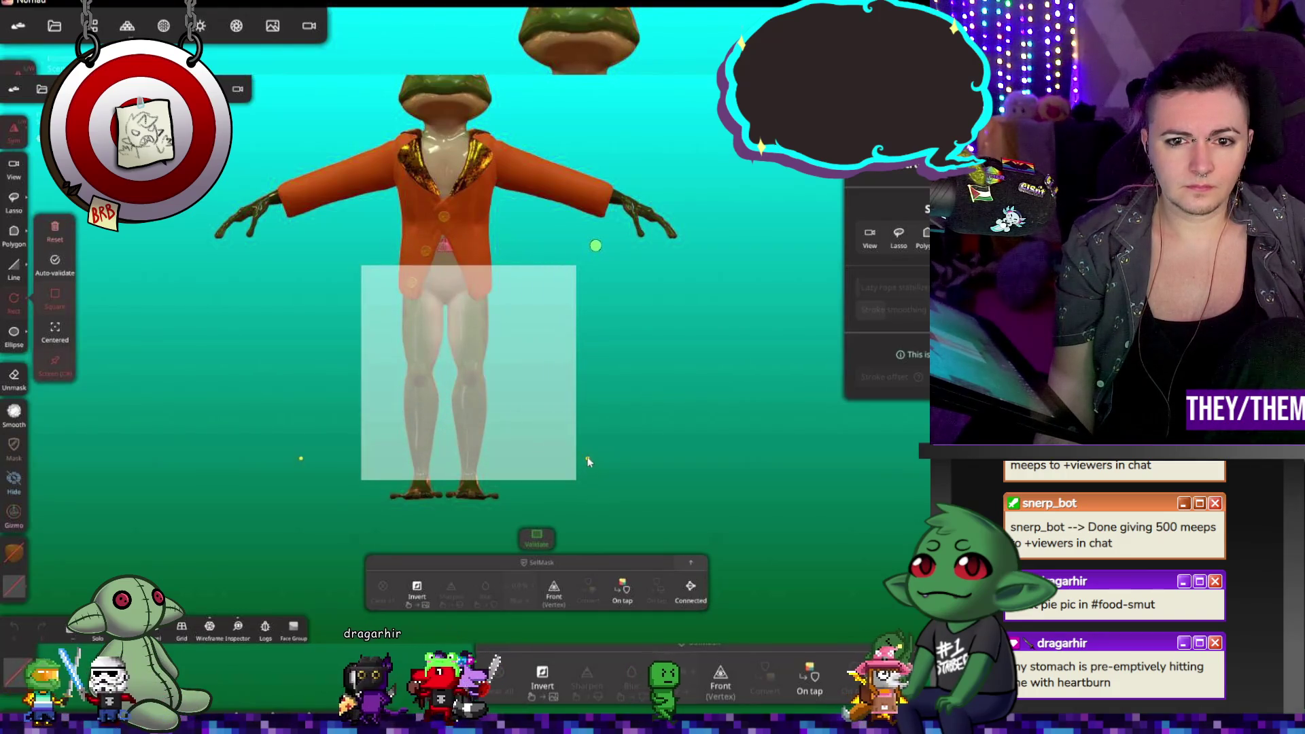
# Step: Switch shading to matte MatCap, nudge the rectangle left, and apply it as the legs mask
pyautogui.click(200, 28)
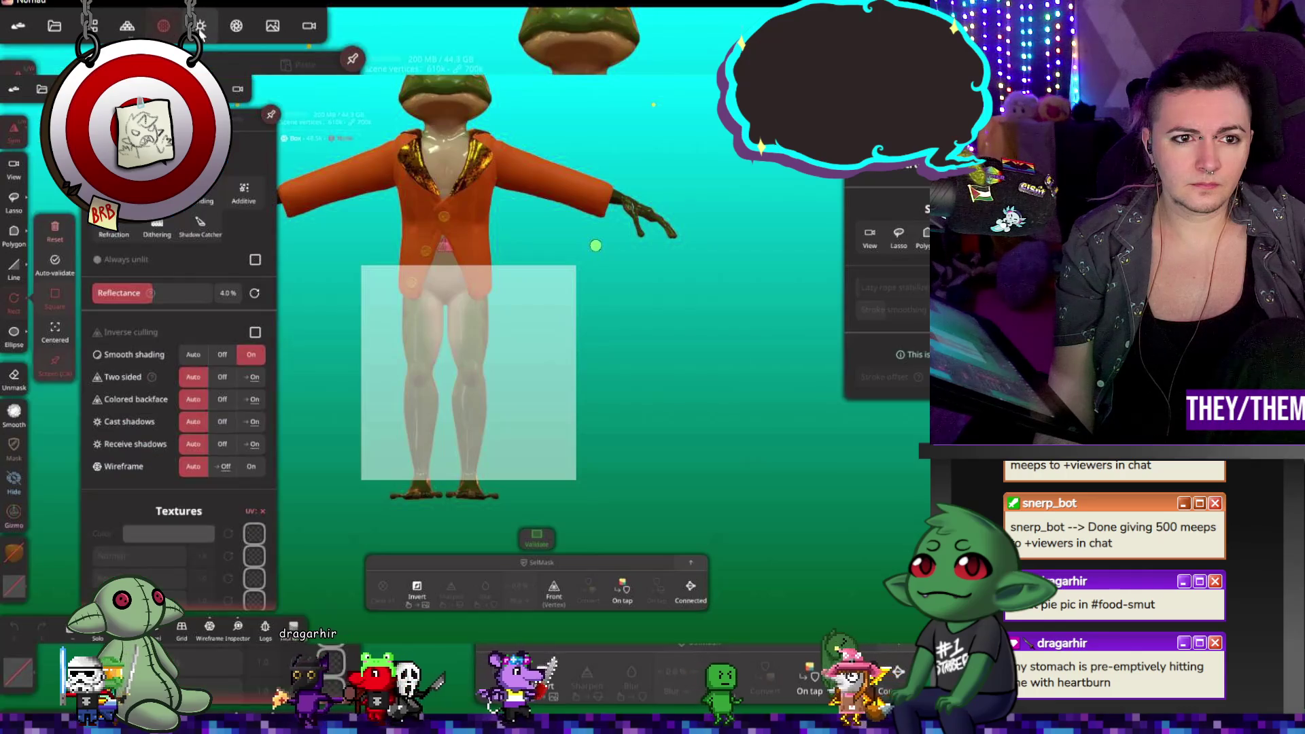
pyautogui.click(140, 136)
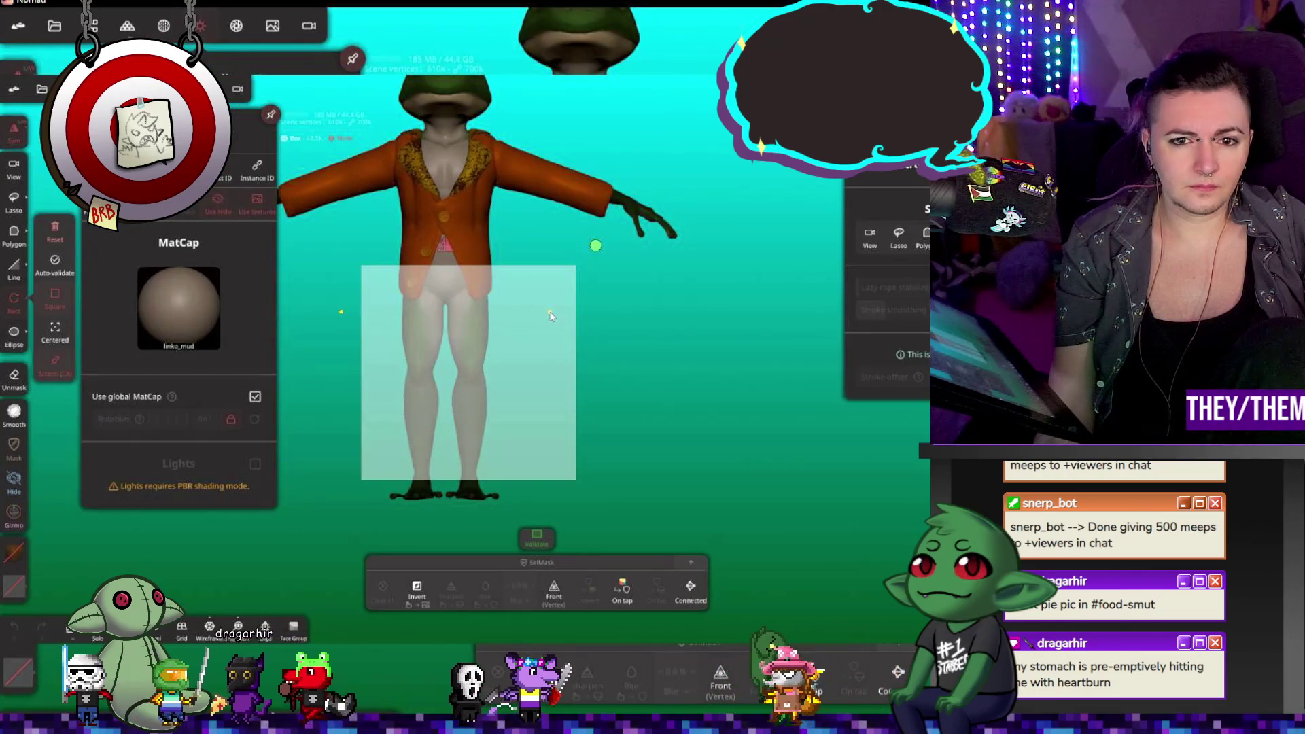
pyautogui.moveTo(566, 313); pyautogui.dragTo(546, 312)
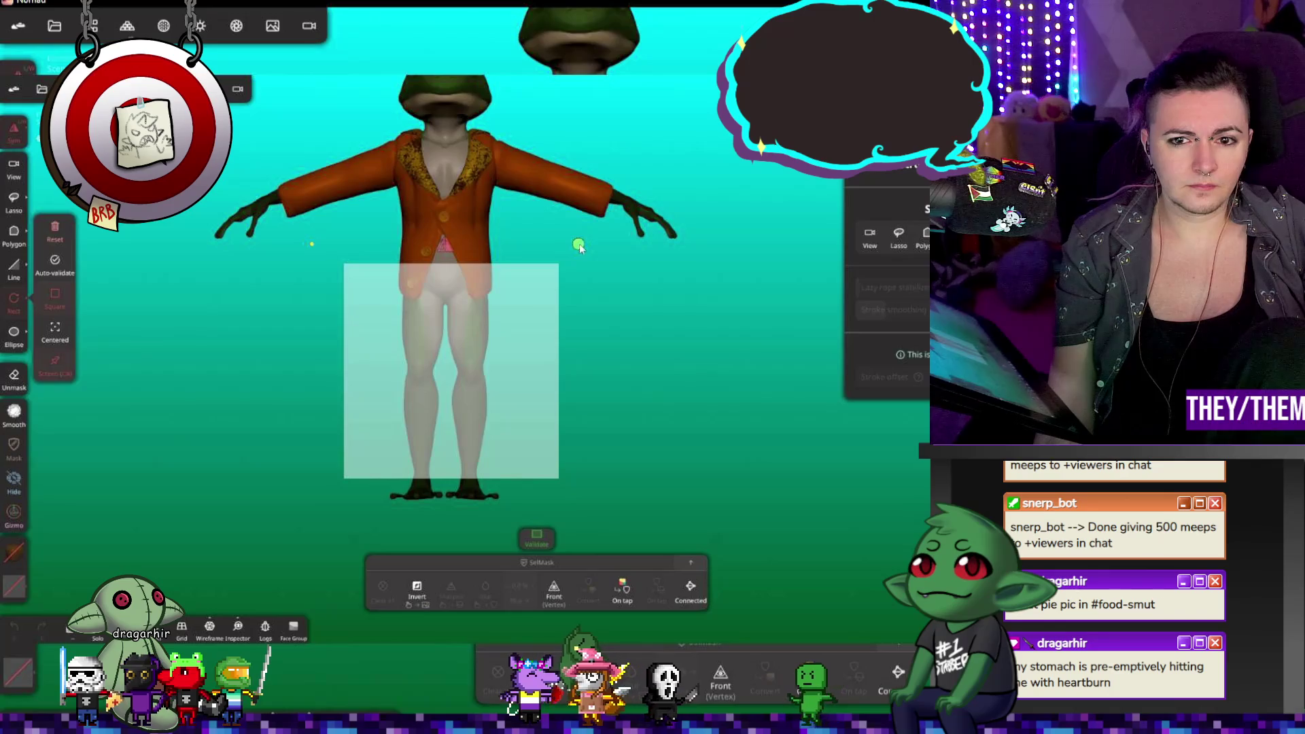
pyautogui.press('Return')
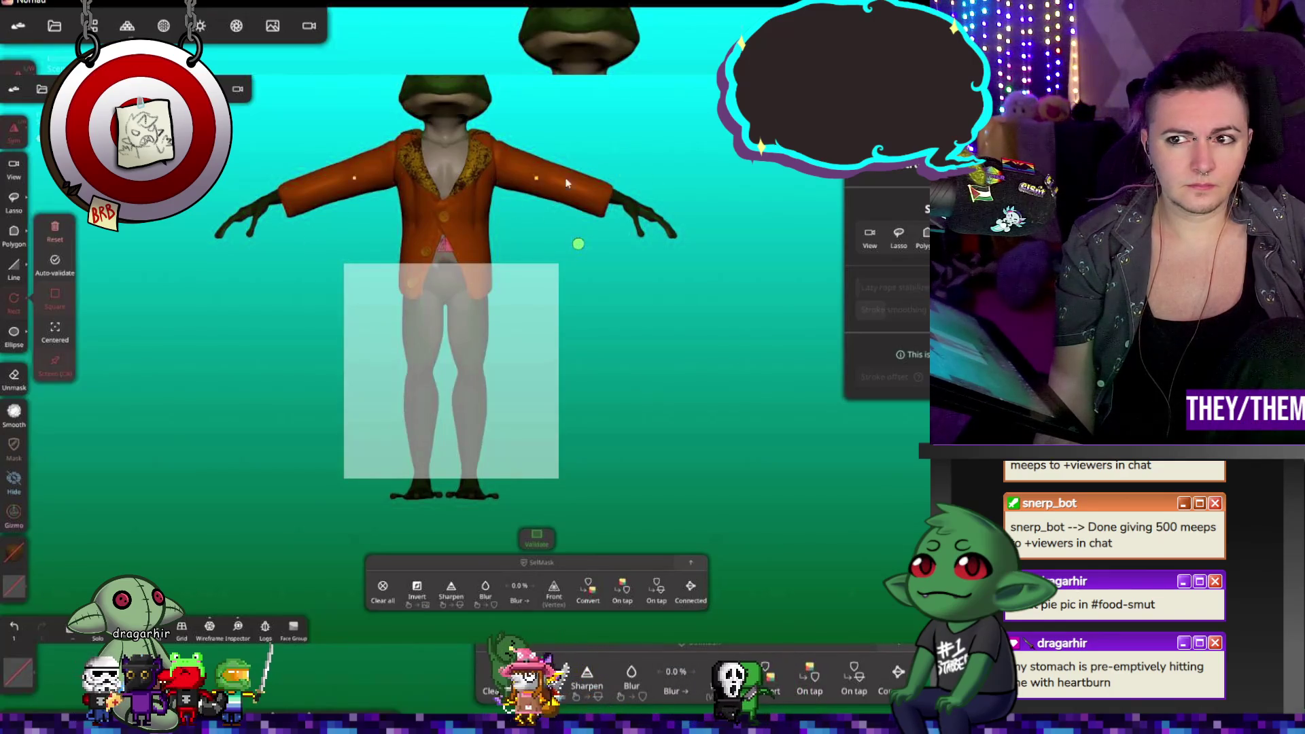
pyautogui.press('e')
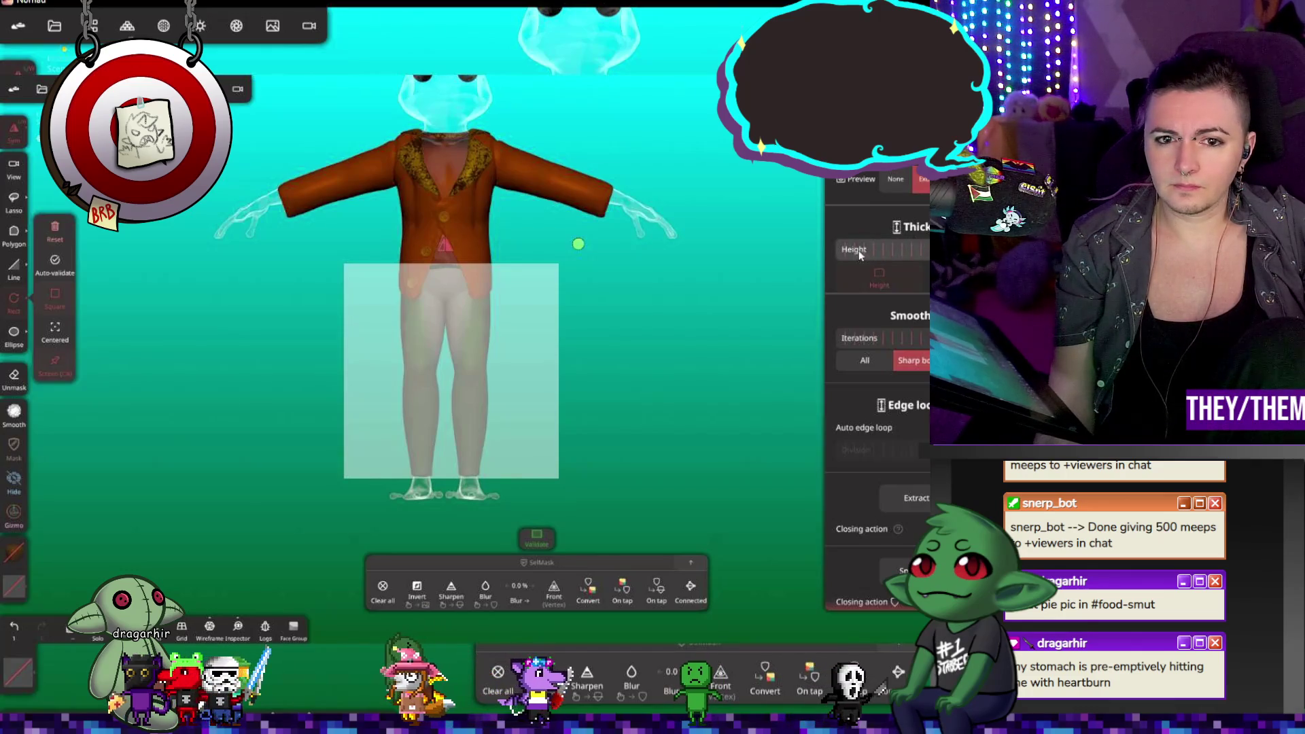
# Step: Extract the masked leg area as a new trouser piece and close the Extract panel
pyautogui.click(916, 498)
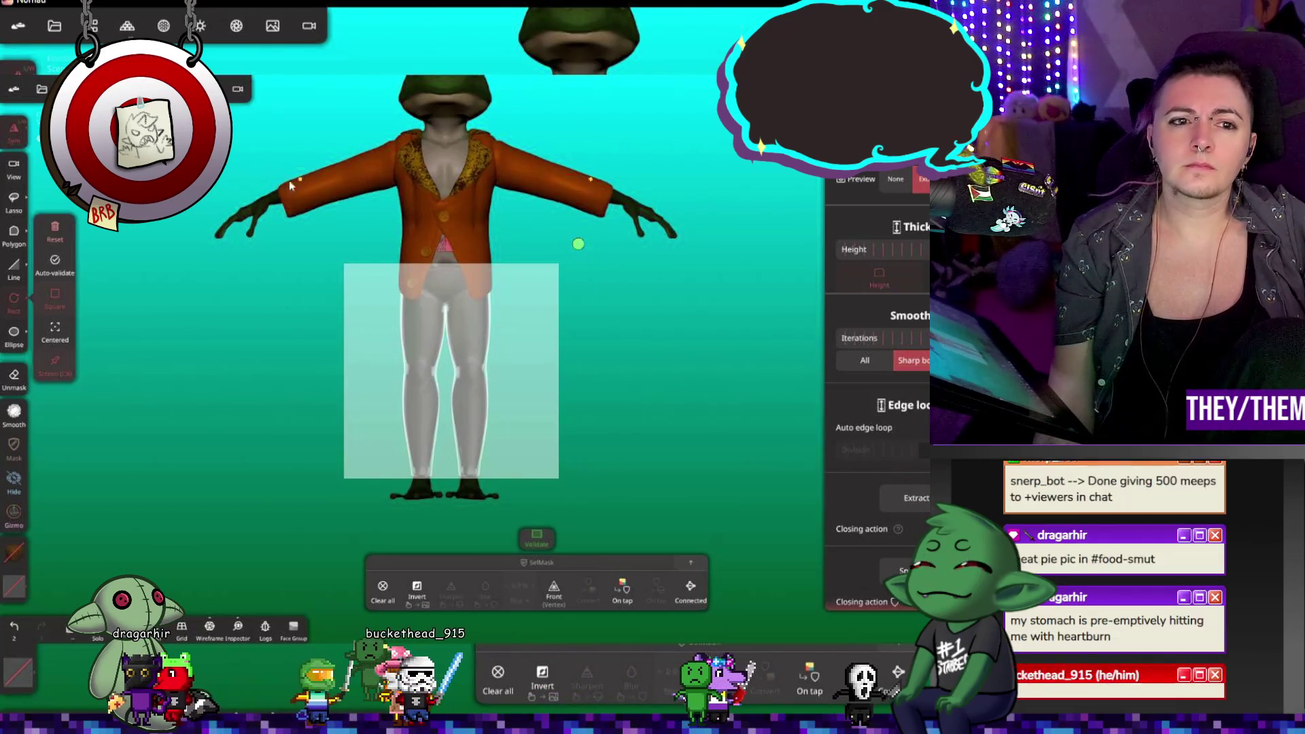
pyautogui.click(55, 262)
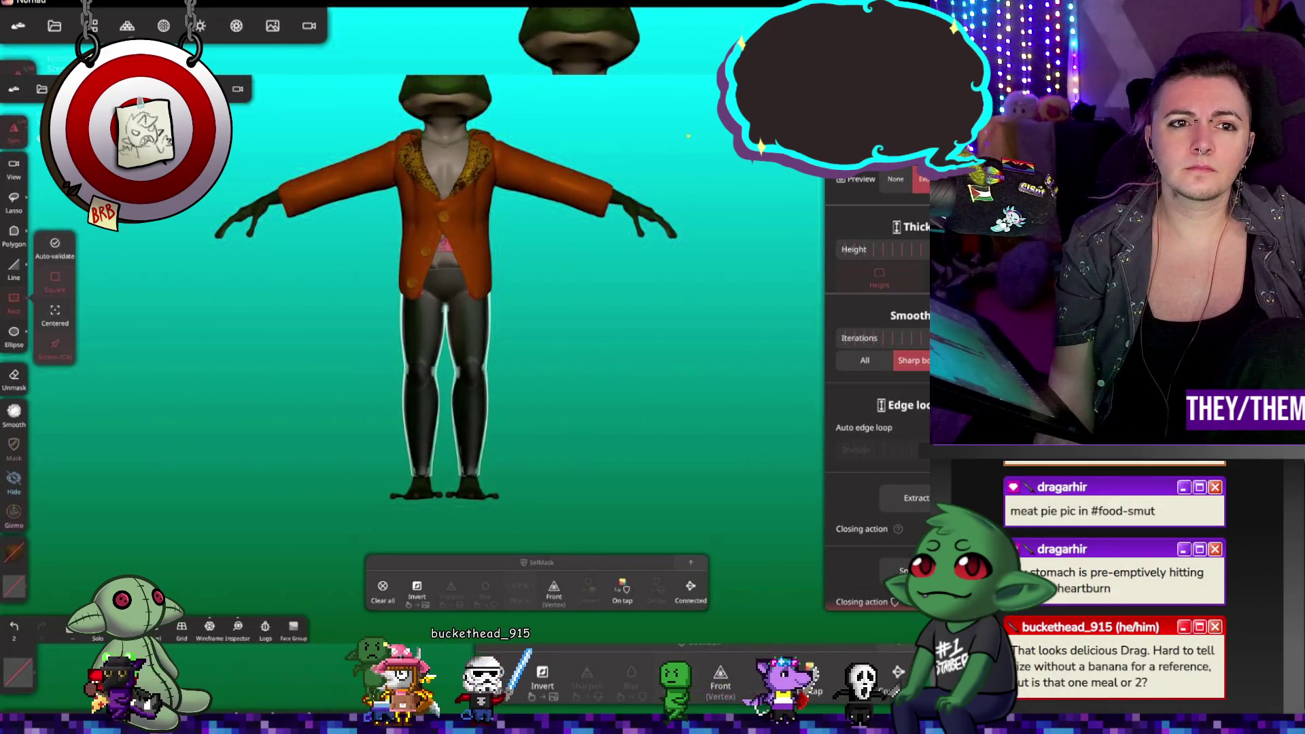
pyautogui.click(421, 329)
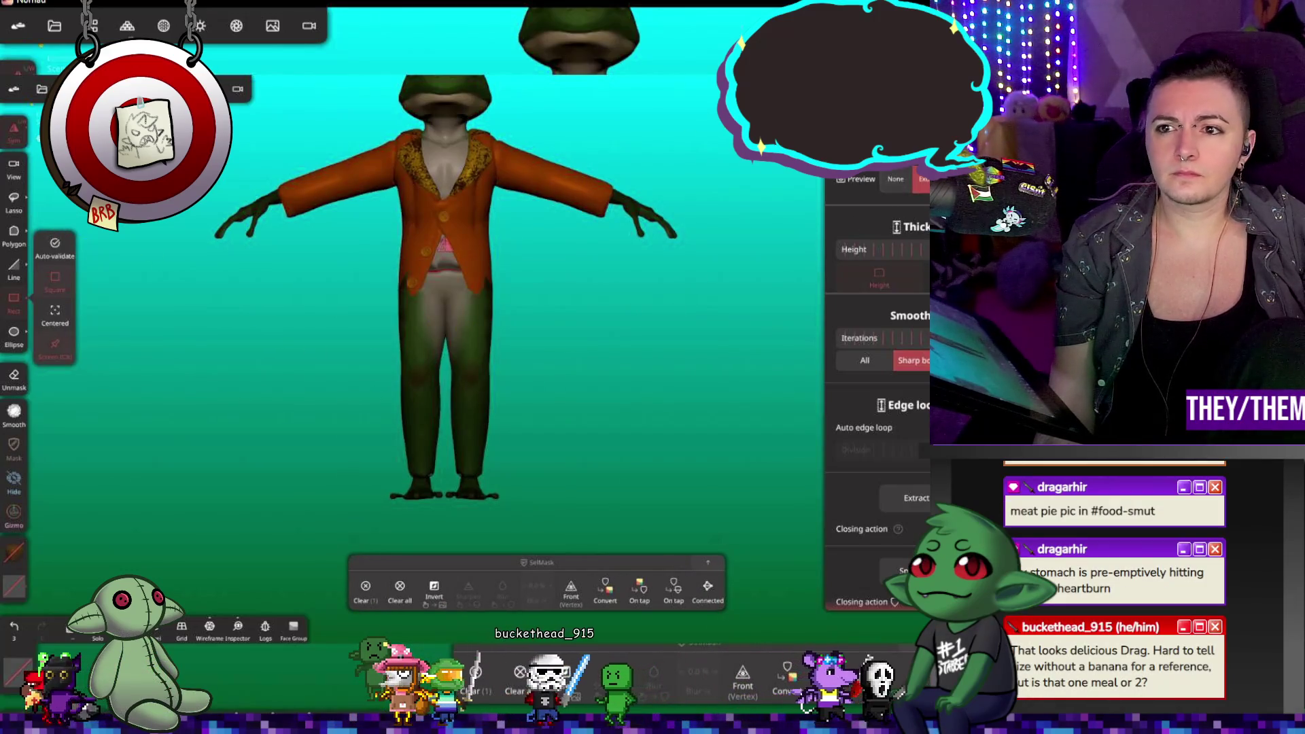
pyautogui.click(782, 258)
pyautogui.moveTo(666, 302)
pyautogui.mouseDown()
pyautogui.moveTo(613, 344)
pyautogui.moveTo(544, 326)
pyautogui.moveTo(676, 340)
pyautogui.moveTo(620, 276)
pyautogui.moveTo(507, 287)
pyautogui.moveTo(651, 328)
pyautogui.mouseUp()
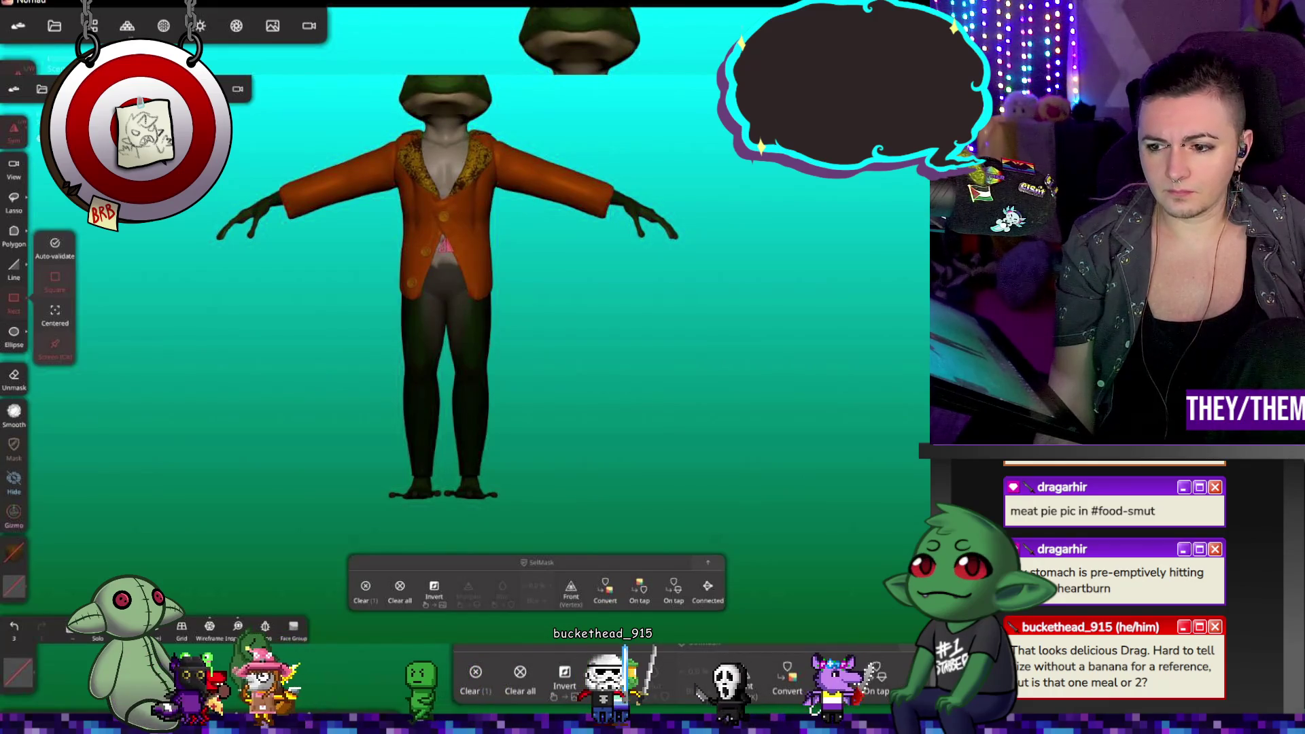
pyautogui.click(14, 517)
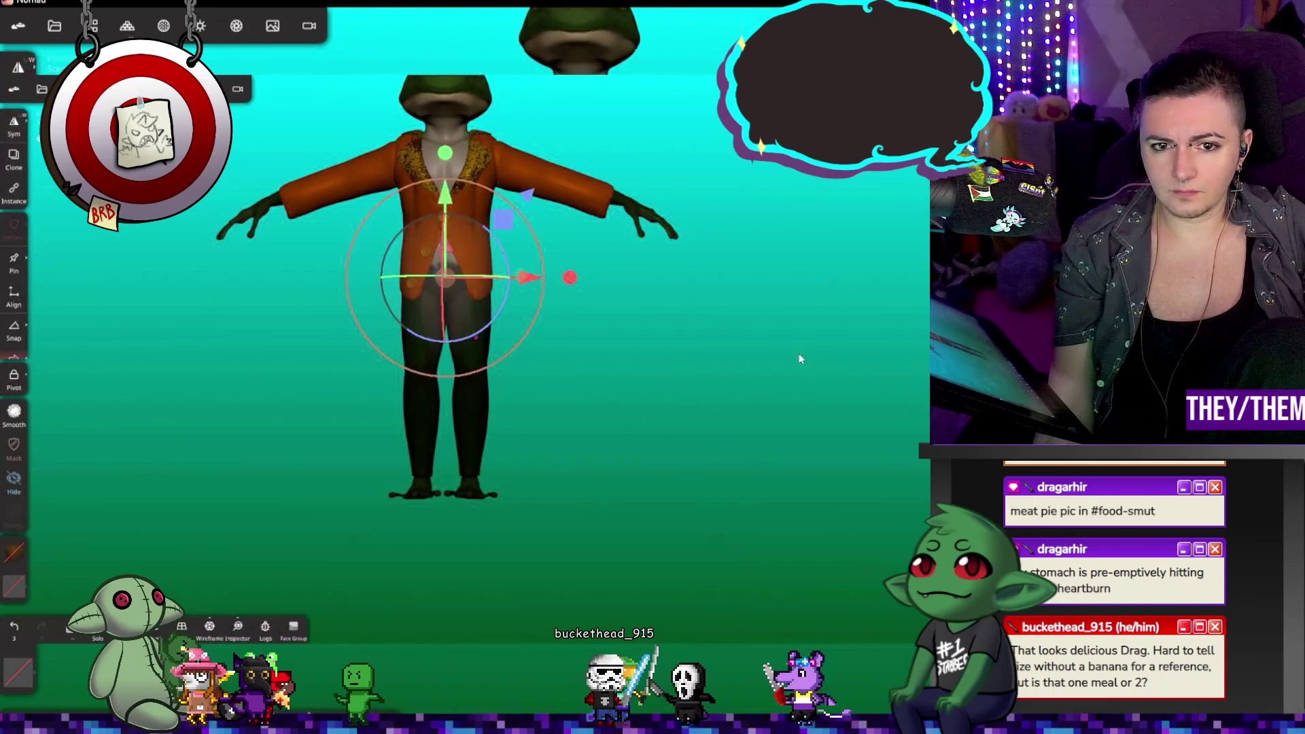
# Step: Undo the trial transform and reselect the Box ext trouser piece in the scene list
pyautogui.moveTo(806, 352); pyautogui.dragTo(664, 373)
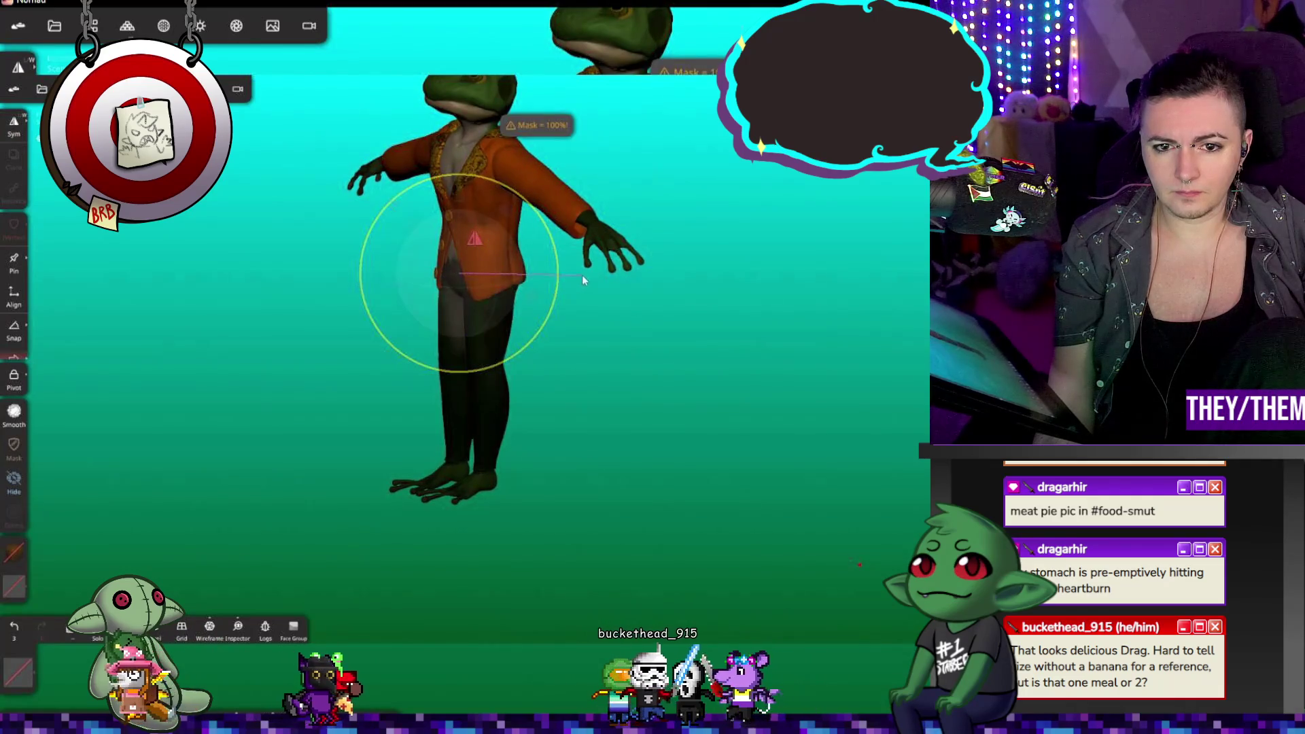
pyautogui.moveTo(639, 306)
pyautogui.mouseDown()
pyautogui.moveTo(686, 382)
pyautogui.moveTo(784, 373)
pyautogui.mouseUp()
pyautogui.hotkey('ctrl', 'z')
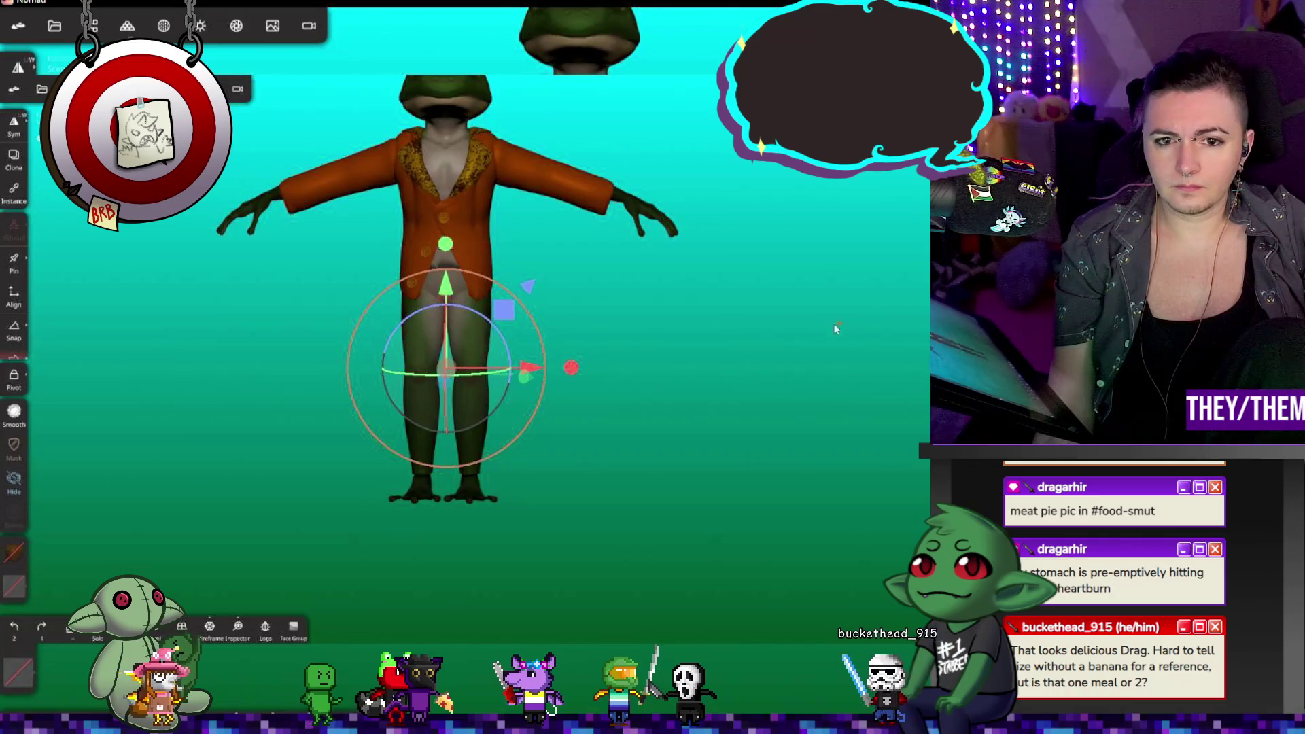
pyautogui.moveTo(842, 324); pyautogui.dragTo(707, 321)
pyautogui.click(94, 25)
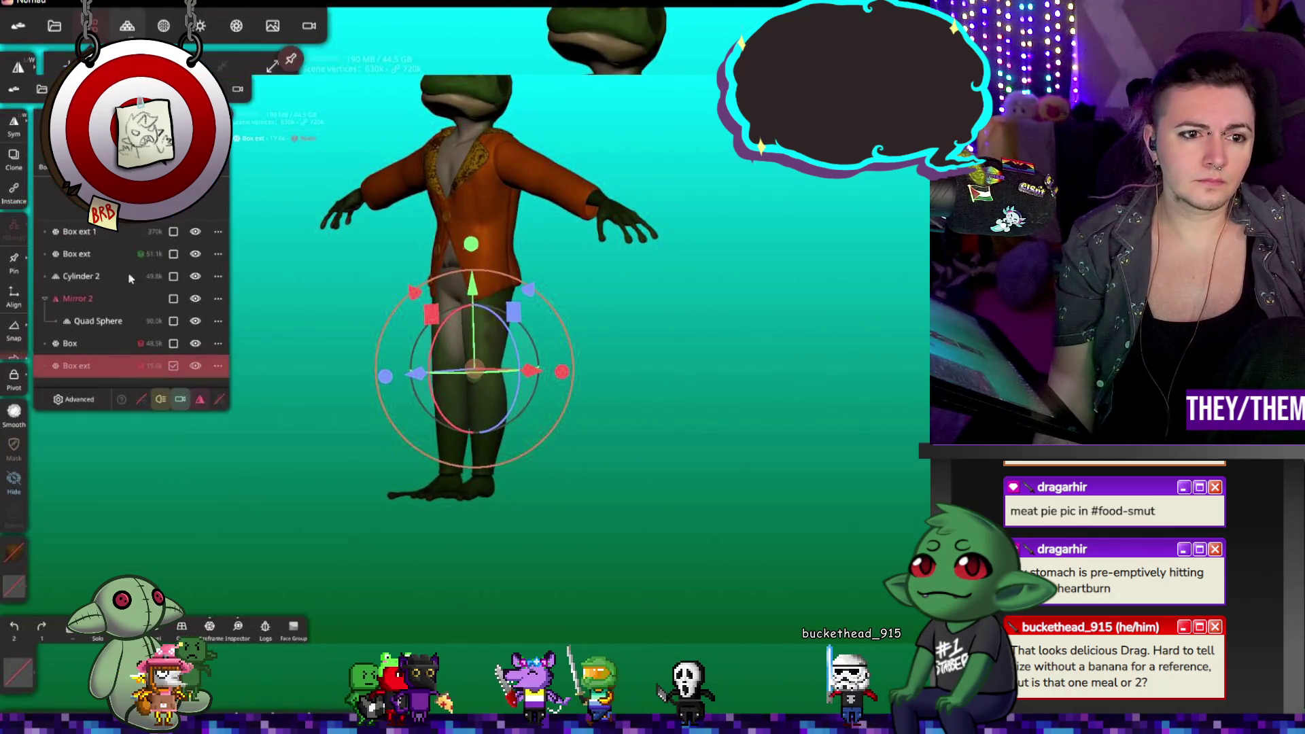
pyautogui.click(102, 343)
pyautogui.click(100, 365)
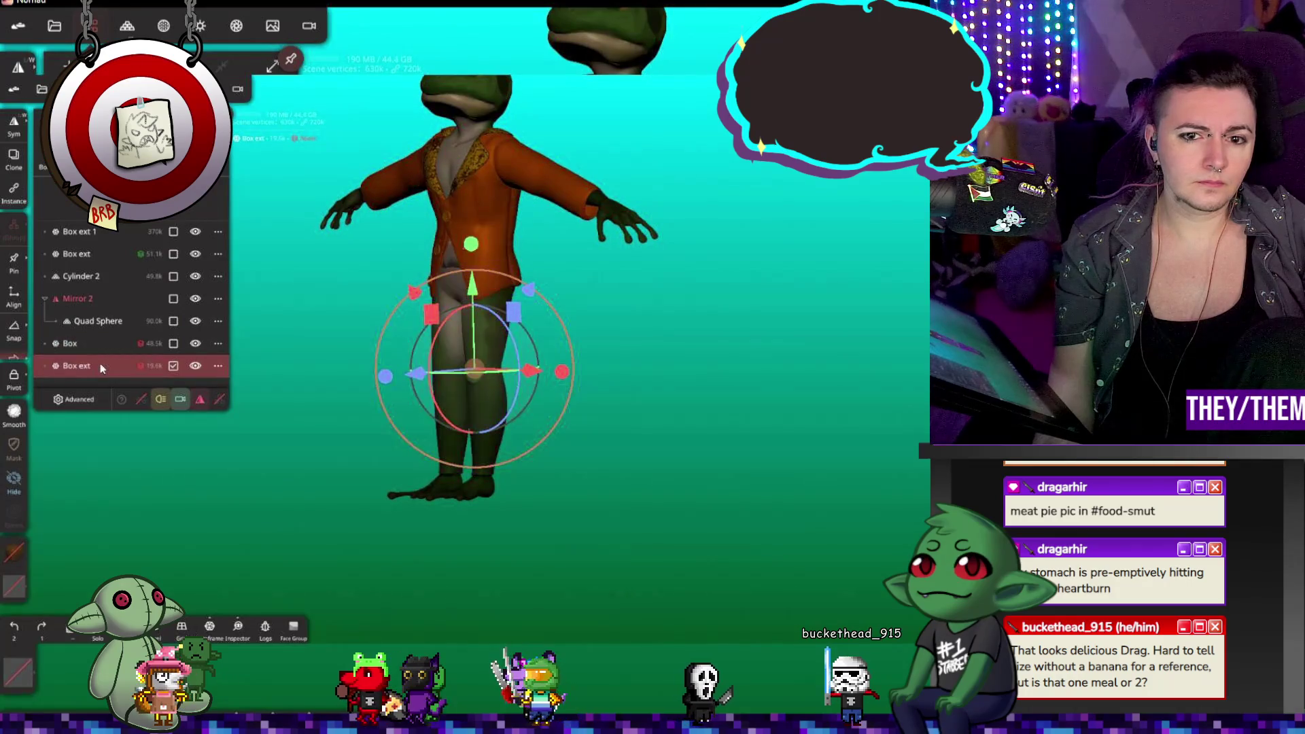
pyautogui.click(551, 309)
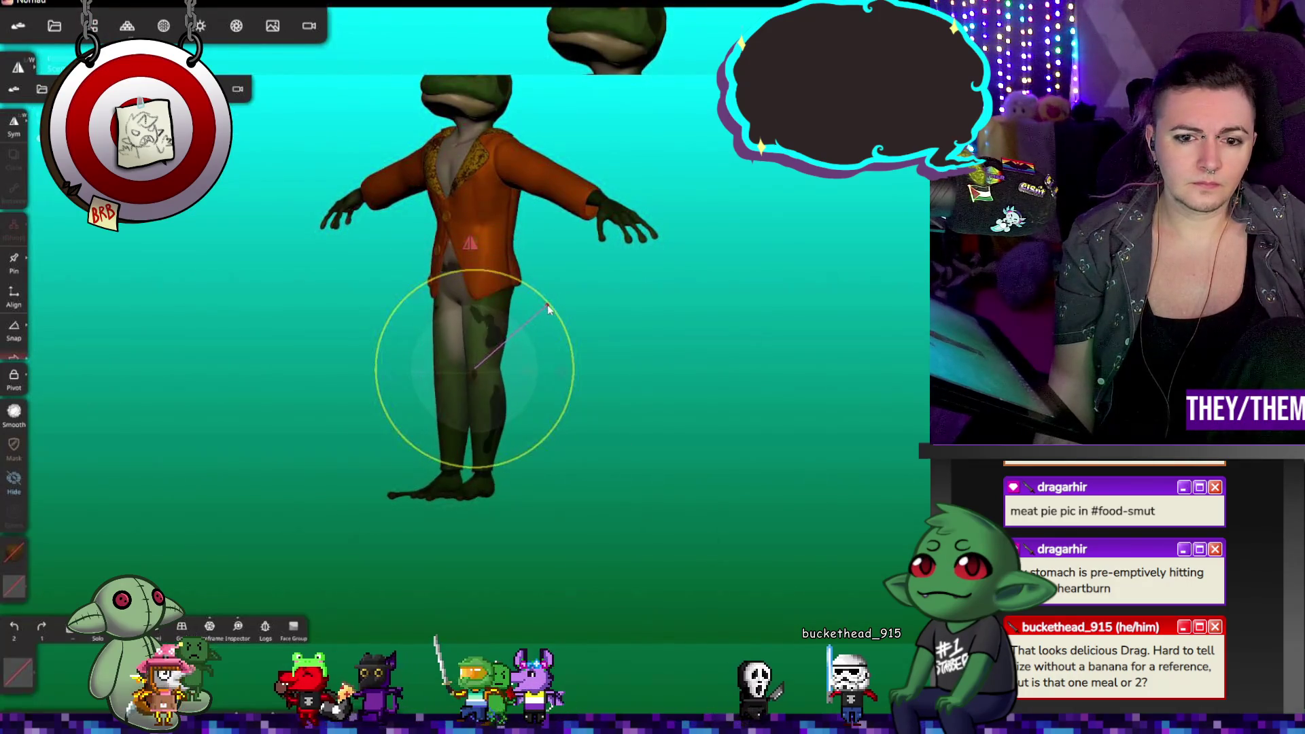
# Step: Undo the remaining gizmo moves and zoom in to a close front view of the trousers
pyautogui.press('g')
pyautogui.moveTo(680, 333); pyautogui.dragTo(768, 340)
pyautogui.click(443, 245)
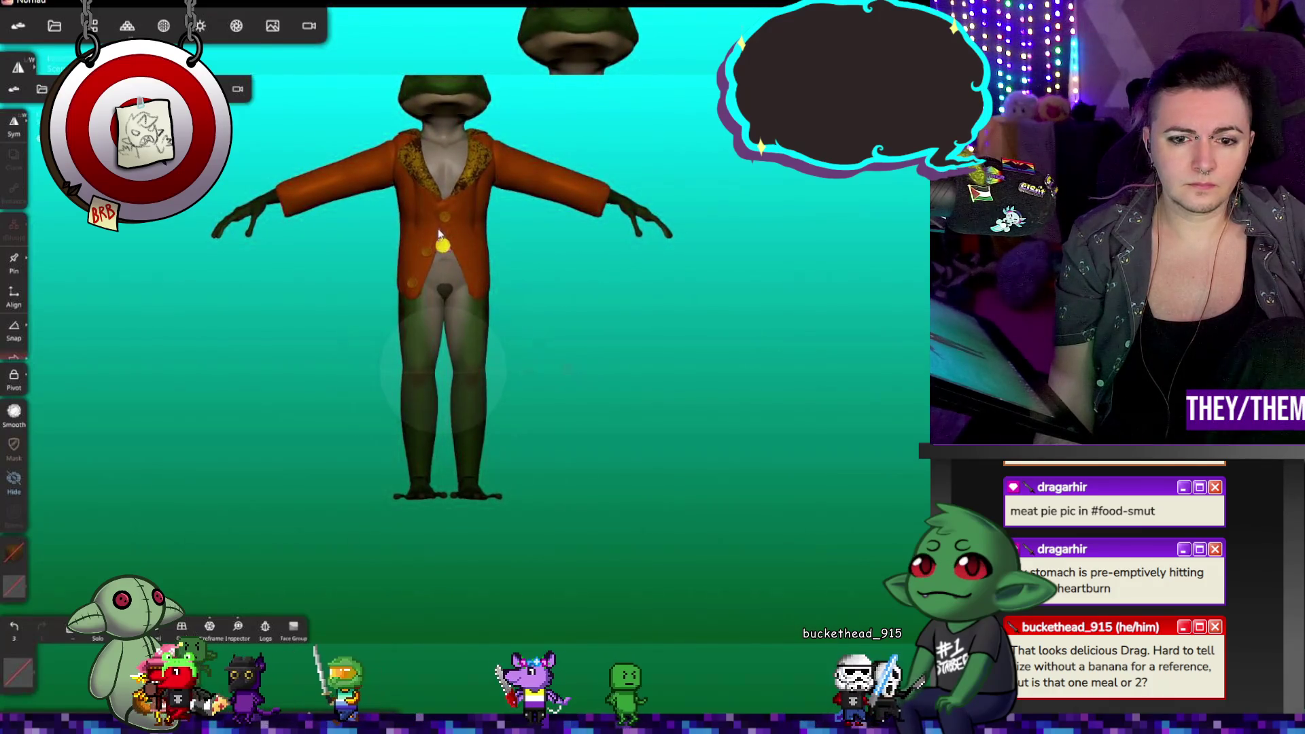
pyautogui.hotkey('ctrl', 'z')
pyautogui.hotkey('ctrl', 'z')
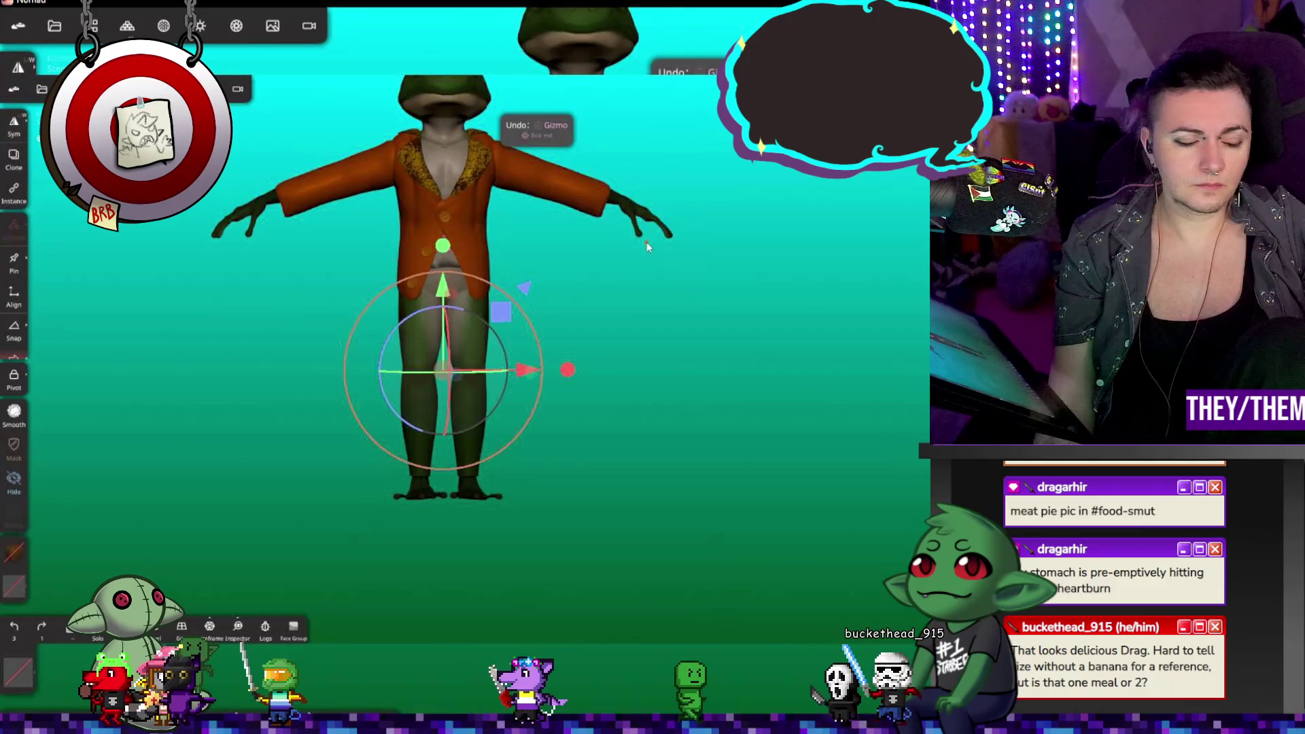
pyautogui.hotkey('ctrl', 'z')
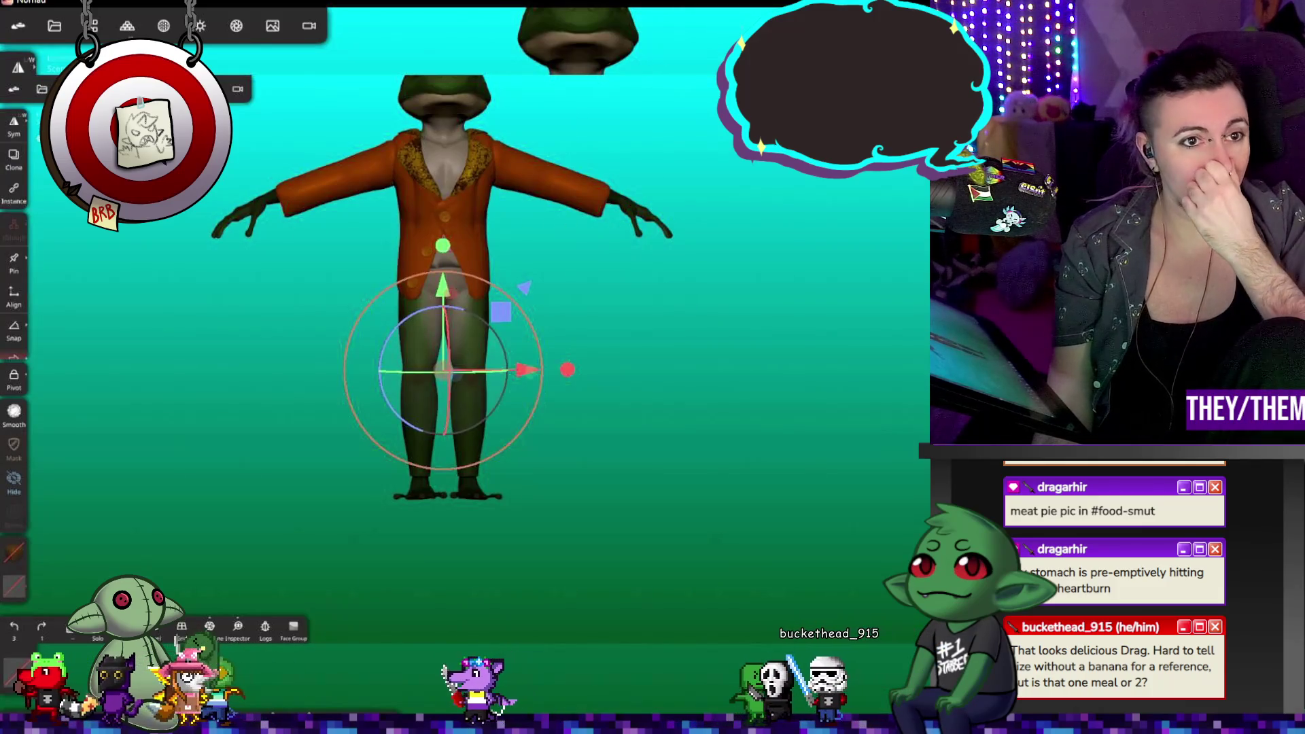
pyautogui.scroll(5, 556, 280)
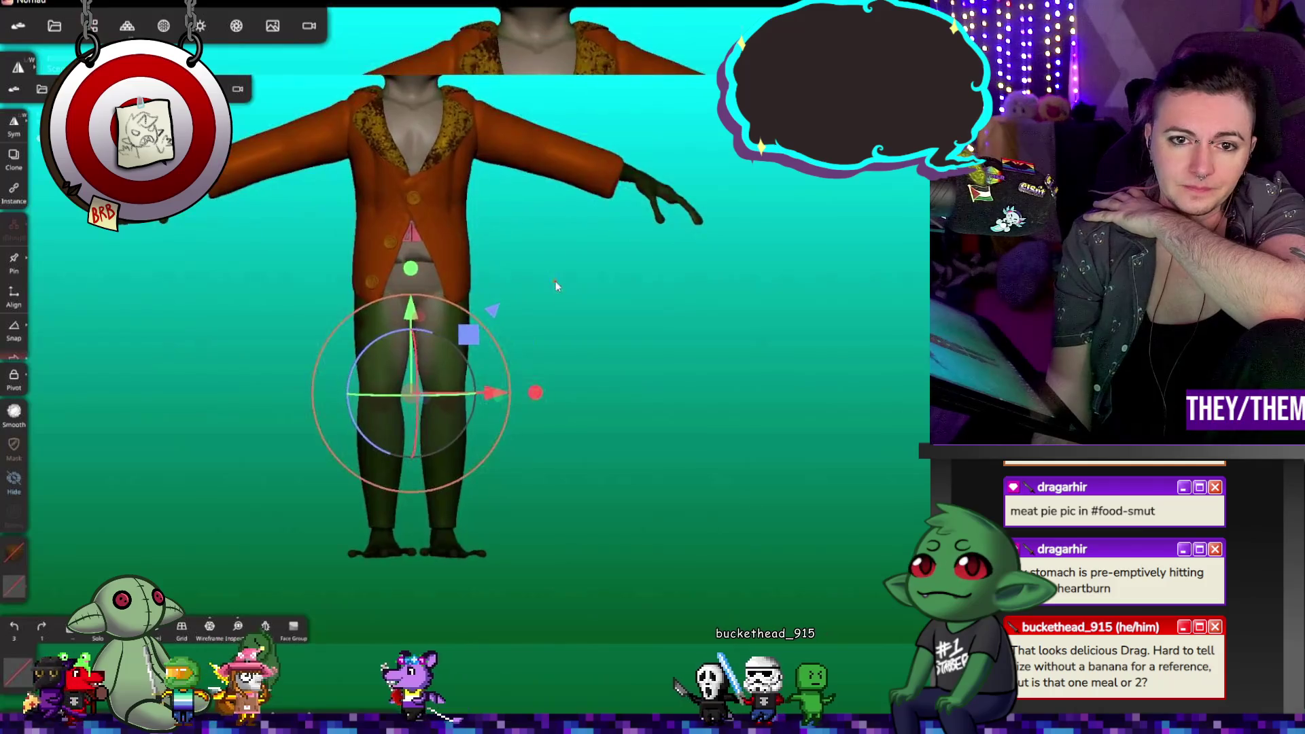
pyautogui.scroll(3, 549, 323)
pyautogui.moveTo(553, 325)
pyautogui.mouseDown(button='right')
pyautogui.moveTo(683, 288)
pyautogui.moveTo(804, 320)
pyautogui.moveTo(750, 338)
pyautogui.mouseUp(button='right')
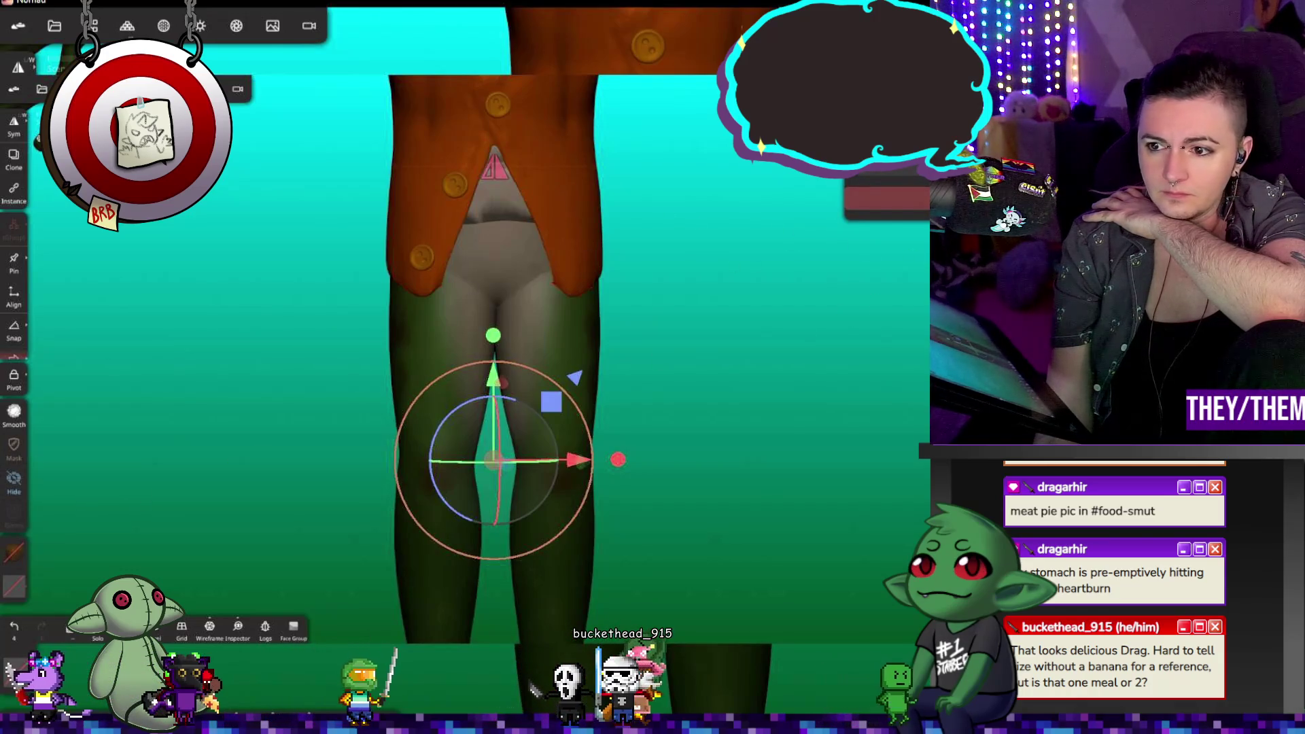
pyautogui.click(15, 550)
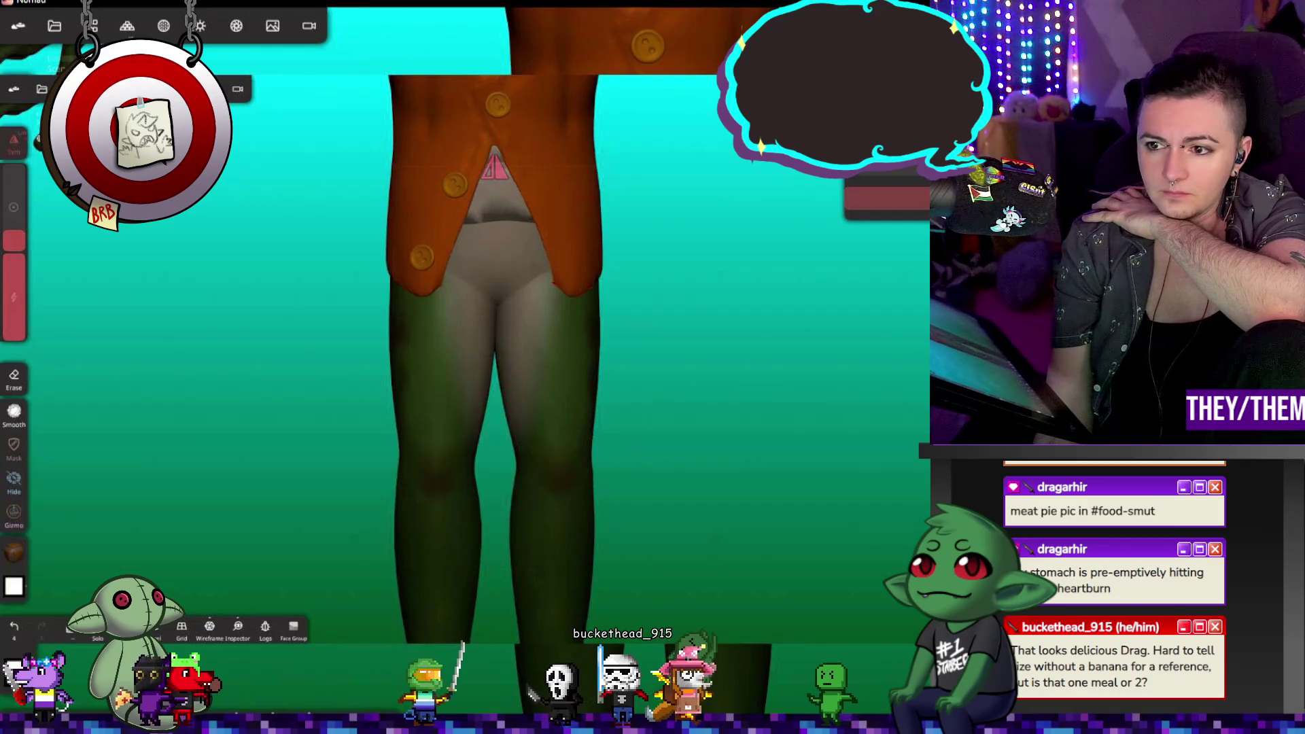
# Step: Sample the vest's orange with the eyedropper and Paint all of the trouser piece with it
pyautogui.click(15, 553)
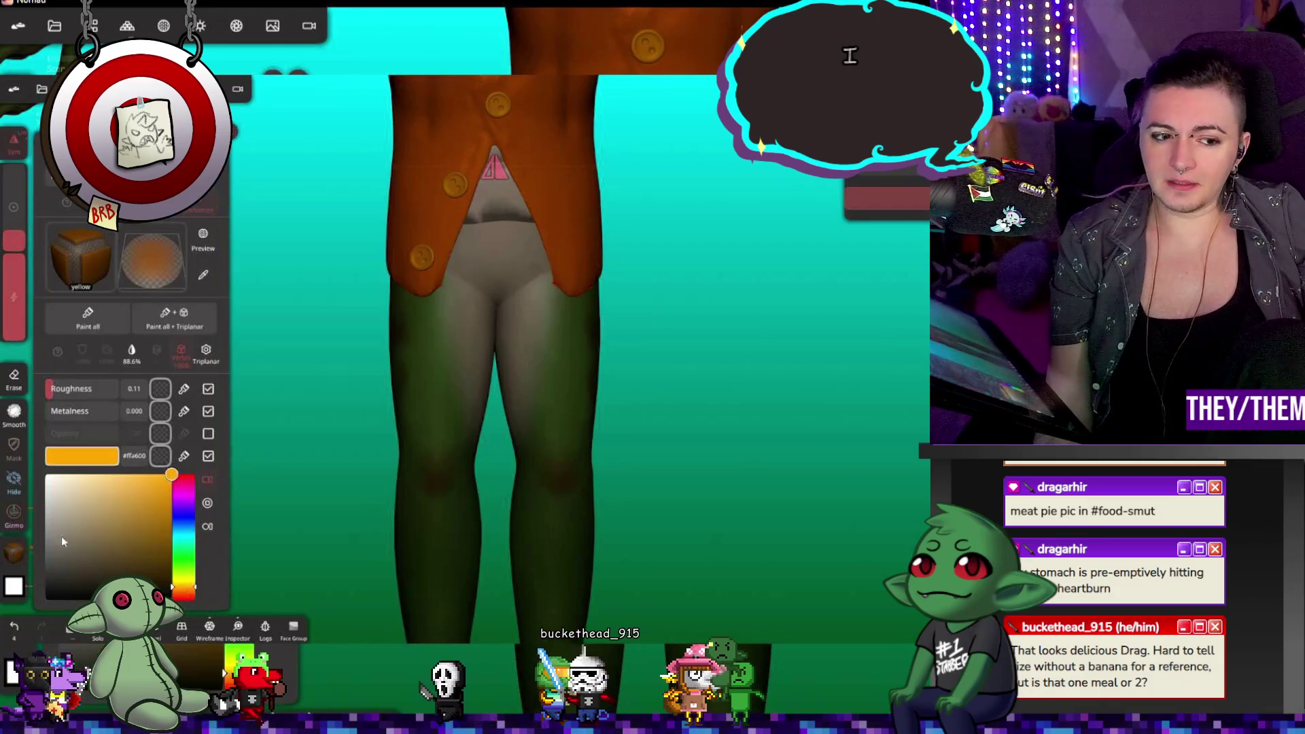
pyautogui.click(204, 272)
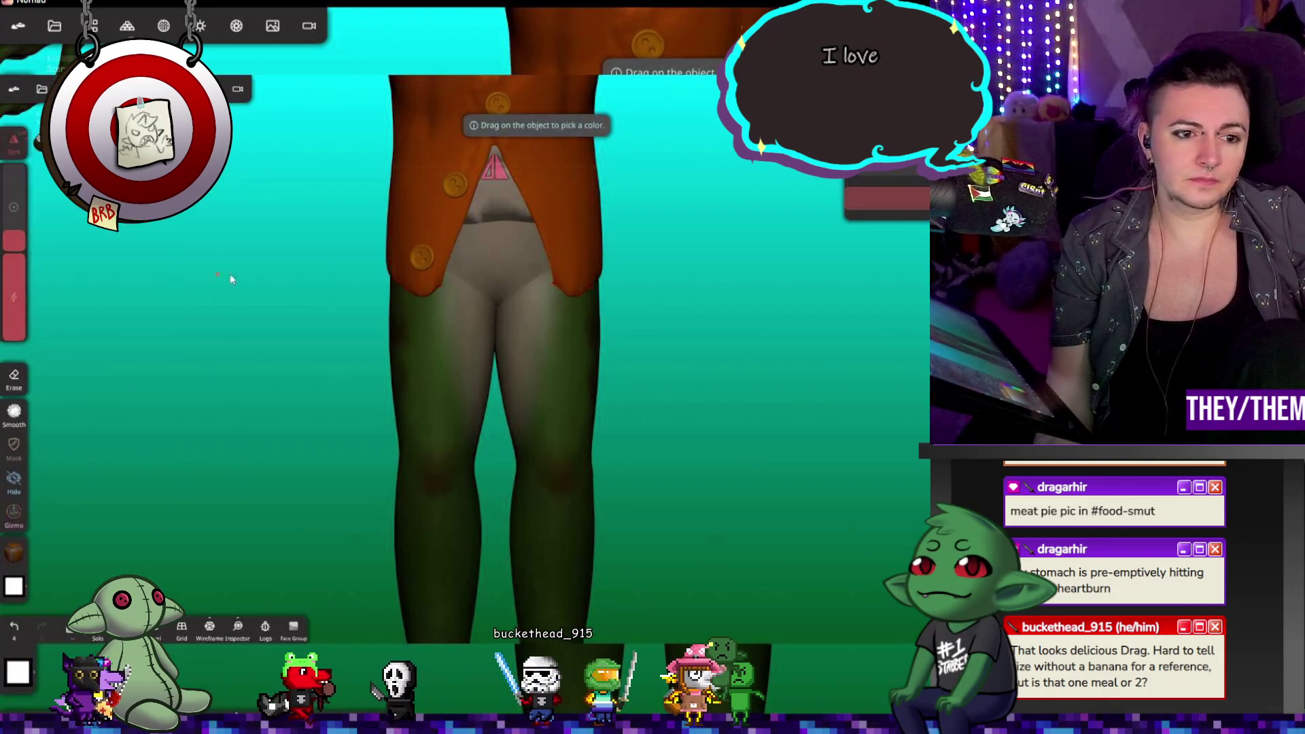
pyautogui.click(553, 181)
pyautogui.click(442, 417)
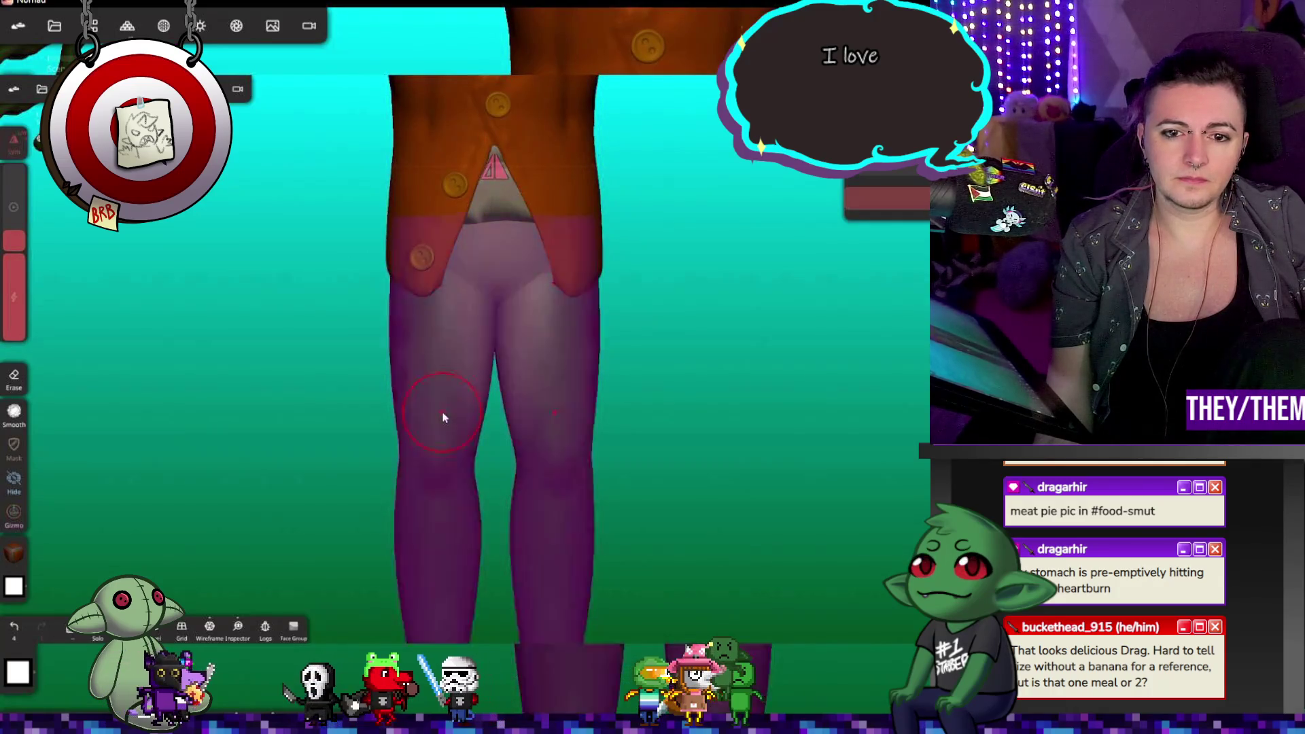
pyautogui.click(15, 554)
pyautogui.click(99, 322)
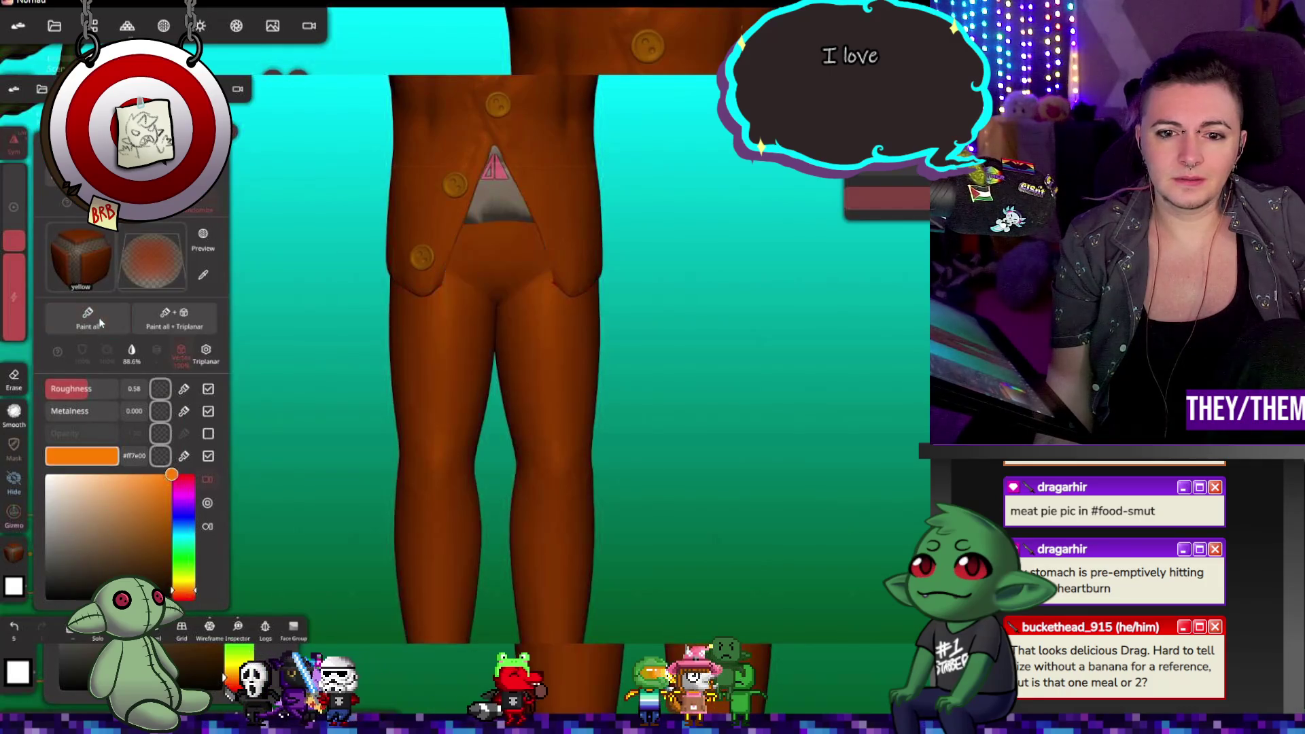
pyautogui.click(667, 390)
pyautogui.moveTo(671, 347)
pyautogui.mouseDown()
pyautogui.moveTo(394, 340)
pyautogui.moveTo(639, 372)
pyautogui.moveTo(630, 328)
pyautogui.moveTo(671, 437)
pyautogui.moveTo(611, 268)
pyautogui.moveTo(628, 393)
pyautogui.moveTo(569, 259)
pyautogui.moveTo(627, 392)
pyautogui.mouseUp()
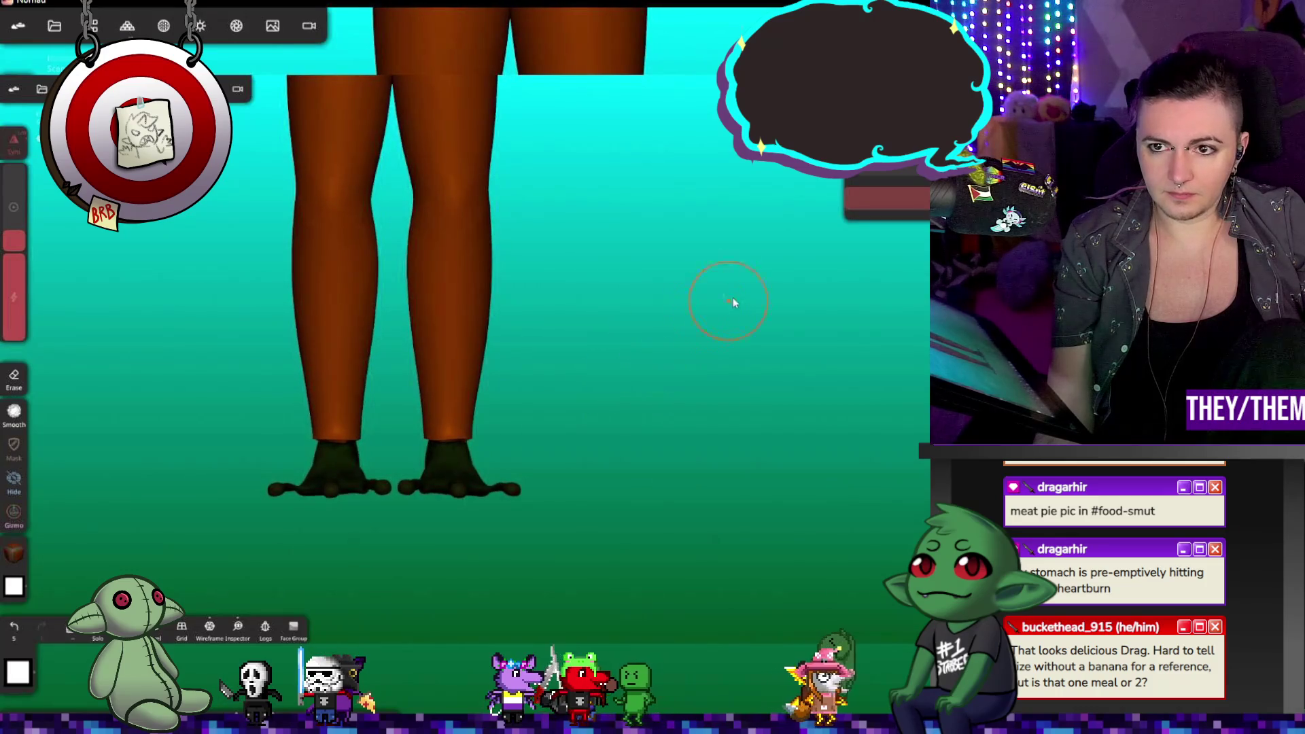
pyautogui.click(125, 27)
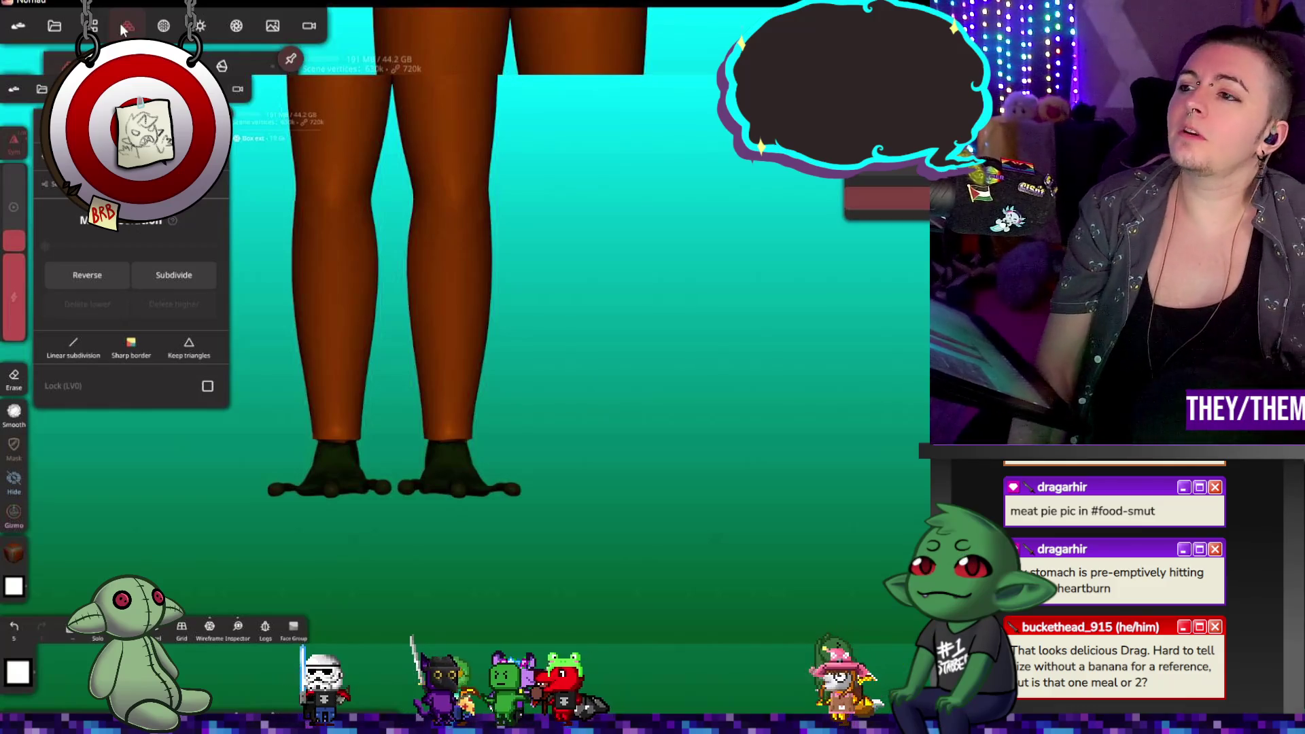
# Step: Enable Dynamic Topology and remesh the trouser piece with Uniformisation at detail 330.7
pyautogui.click(164, 25)
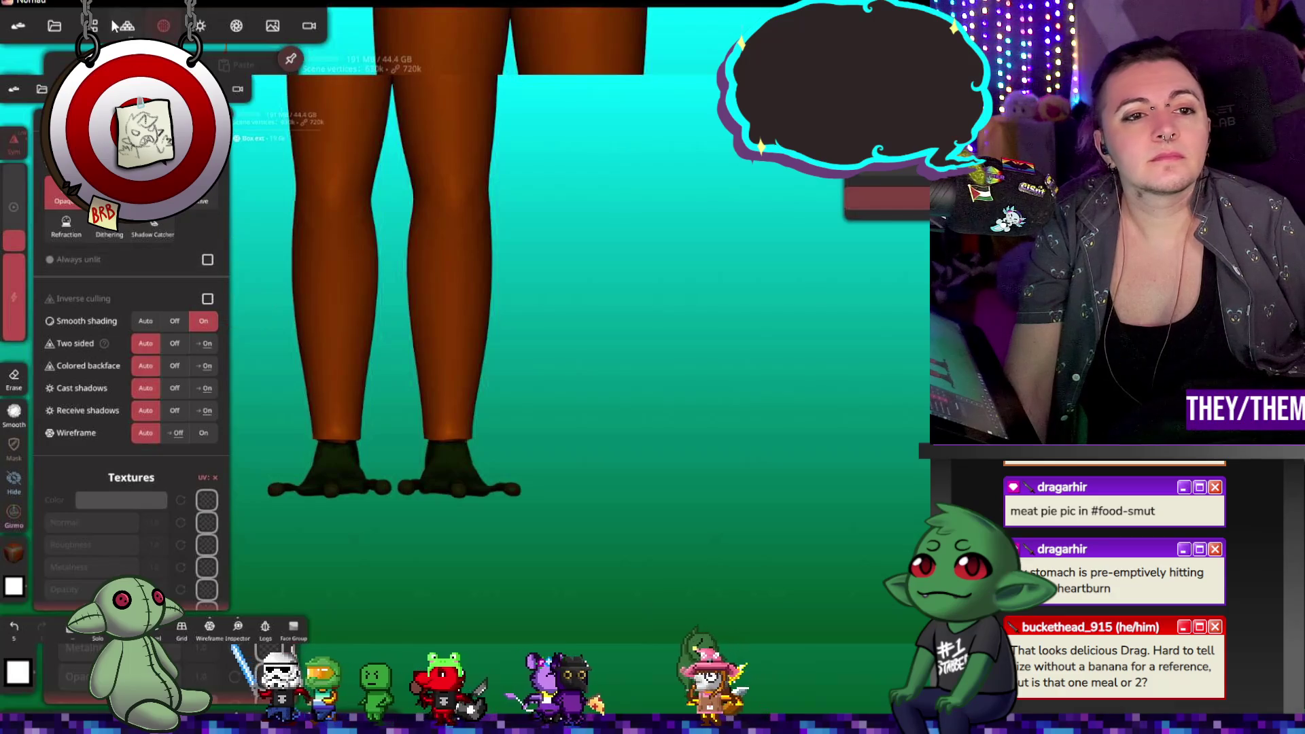
pyautogui.click(126, 25)
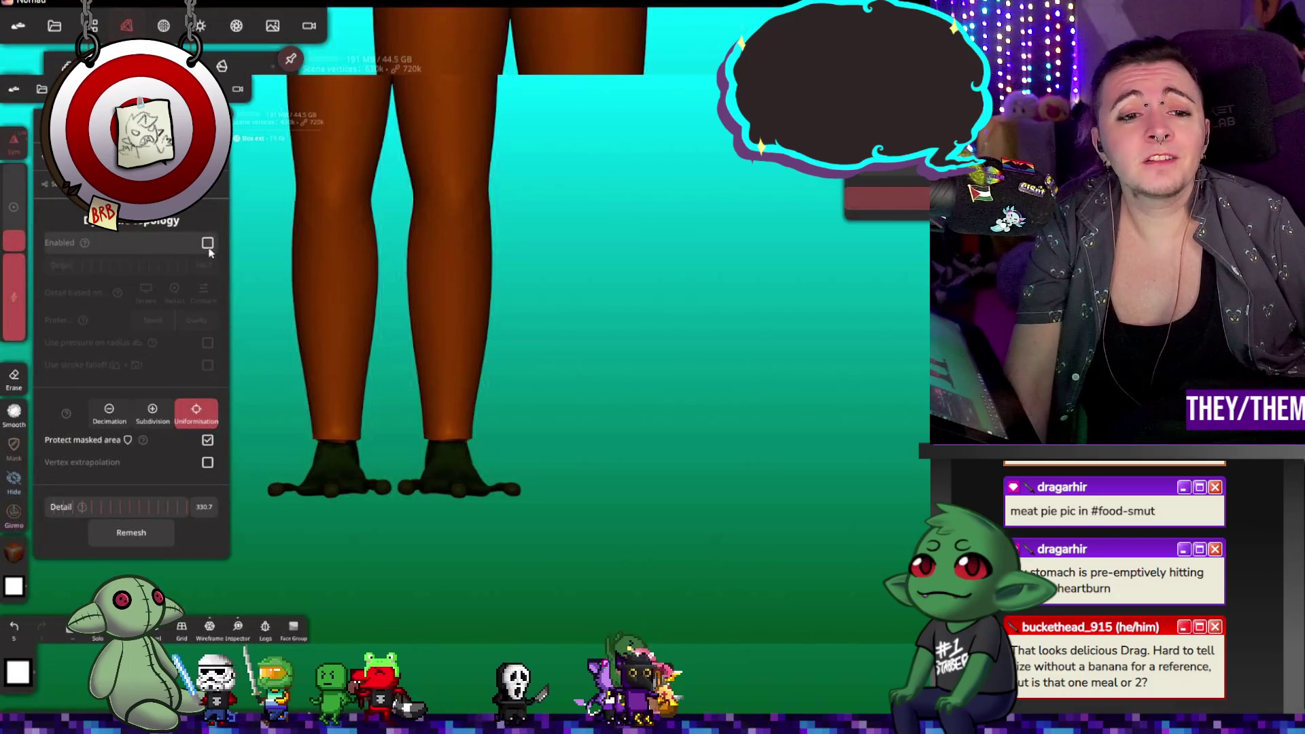
pyautogui.moveTo(589, 400); pyautogui.dragTo(613, 332)
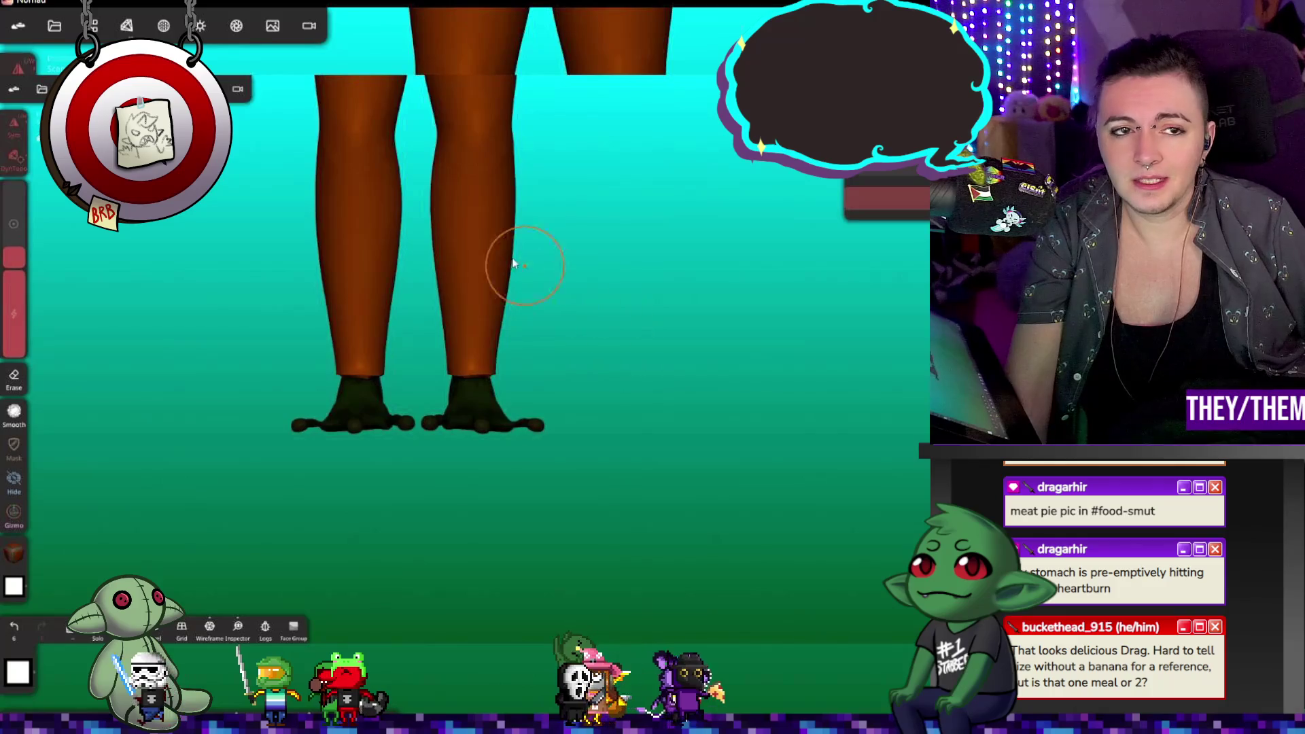
pyautogui.click(127, 25)
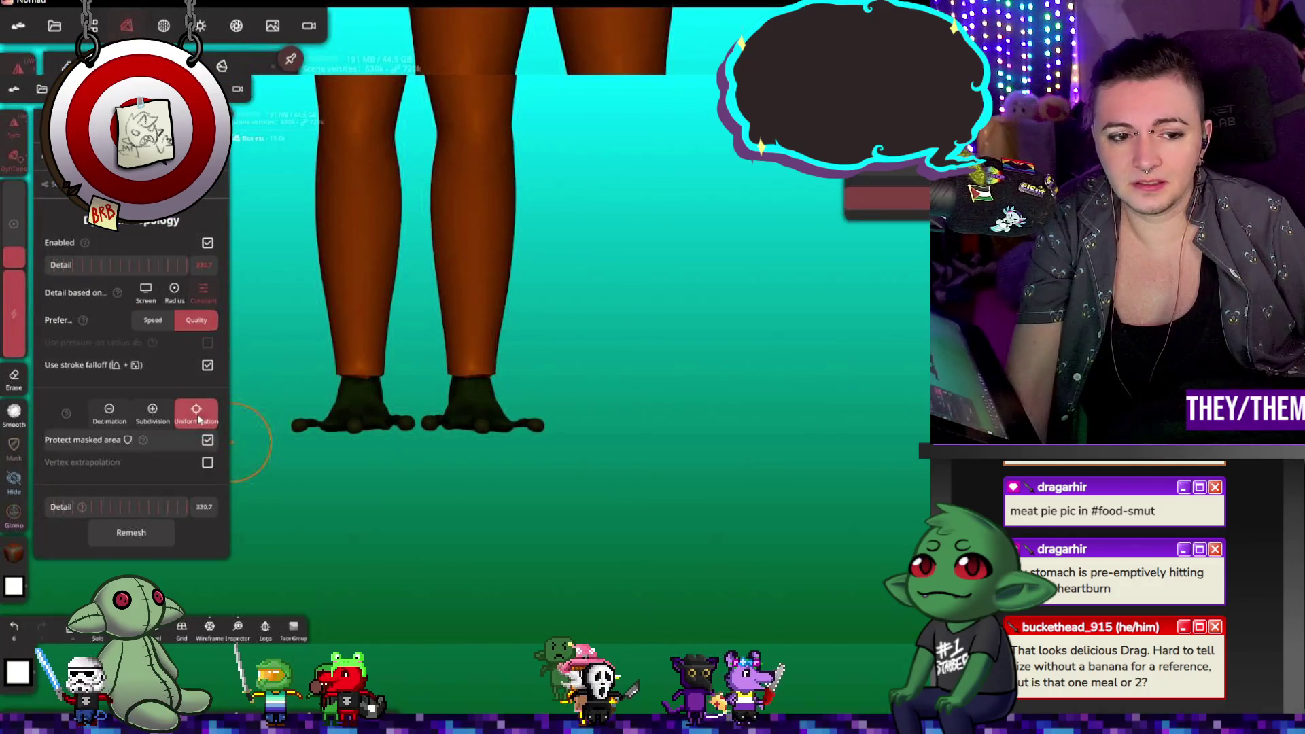
pyautogui.click(144, 538)
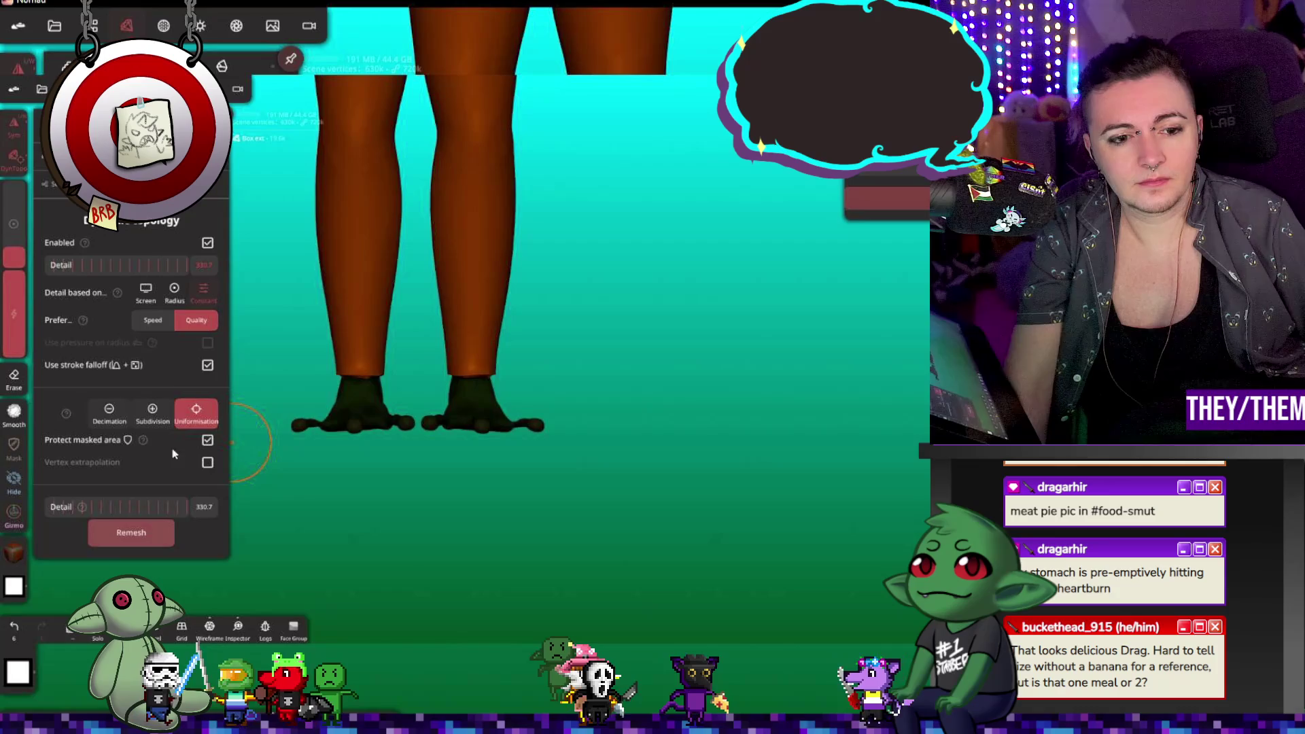
pyautogui.click(139, 24)
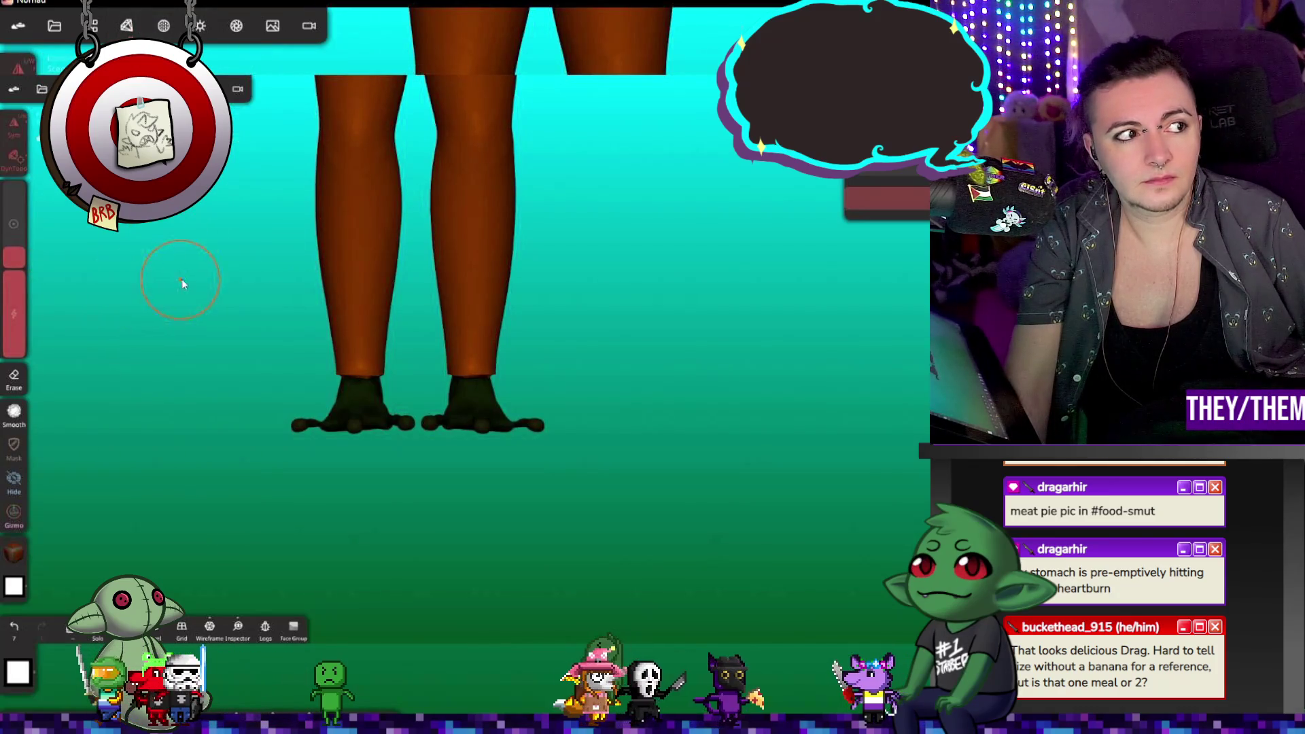
# Step: Inflate the outer edges of the lower trouser legs and lower the brush intensity
pyautogui.moveTo(272, 266)
pyautogui.mouseDown(button='middle')
pyautogui.moveTo(229, 285)
pyautogui.moveTo(241, 327)
pyautogui.moveTo(201, 333)
pyautogui.mouseUp(button='middle')
pyautogui.moveTo(653, 393)
pyautogui.mouseDown(button='middle')
pyautogui.moveTo(718, 394)
pyautogui.moveTo(753, 429)
pyautogui.moveTo(744, 379)
pyautogui.mouseUp(button='middle')
pyautogui.moveTo(744, 379)
pyautogui.mouseDown()
pyautogui.moveTo(744, 287)
pyautogui.moveTo(708, 487)
pyautogui.moveTo(742, 428)
pyautogui.mouseUp()
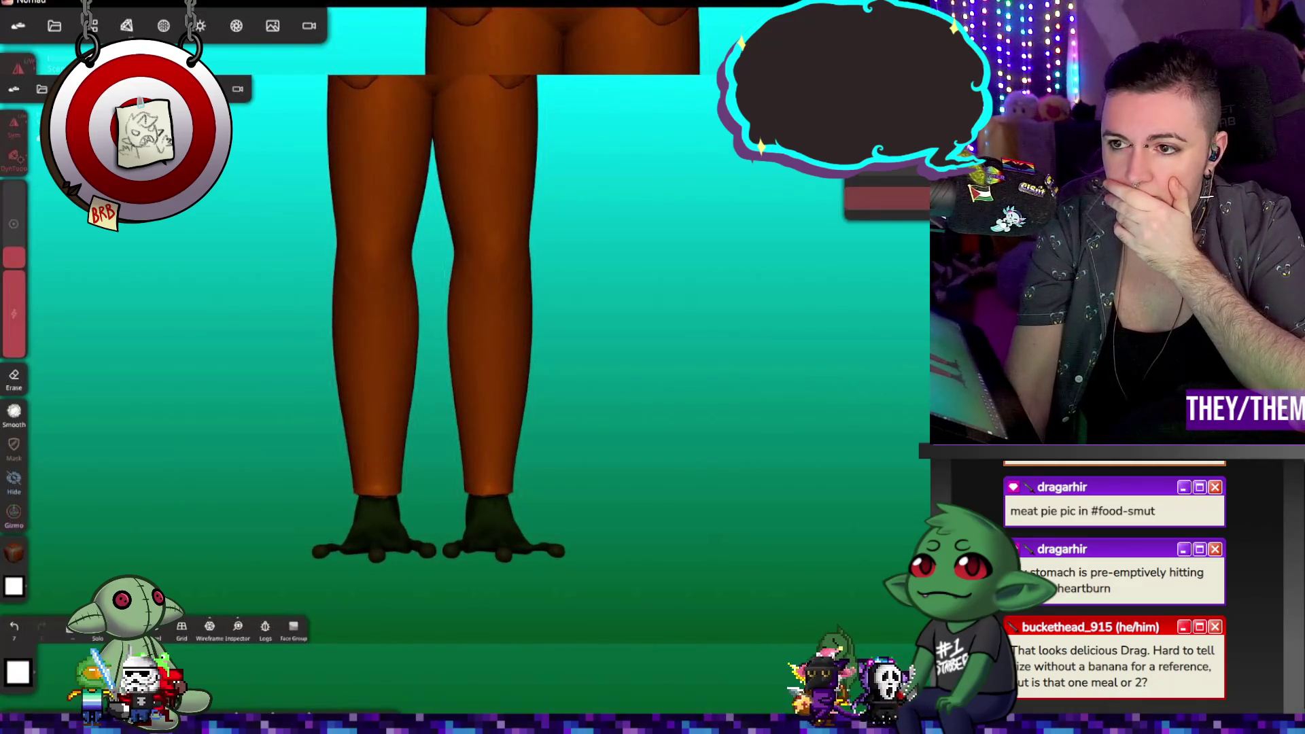
pyautogui.moveTo(533, 356); pyautogui.dragTo(533, 459)
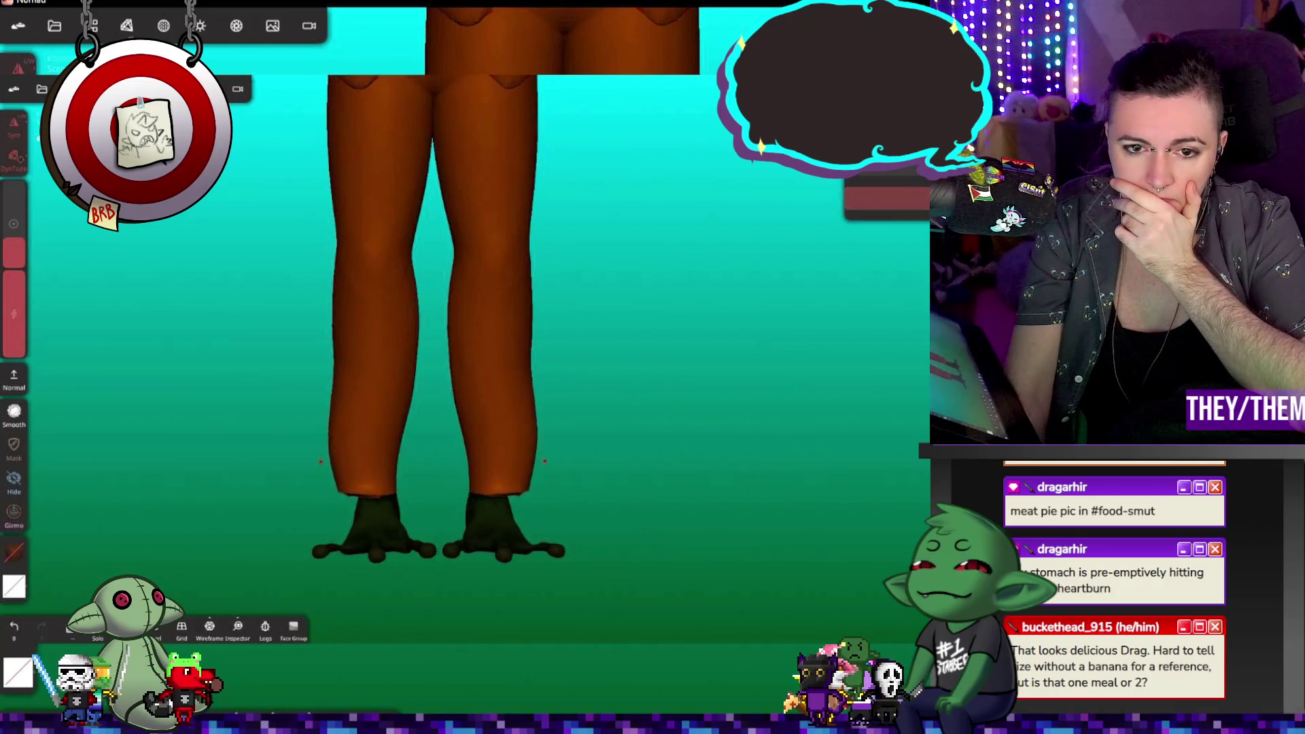
pyautogui.moveTo(17, 291); pyautogui.dragTo(17, 343)
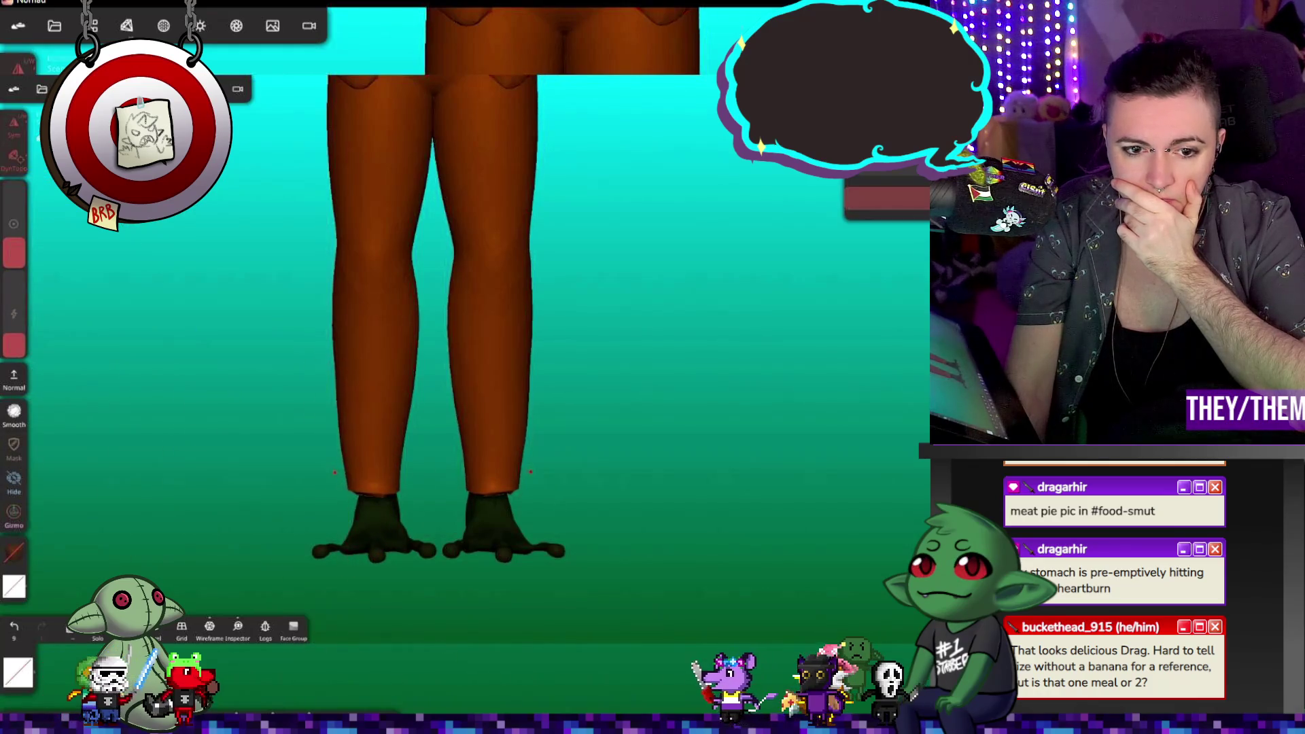
pyautogui.moveTo(748, 476)
pyautogui.mouseDown()
pyautogui.moveTo(689, 459)
pyautogui.moveTo(612, 469)
pyautogui.mouseUp()
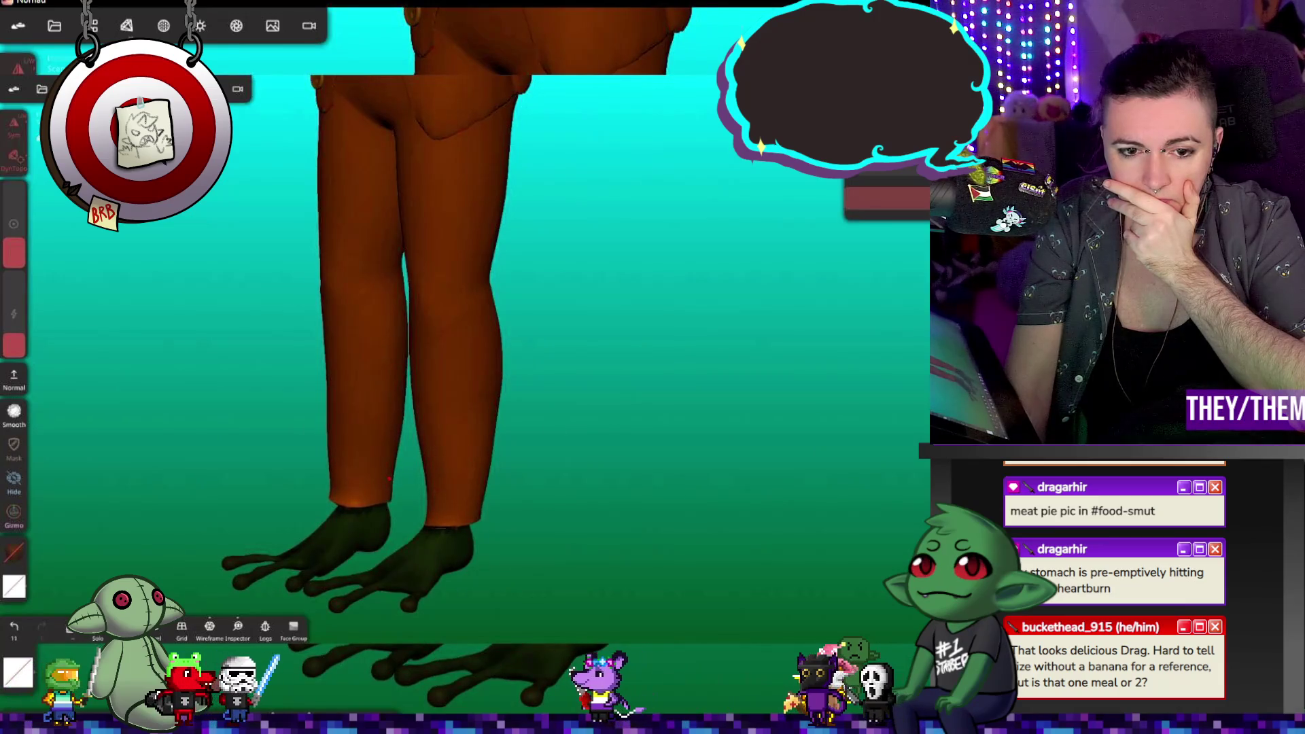
pyautogui.moveTo(679, 510)
pyautogui.mouseDown()
pyautogui.moveTo(544, 492)
pyautogui.moveTo(408, 544)
pyautogui.moveTo(456, 449)
pyautogui.mouseUp()
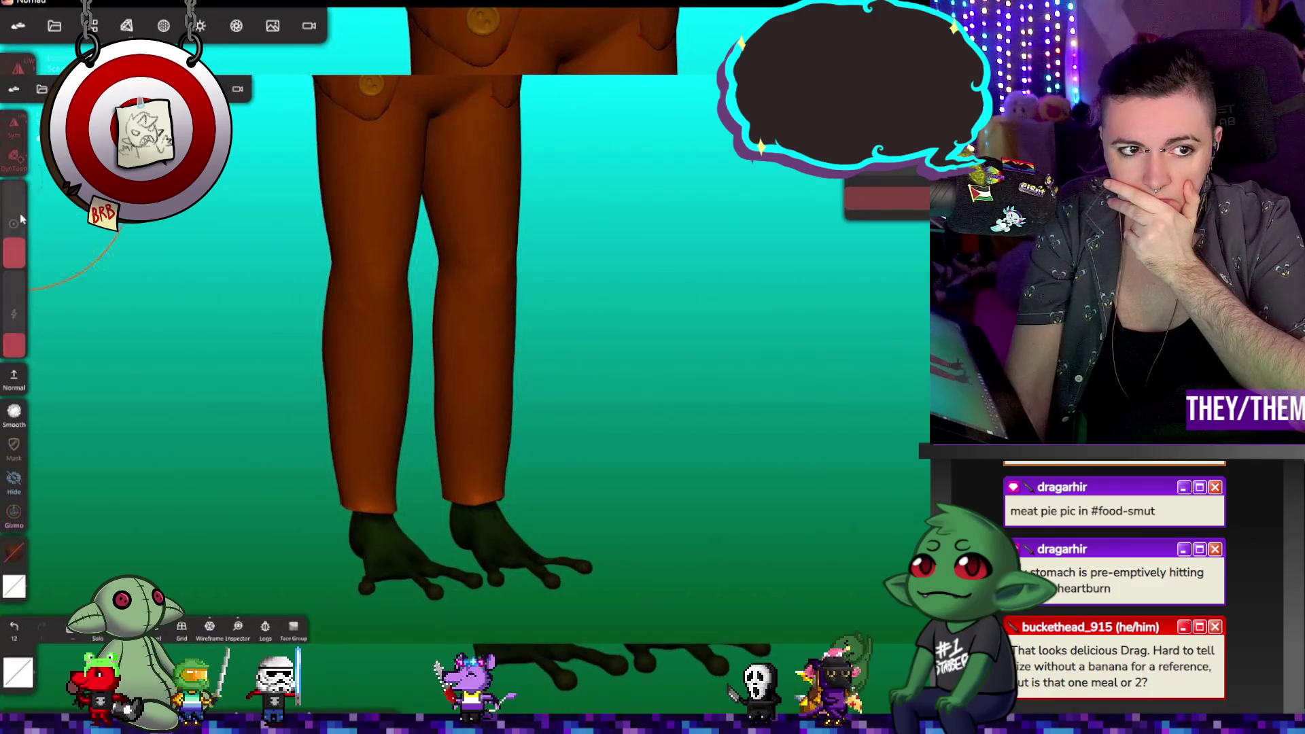
# Step: Shrink the brush, sculpt the hems at the ankles, and undo strokes that distorted the feet
pyautogui.moveTo(14, 245); pyautogui.dragTo(15, 258)
pyautogui.moveTo(299, 488)
pyautogui.mouseDown()
pyautogui.moveTo(340, 516)
pyautogui.moveTo(511, 502)
pyautogui.mouseUp()
pyautogui.moveTo(639, 357)
pyautogui.mouseDown()
pyautogui.moveTo(693, 442)
pyautogui.moveTo(653, 282)
pyautogui.moveTo(707, 342)
pyautogui.mouseUp()
pyautogui.hotkey('ctrl', 'z')
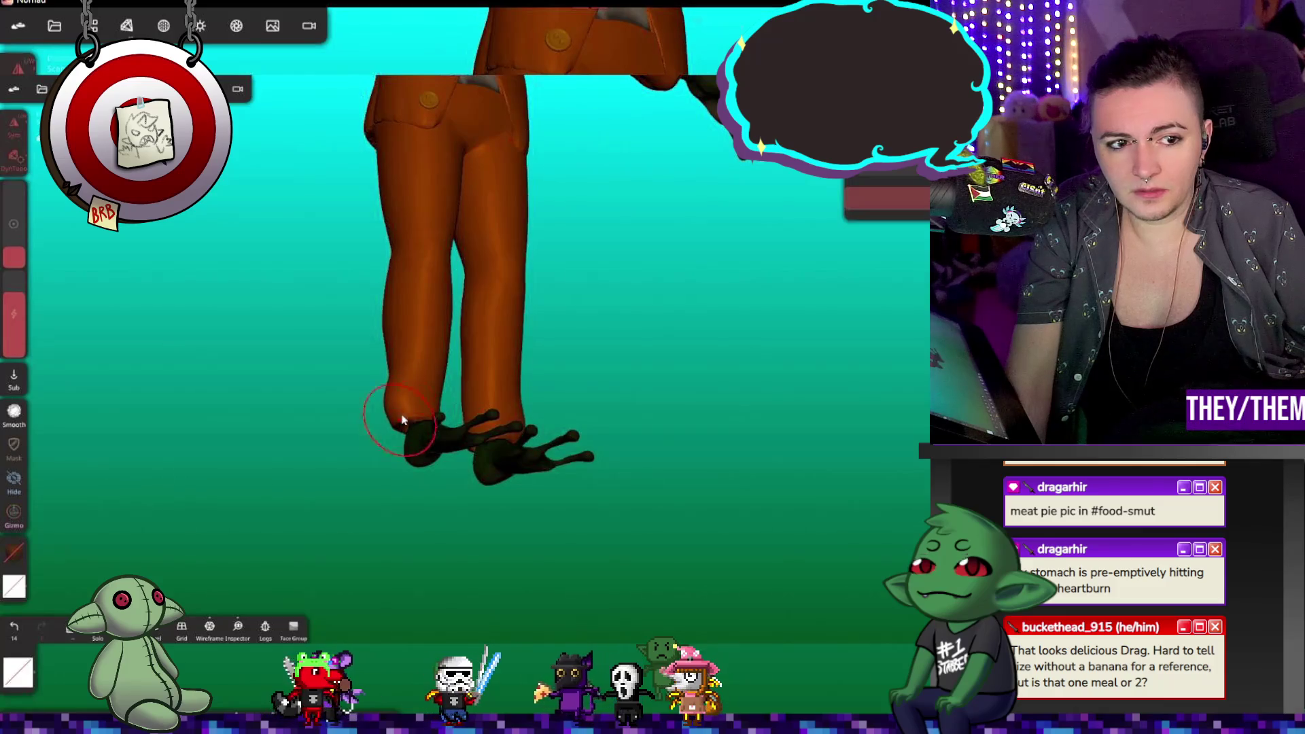
pyautogui.hotkey('ctrl', 'z')
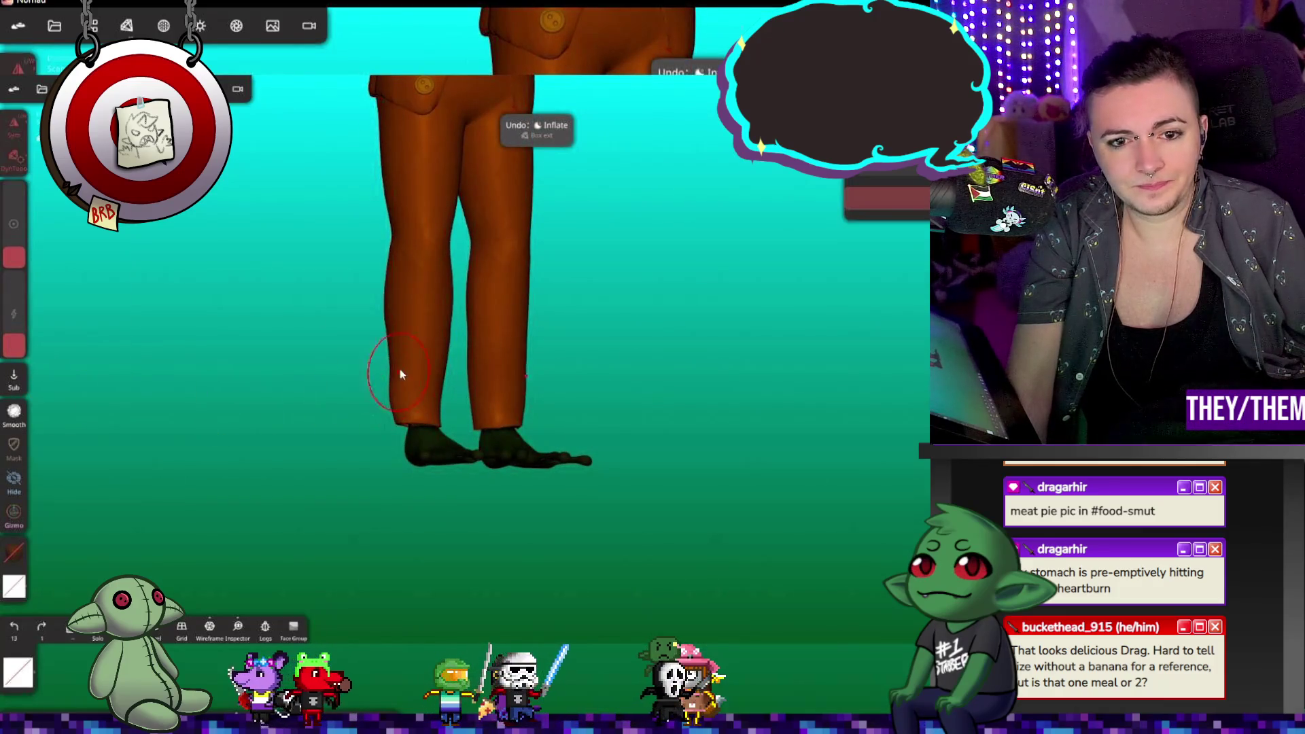
pyautogui.click(425, 404)
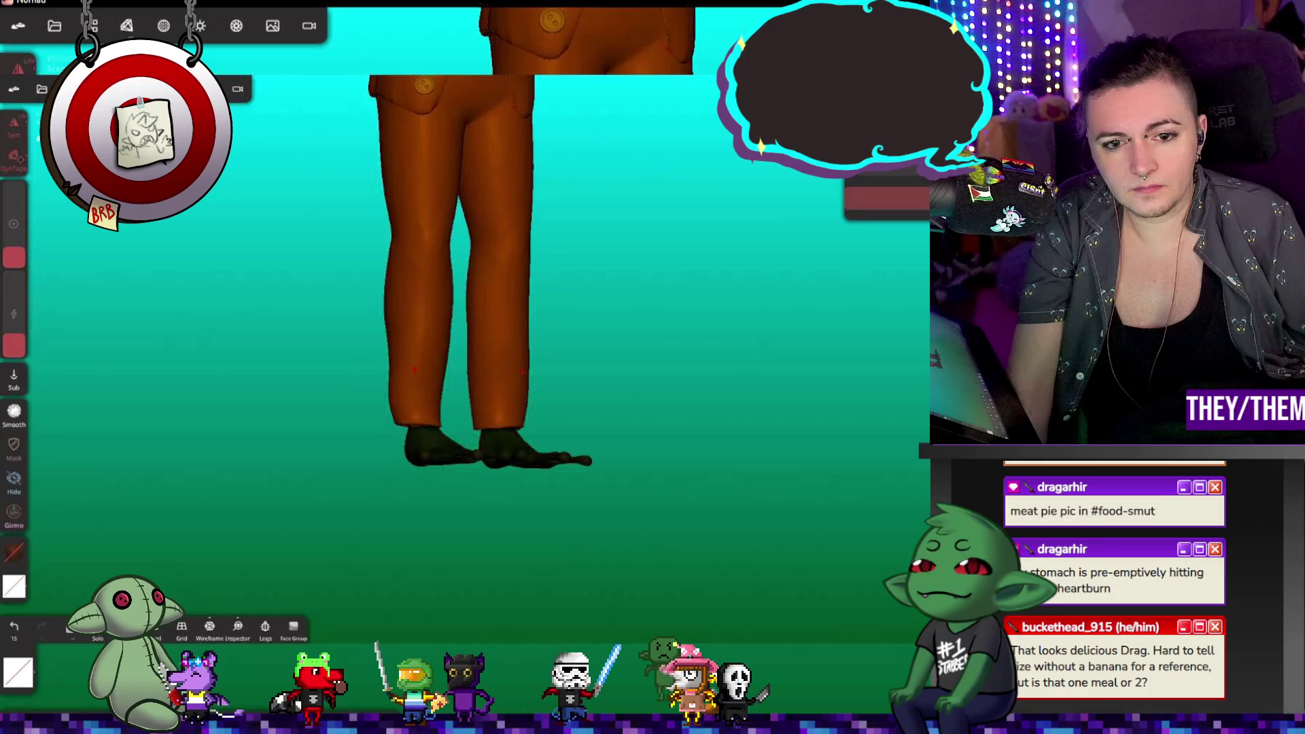
pyautogui.moveTo(436, 495)
pyautogui.mouseDown()
pyautogui.moveTo(454, 371)
pyautogui.moveTo(589, 331)
pyautogui.mouseUp()
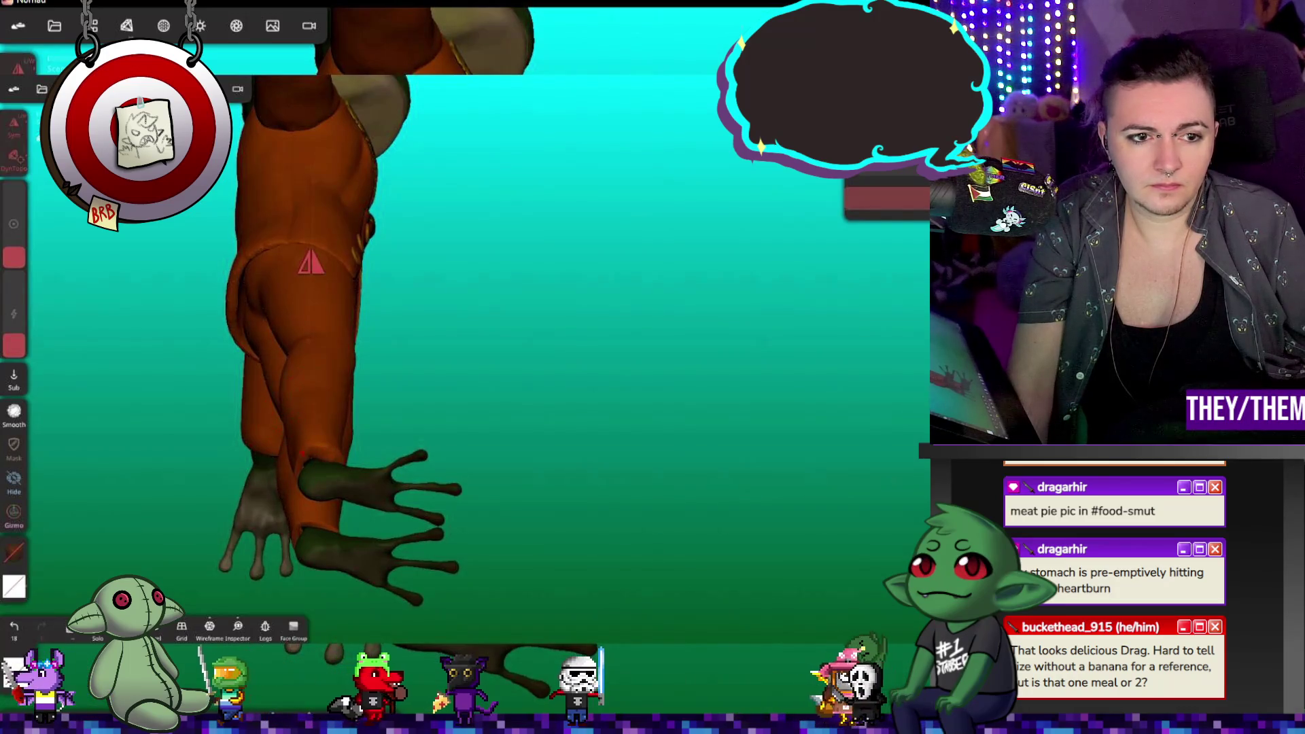
pyautogui.moveTo(458, 360); pyautogui.dragTo(380, 441)
# Step: Leave masking for the sculpt brush and reframe the frog in a centred front view
pyautogui.press('m')
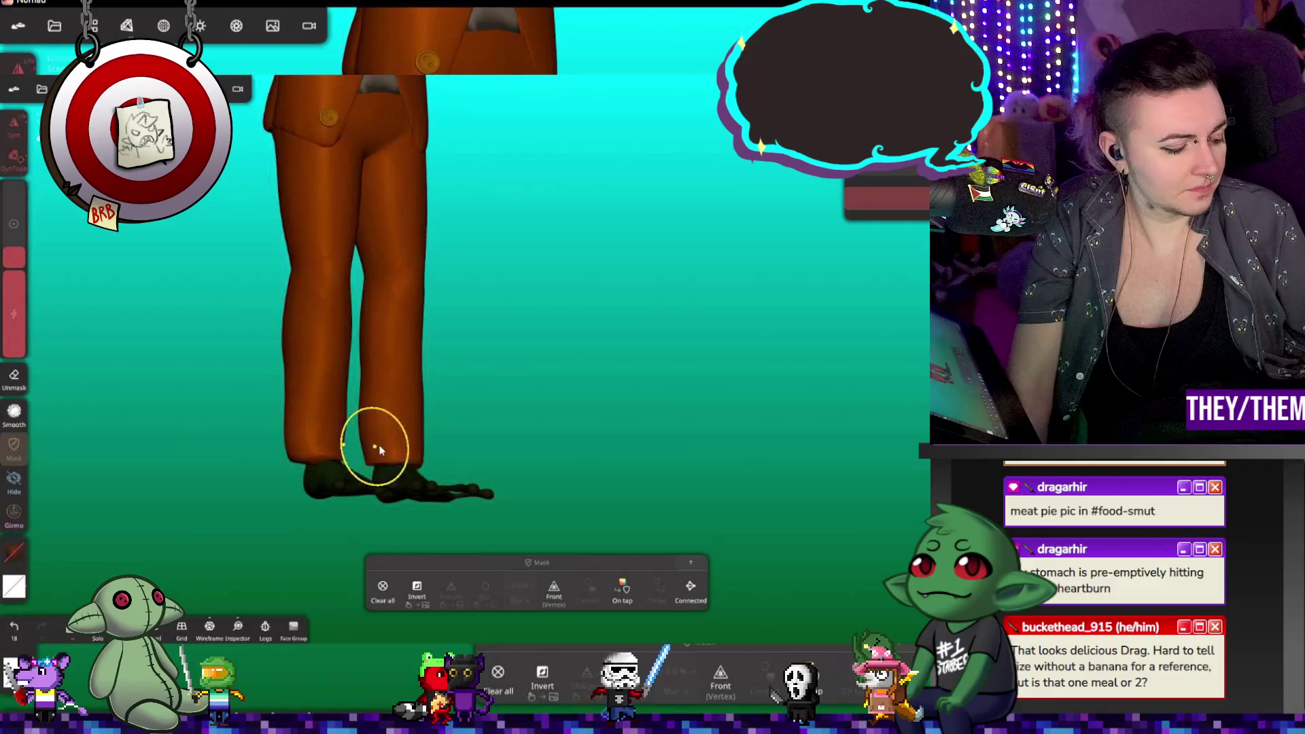
pyautogui.press('c')
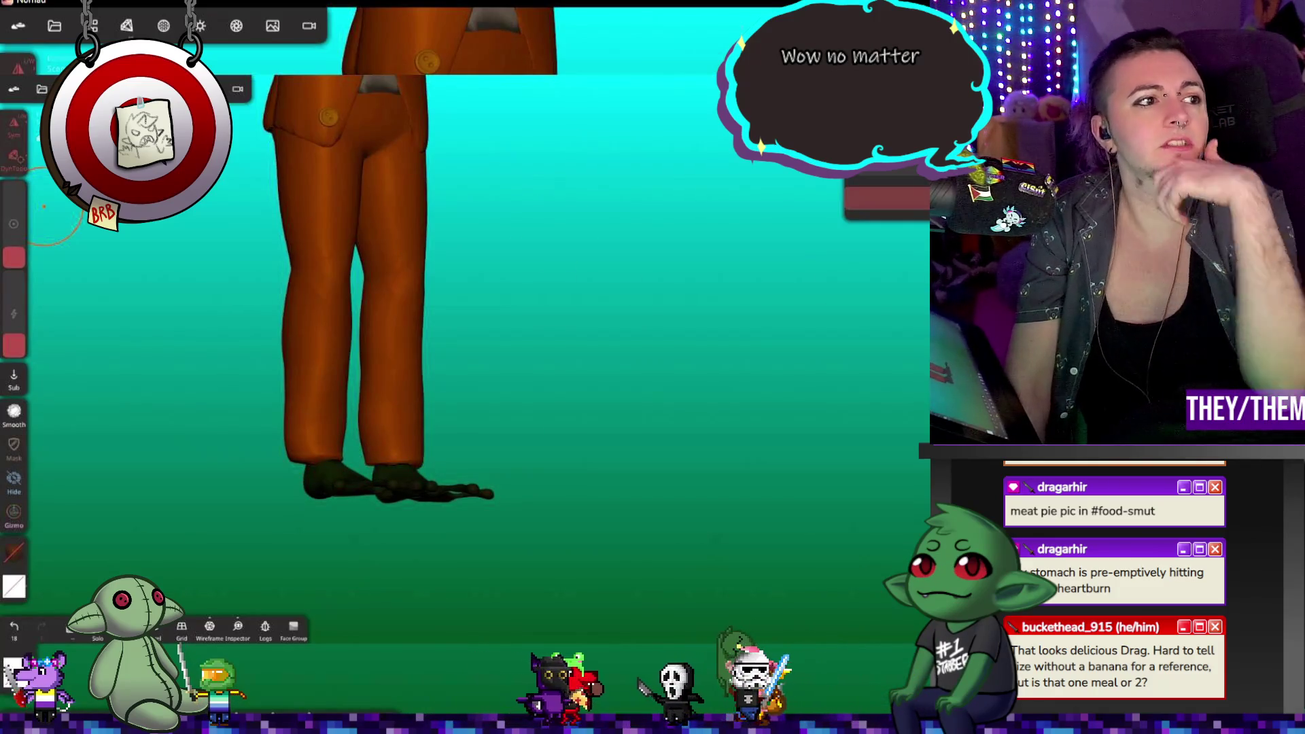
pyautogui.scroll(-5, 622, 316)
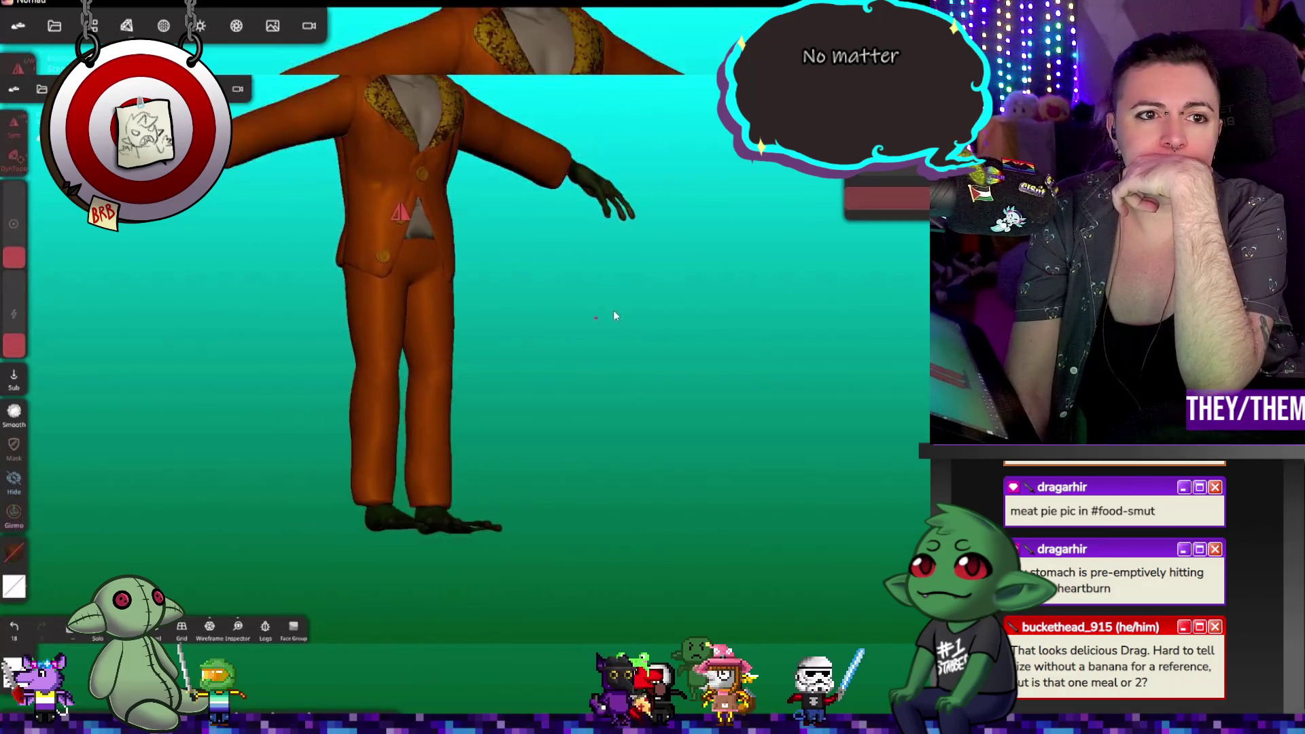
pyautogui.moveTo(613, 304); pyautogui.dragTo(515, 345)
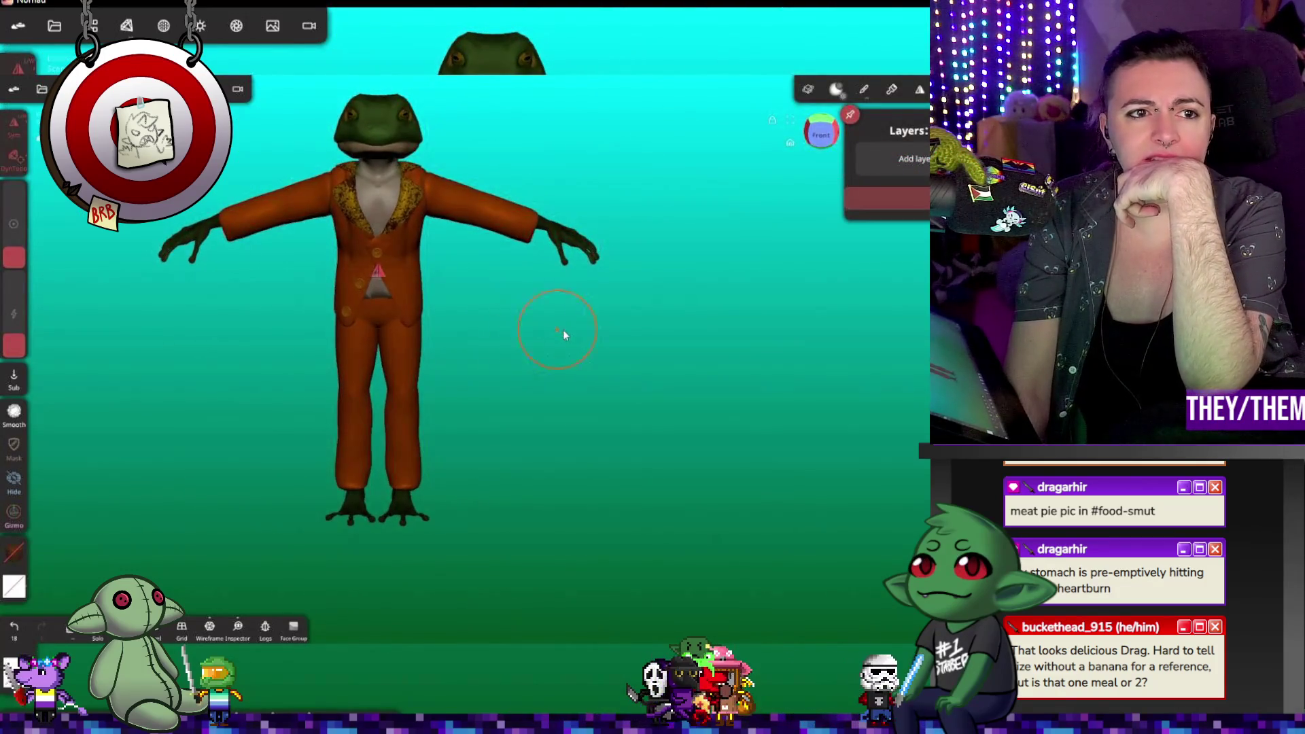
pyautogui.scroll(3, 683, 338)
pyautogui.scroll(3, 662, 340)
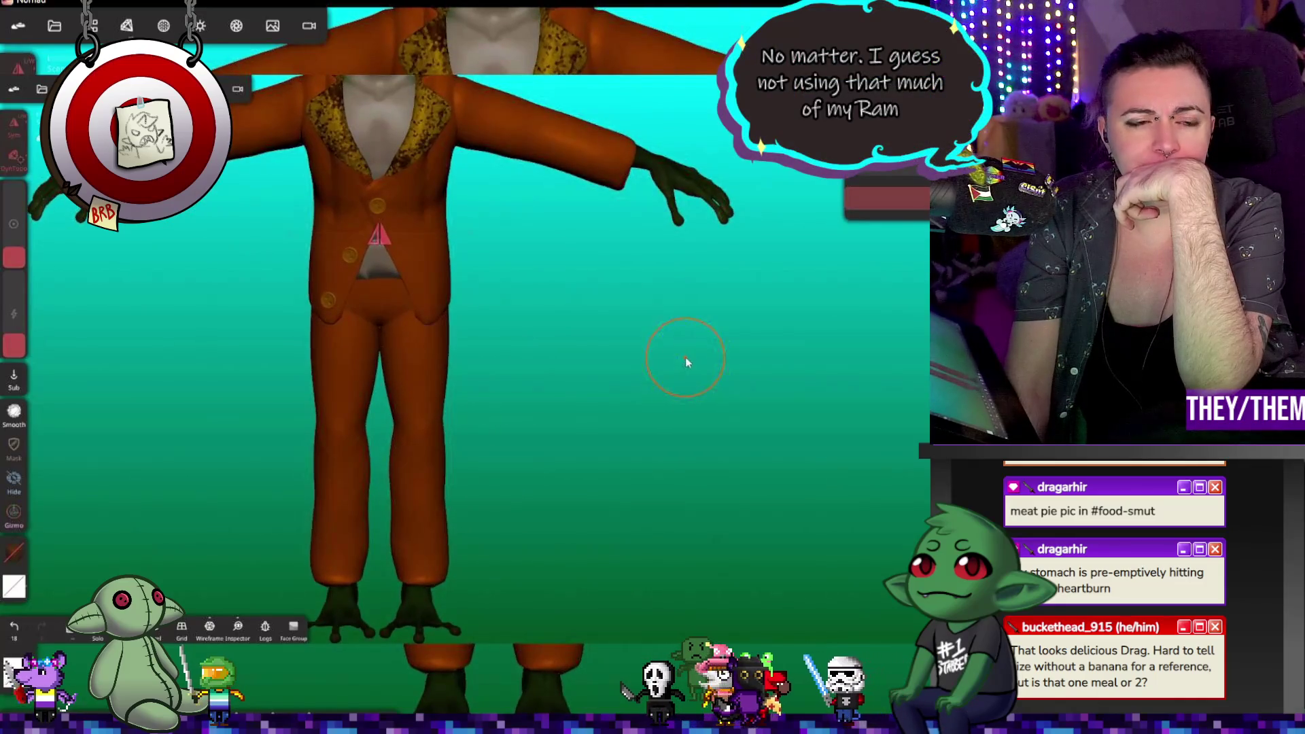
pyautogui.moveTo(685, 362); pyautogui.dragTo(770, 389, button='right')
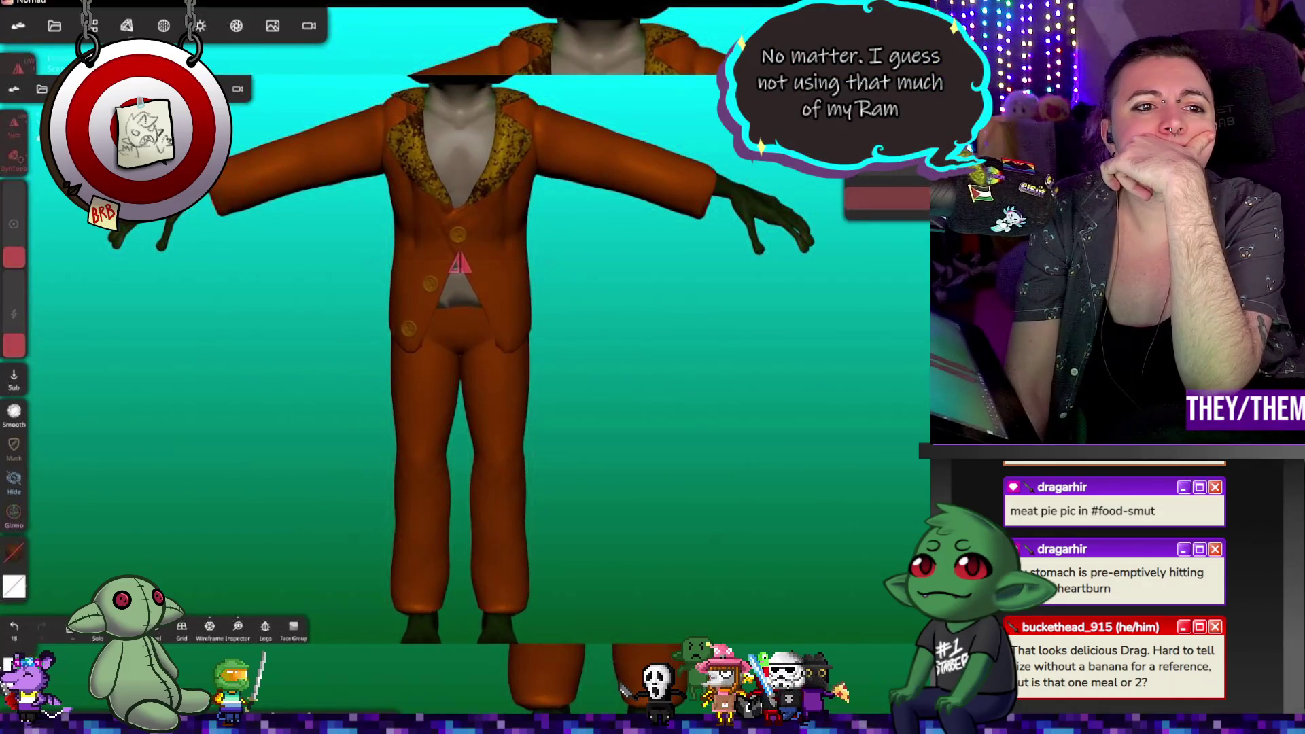
# Step: Open Nomad's main menu settings, scroll through the panel, then close it to the viewport
pyautogui.click(17, 28)
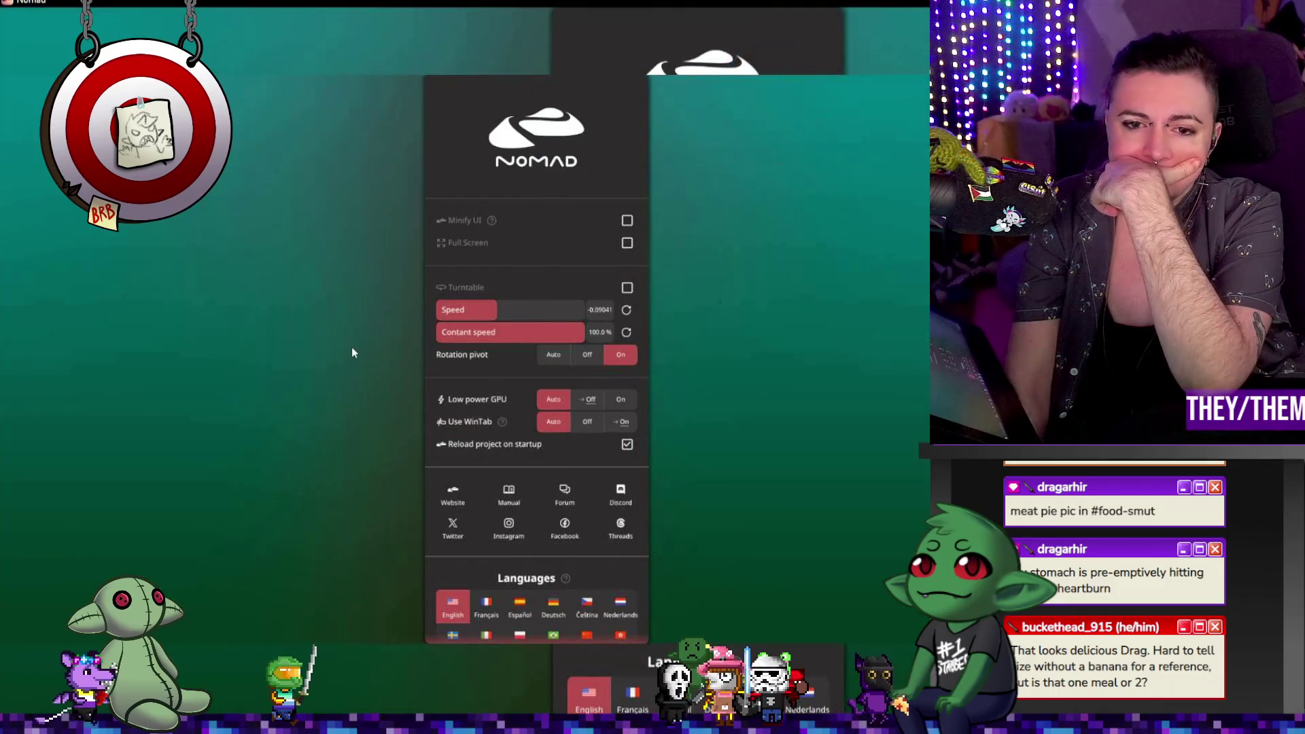
pyautogui.click(353, 347)
pyautogui.click(17, 26)
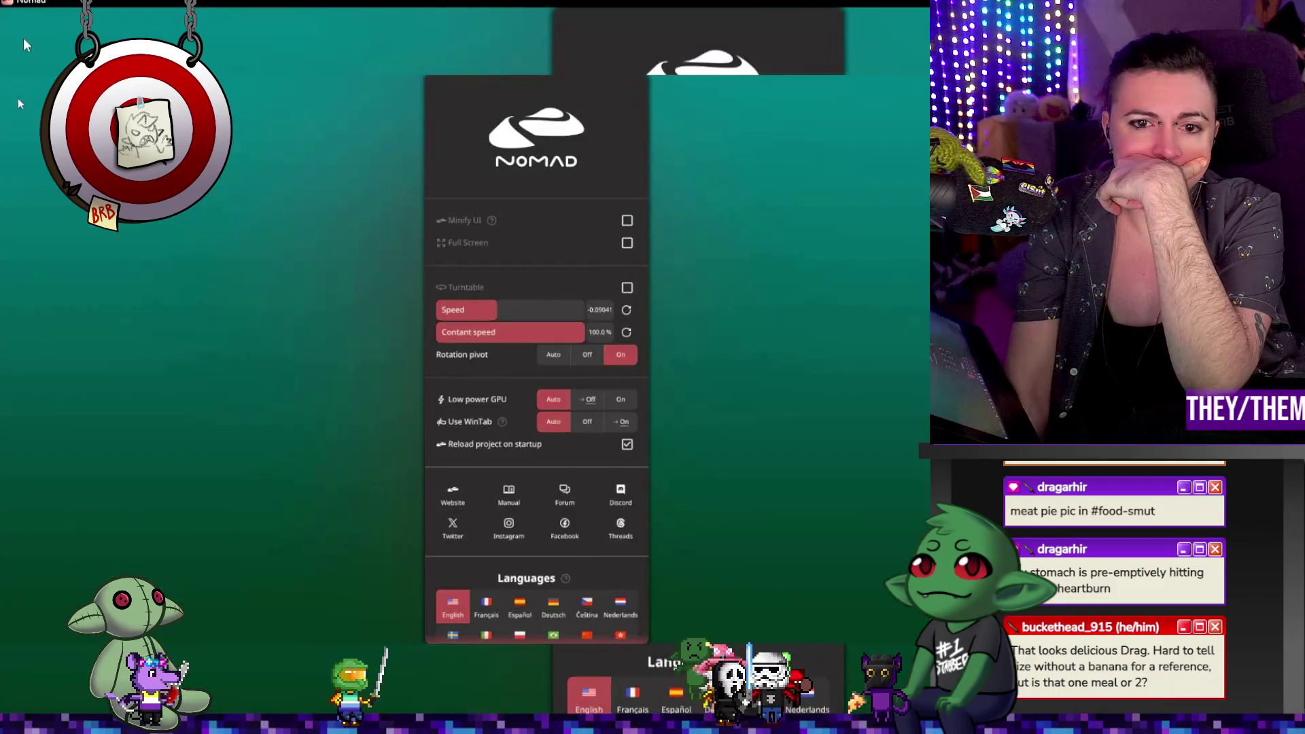
pyautogui.scroll(-3, 497, 393)
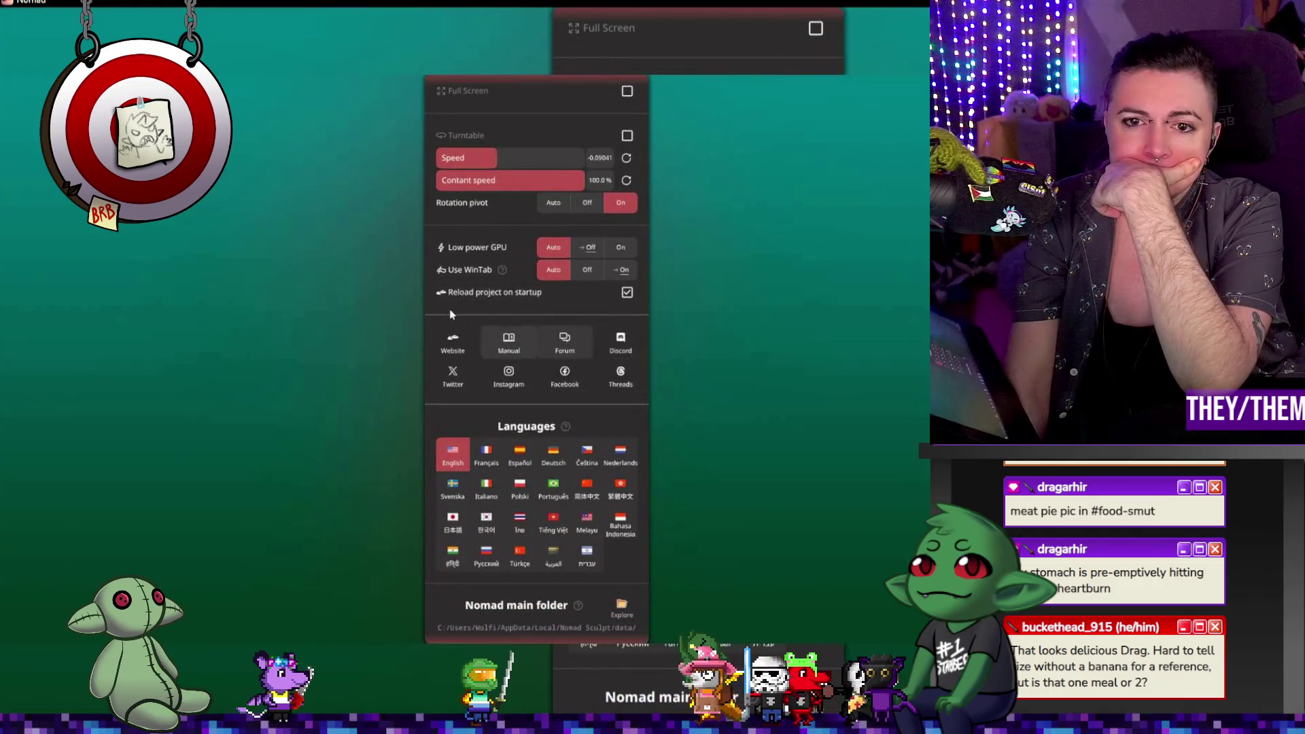
pyautogui.scroll(2, 443, 297)
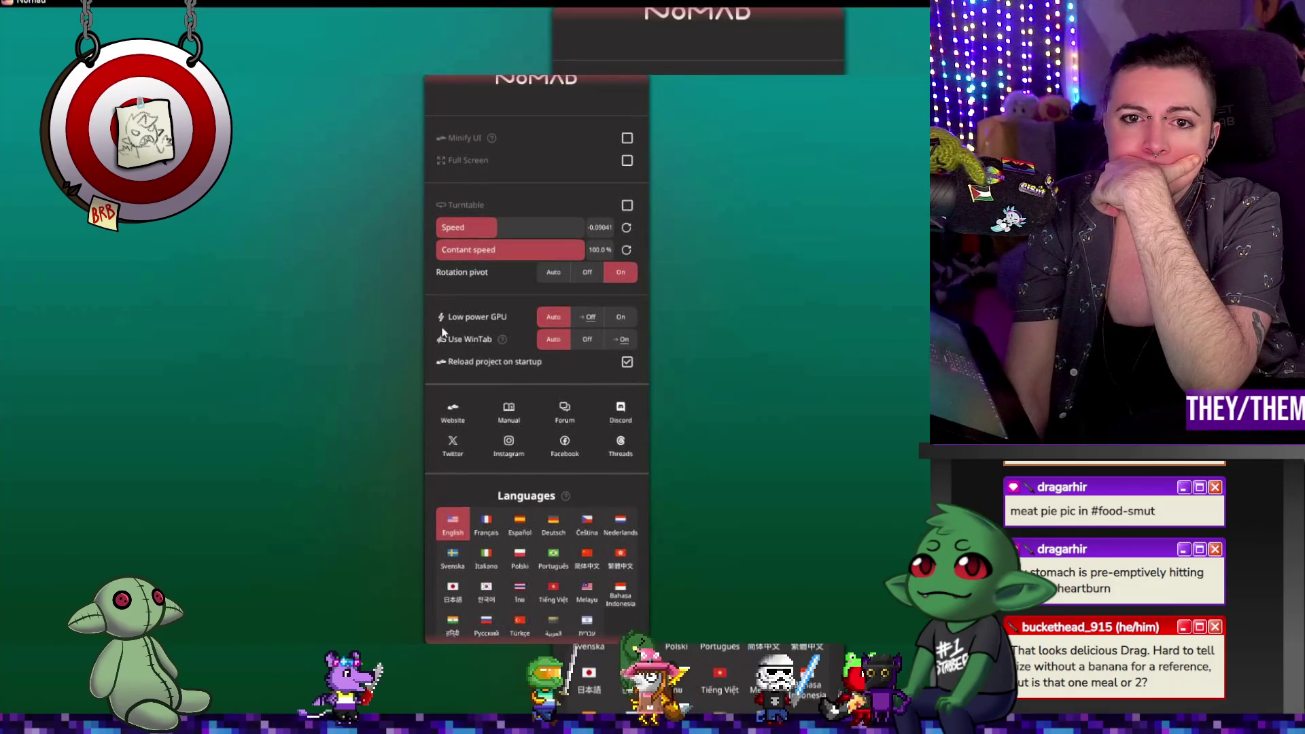
pyautogui.scroll(-5, 443, 333)
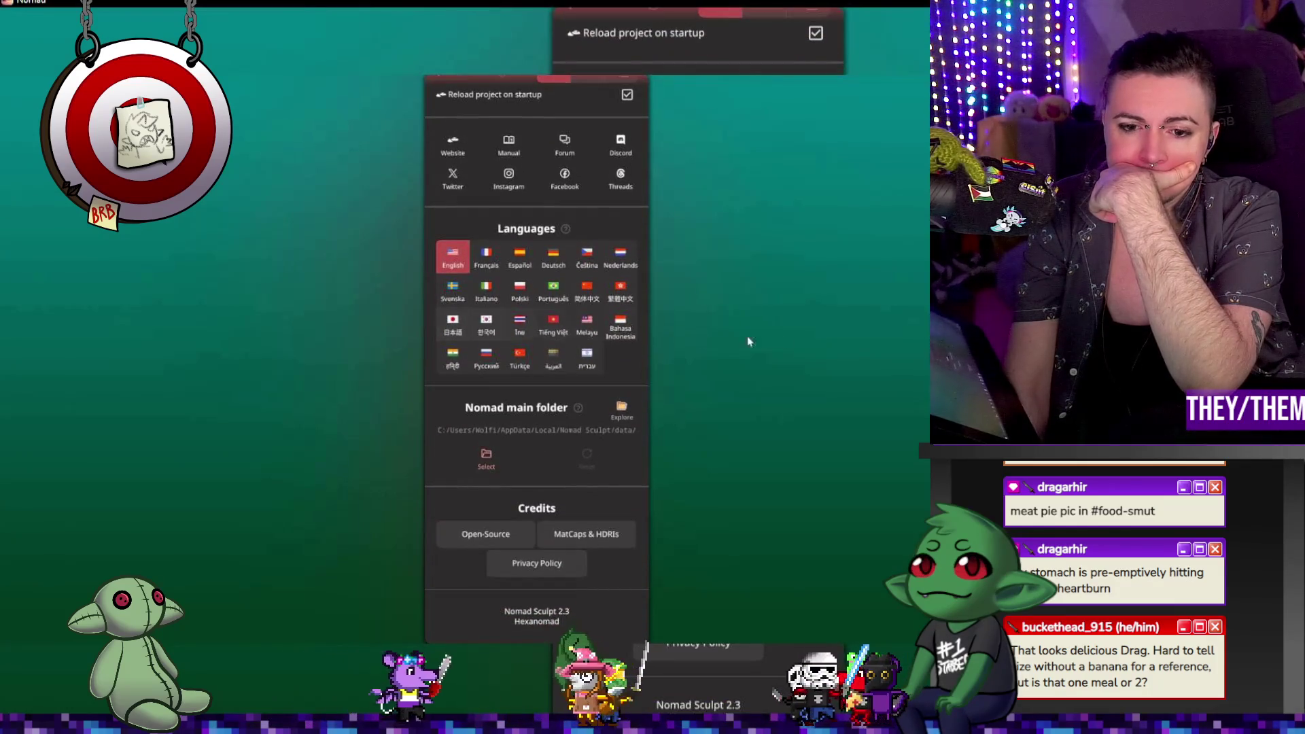
pyautogui.click(702, 338)
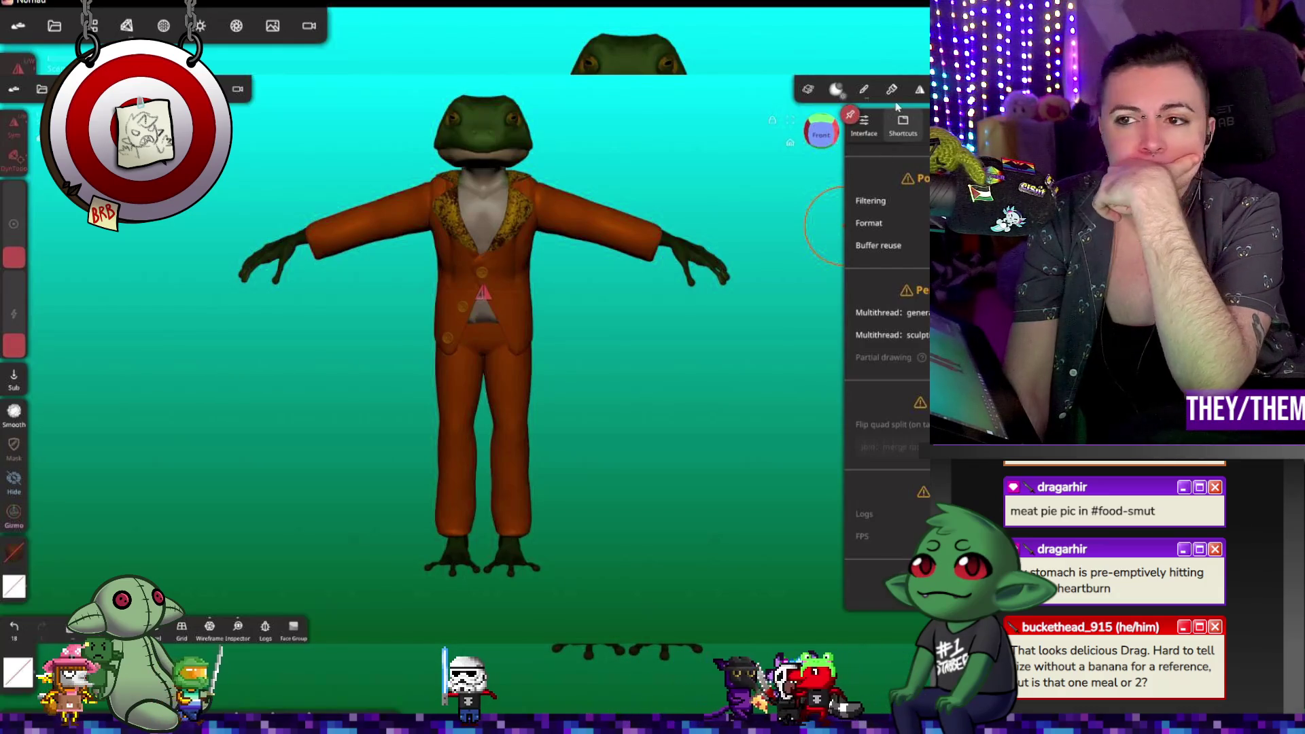
# Step: Close the display panel, zoom onto the trouser legs, and select the Relax brush
pyautogui.click(892, 109)
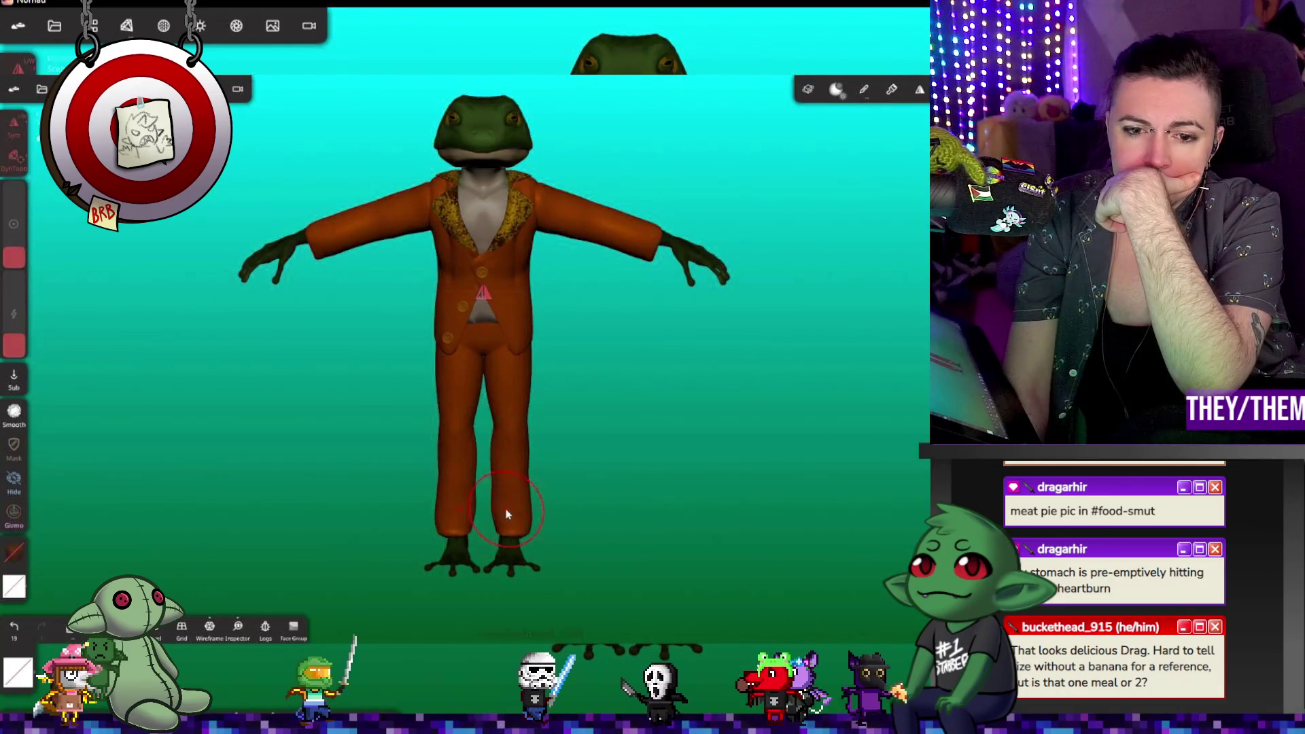
pyautogui.scroll(5, 663, 540)
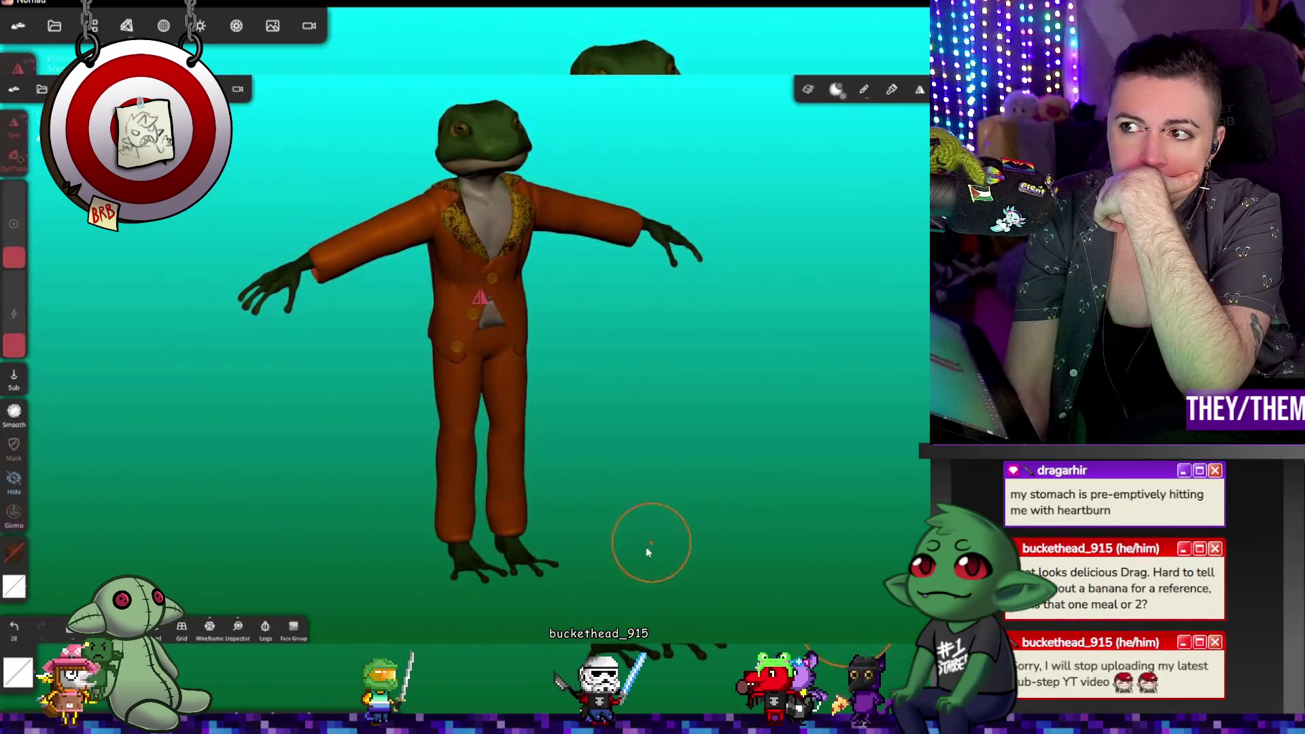
pyautogui.scroll(4, 615, 578)
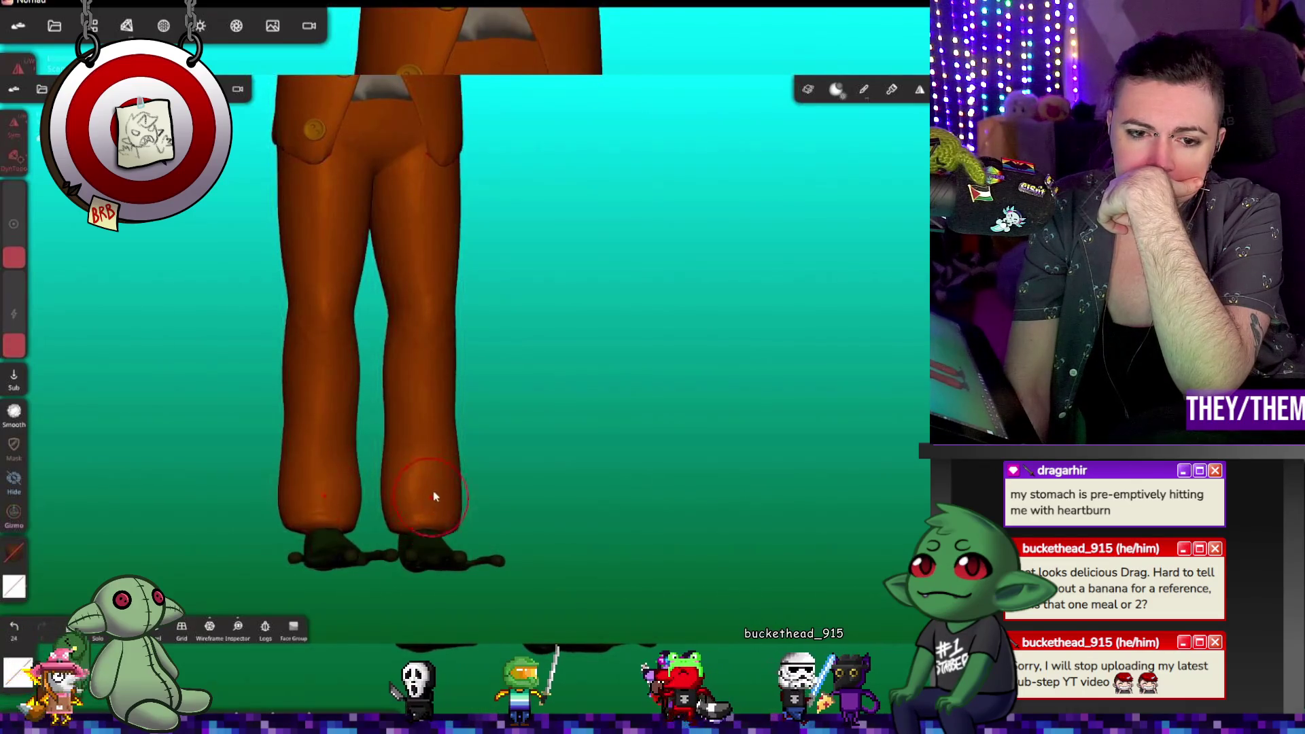
pyautogui.moveTo(611, 517)
pyautogui.mouseDown()
pyautogui.moveTo(420, 366)
pyautogui.moveTo(763, 358)
pyautogui.mouseUp()
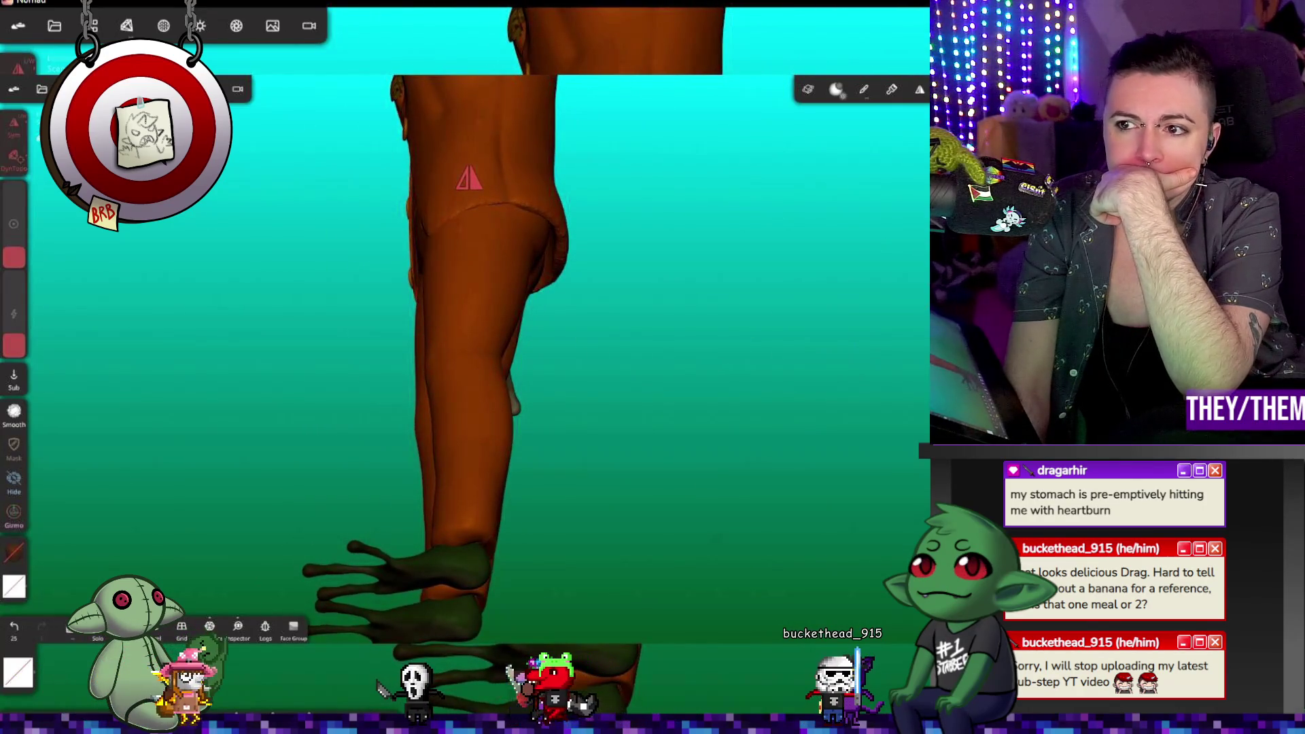
pyautogui.press('shift')
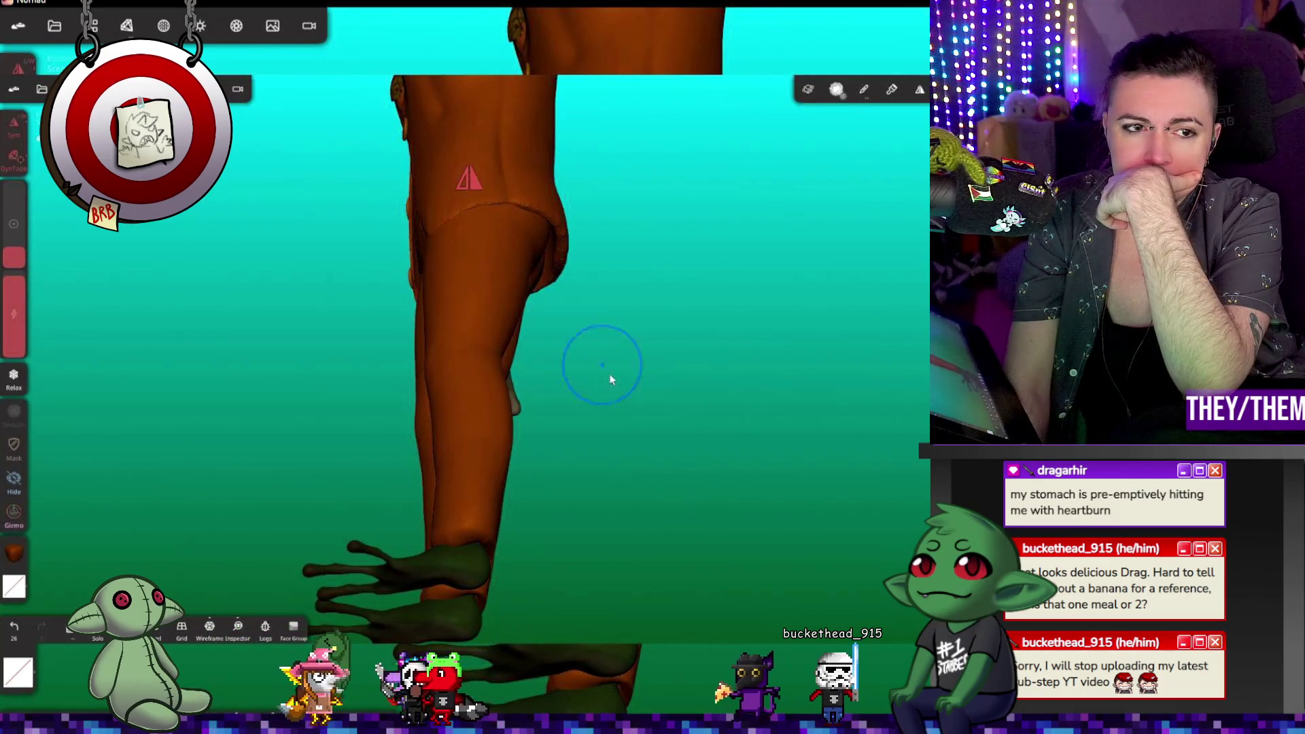
pyautogui.moveTo(608, 373); pyautogui.dragTo(717, 467)
pyautogui.click(39, 215)
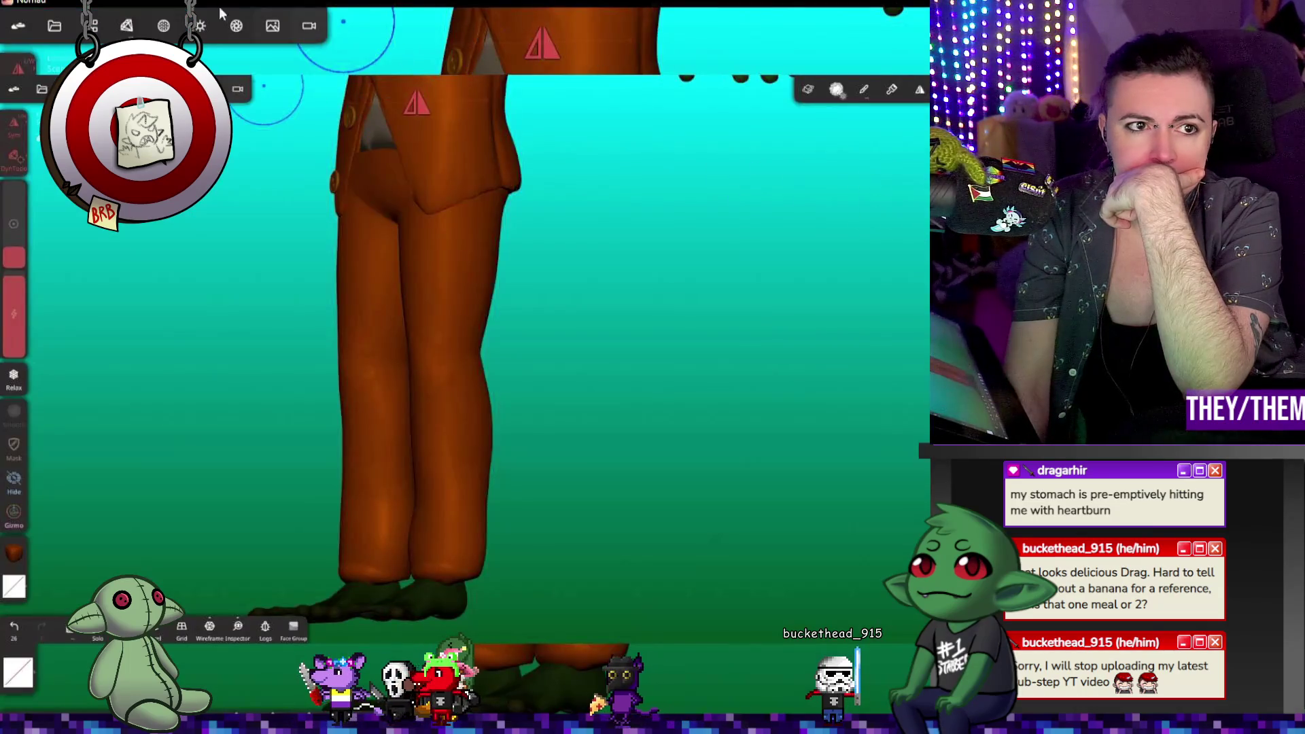
pyautogui.click(54, 25)
# Step: Save the project, then hide Box, Mirror 2, Cylinder 2 and the hip mesh
pyautogui.click(72, 320)
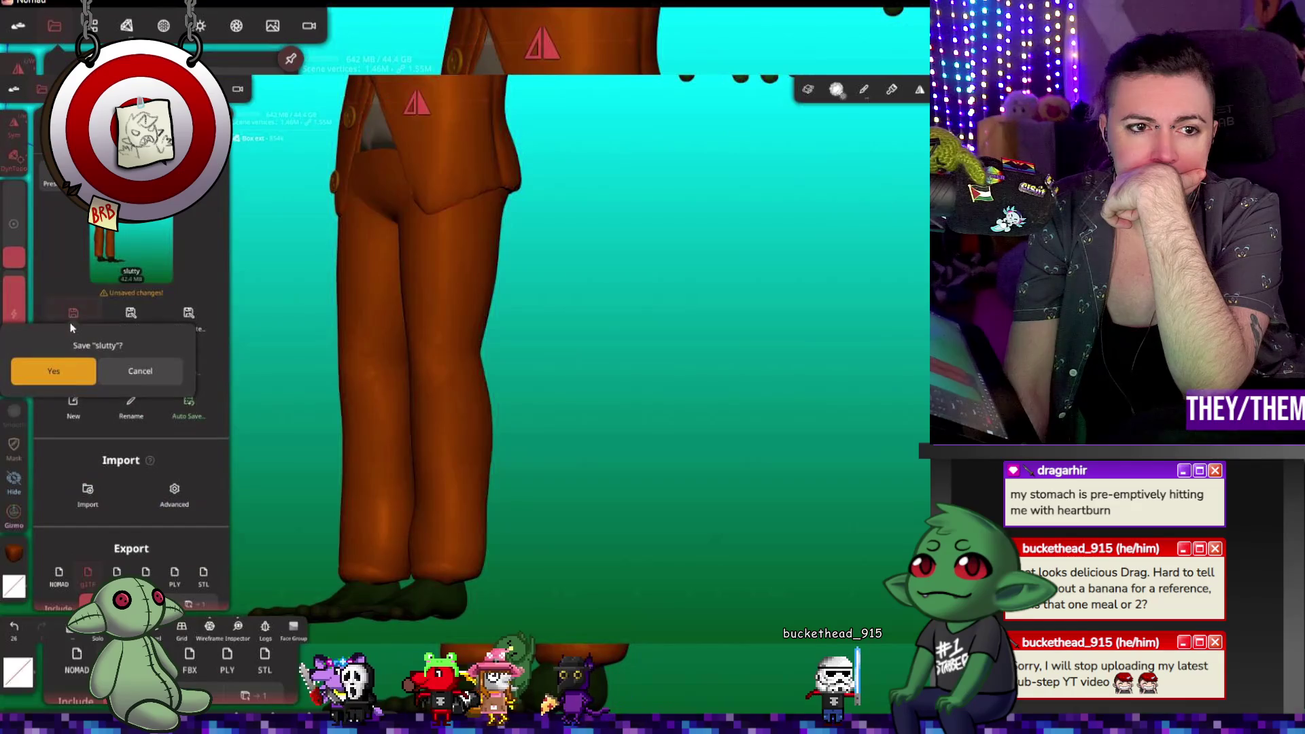
pyautogui.click(59, 365)
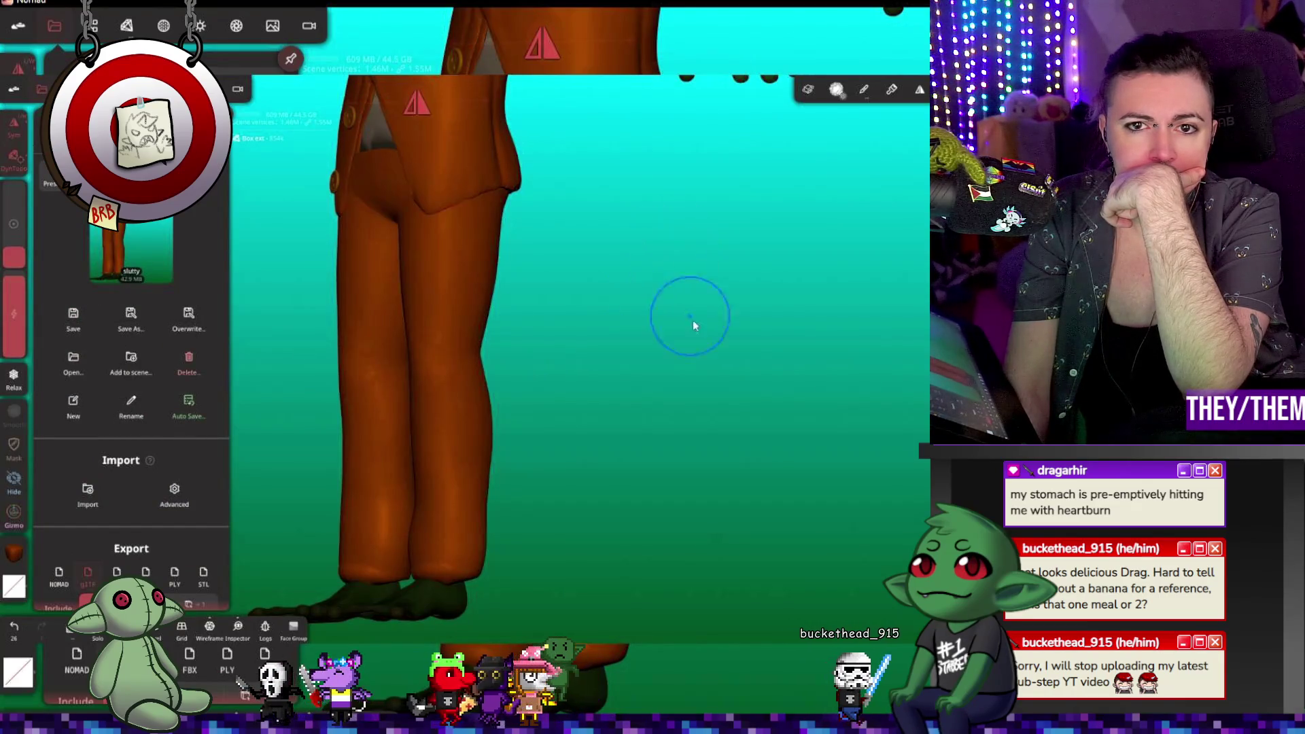
pyautogui.click(98, 27)
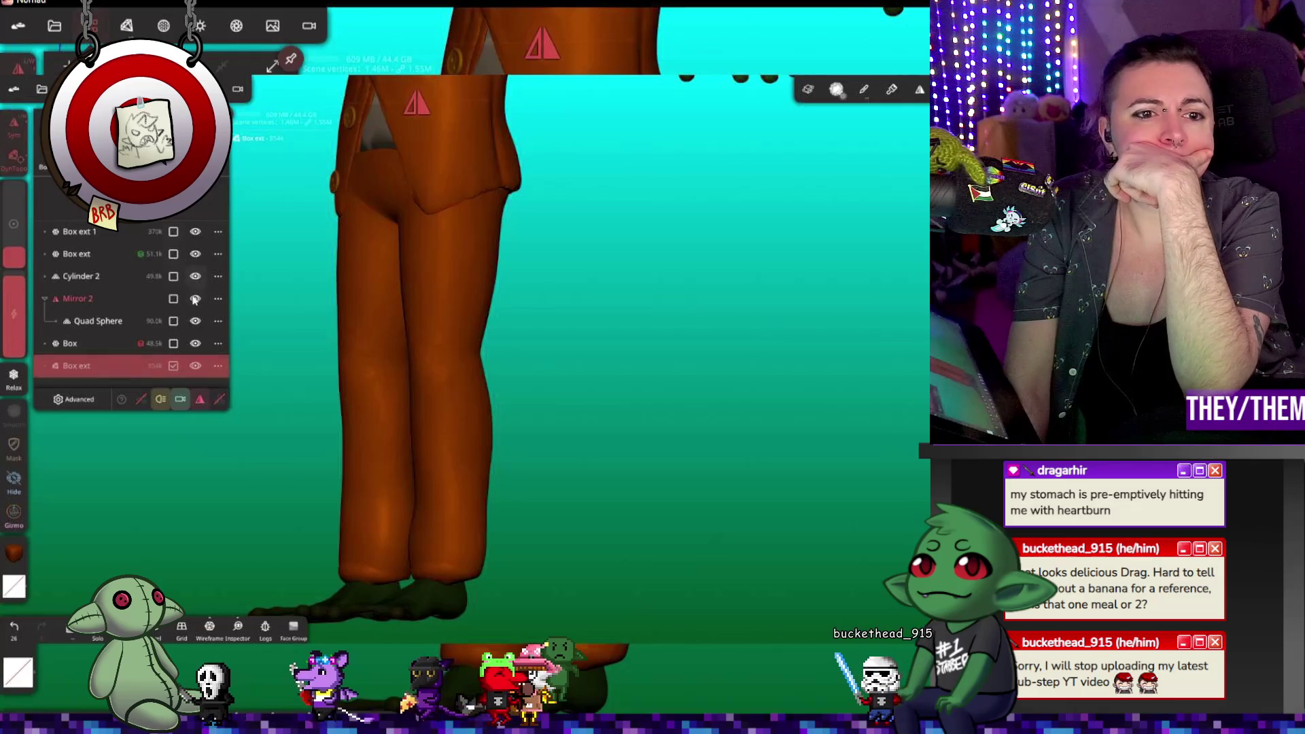
pyautogui.click(196, 344)
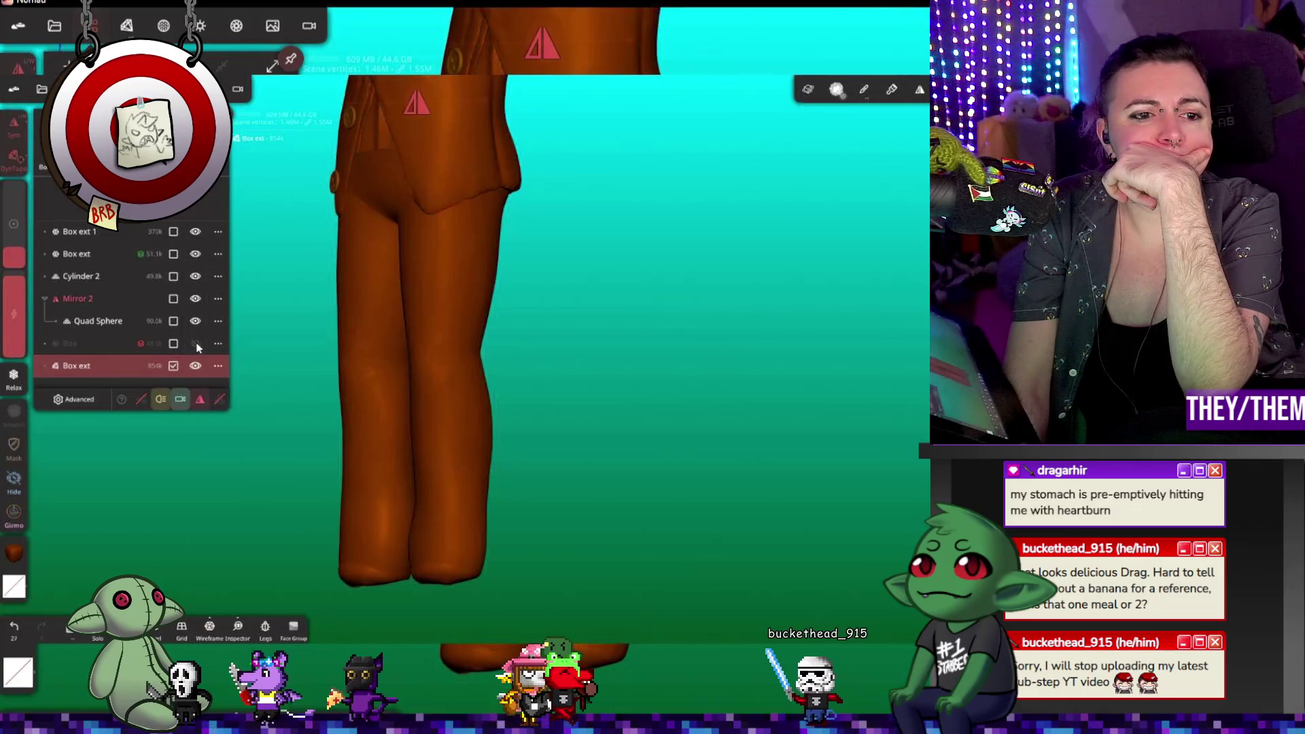
pyautogui.click(196, 298)
pyautogui.click(196, 276)
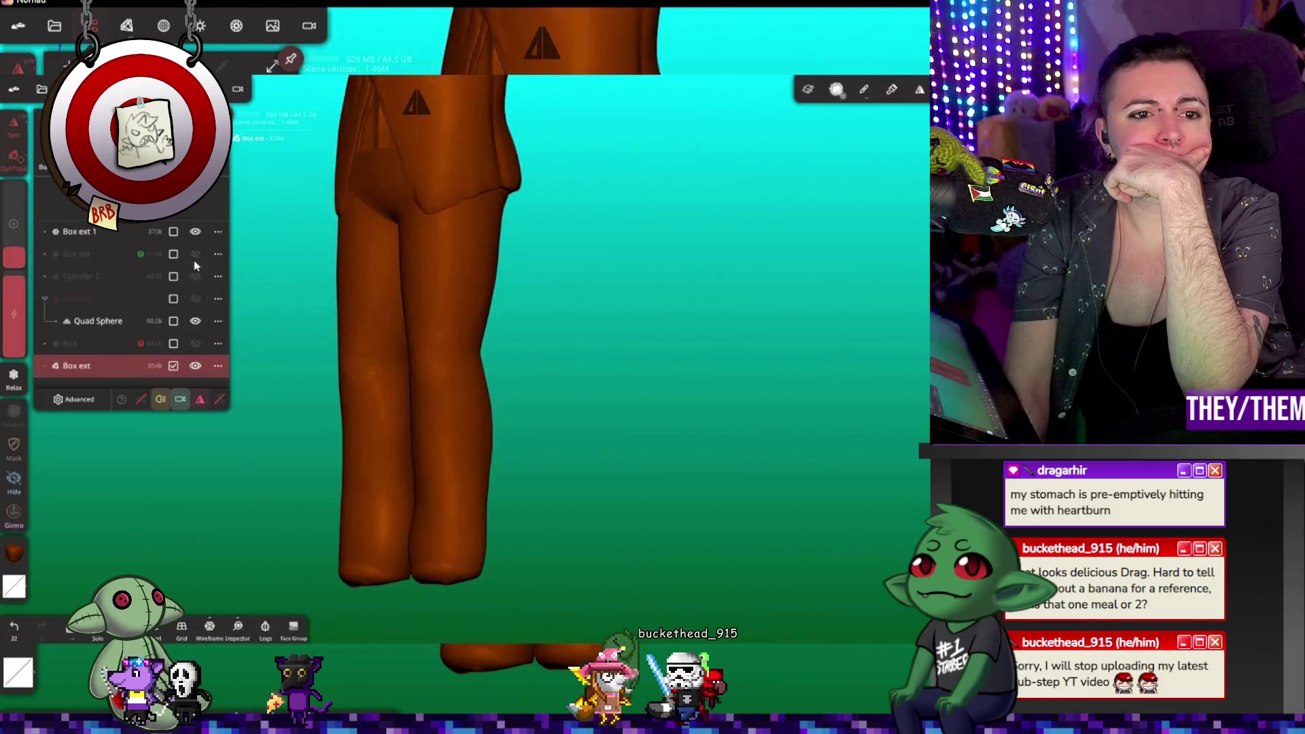
pyautogui.click(195, 231)
pyautogui.moveTo(561, 360)
pyautogui.mouseDown()
pyautogui.moveTo(686, 252)
pyautogui.moveTo(612, 286)
pyautogui.mouseUp()
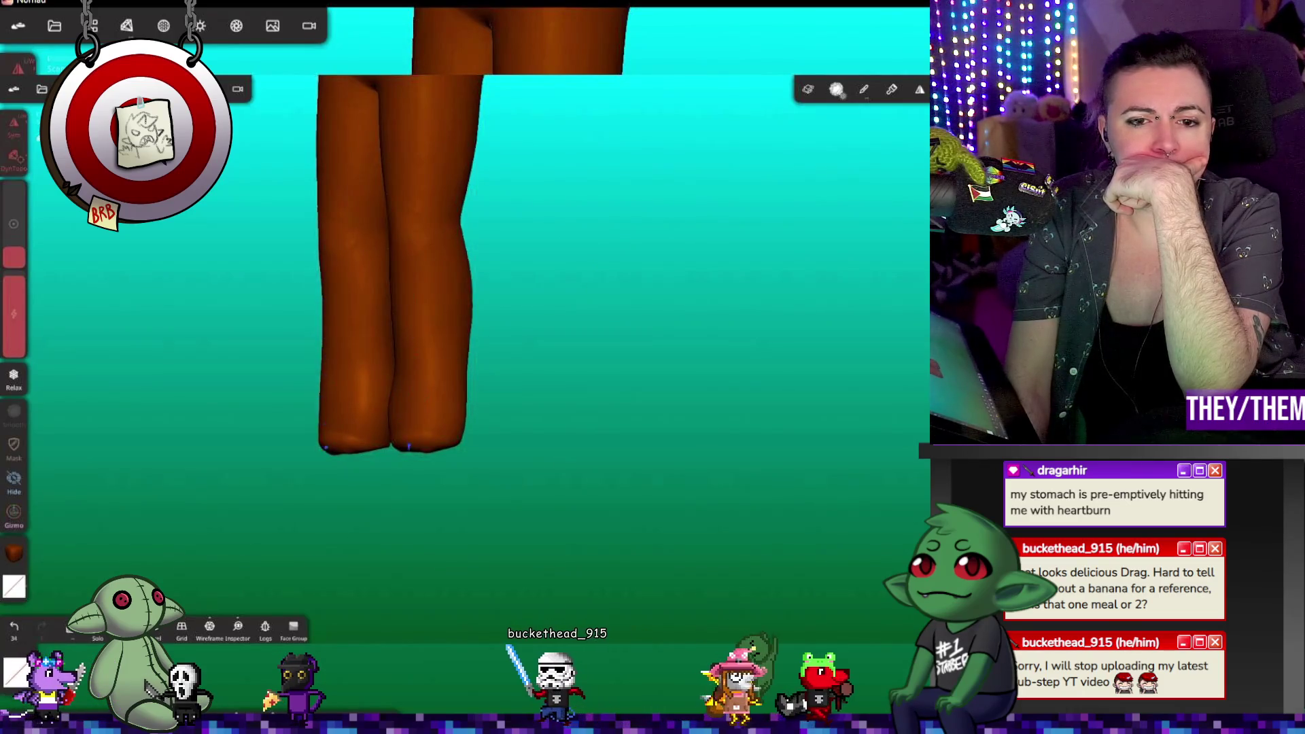
pyautogui.moveTo(514, 473)
pyautogui.mouseDown()
pyautogui.moveTo(605, 484)
pyautogui.moveTo(796, 467)
pyautogui.moveTo(612, 408)
pyautogui.mouseUp()
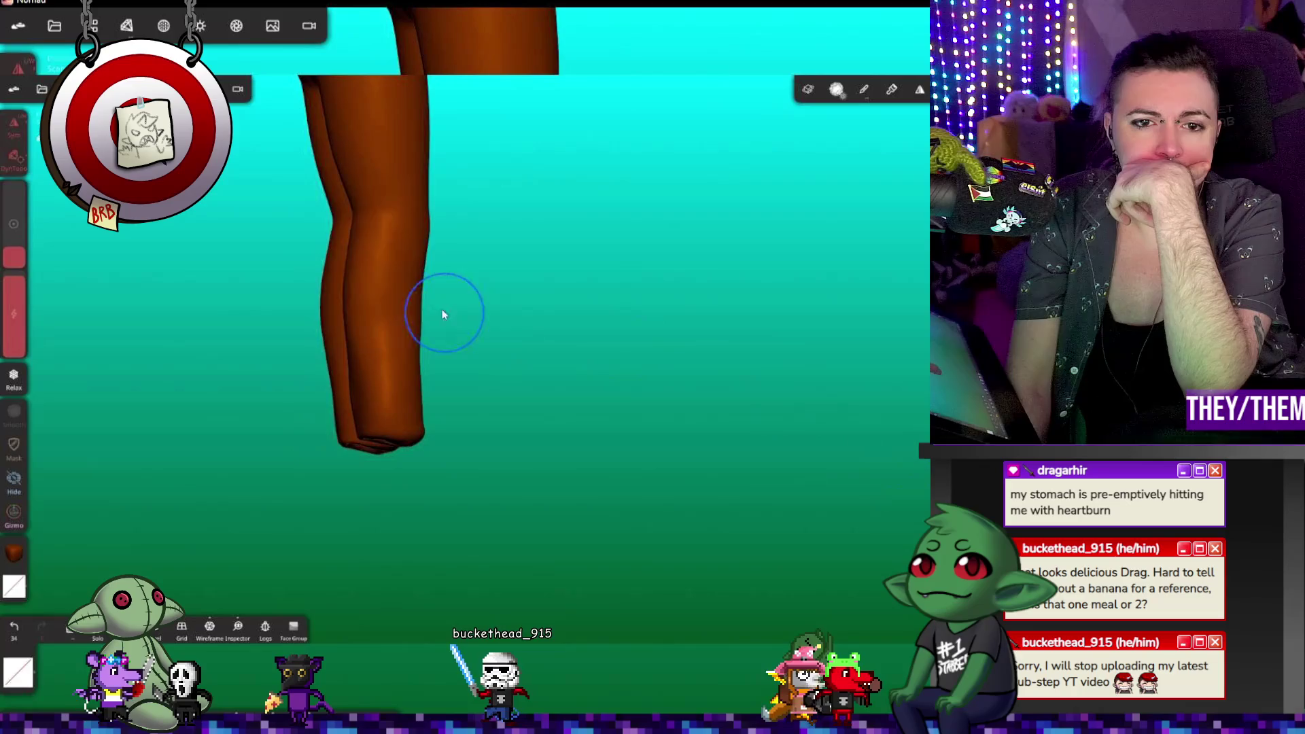
# Step: Lower the Topology remesh Detail to 295.5, choose Prefer Speed, and orbit inside the trouser legs
pyautogui.click(126, 27)
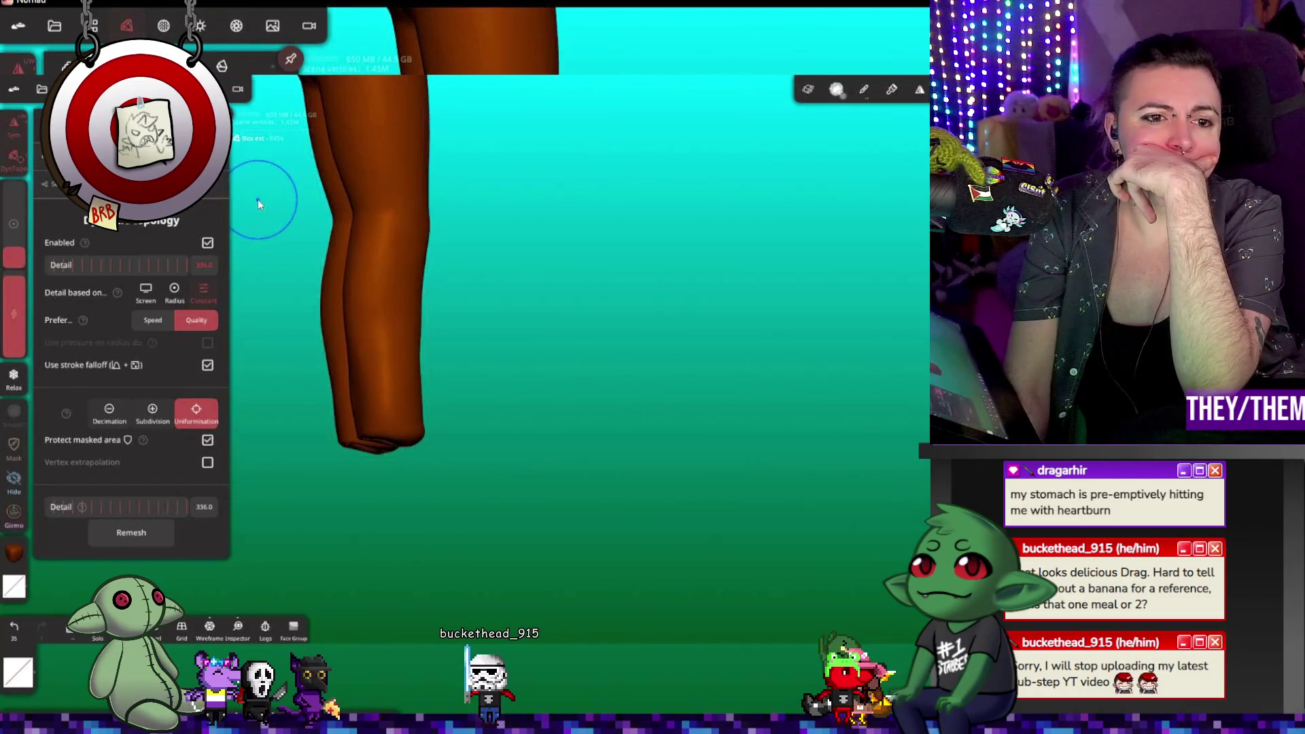
pyautogui.moveTo(170, 507); pyautogui.dragTo(146, 508)
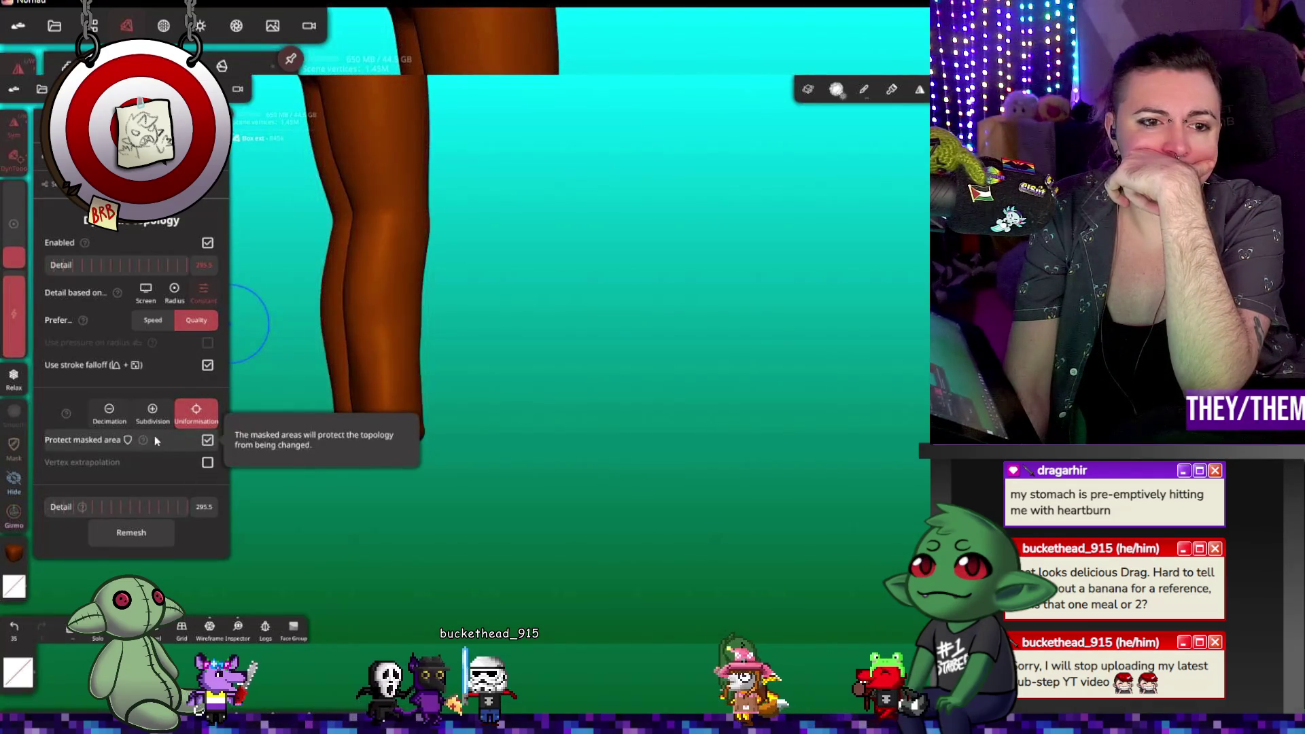
pyautogui.click(153, 320)
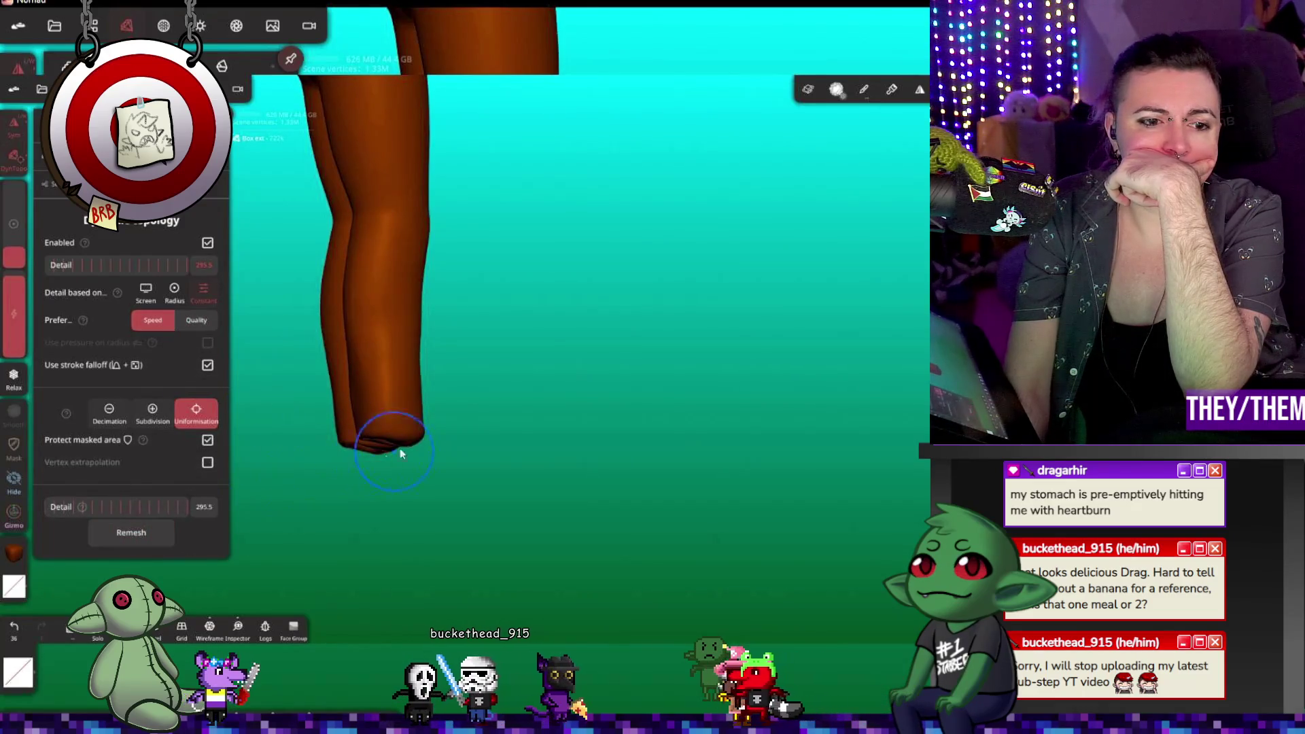
pyautogui.moveTo(495, 397)
pyautogui.mouseDown()
pyautogui.moveTo(435, 410)
pyautogui.moveTo(434, 374)
pyautogui.moveTo(614, 344)
pyautogui.moveTo(542, 367)
pyautogui.moveTo(591, 393)
pyautogui.moveTo(594, 373)
pyautogui.moveTo(598, 410)
pyautogui.moveTo(609, 382)
pyautogui.moveTo(780, 343)
pyautogui.moveTo(644, 419)
pyautogui.mouseUp()
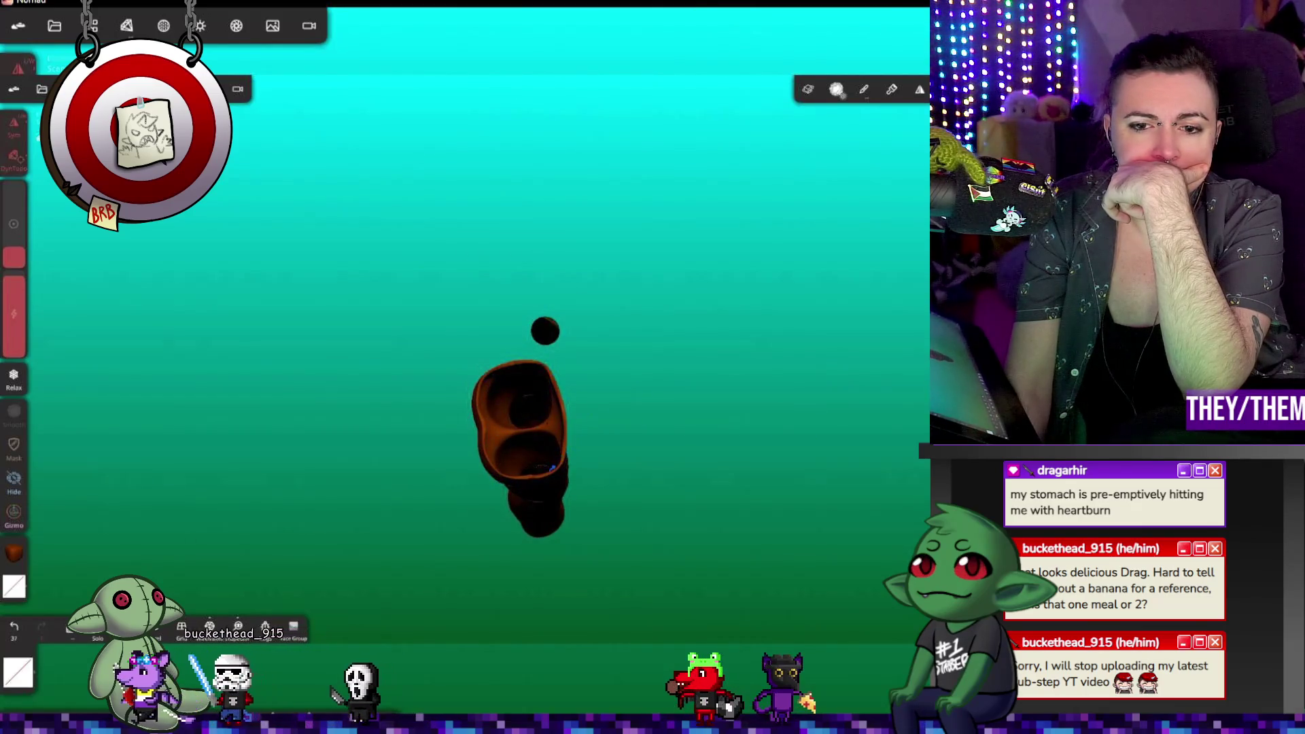
pyautogui.moveTo(643, 419)
pyautogui.mouseDown()
pyautogui.moveTo(540, 328)
pyautogui.moveTo(518, 263)
pyautogui.mouseUp()
pyautogui.click(93, 25)
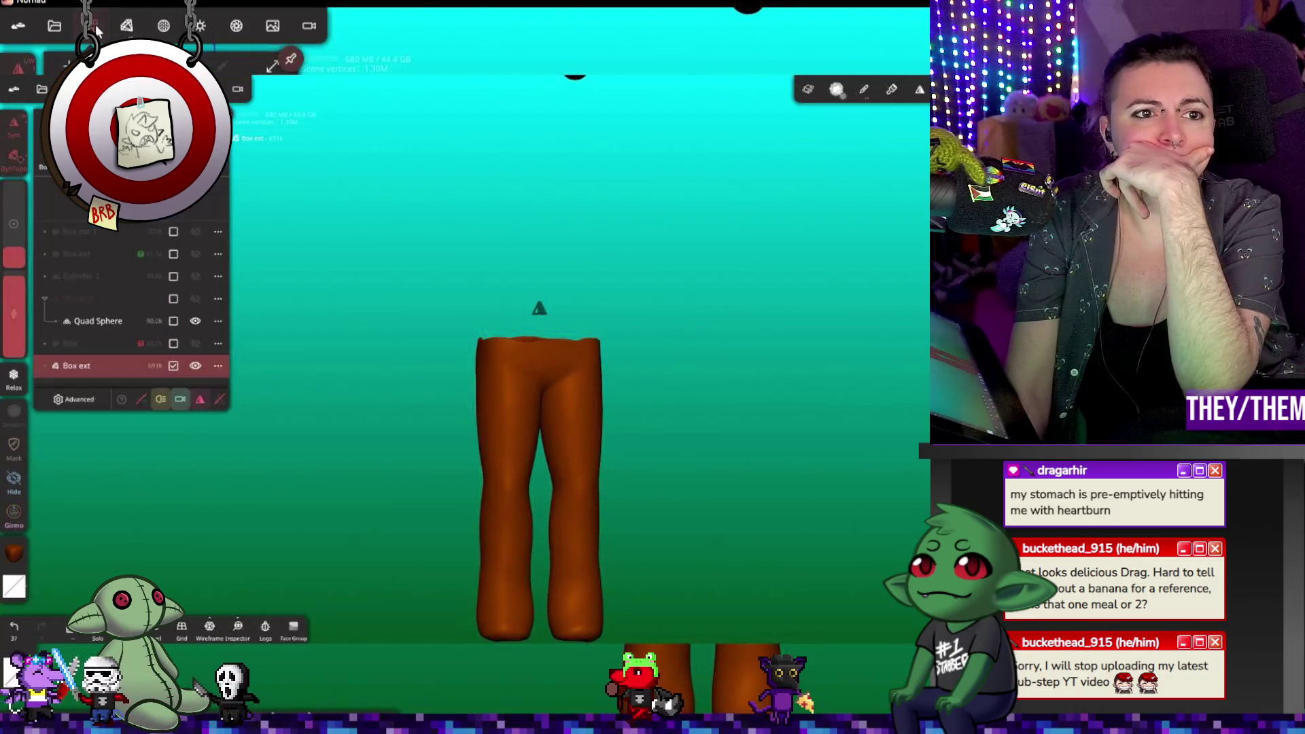
# Step: Turn Box's visibility back on and move Box ext above Box in the Scene list
pyautogui.click(174, 343)
pyautogui.click(156, 365)
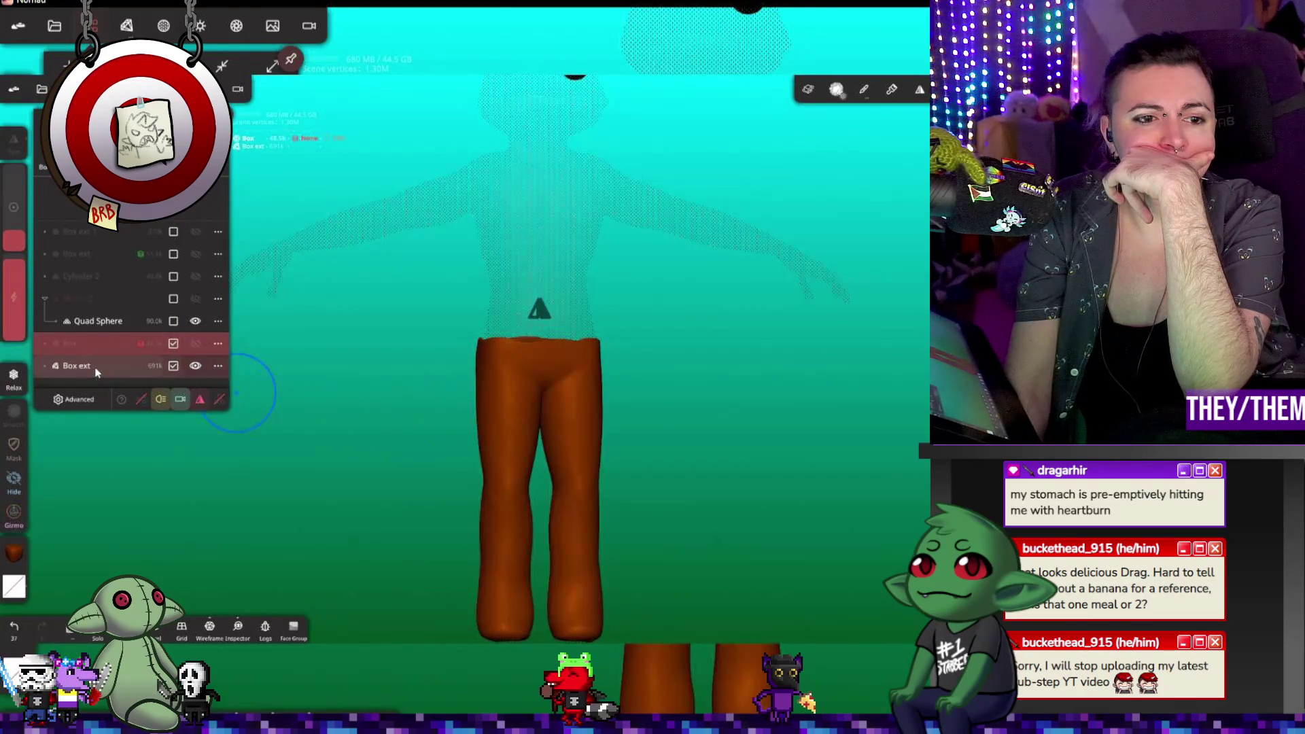
pyautogui.click(195, 343)
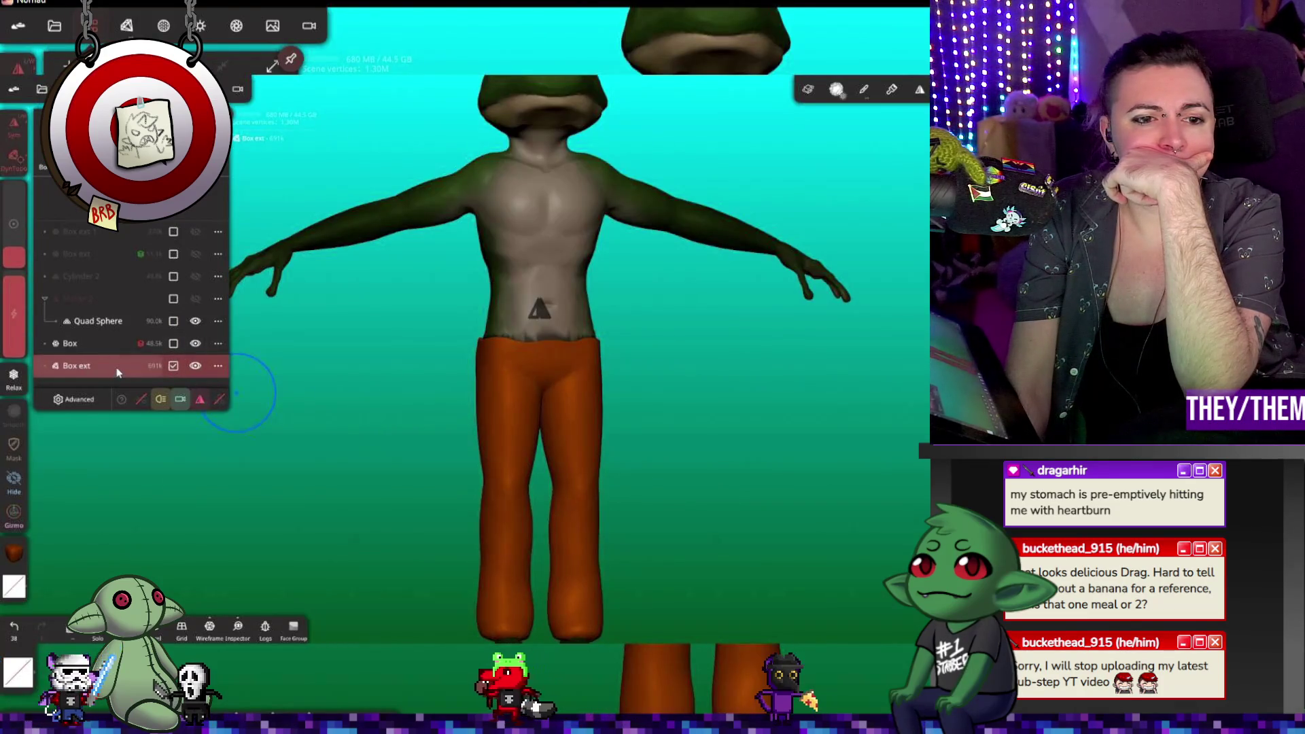
pyautogui.moveTo(116, 367); pyautogui.dragTo(121, 353)
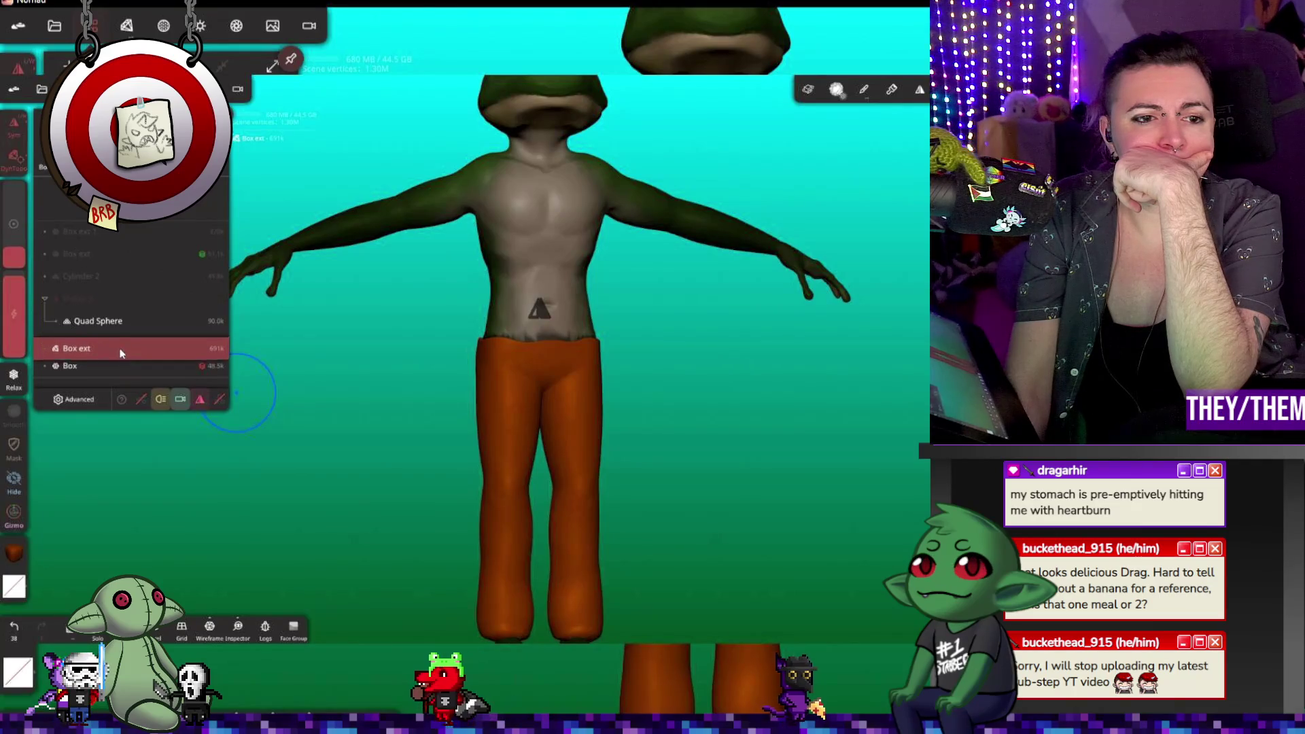
pyautogui.moveTo(698, 437)
pyautogui.mouseDown()
pyautogui.moveTo(684, 360)
pyautogui.moveTo(609, 375)
pyautogui.mouseUp()
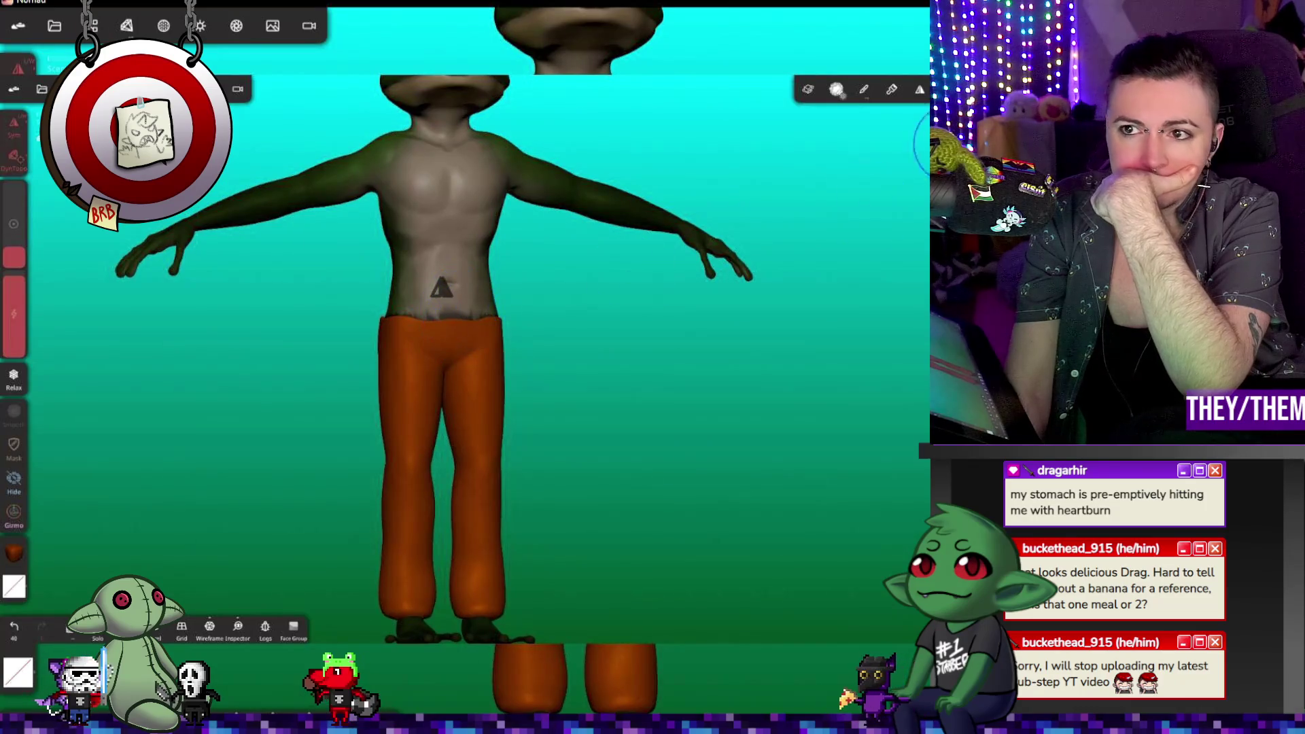
# Step: Enable symmetry, brush a first stroke on the right hip, resize the radius, and return to front
pyautogui.click(919, 90)
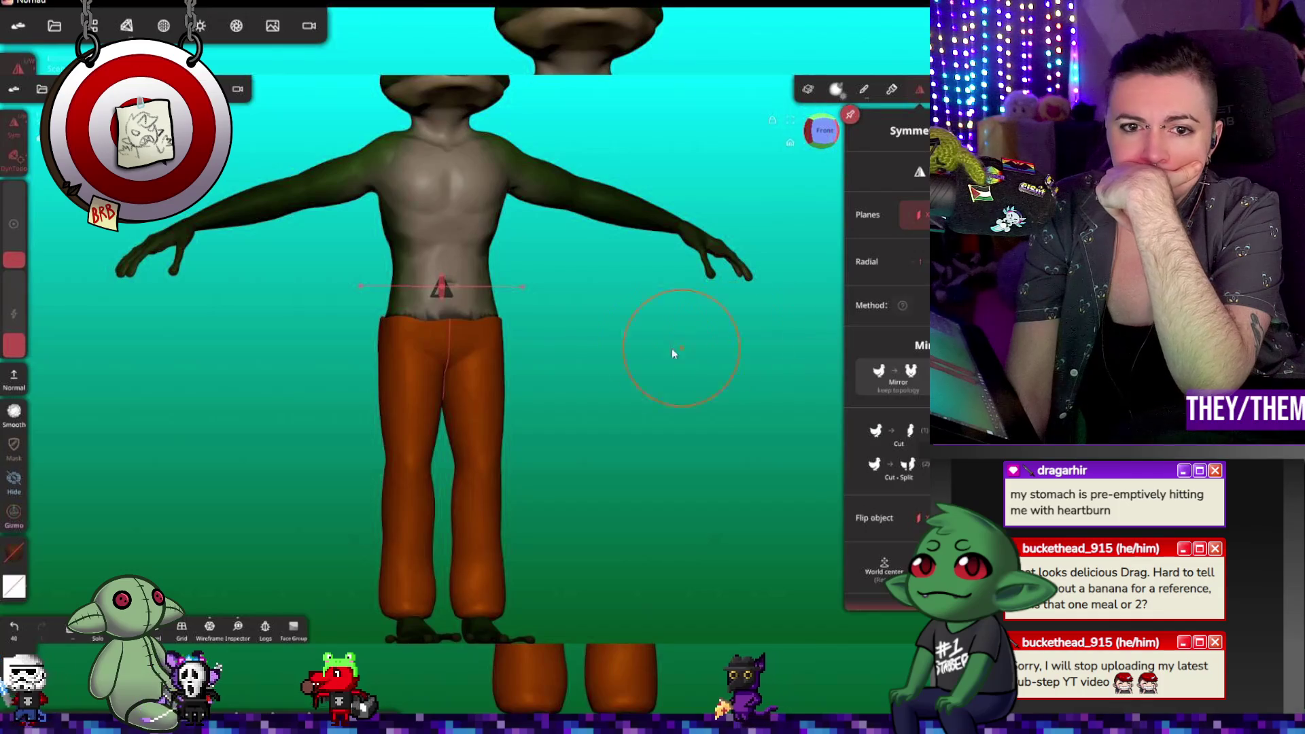
pyautogui.scroll(1, 437, 332)
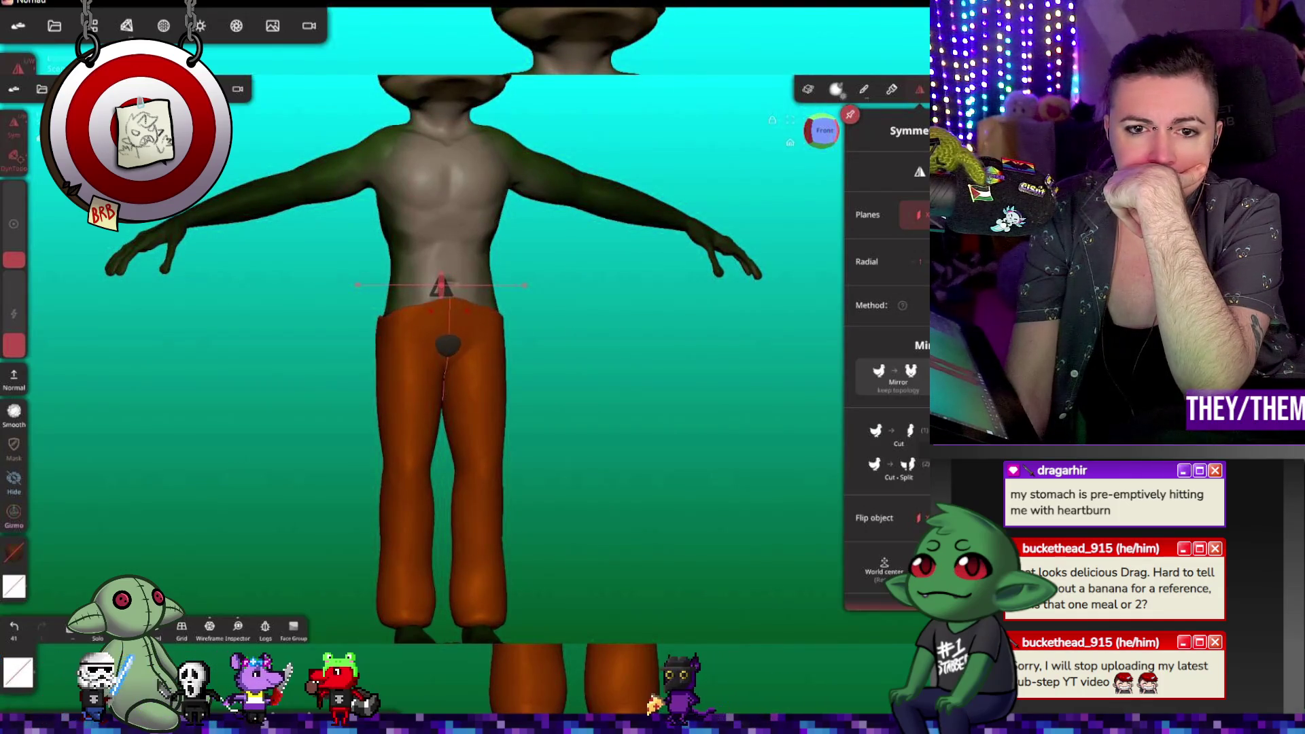
pyautogui.moveTo(598, 418); pyautogui.dragTo(809, 422)
pyautogui.moveTo(425, 340); pyautogui.dragTo(461, 360)
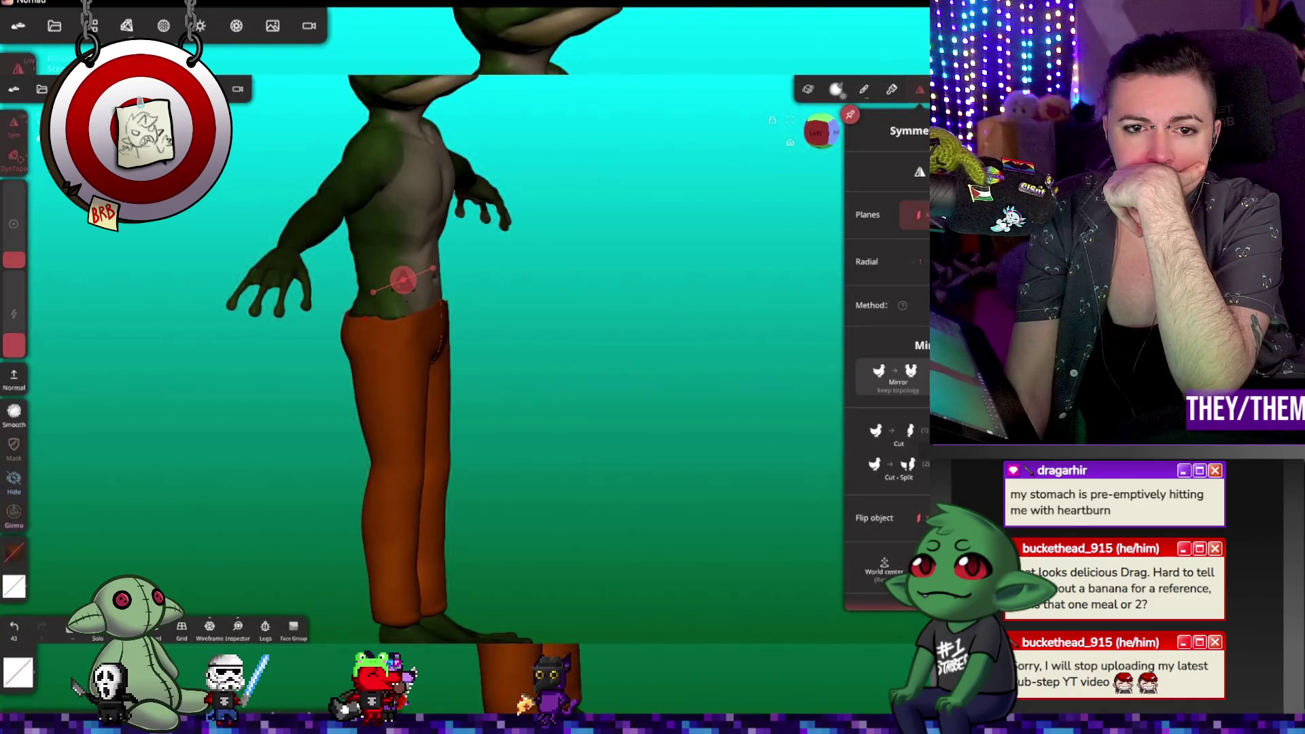
pyautogui.moveTo(14, 260)
pyautogui.mouseDown()
pyautogui.moveTo(12, 281)
pyautogui.moveTo(62, 308)
pyautogui.mouseUp()
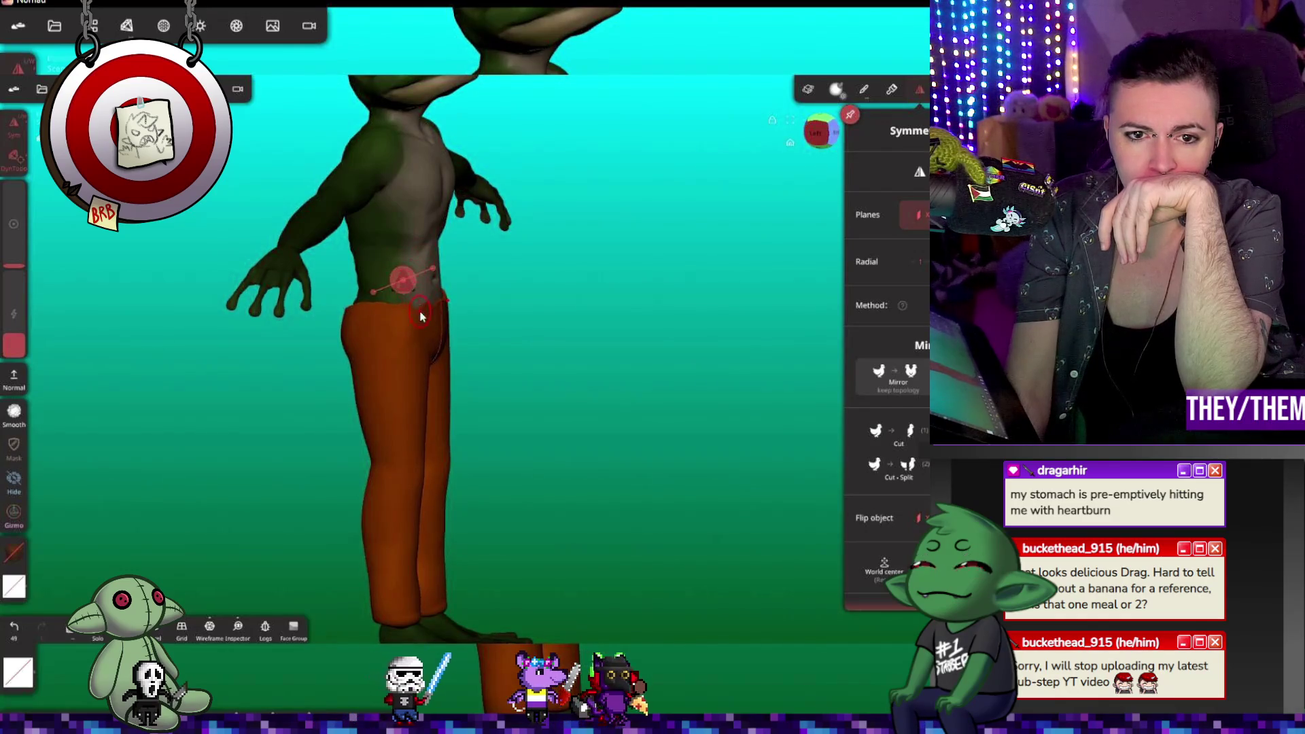
pyautogui.moveTo(533, 294)
pyautogui.mouseDown()
pyautogui.moveTo(402, 244)
pyautogui.moveTo(743, 480)
pyautogui.moveTo(749, 434)
pyautogui.moveTo(456, 311)
pyautogui.mouseUp()
pyautogui.scroll(5, 528, 300)
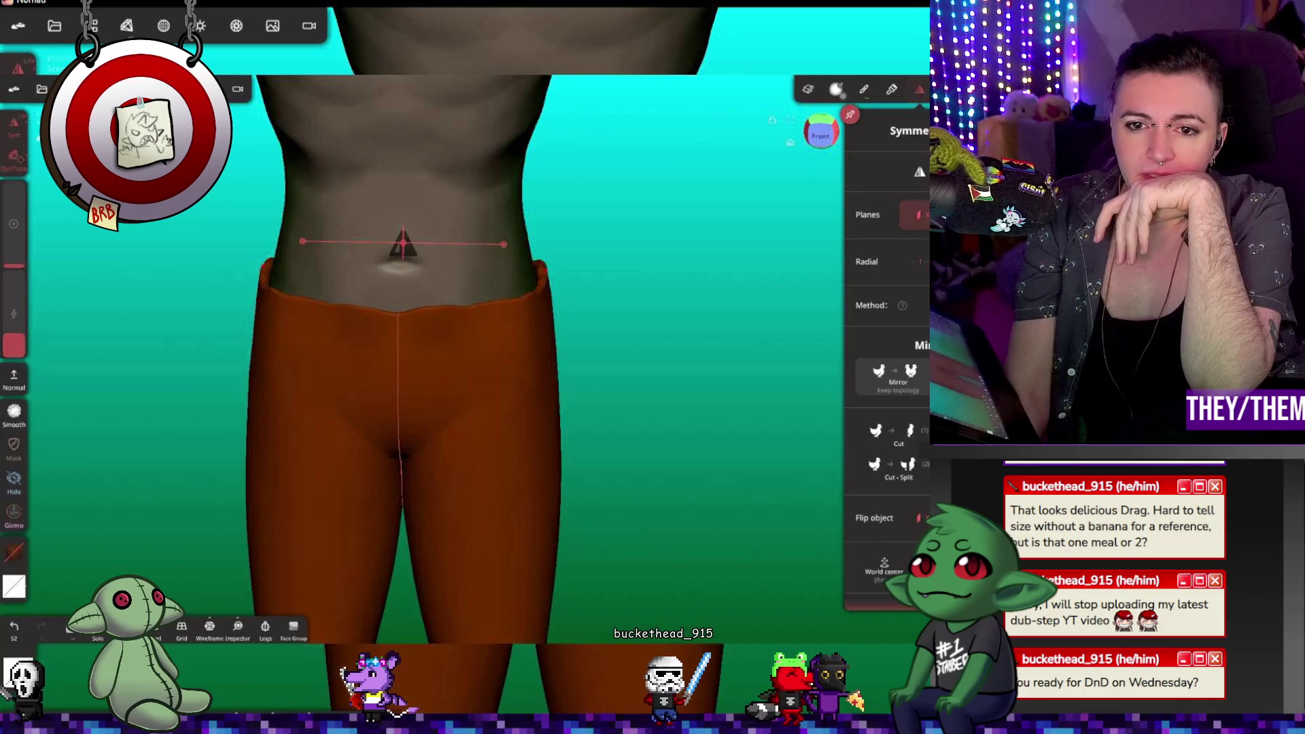
# Step: Enlarge the brush and sculpt the waistband front and back so its top edge hugs the waist
pyautogui.moveTo(598, 326); pyautogui.dragTo(644, 299)
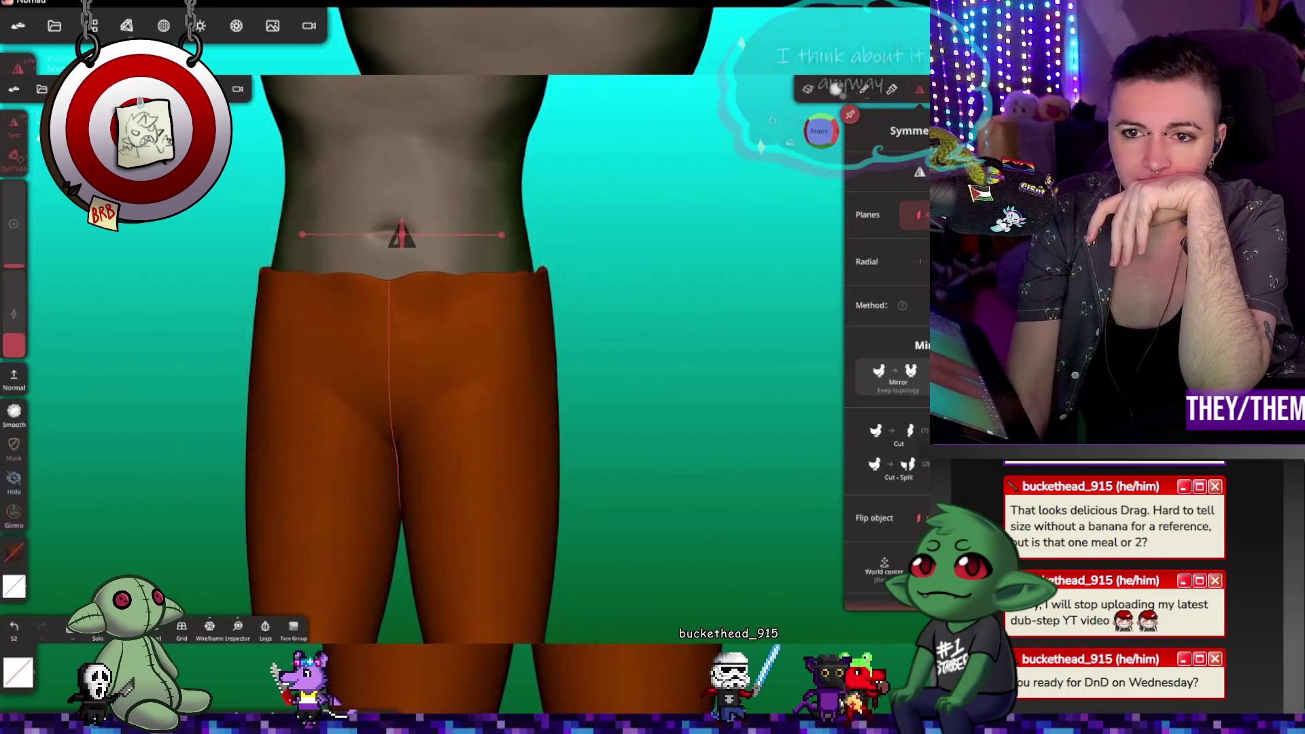
pyautogui.moveTo(14, 265); pyautogui.dragTo(13, 257)
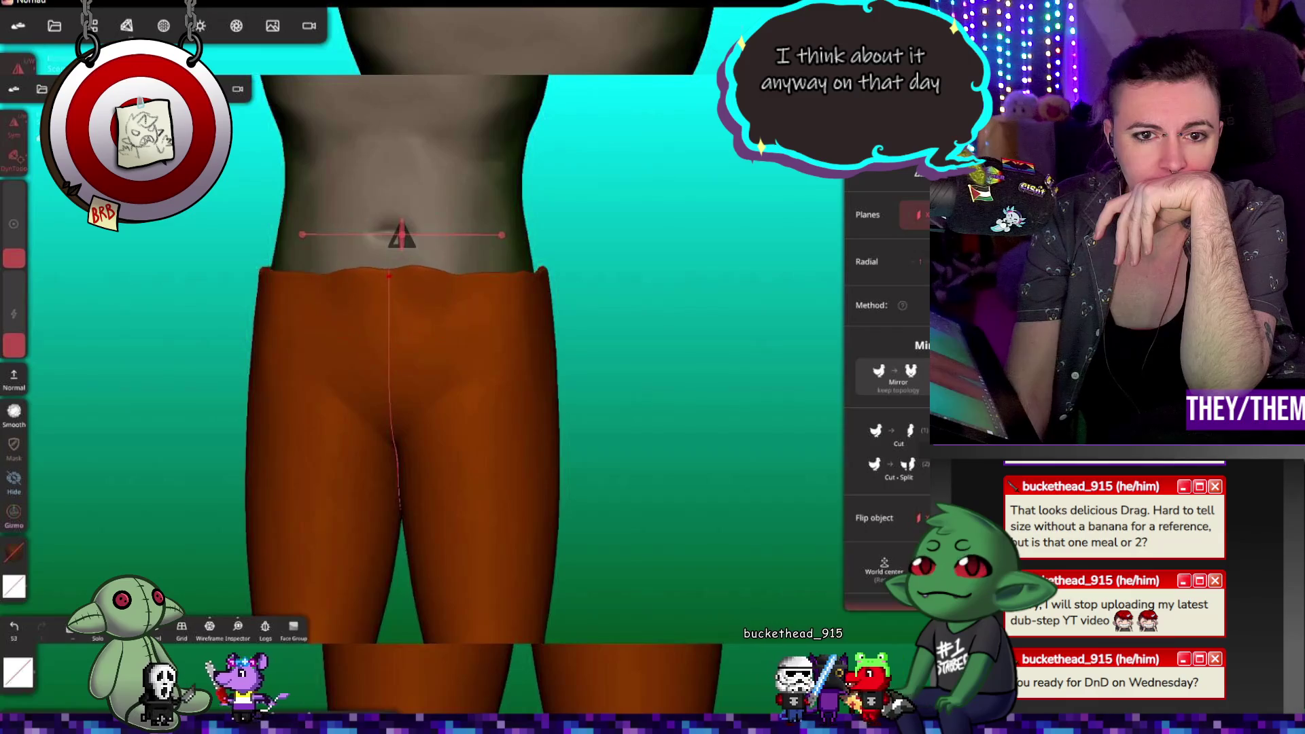
pyautogui.moveTo(516, 265); pyautogui.dragTo(543, 268)
pyautogui.moveTo(424, 268)
pyautogui.mouseDown()
pyautogui.moveTo(489, 271)
pyautogui.moveTo(476, 262)
pyautogui.mouseUp()
pyautogui.moveTo(626, 299); pyautogui.dragTo(687, 275)
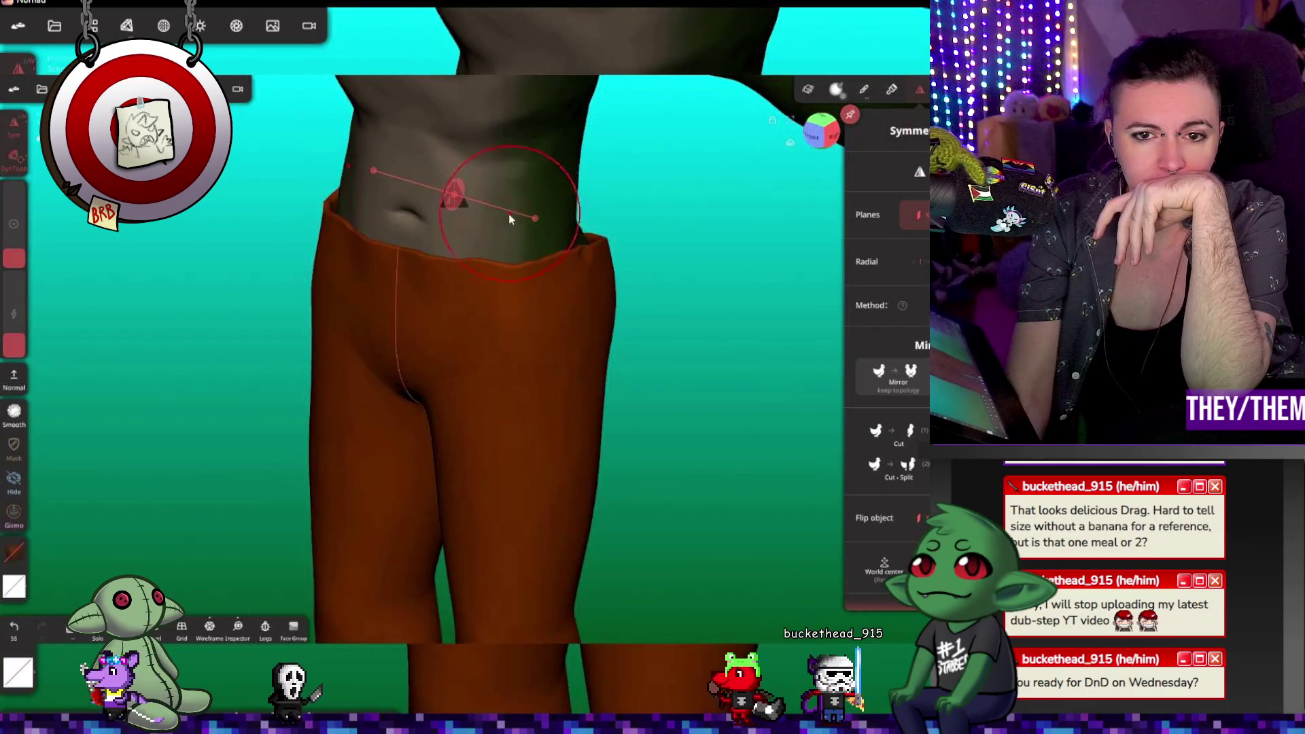
pyautogui.moveTo(612, 246); pyautogui.dragTo(686, 333)
pyautogui.moveTo(586, 273); pyautogui.dragTo(670, 280)
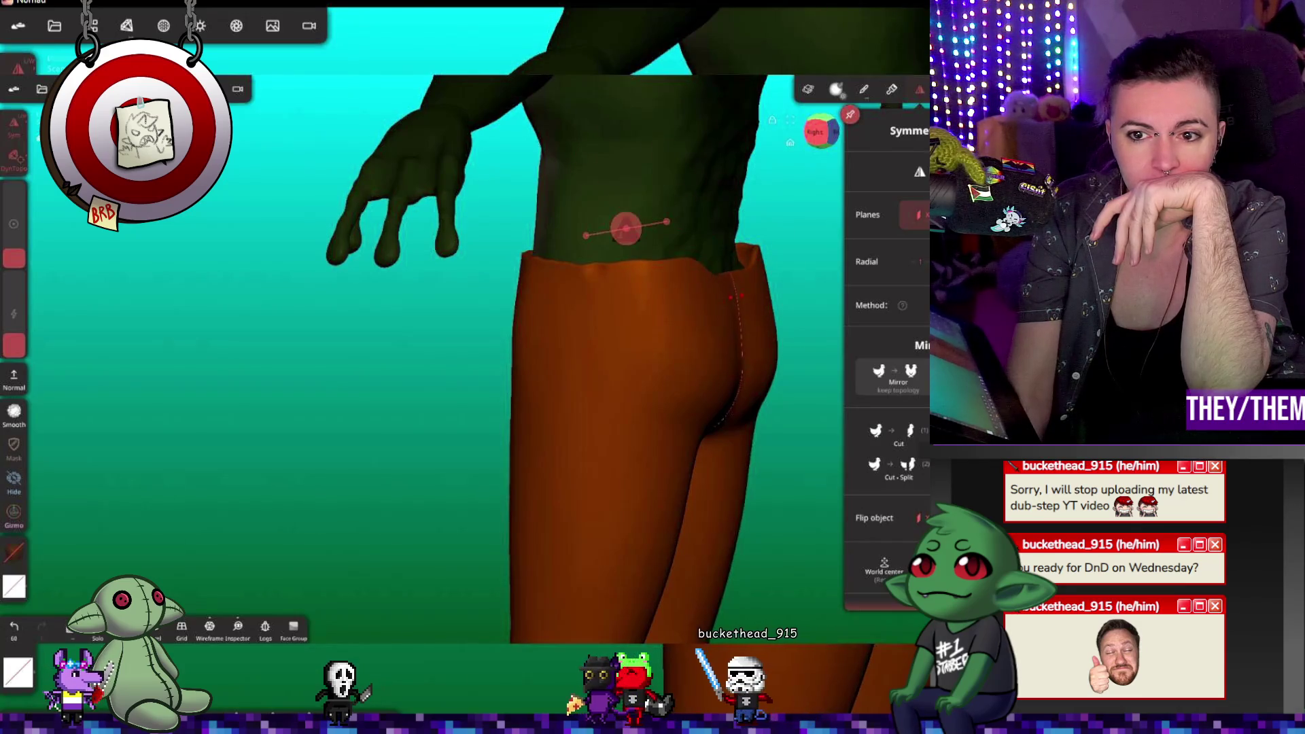
pyautogui.moveTo(716, 271); pyautogui.dragTo(741, 262)
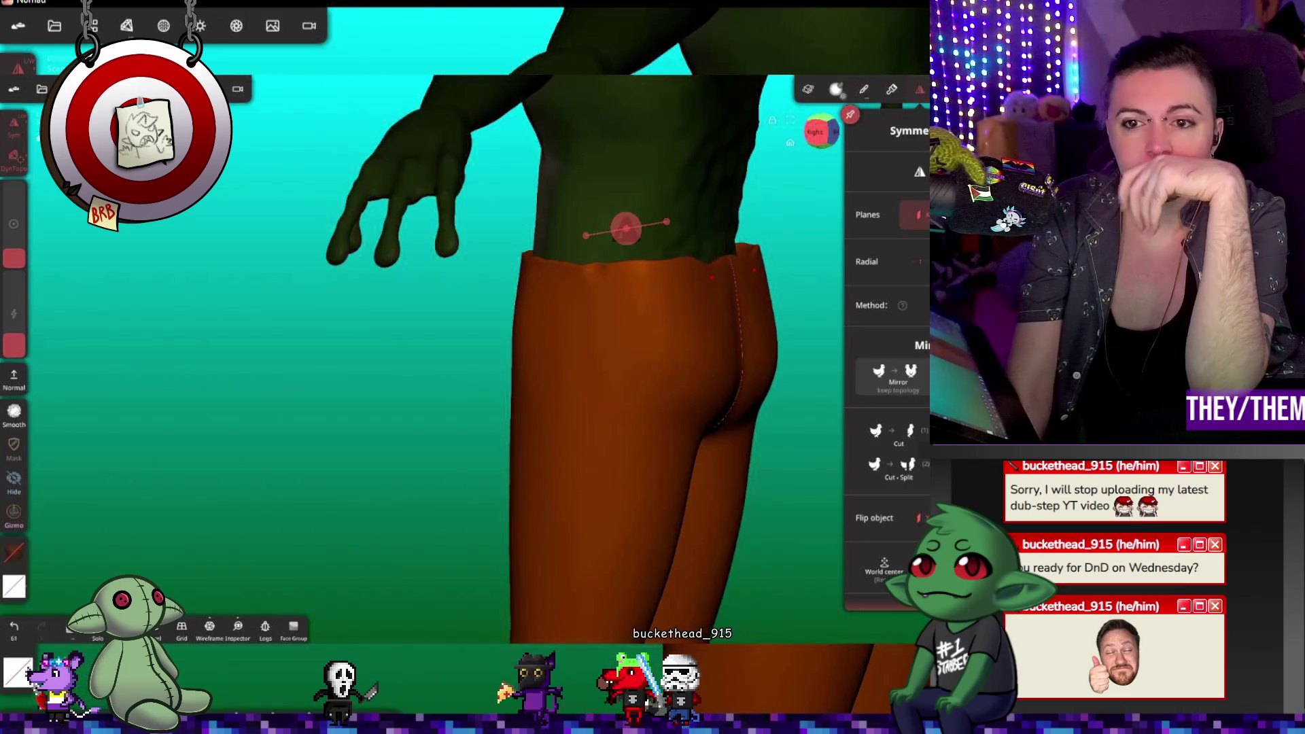
pyautogui.moveTo(671, 203); pyautogui.dragTo(683, 265, button='right')
pyautogui.click(682, 265)
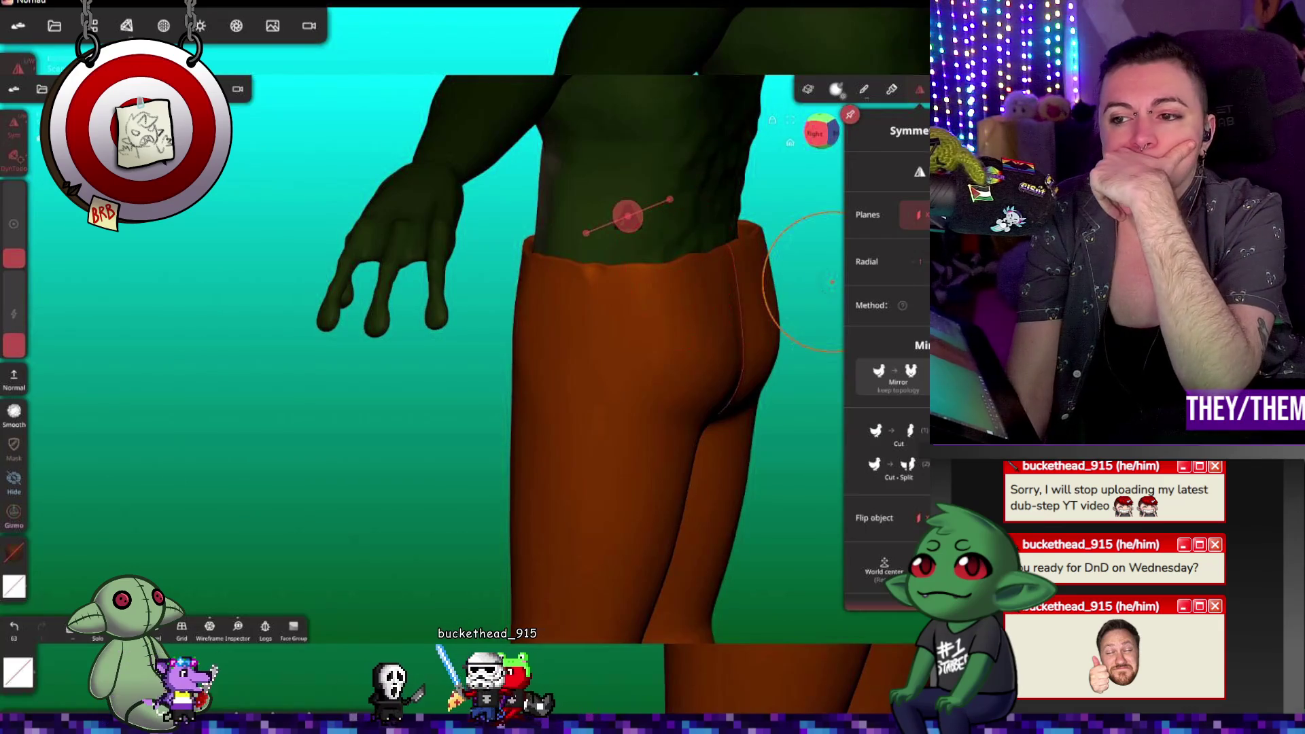
# Step: Switch to the Relax brush at reduced intensity and relax the trousers' back surface
pyautogui.press('shift')
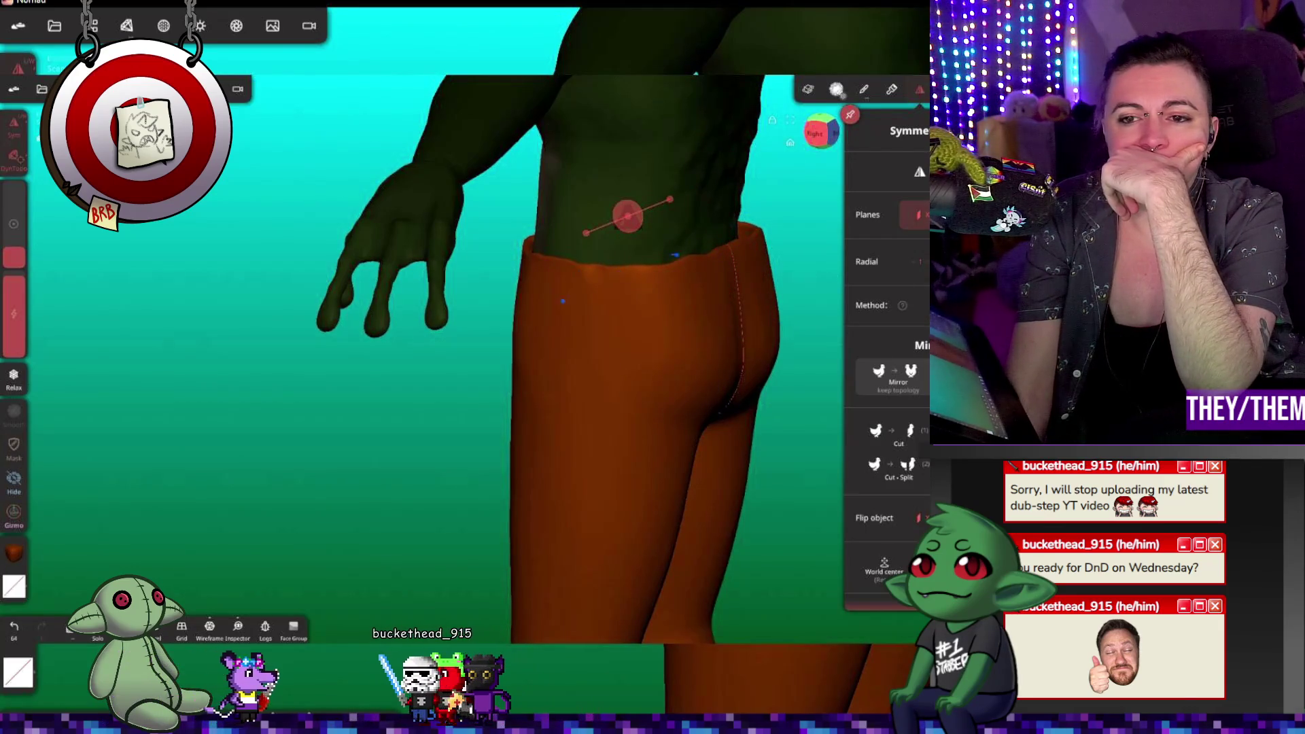
pyautogui.moveTo(13, 285); pyautogui.dragTo(13, 320)
pyautogui.click(656, 309)
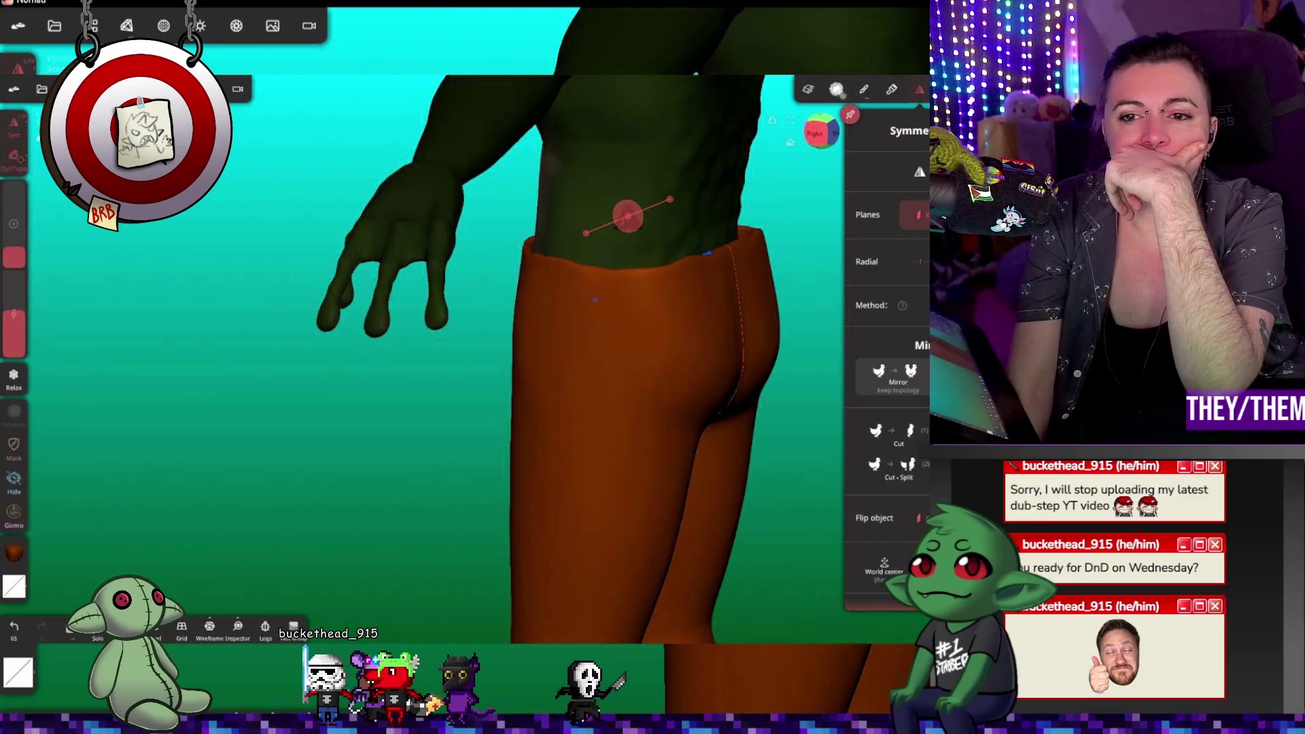
pyautogui.moveTo(442, 333)
pyautogui.mouseDown()
pyautogui.moveTo(690, 364)
pyautogui.moveTo(746, 300)
pyautogui.moveTo(206, 340)
pyautogui.mouseUp()
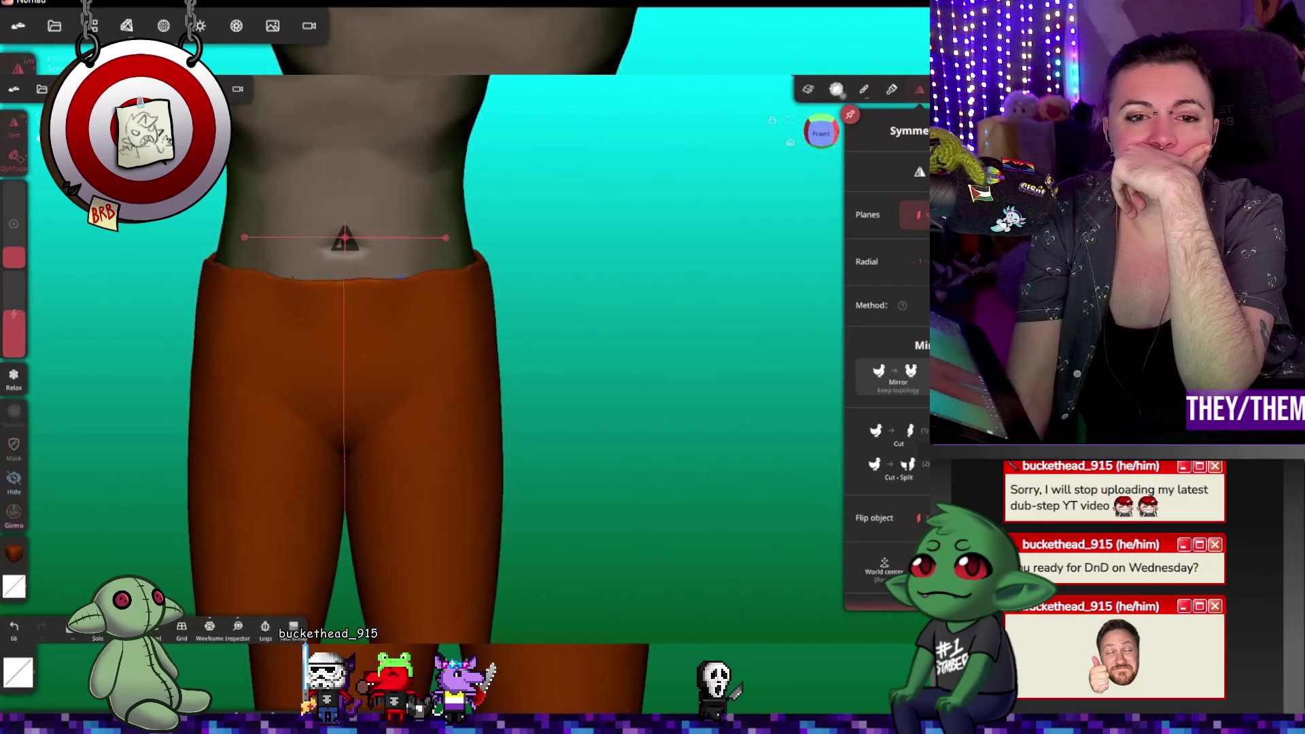
# Step: Reshape and smooth the front waistband near the centre seam and navel
pyautogui.moveTo(571, 381)
pyautogui.mouseDown()
pyautogui.moveTo(568, 365)
pyautogui.moveTo(617, 401)
pyautogui.mouseUp()
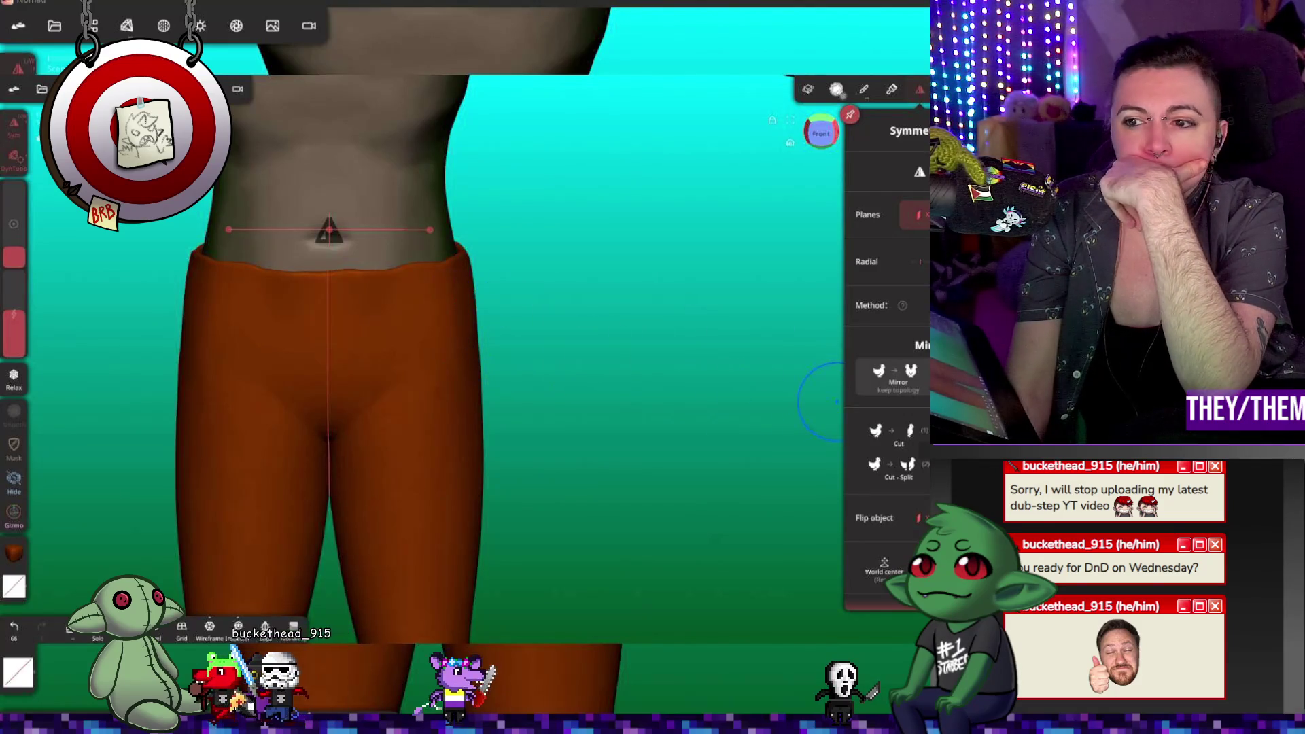
pyautogui.moveTo(486, 258); pyautogui.dragTo(325, 371)
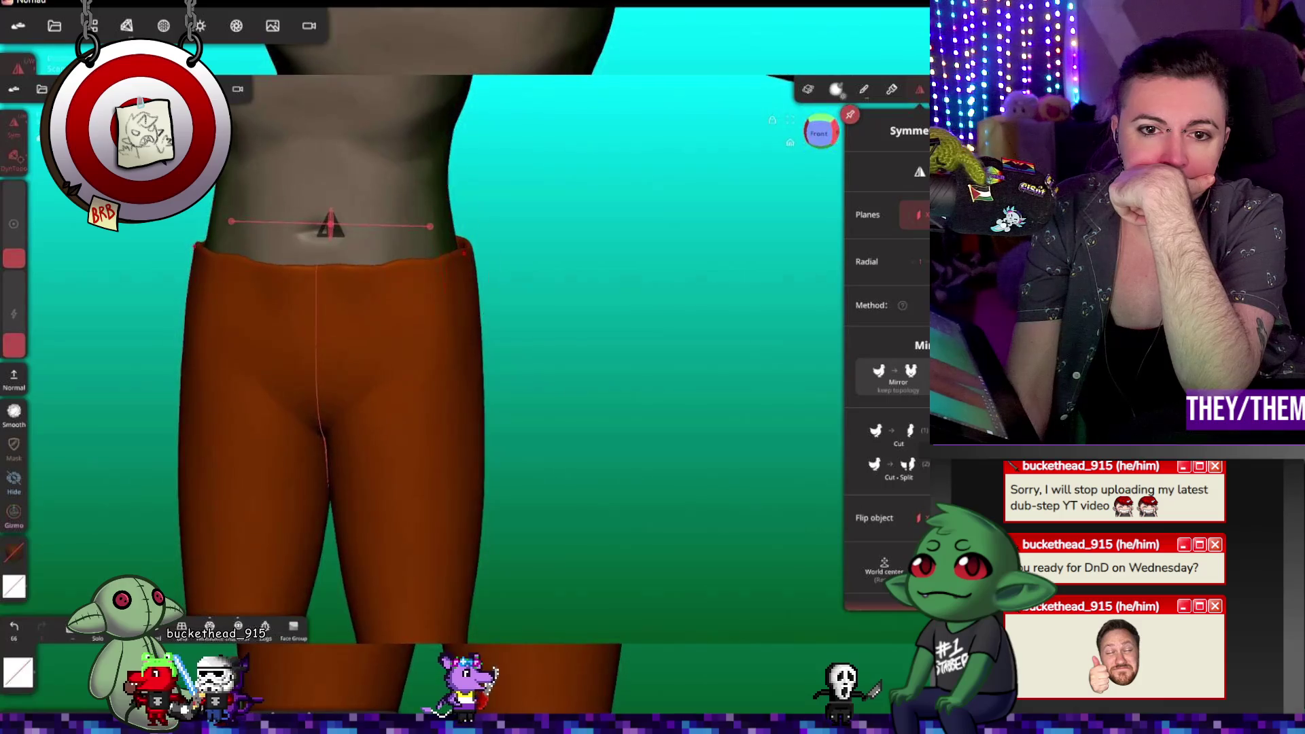
pyautogui.moveTo(459, 252); pyautogui.dragTo(373, 261)
pyautogui.moveTo(408, 408); pyautogui.dragTo(361, 292, button='middle')
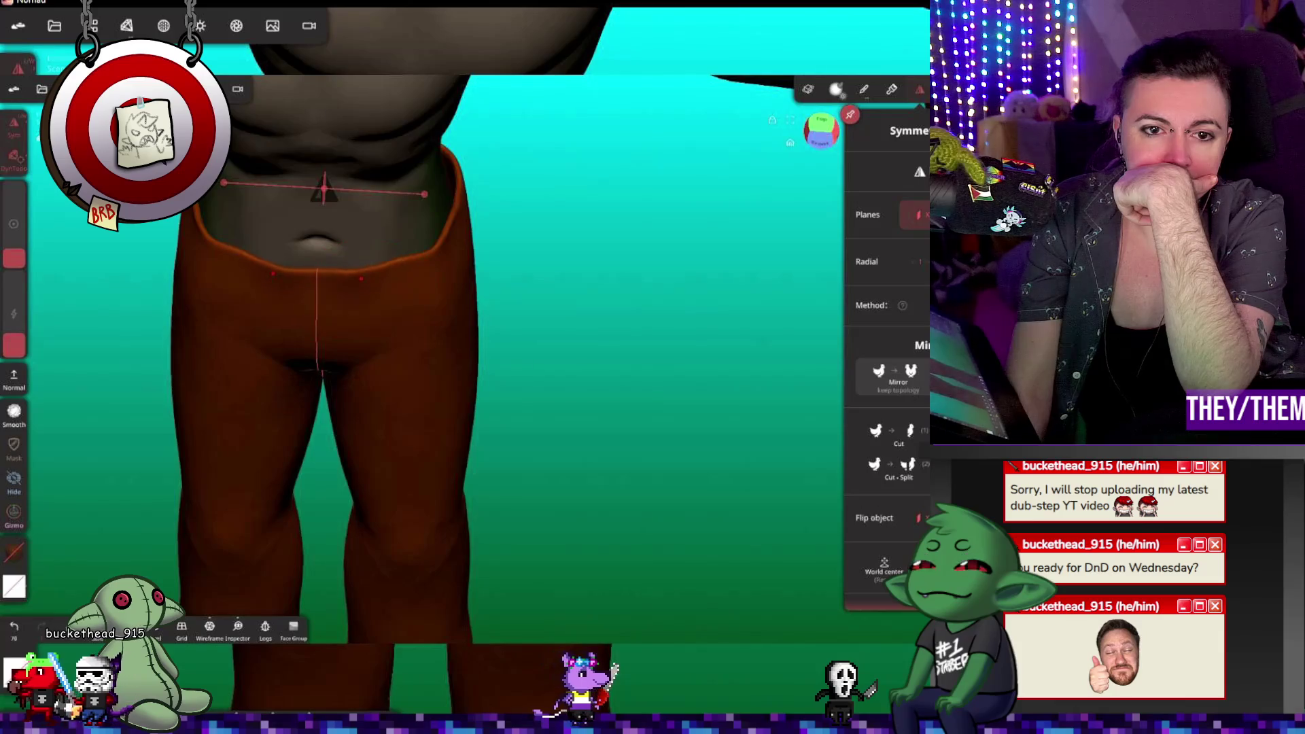
# Step: From the Left view, refine the waistband along the hip with several strokes
pyautogui.click(807, 138)
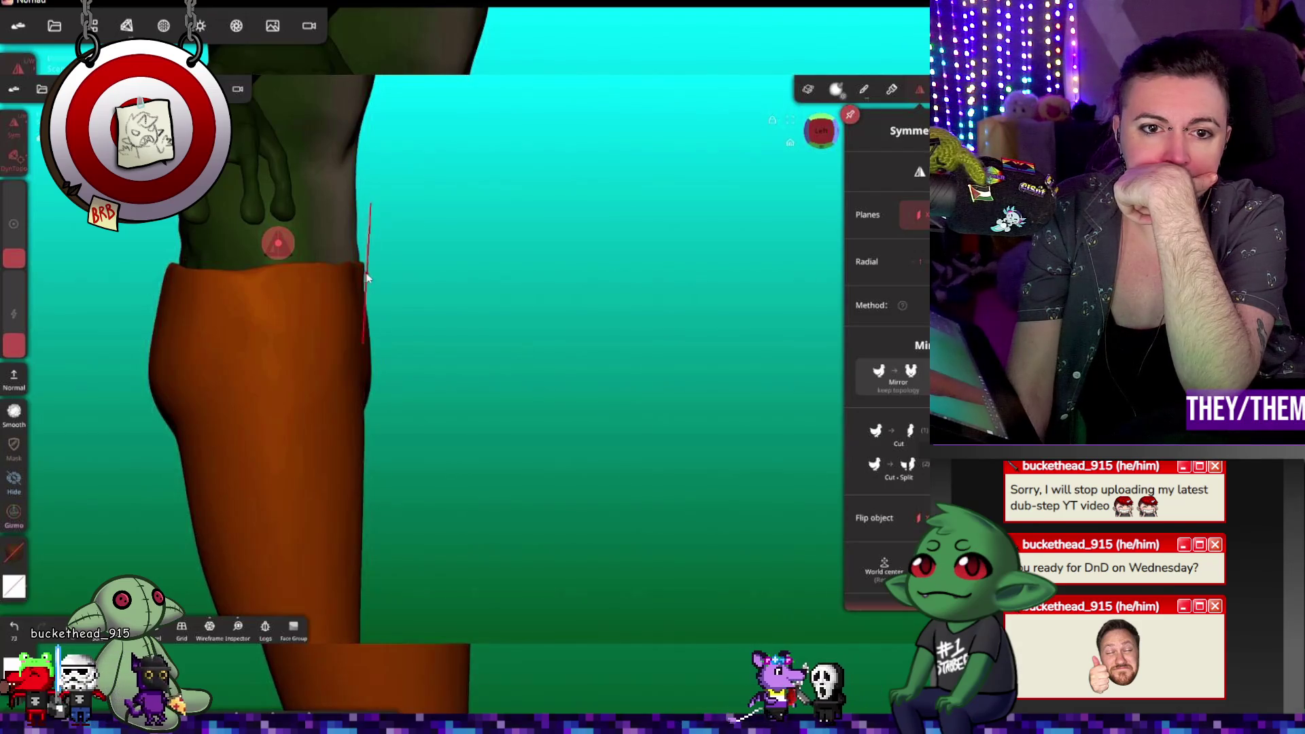
pyautogui.moveTo(448, 319)
pyautogui.mouseDown()
pyautogui.moveTo(487, 341)
pyautogui.moveTo(501, 311)
pyautogui.moveTo(501, 360)
pyautogui.moveTo(489, 354)
pyautogui.mouseUp()
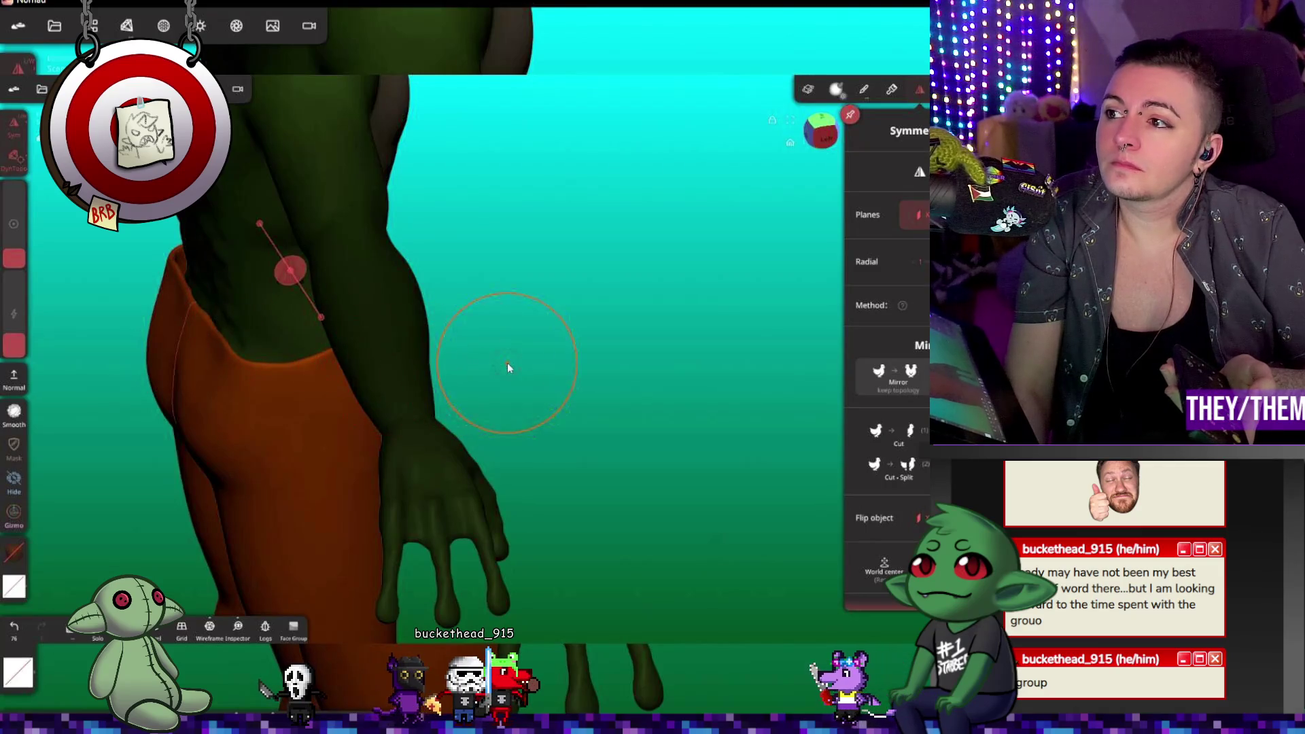
pyautogui.moveTo(557, 397); pyautogui.dragTo(698, 366, button='middle')
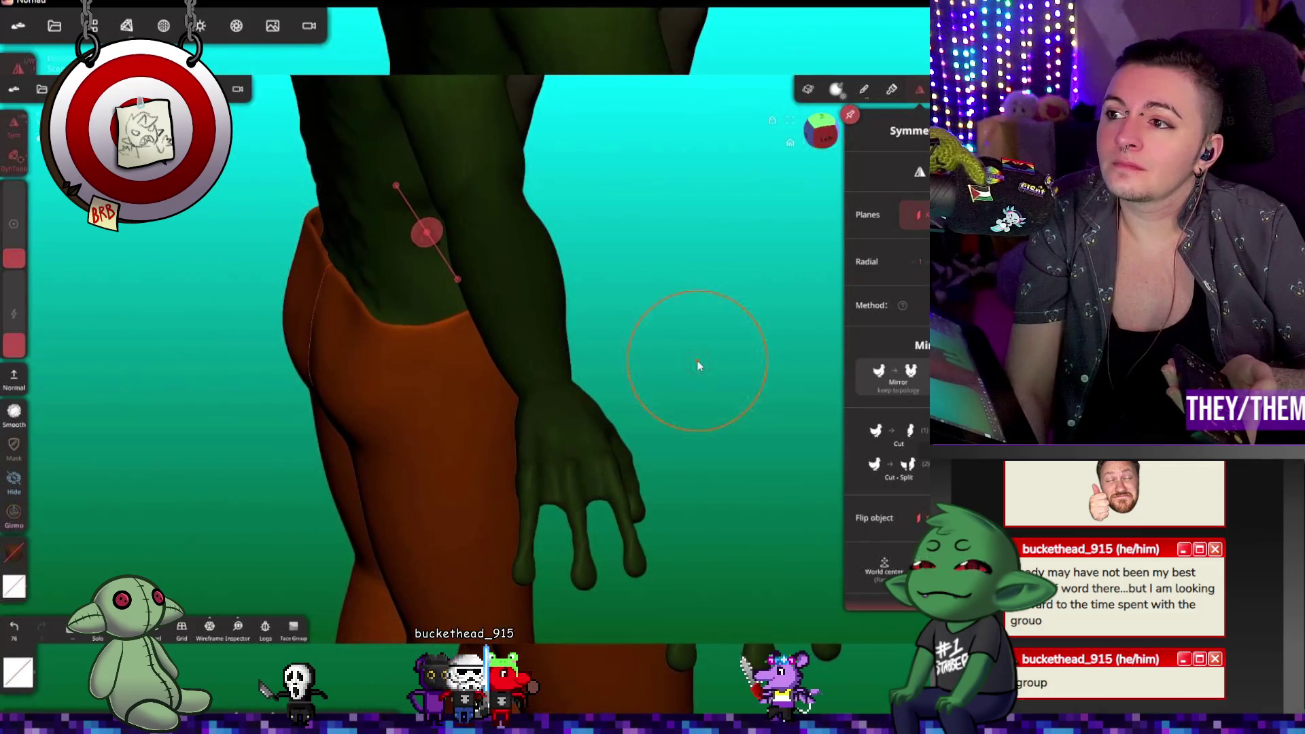
pyautogui.moveTo(697, 366)
pyautogui.mouseDown()
pyautogui.moveTo(698, 386)
pyautogui.moveTo(609, 358)
pyautogui.mouseUp()
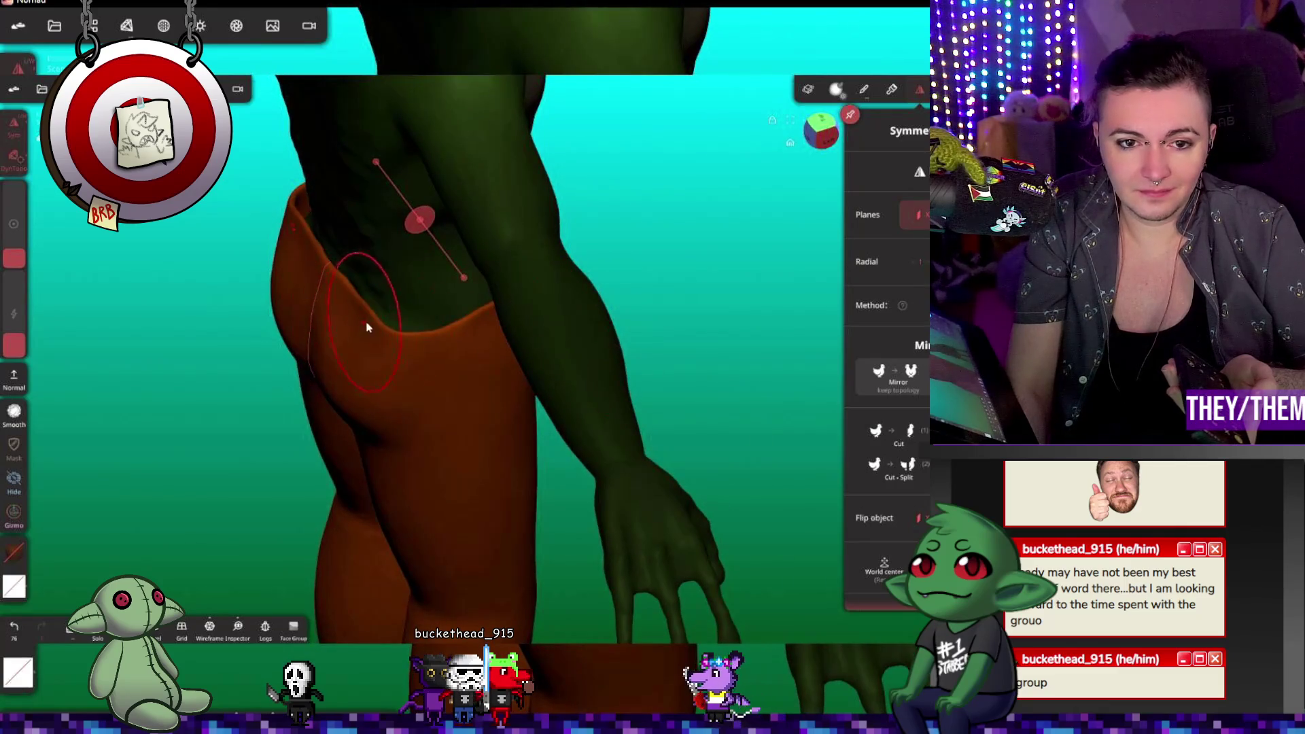
pyautogui.moveTo(692, 297); pyautogui.dragTo(215, 476)
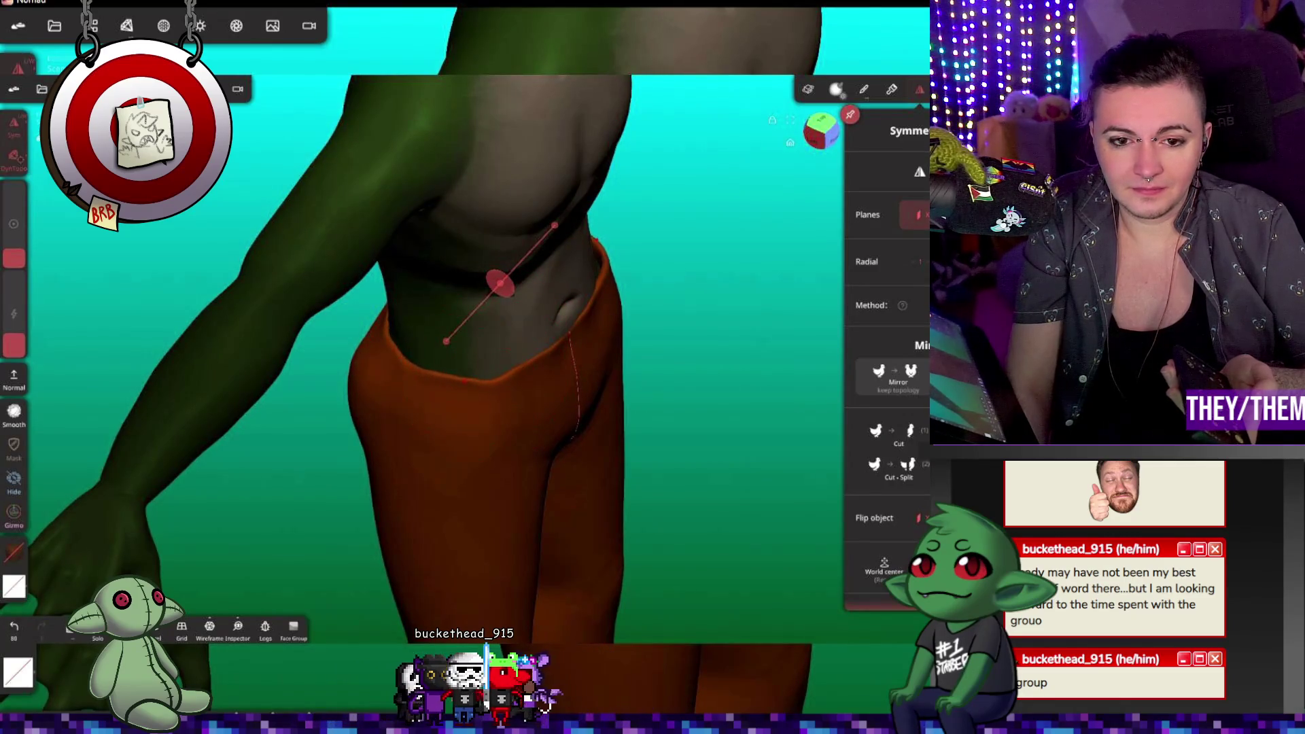
pyautogui.moveTo(782, 428)
pyautogui.mouseDown()
pyautogui.moveTo(680, 425)
pyautogui.moveTo(530, 450)
pyautogui.moveTo(646, 435)
pyautogui.moveTo(718, 346)
pyautogui.mouseUp()
pyautogui.moveTo(512, 495)
pyautogui.mouseDown()
pyautogui.moveTo(652, 378)
pyautogui.moveTo(501, 499)
pyautogui.mouseUp()
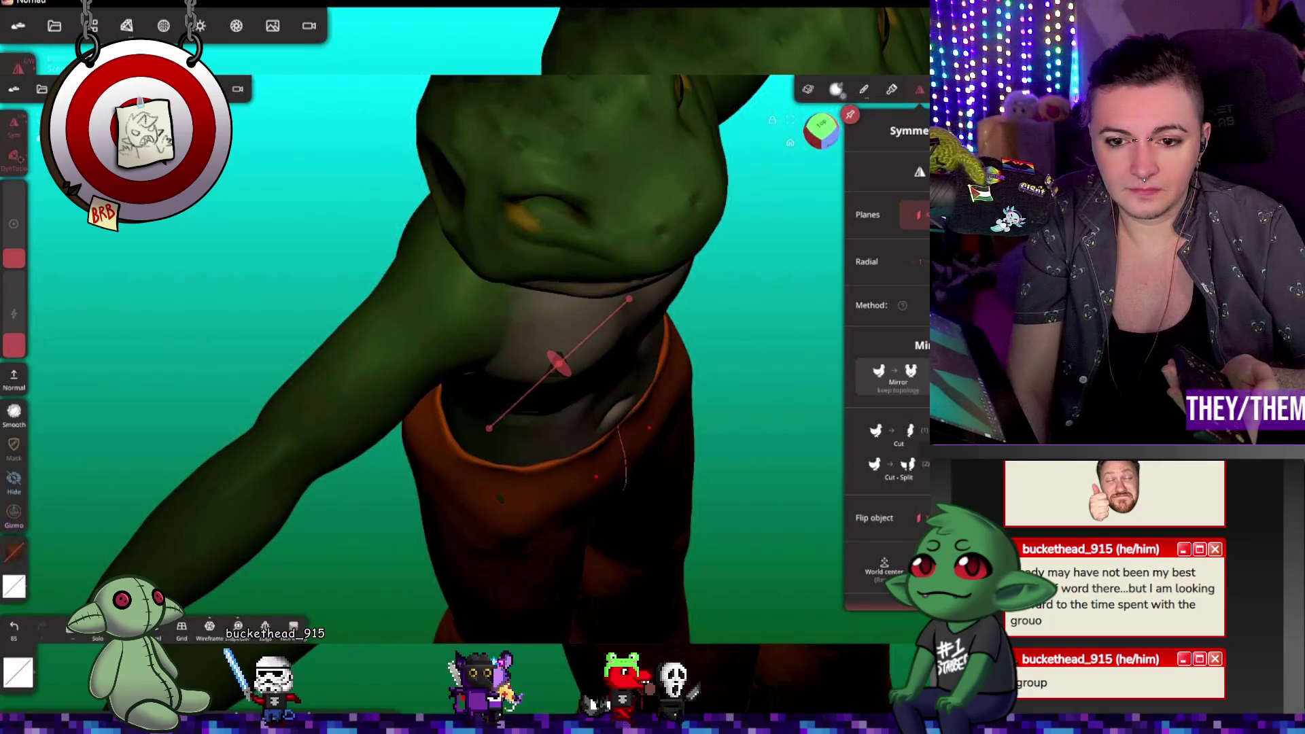
pyautogui.moveTo(651, 428)
pyautogui.mouseDown()
pyautogui.moveTo(631, 485)
pyautogui.moveTo(591, 517)
pyautogui.mouseUp()
pyautogui.moveTo(504, 492); pyautogui.dragTo(469, 454)
# Step: Orbit around the back of the torso and switch to the Right side view
pyautogui.moveTo(517, 367)
pyautogui.mouseDown()
pyautogui.moveTo(597, 369)
pyautogui.moveTo(702, 347)
pyautogui.moveTo(719, 487)
pyautogui.moveTo(479, 546)
pyautogui.mouseUp()
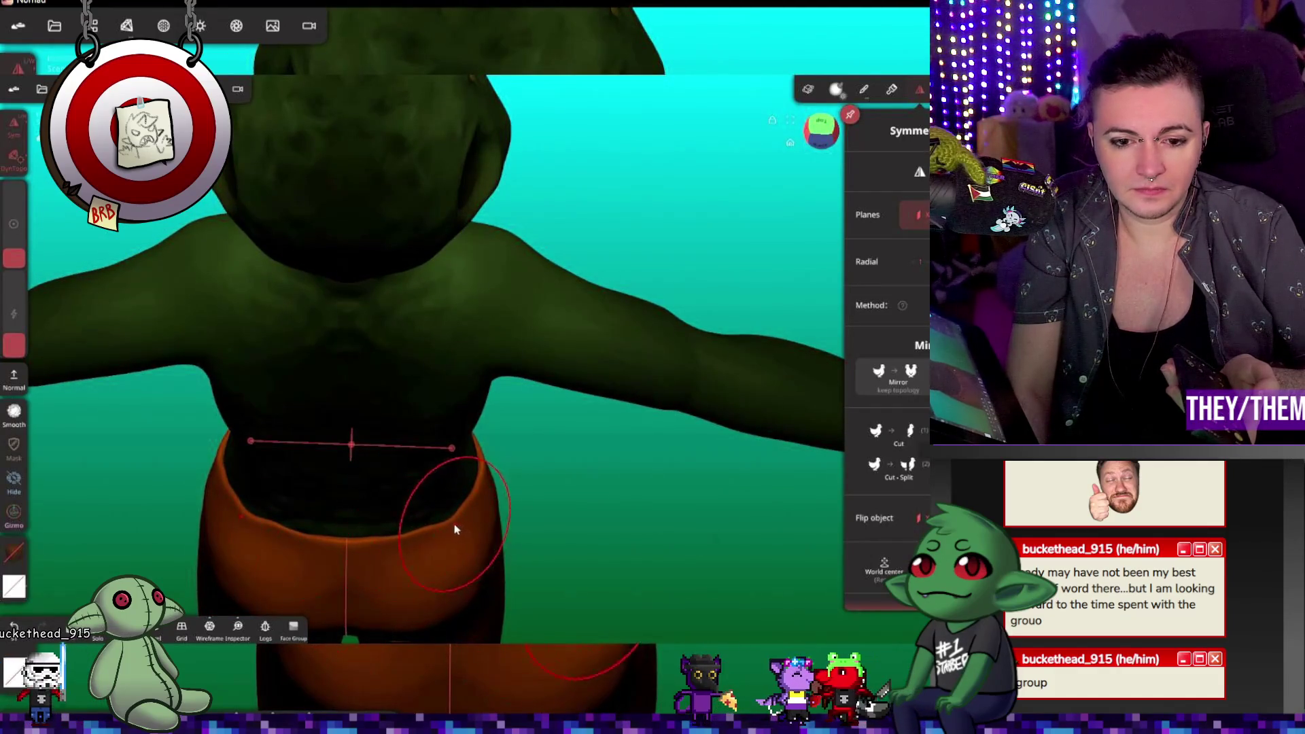
pyautogui.moveTo(529, 457)
pyautogui.mouseDown()
pyautogui.moveTo(559, 294)
pyautogui.moveTo(614, 346)
pyautogui.moveTo(456, 527)
pyautogui.moveTo(586, 313)
pyautogui.mouseUp()
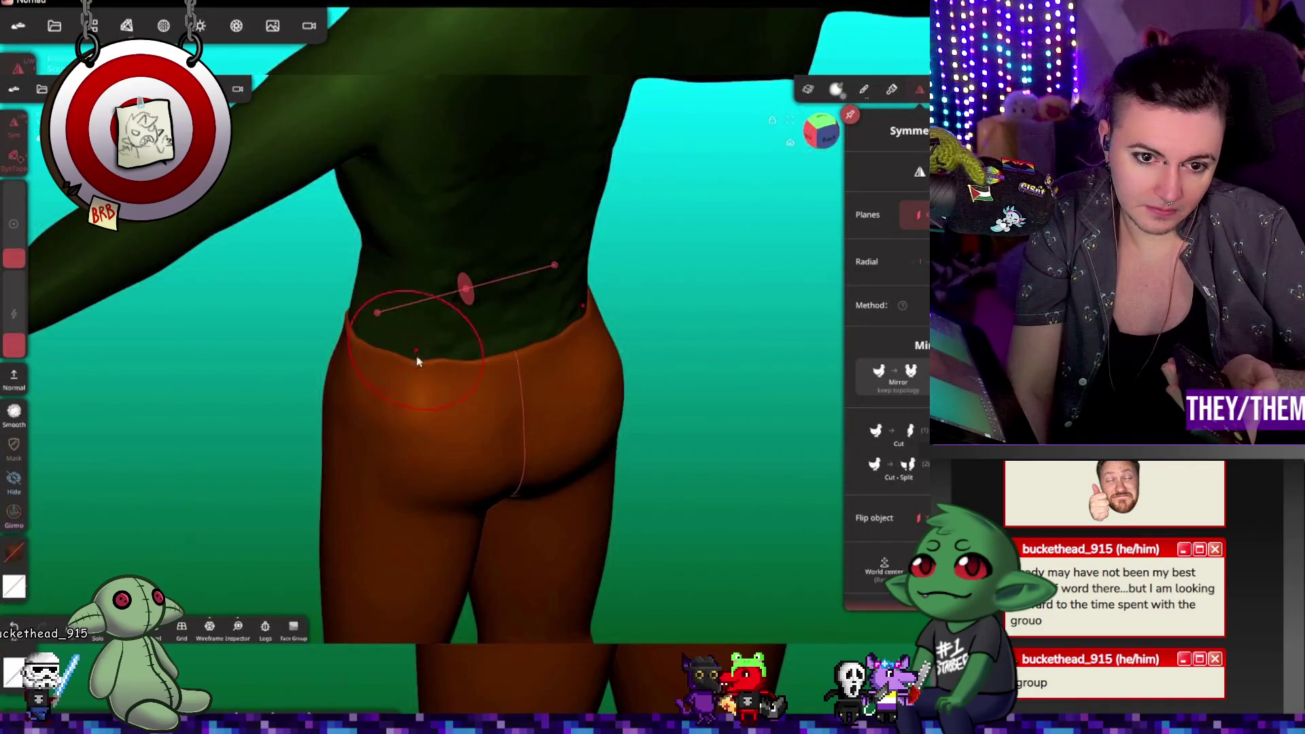
pyautogui.click(814, 142)
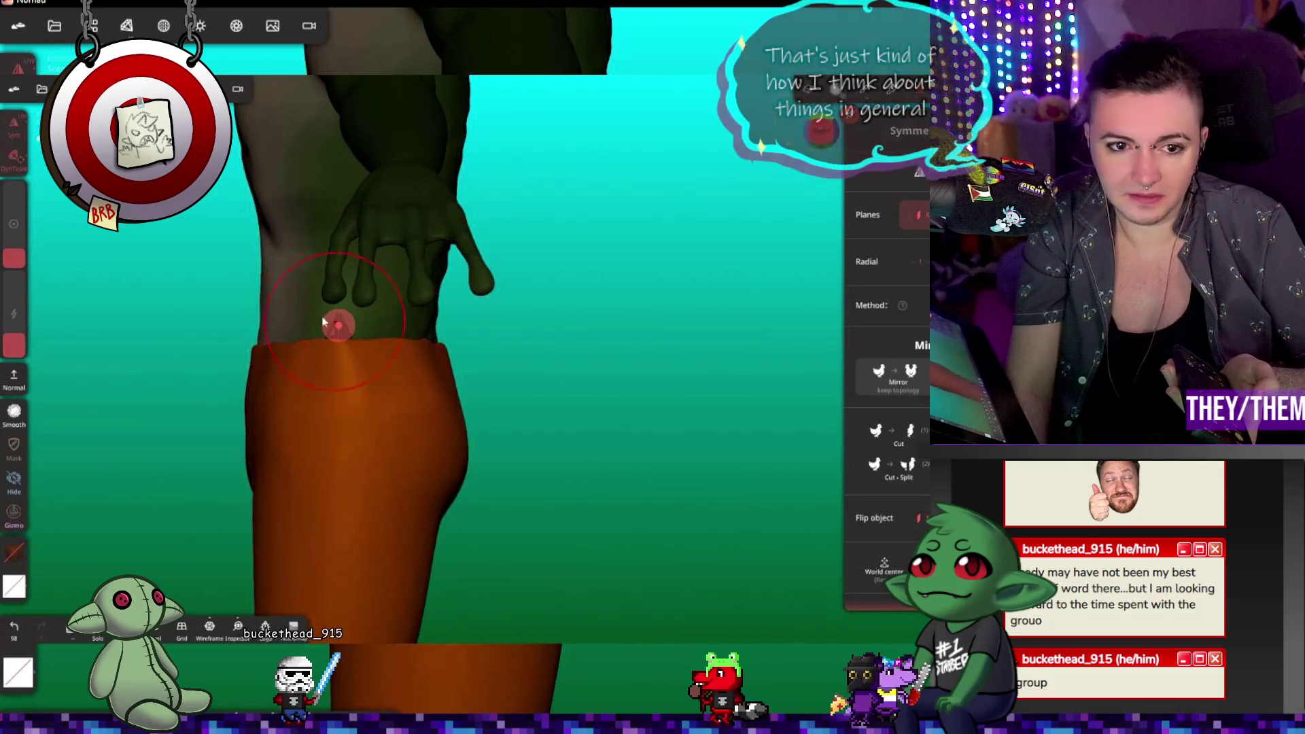
# Step: Shrink the brush, sculpt the waistband's hip edge, and orbit to a back view
pyautogui.moveTo(23, 264); pyautogui.dragTo(34, 303)
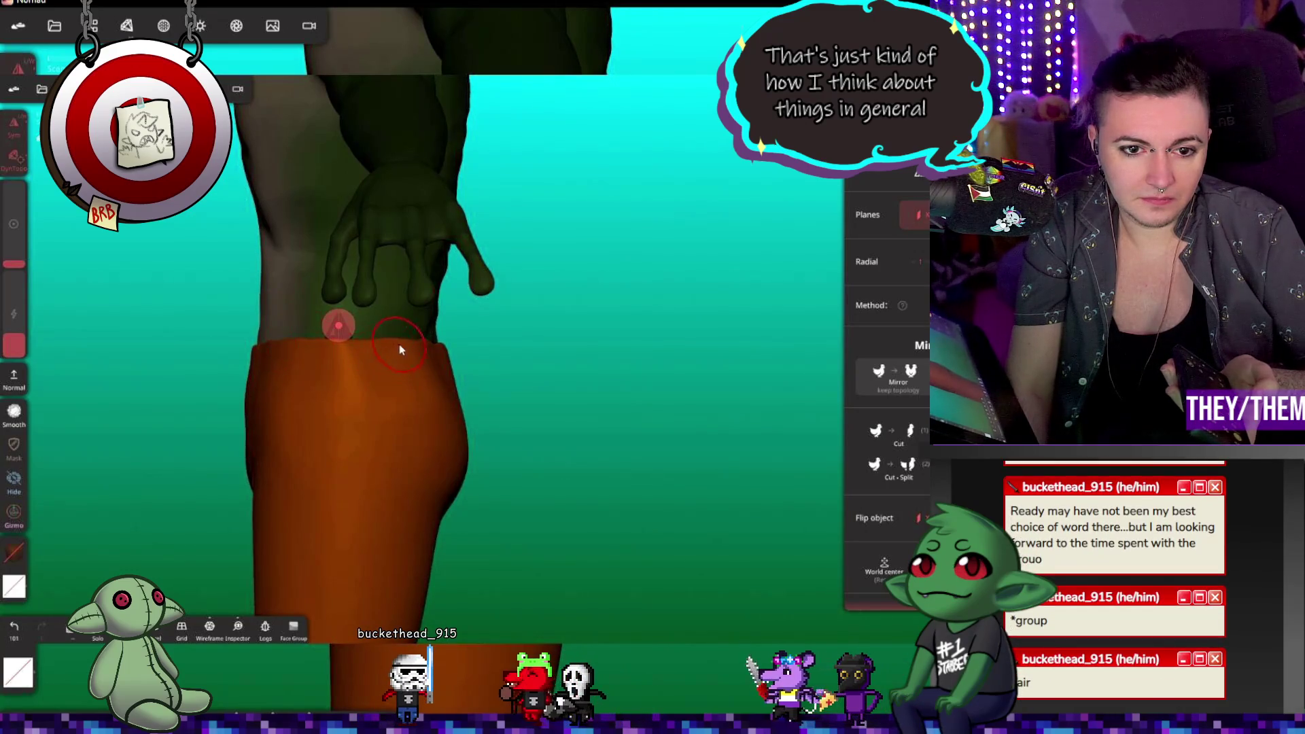
pyautogui.moveTo(444, 352); pyautogui.dragTo(448, 360)
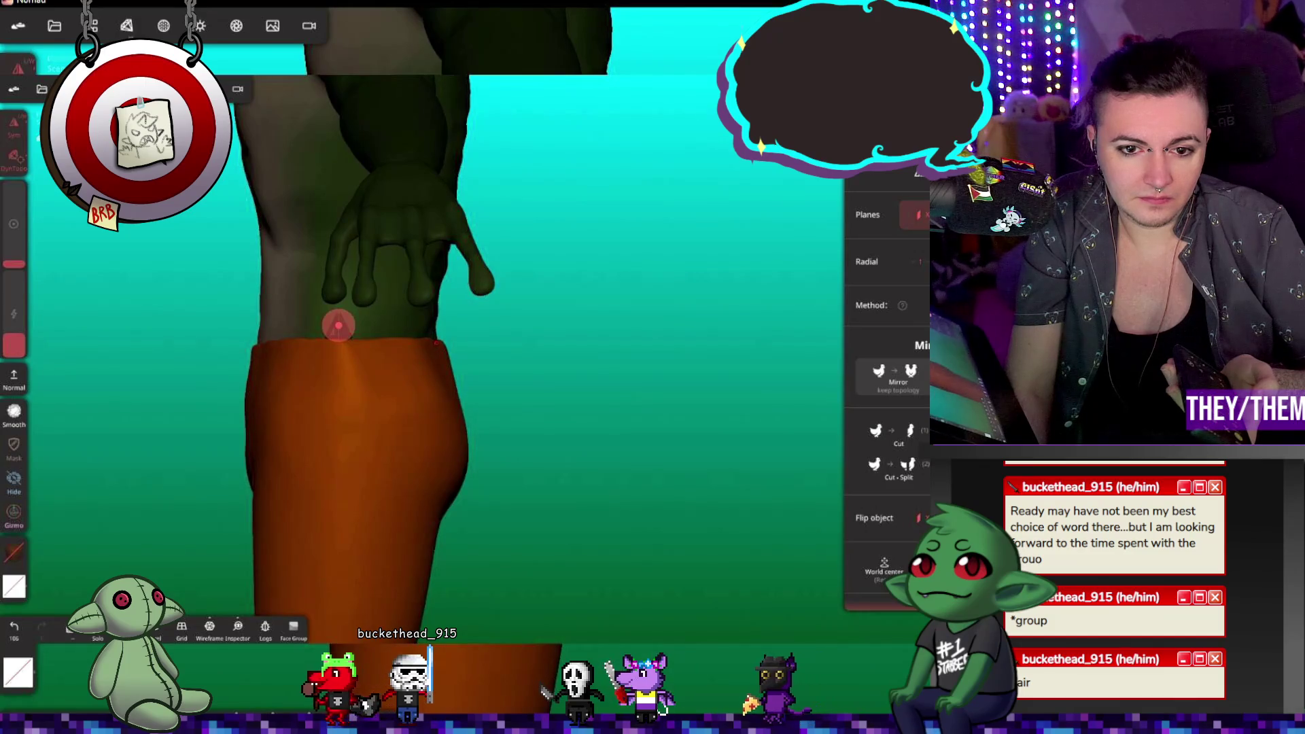
pyautogui.moveTo(339, 327); pyautogui.dragTo(340, 328)
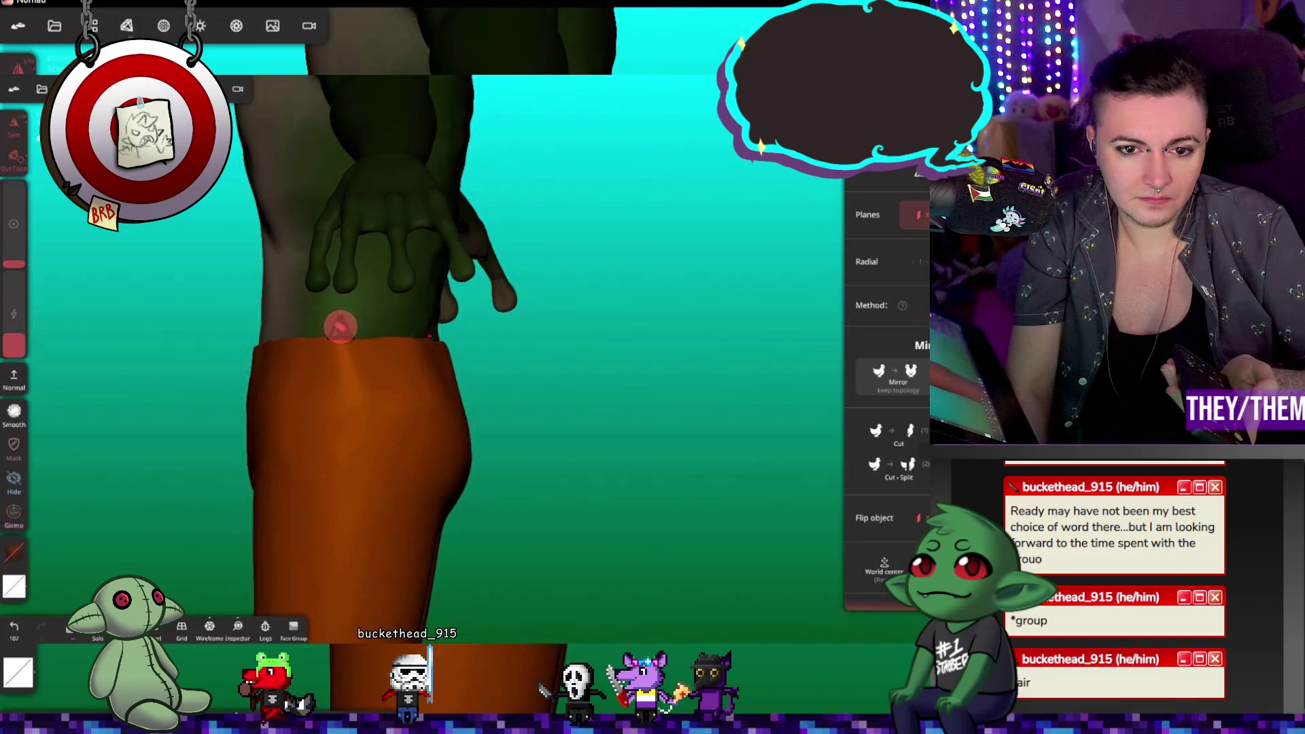
pyautogui.moveTo(446, 351); pyautogui.dragTo(413, 371)
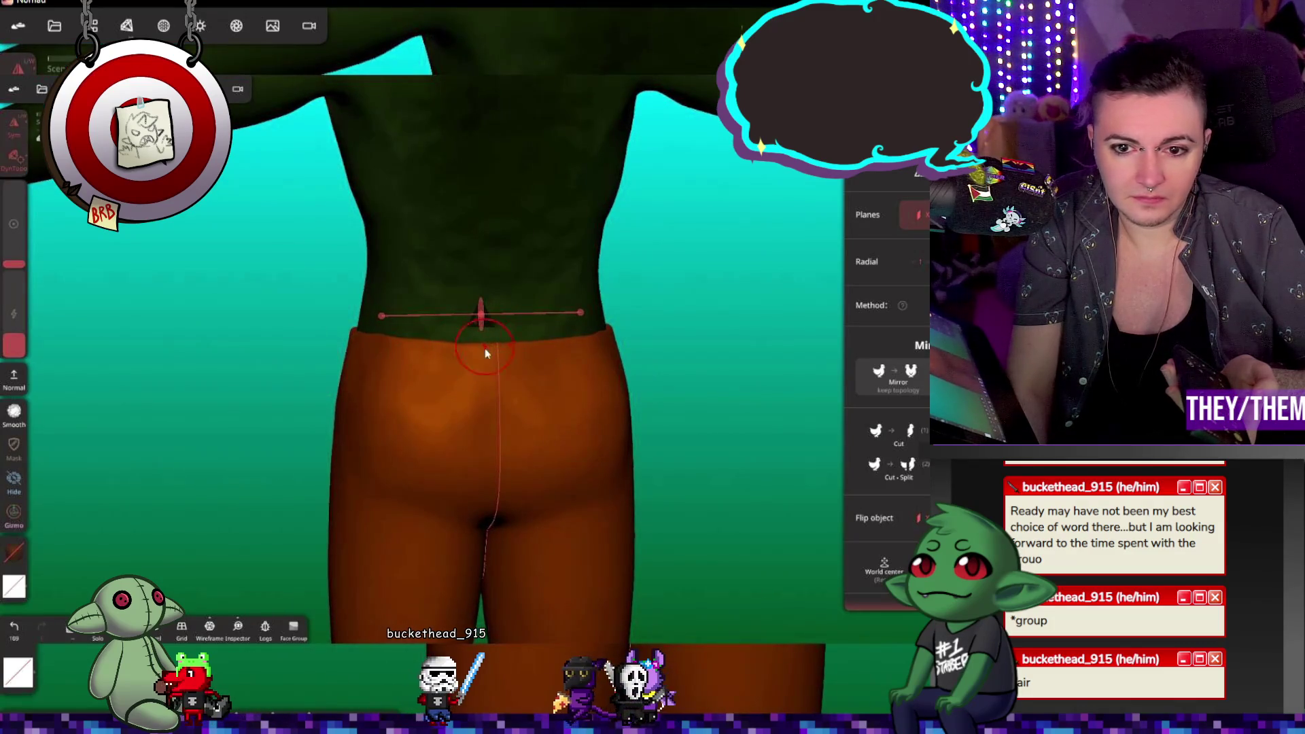
pyautogui.moveTo(712, 351)
pyautogui.mouseDown()
pyautogui.moveTo(585, 361)
pyautogui.moveTo(616, 362)
pyautogui.mouseUp()
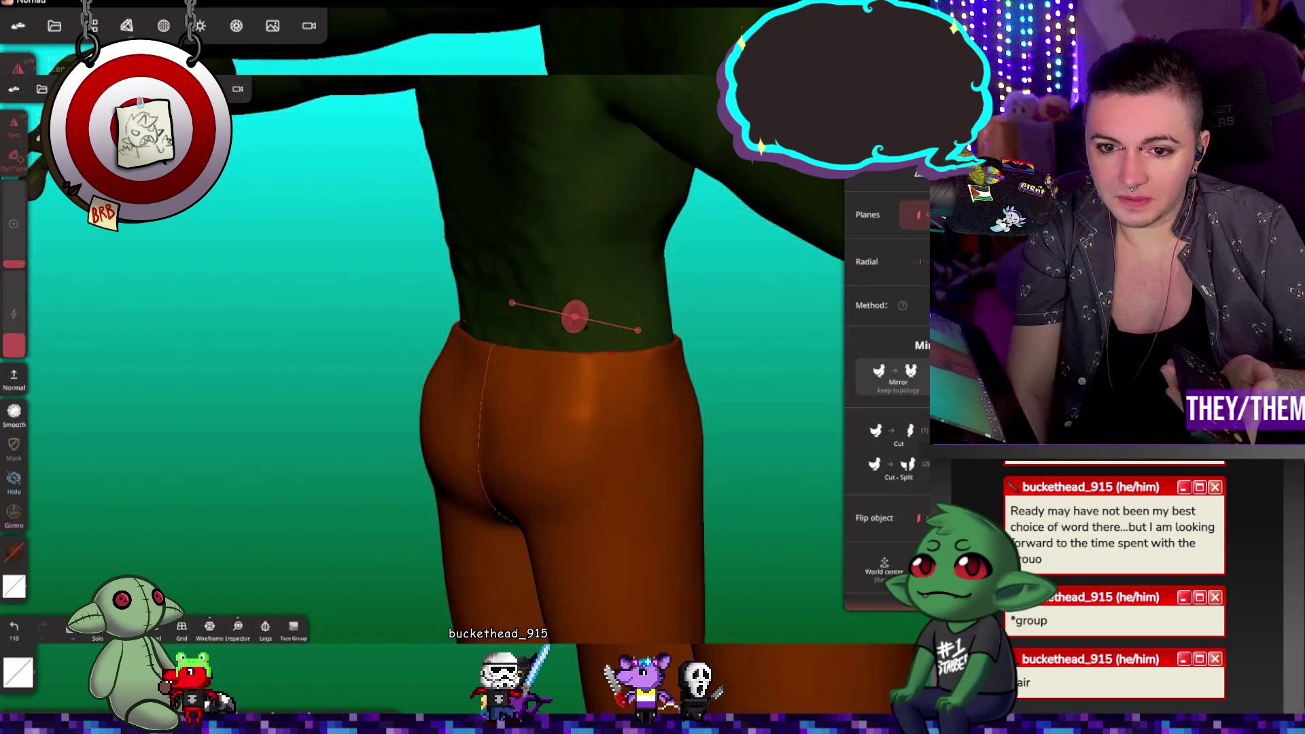
pyautogui.moveTo(708, 386)
pyautogui.mouseDown()
pyautogui.moveTo(605, 378)
pyautogui.moveTo(703, 370)
pyautogui.moveTo(810, 326)
pyautogui.mouseUp()
# Step: Frame the trouser legs from the front and sculpt a stroke down the right leg
pyautogui.moveTo(702, 556); pyautogui.dragTo(760, 348, button='middle')
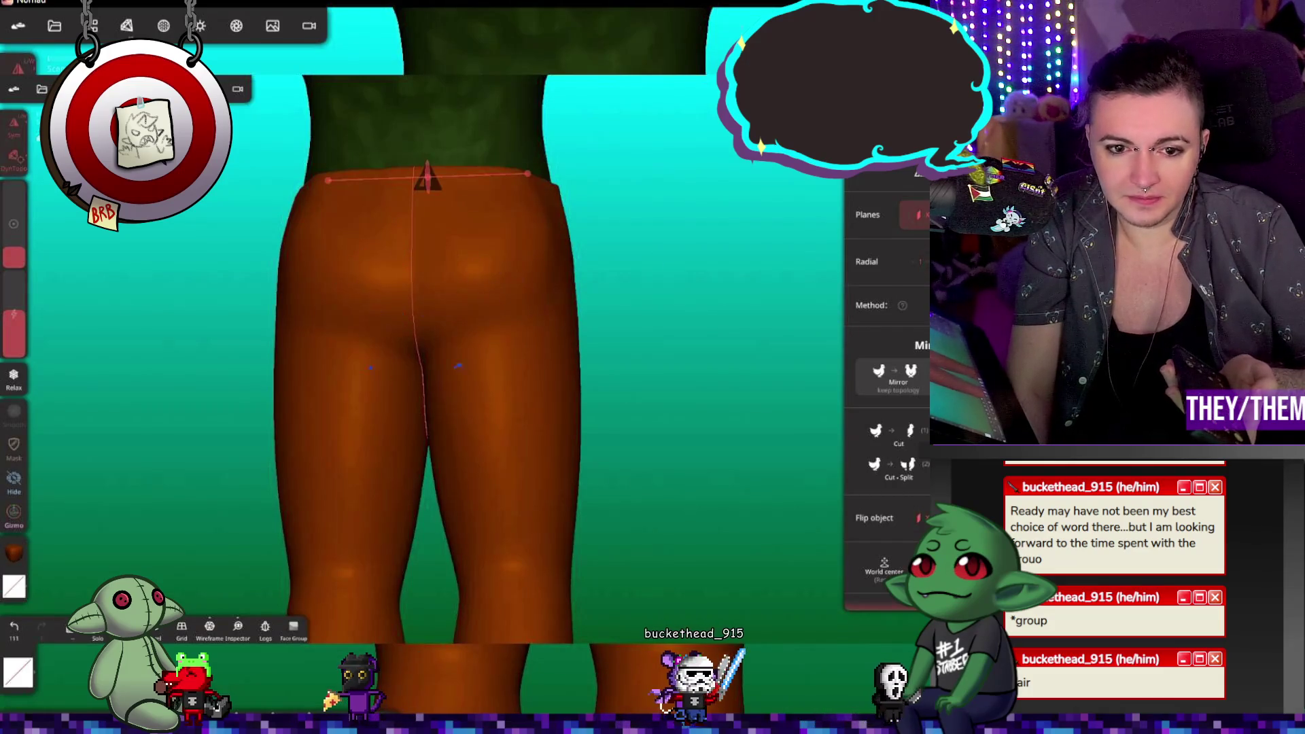
pyautogui.moveTo(612, 510)
pyautogui.mouseDown()
pyautogui.moveTo(546, 518)
pyautogui.moveTo(553, 461)
pyautogui.moveTo(566, 513)
pyautogui.moveTo(708, 513)
pyautogui.moveTo(632, 455)
pyautogui.moveTo(806, 488)
pyautogui.mouseUp()
pyautogui.moveTo(807, 494); pyautogui.dragTo(626, 344, button='middle')
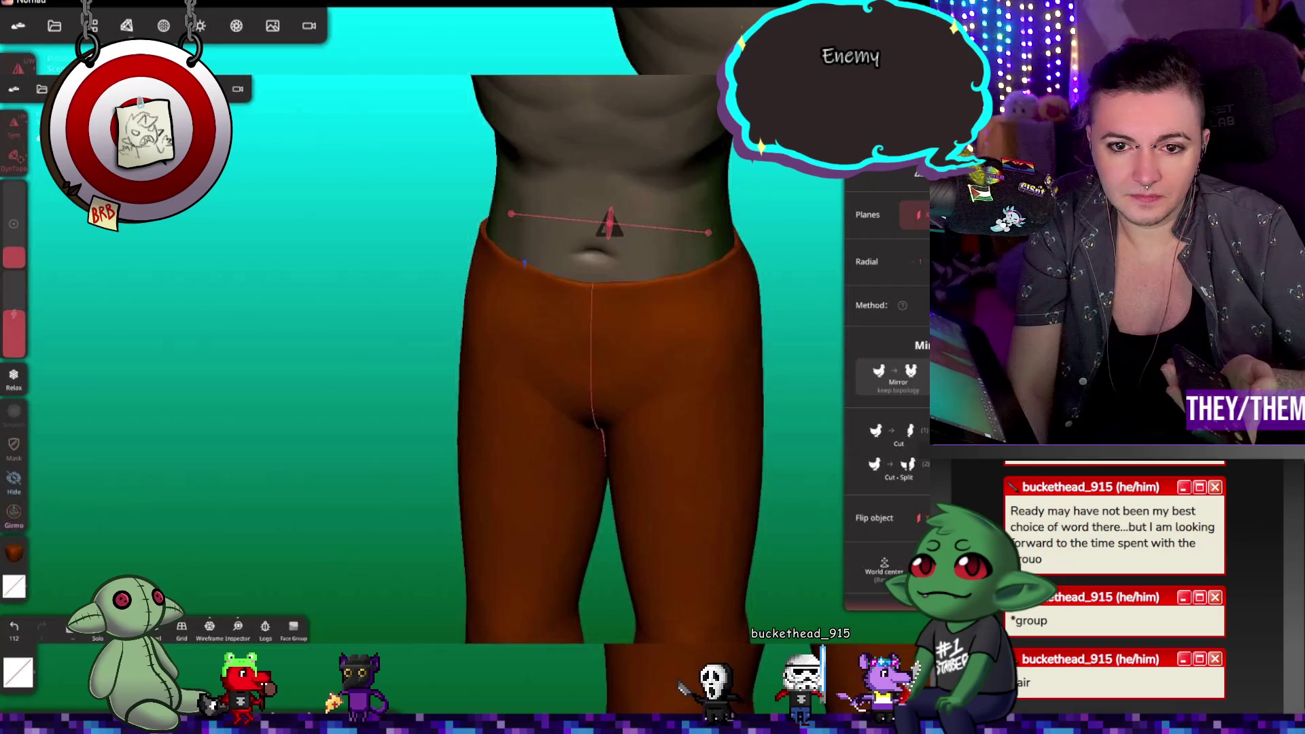
pyautogui.moveTo(714, 408)
pyautogui.mouseDown(button='middle')
pyautogui.moveTo(802, 373)
pyautogui.moveTo(728, 399)
pyautogui.moveTo(577, 344)
pyautogui.mouseUp(button='middle')
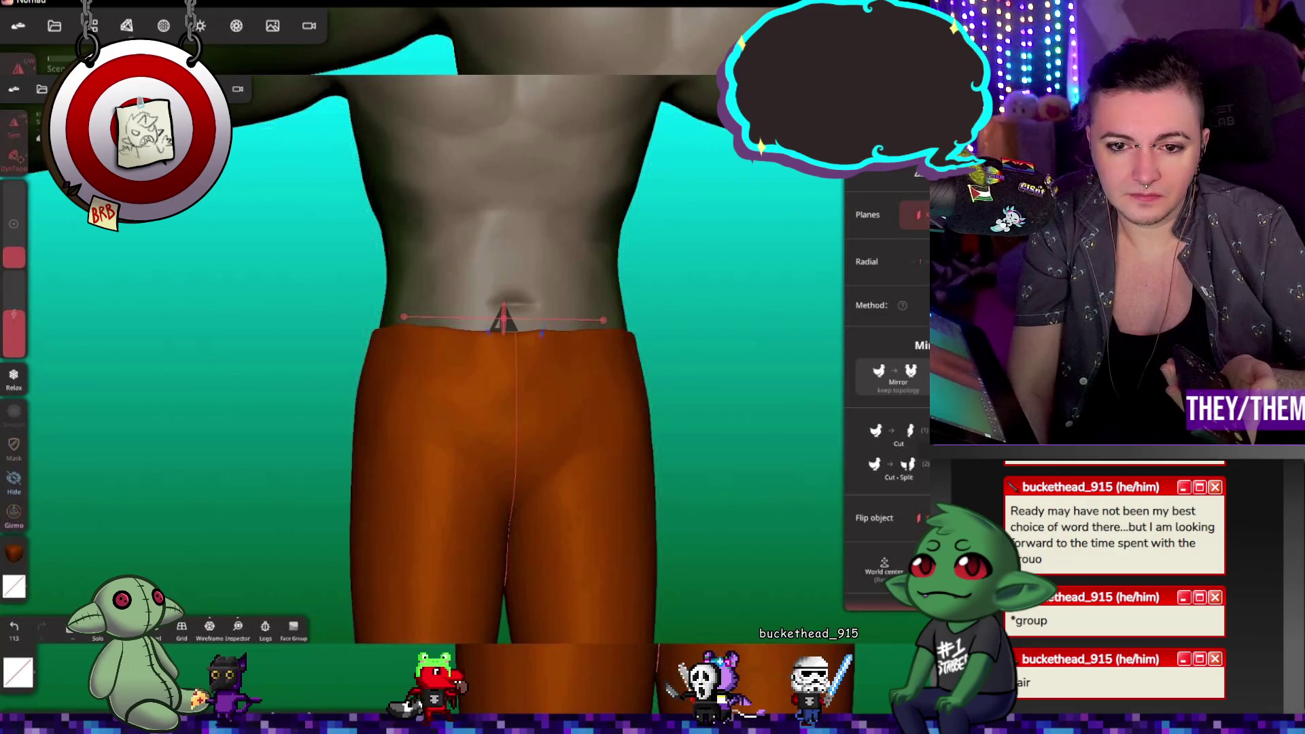
pyautogui.moveTo(612, 422)
pyautogui.mouseDown(button='middle')
pyautogui.moveTo(593, 540)
pyautogui.moveTo(779, 663)
pyautogui.moveTo(809, 651)
pyautogui.moveTo(578, 378)
pyautogui.moveTo(588, 275)
pyautogui.mouseUp(button='middle')
pyautogui.moveTo(588, 275); pyautogui.dragTo(596, 516)
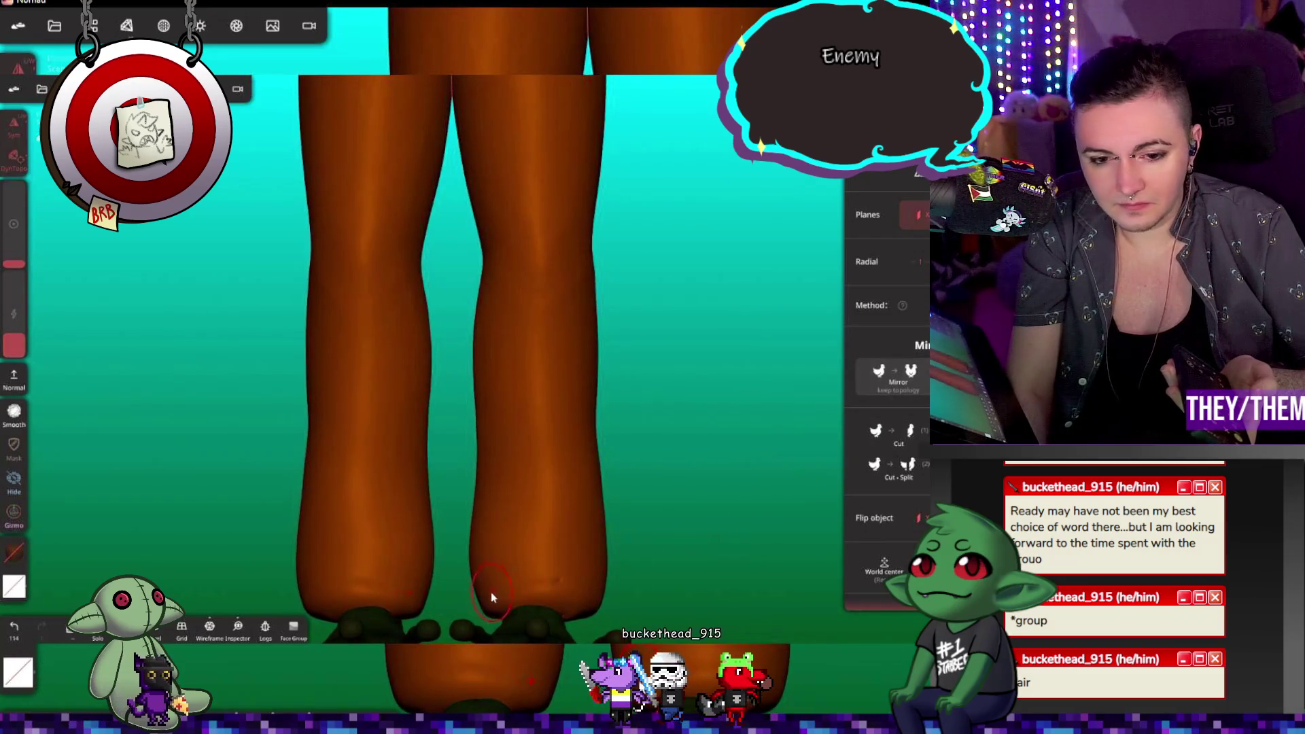
# Step: Enlarge the brush and bulge out the right trouser leg's outer edge
pyautogui.moveTo(13, 264); pyautogui.dragTo(13, 252)
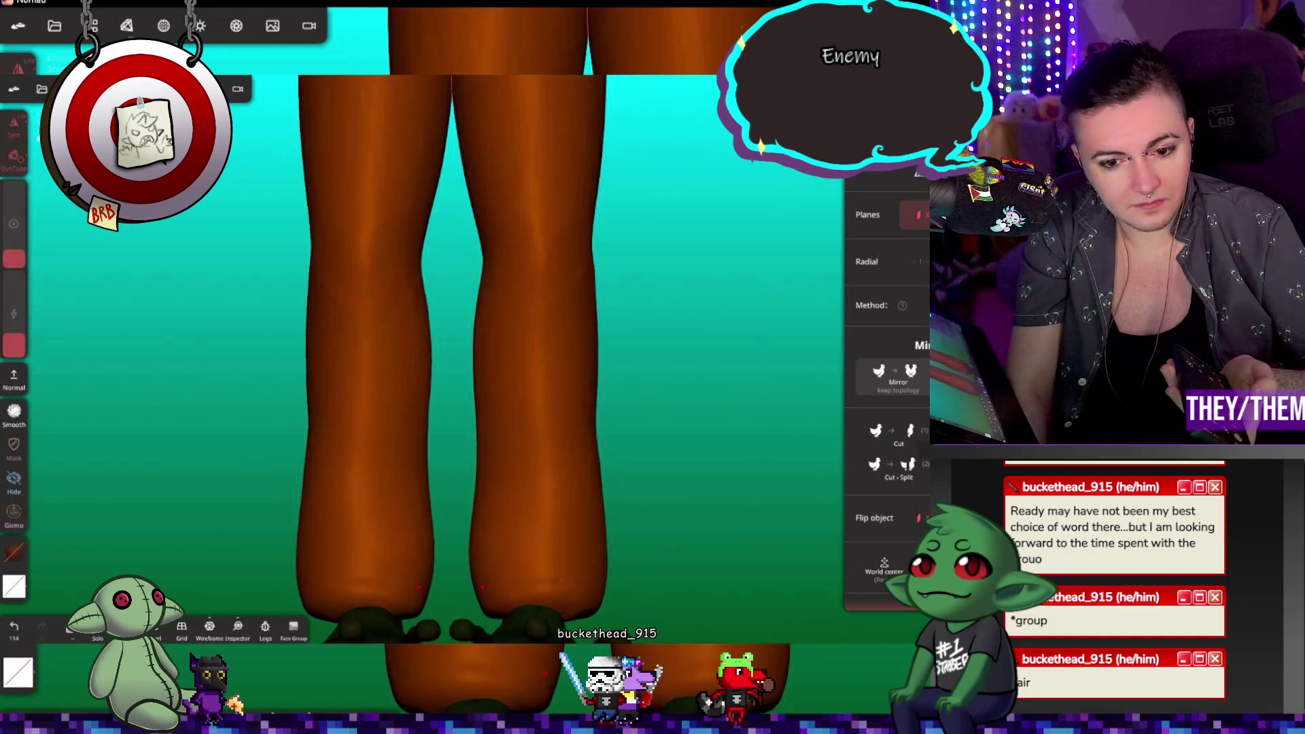
pyautogui.moveTo(481, 586)
pyautogui.mouseDown()
pyautogui.moveTo(487, 427)
pyautogui.moveTo(474, 500)
pyautogui.mouseUp()
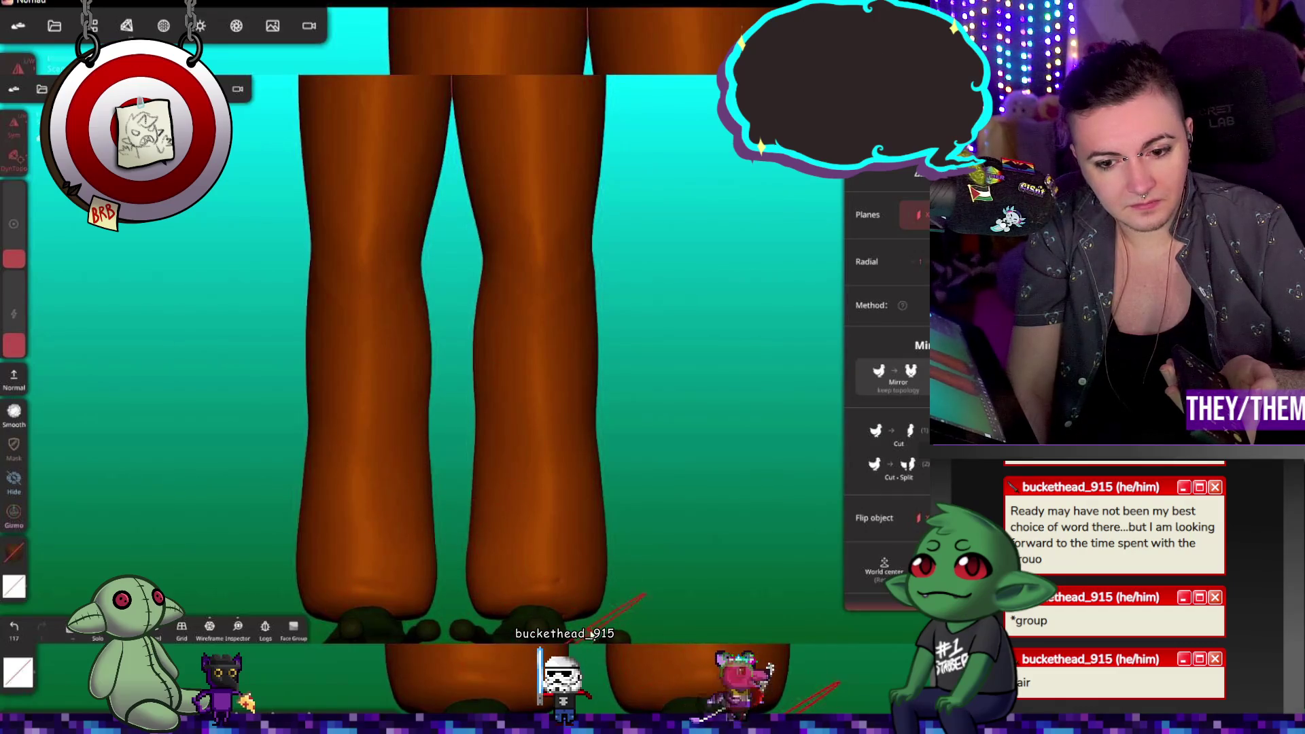
pyautogui.moveTo(601, 558); pyautogui.dragTo(598, 381)
pyautogui.moveTo(605, 544)
pyautogui.mouseDown()
pyautogui.moveTo(618, 372)
pyautogui.moveTo(603, 334)
pyautogui.mouseUp()
pyautogui.moveTo(589, 382); pyautogui.dragTo(561, 386)
pyautogui.moveTo(561, 386)
pyautogui.mouseDown(button='right')
pyautogui.moveTo(583, 481)
pyautogui.moveTo(554, 577)
pyautogui.mouseUp(button='right')
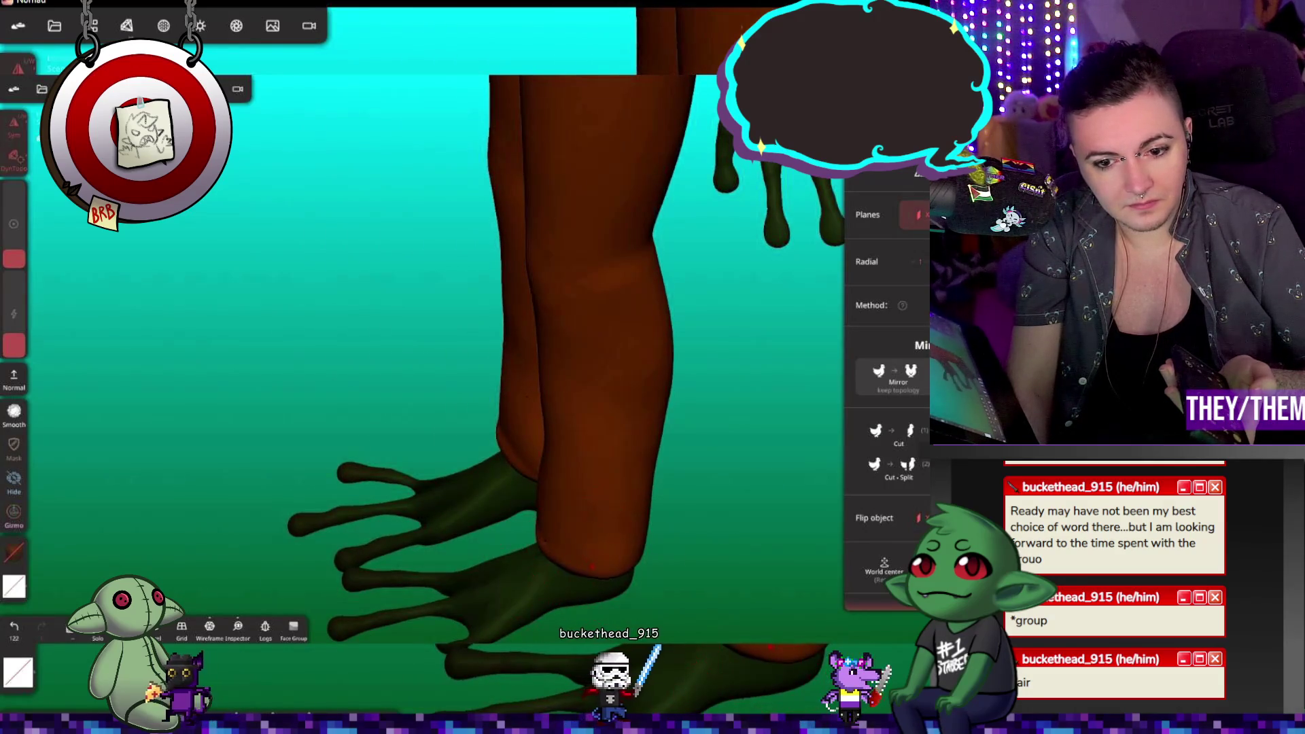
# Step: Build up the trouser hem at the back of the leg near the heel
pyautogui.moveTo(554, 578)
pyautogui.mouseDown()
pyautogui.moveTo(539, 548)
pyautogui.moveTo(524, 621)
pyautogui.mouseUp()
pyautogui.moveTo(524, 620); pyautogui.dragTo(799, 618, button='right')
pyautogui.moveTo(524, 599)
pyautogui.mouseDown()
pyautogui.moveTo(508, 633)
pyautogui.moveTo(489, 619)
pyautogui.moveTo(538, 602)
pyautogui.mouseUp()
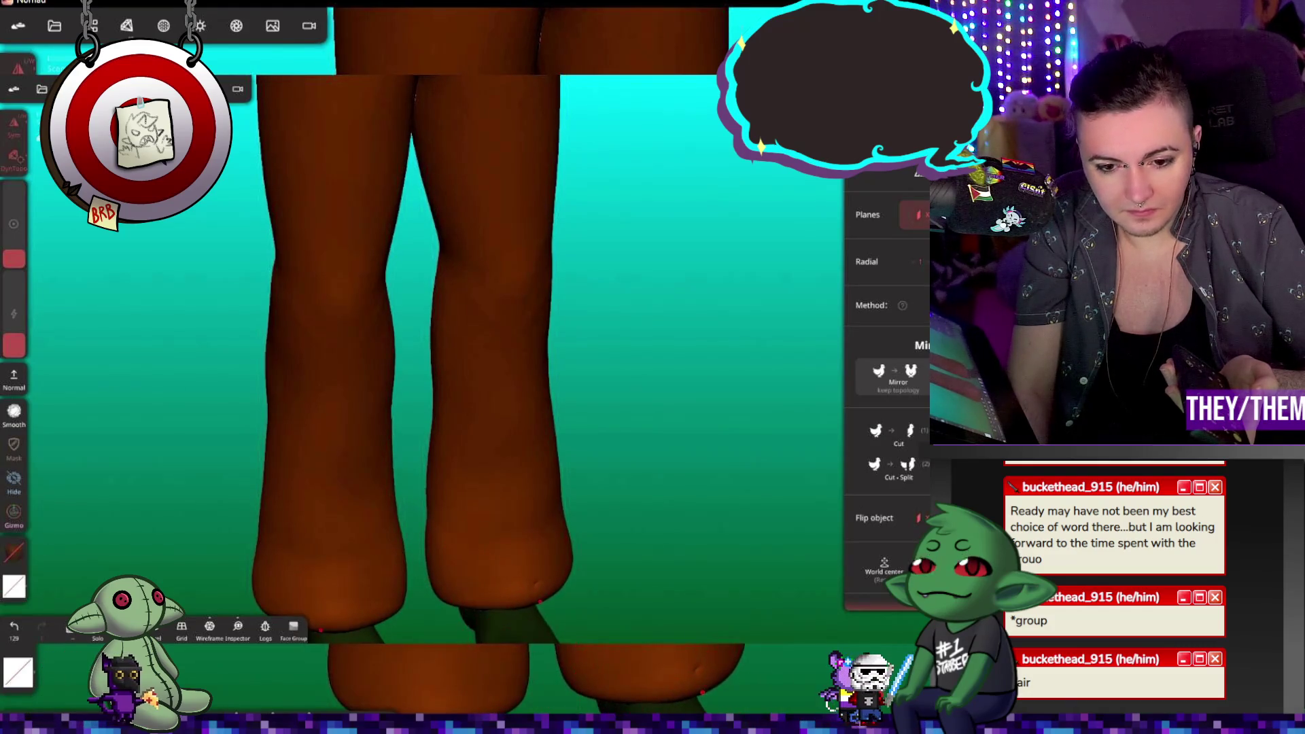
pyautogui.moveTo(651, 573)
pyautogui.mouseDown()
pyautogui.moveTo(365, 542)
pyautogui.moveTo(601, 565)
pyautogui.mouseUp()
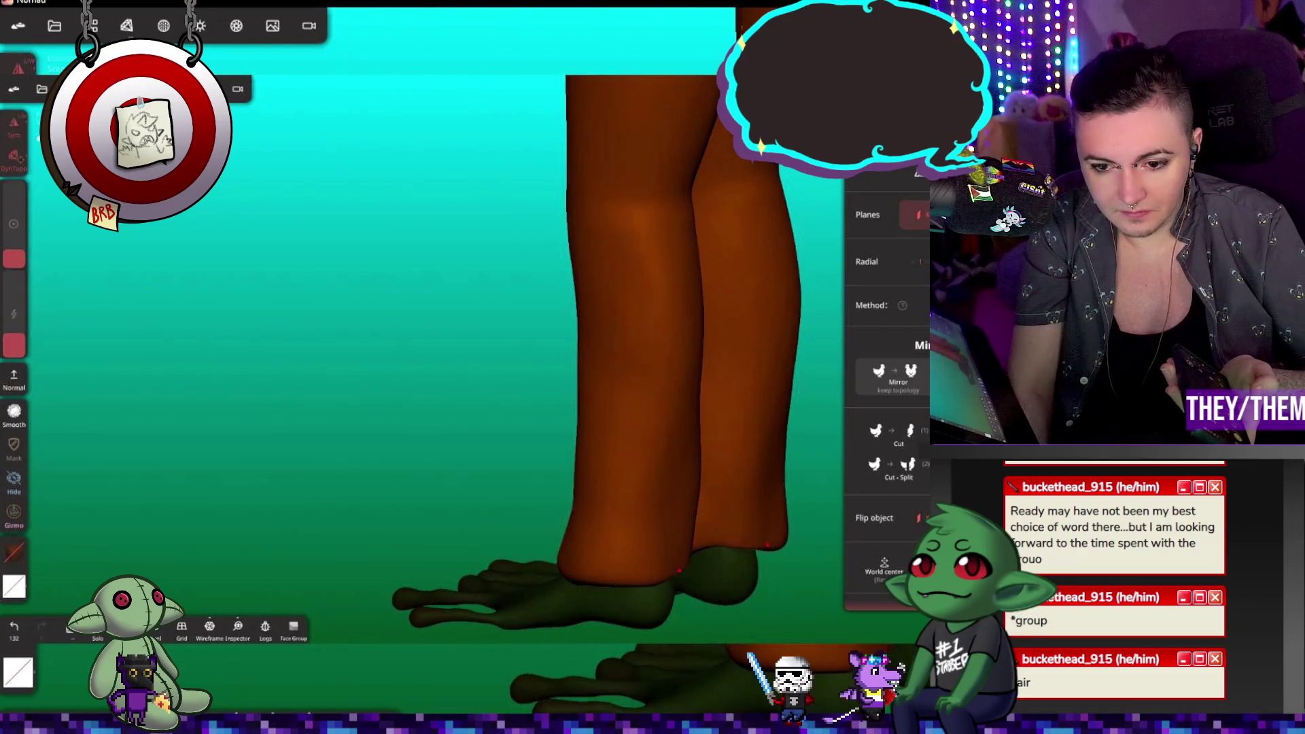
pyautogui.moveTo(621, 581); pyautogui.dragTo(621, 588)
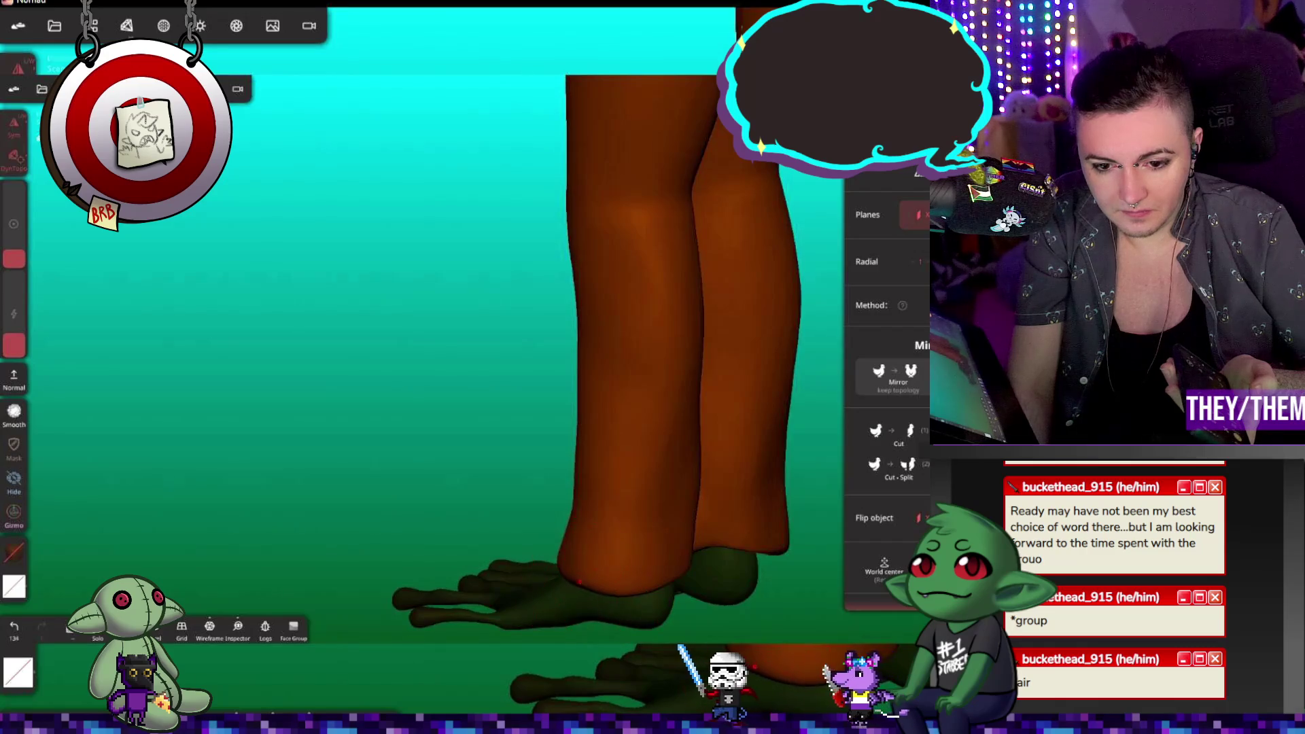
# Step: Save the frog project over the existing file, then sculpt the trouser hem at the heel
pyautogui.click(54, 26)
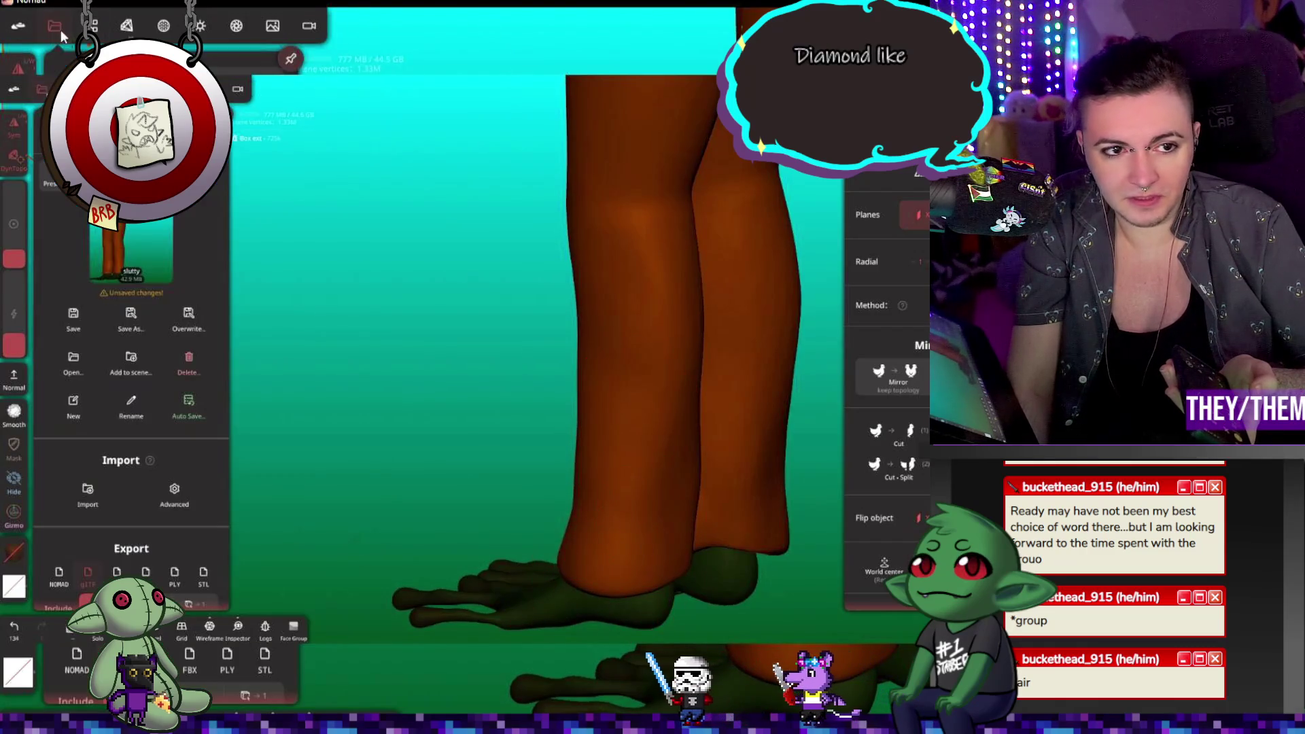
pyautogui.click(78, 326)
pyautogui.click(48, 371)
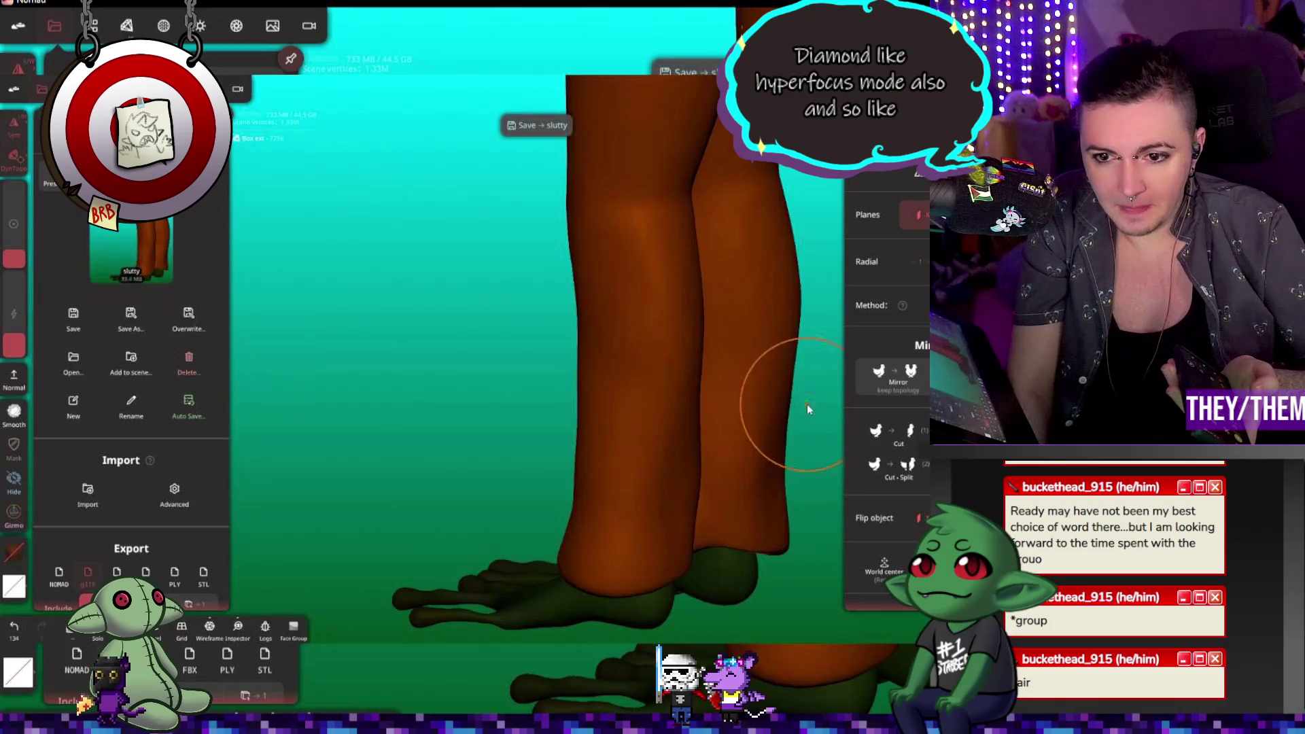
pyautogui.moveTo(808, 408); pyautogui.dragTo(569, 276, button='middle')
pyautogui.moveTo(625, 456)
pyautogui.mouseDown()
pyautogui.moveTo(512, 472)
pyautogui.moveTo(549, 495)
pyautogui.moveTo(449, 491)
pyautogui.moveTo(372, 440)
pyautogui.moveTo(379, 467)
pyautogui.moveTo(329, 446)
pyautogui.moveTo(431, 431)
pyautogui.mouseUp()
# Step: Shape the hem at the heel, then relax the trouser surface around the ankle
pyautogui.moveTo(680, 435)
pyautogui.mouseDown()
pyautogui.moveTo(757, 431)
pyautogui.moveTo(558, 423)
pyautogui.moveTo(664, 394)
pyautogui.moveTo(630, 414)
pyautogui.mouseUp()
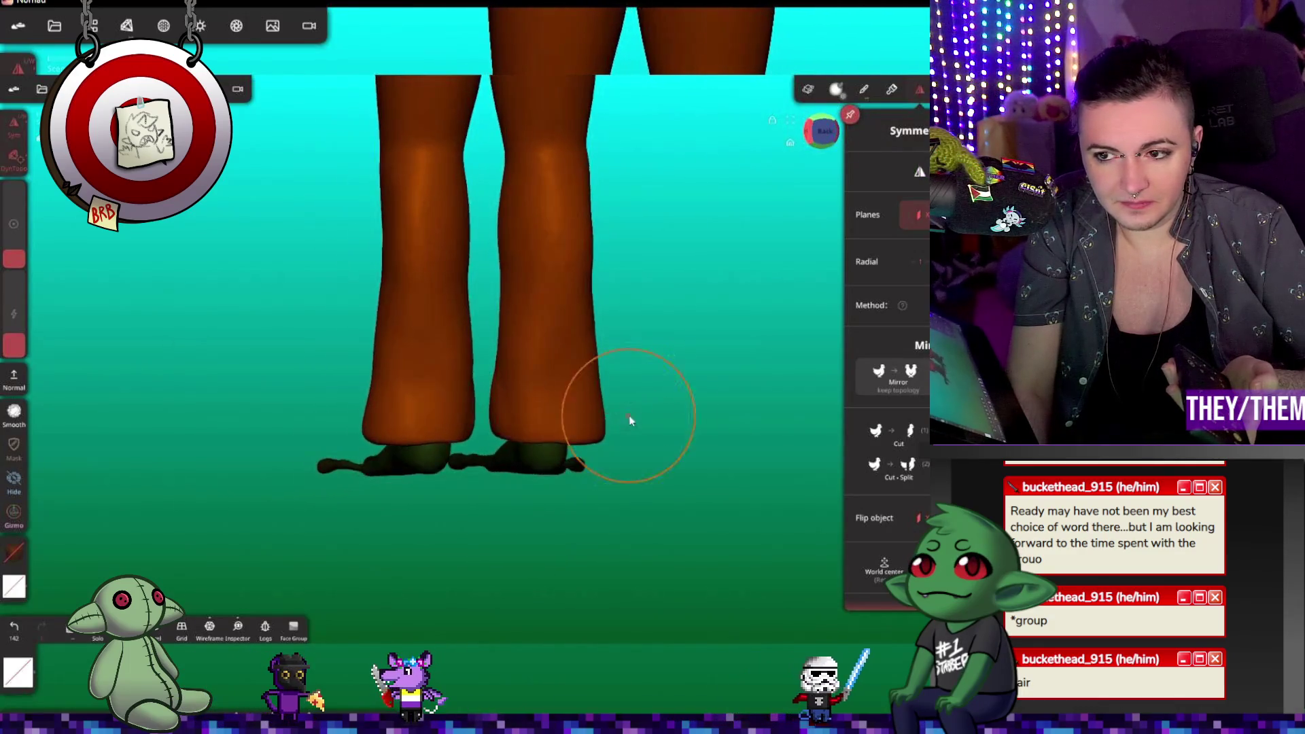
pyautogui.moveTo(578, 285); pyautogui.dragTo(507, 308)
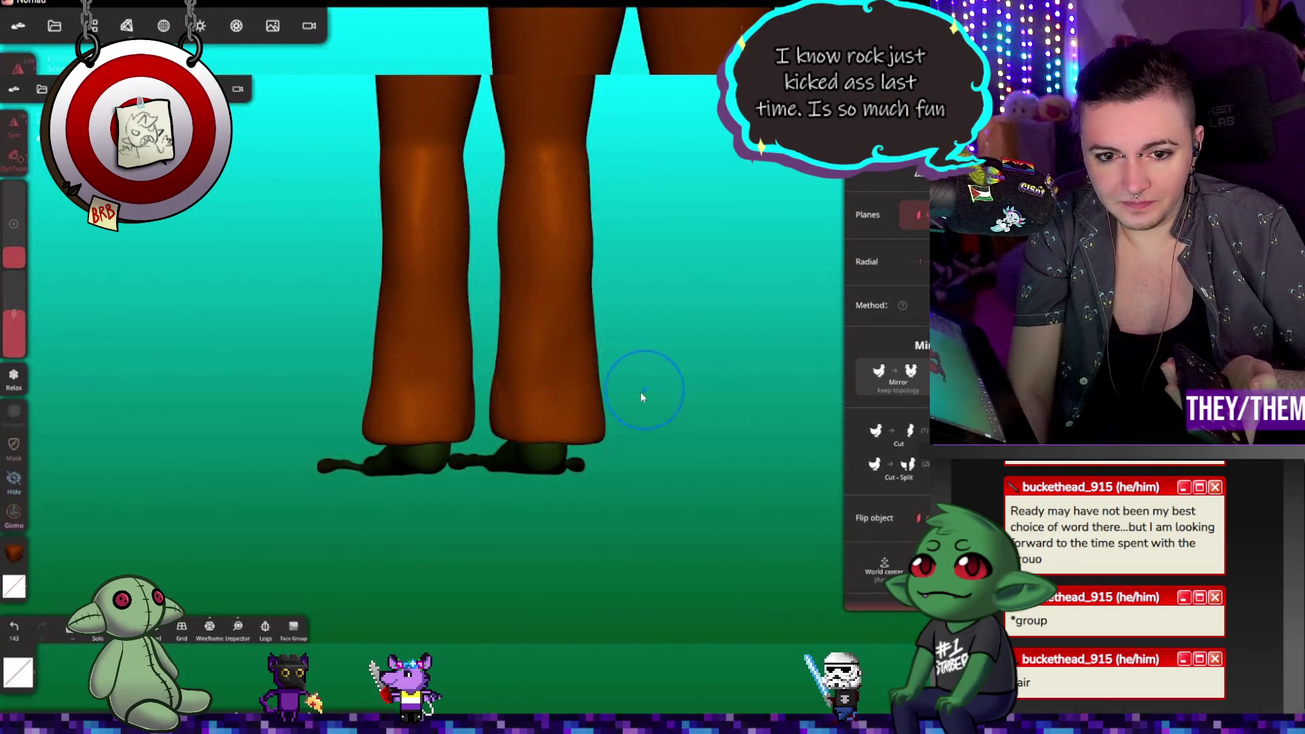
pyautogui.moveTo(646, 394); pyautogui.dragTo(414, 413)
pyautogui.moveTo(557, 408); pyautogui.dragTo(586, 412)
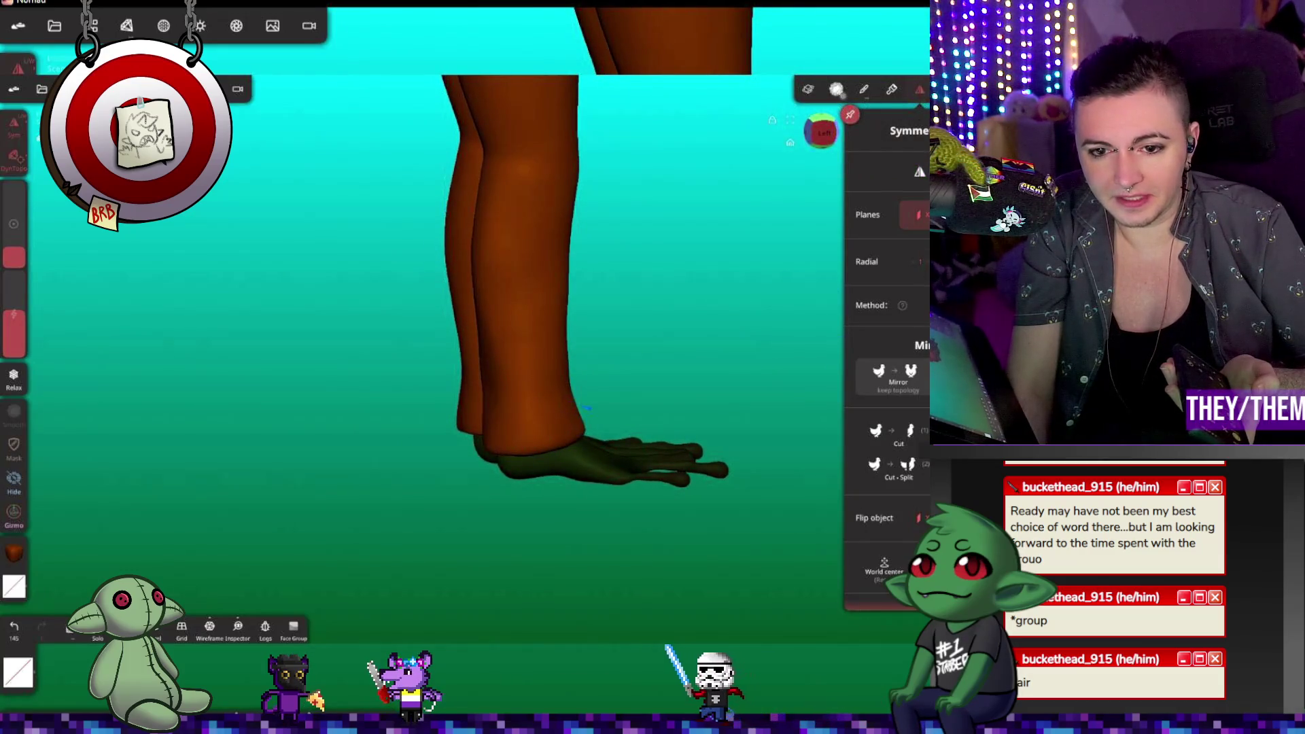
# Step: Resize the brush, return to the sculpt brush, and inspect the legs from all sides
pyautogui.moveTo(21, 226); pyautogui.dragTo(21, 227)
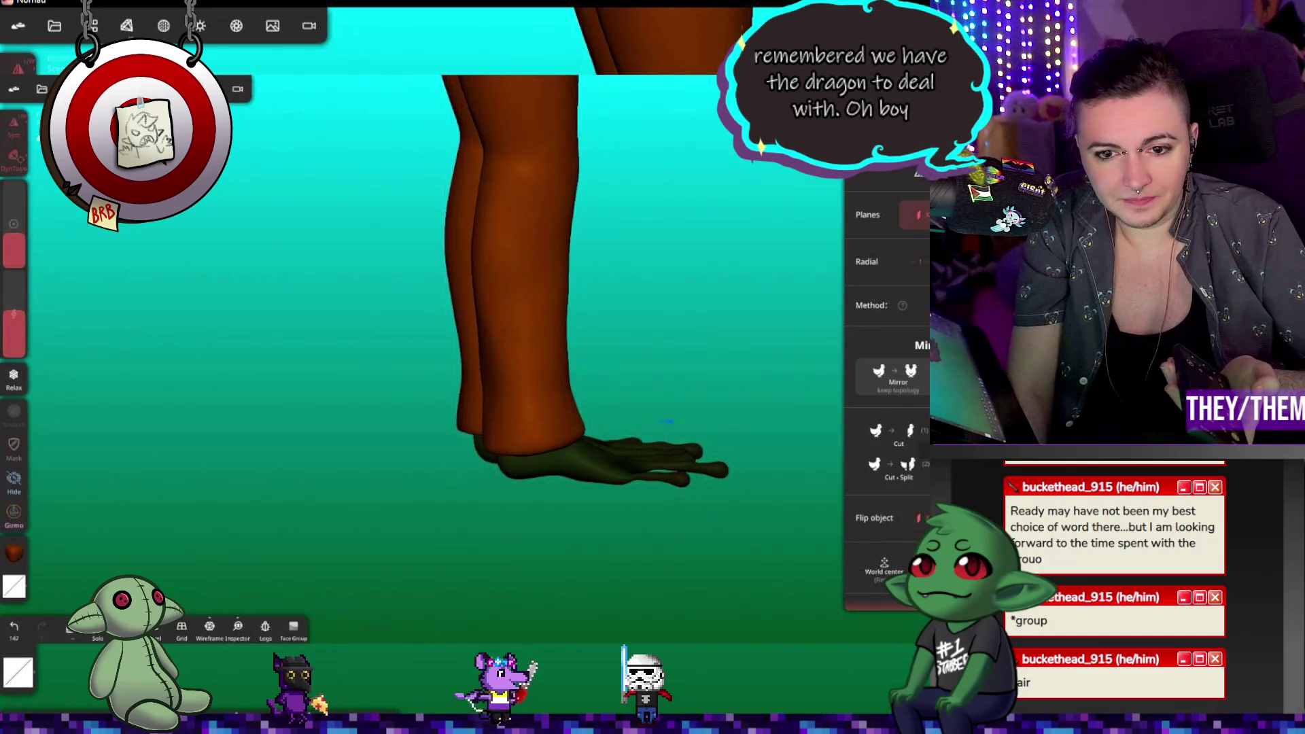
pyautogui.press('shift')
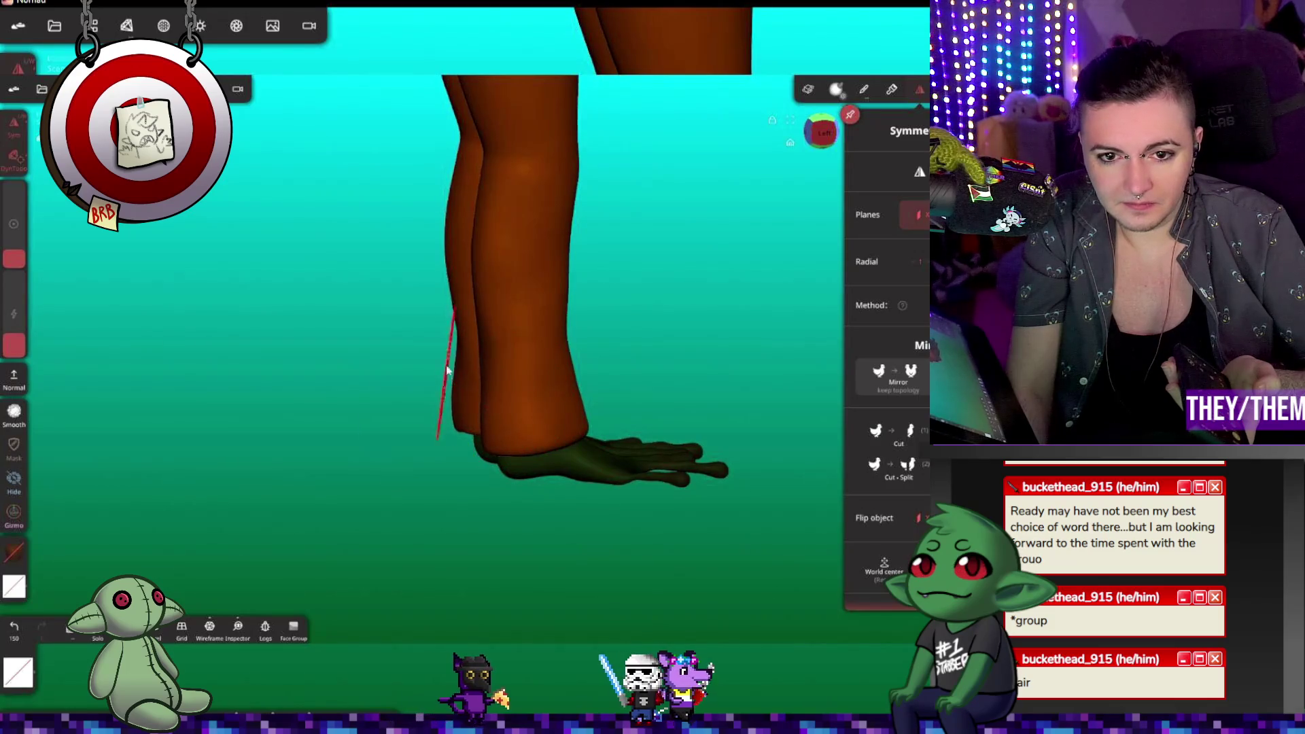
pyautogui.moveTo(534, 375)
pyautogui.mouseDown()
pyautogui.moveTo(858, 406)
pyautogui.moveTo(583, 437)
pyautogui.moveTo(589, 461)
pyautogui.mouseUp()
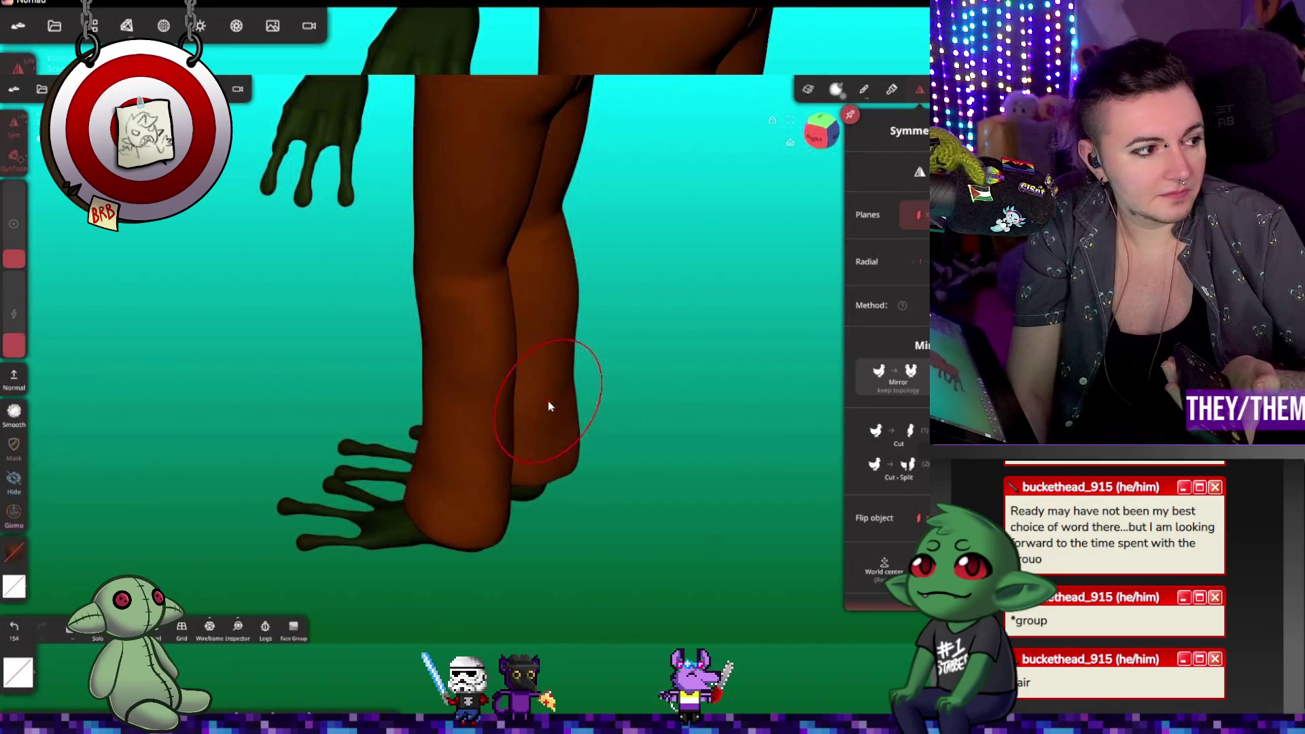
pyautogui.moveTo(687, 436)
pyautogui.mouseDown()
pyautogui.moveTo(553, 408)
pyautogui.moveTo(442, 452)
pyautogui.mouseUp()
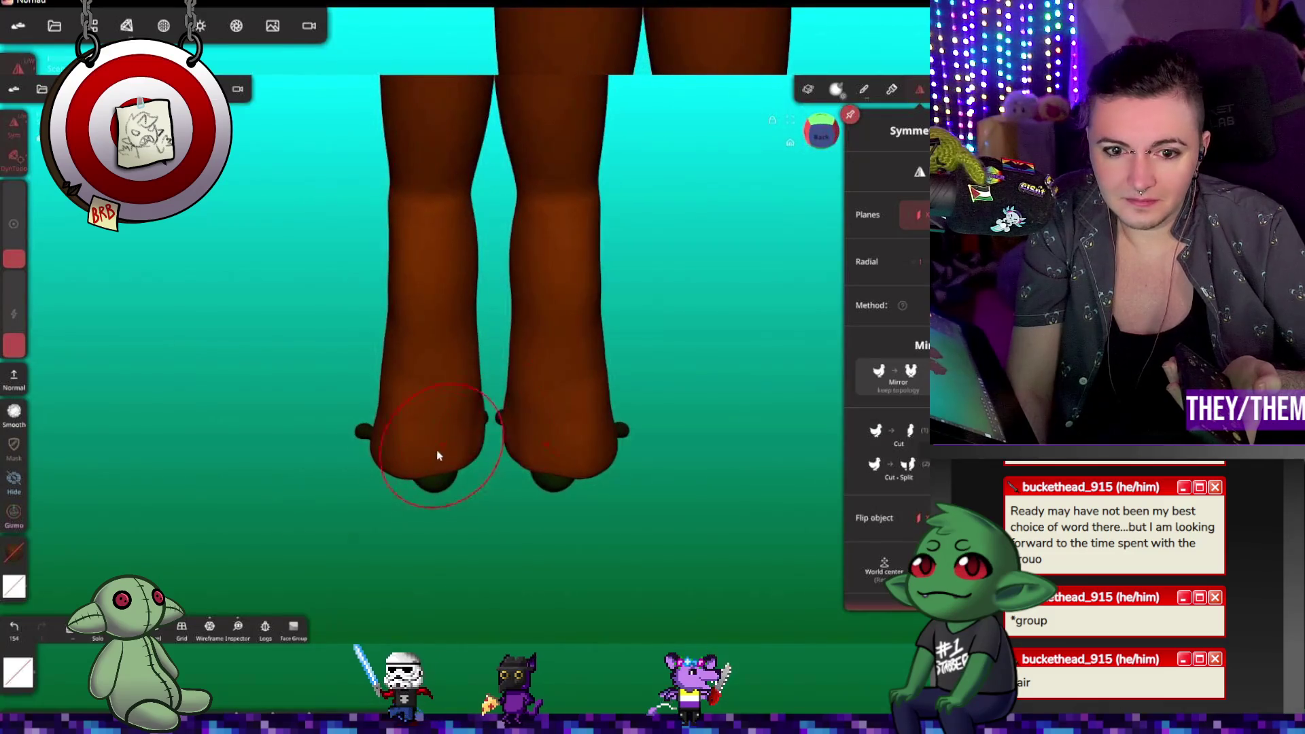
pyautogui.moveTo(494, 529); pyautogui.dragTo(761, 501)
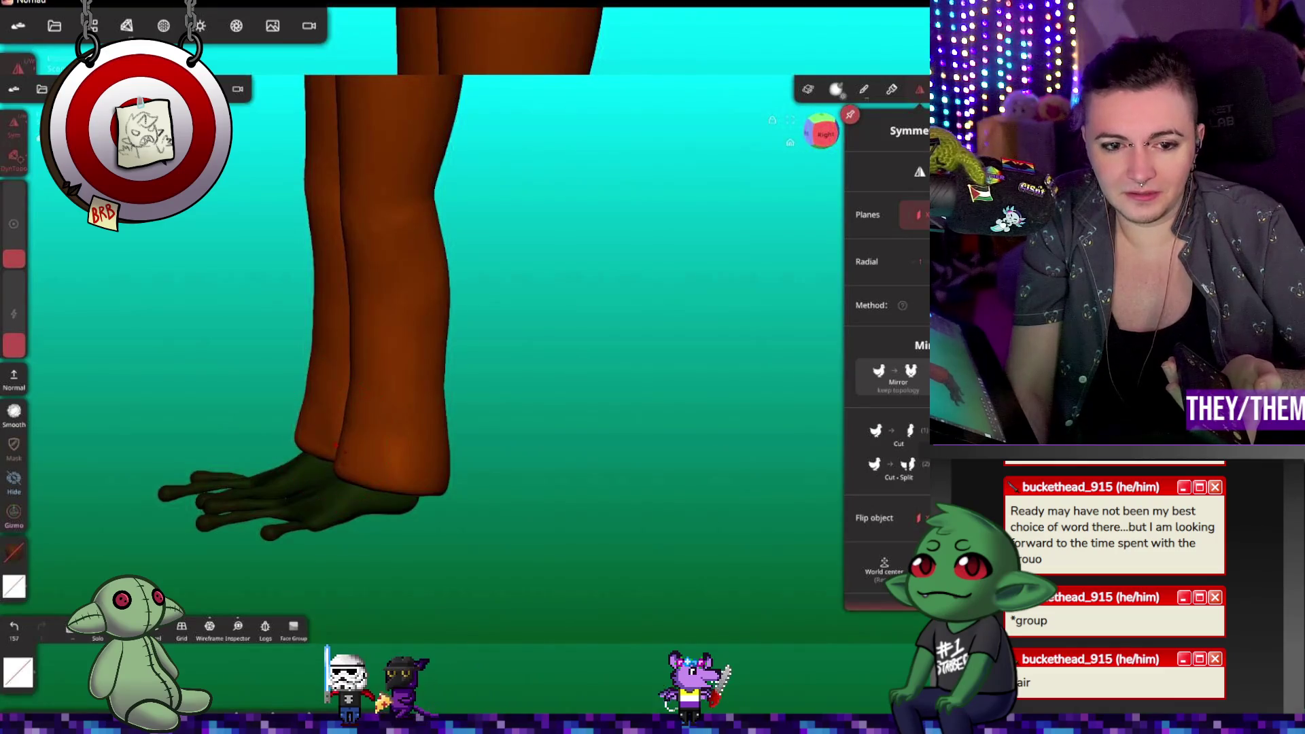
pyautogui.moveTo(332, 457); pyautogui.dragTo(643, 455)
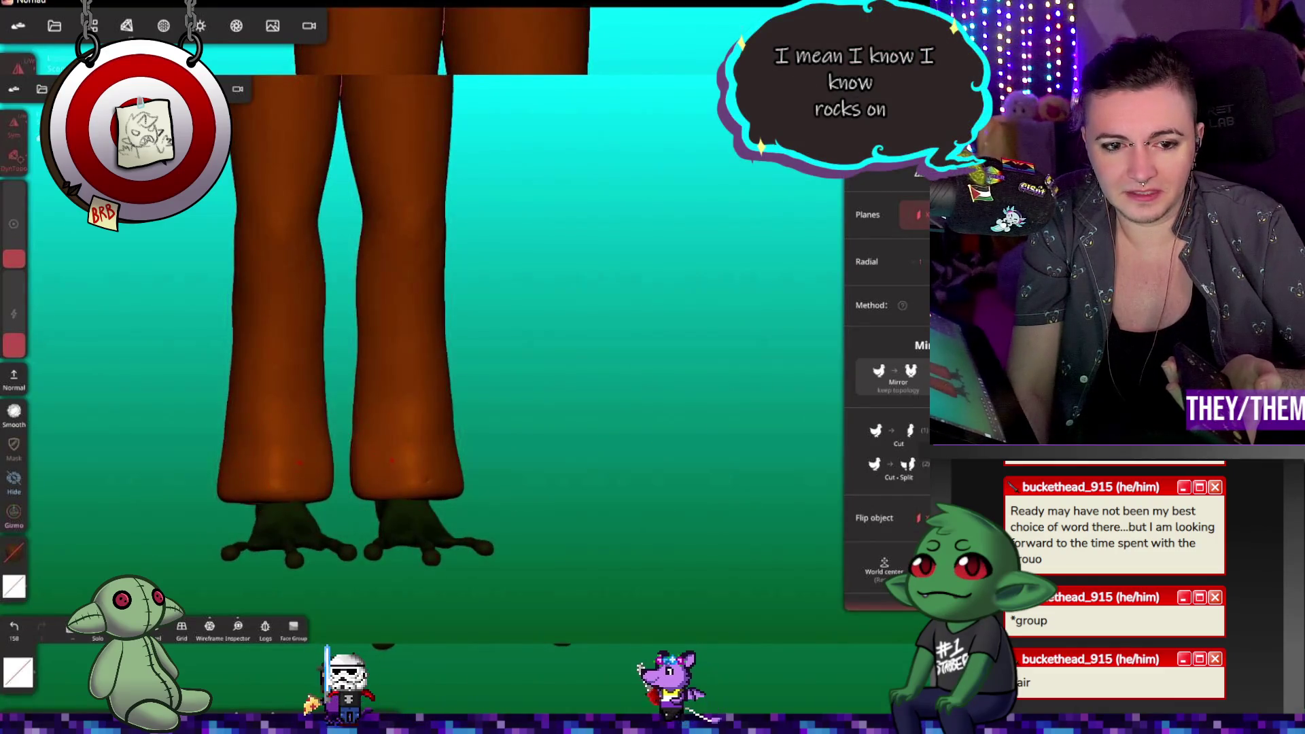
pyautogui.scroll(-5, 556, 310)
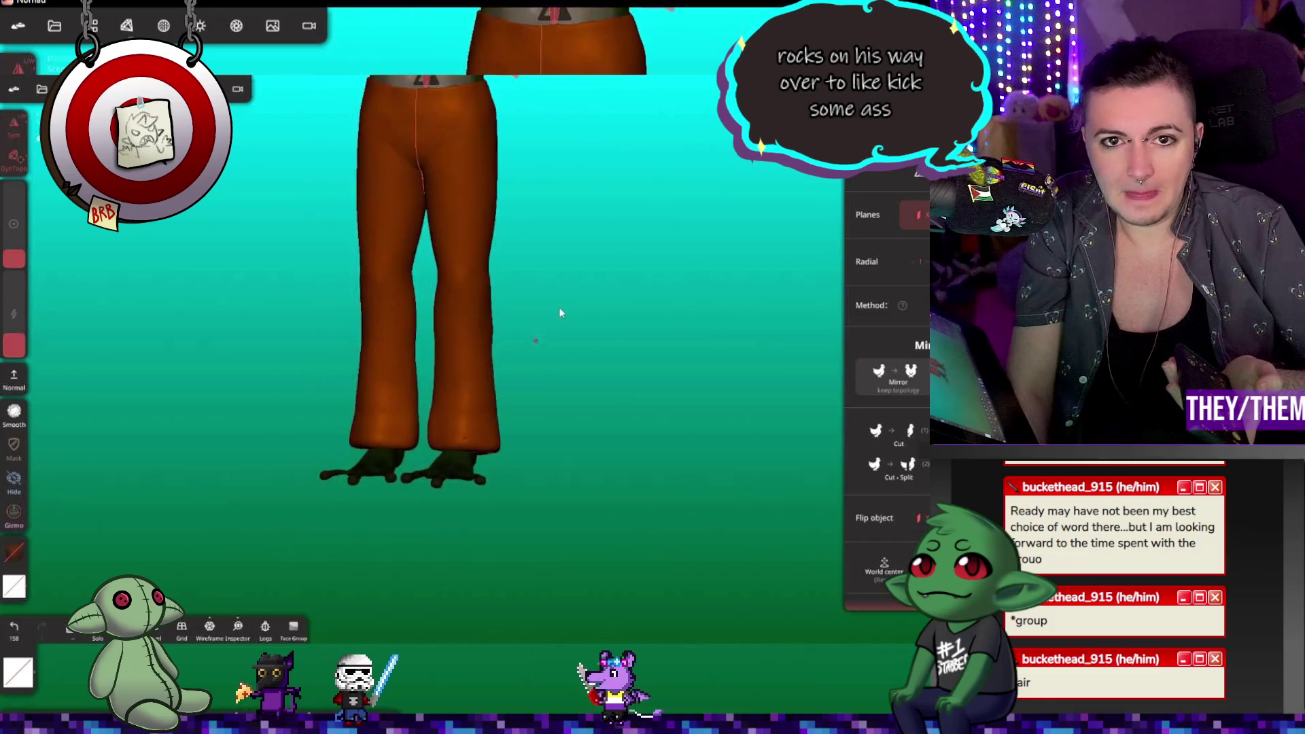
# Step: From a front view, sculpt the trouser waistband level across the belly
pyautogui.moveTo(543, 304)
pyautogui.mouseDown()
pyautogui.moveTo(303, 245)
pyautogui.moveTo(201, 260)
pyautogui.moveTo(420, 296)
pyautogui.moveTo(601, 306)
pyautogui.mouseUp()
pyautogui.moveTo(601, 306); pyautogui.dragTo(609, 490, button='right')
pyautogui.scroll(-1, 454, 309)
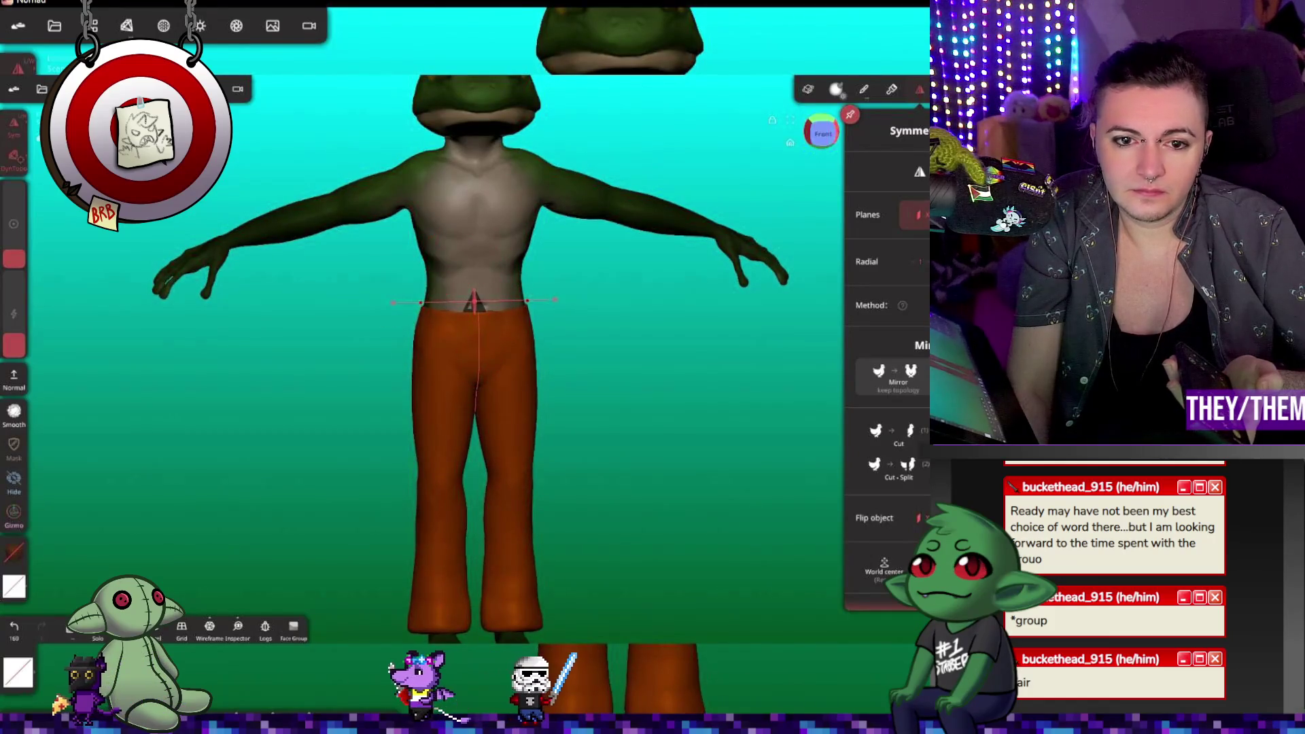
pyautogui.moveTo(431, 277)
pyautogui.mouseDown()
pyautogui.moveTo(431, 335)
pyautogui.moveTo(577, 450)
pyautogui.moveTo(671, 484)
pyautogui.moveTo(795, 473)
pyautogui.mouseUp()
# Step: Check the back, dab a correction, and draw a straight trim line across the hems
pyautogui.moveTo(714, 442)
pyautogui.mouseDown()
pyautogui.moveTo(680, 380)
pyautogui.moveTo(741, 445)
pyautogui.moveTo(684, 318)
pyautogui.moveTo(489, 350)
pyautogui.moveTo(496, 369)
pyautogui.moveTo(563, 329)
pyautogui.mouseUp()
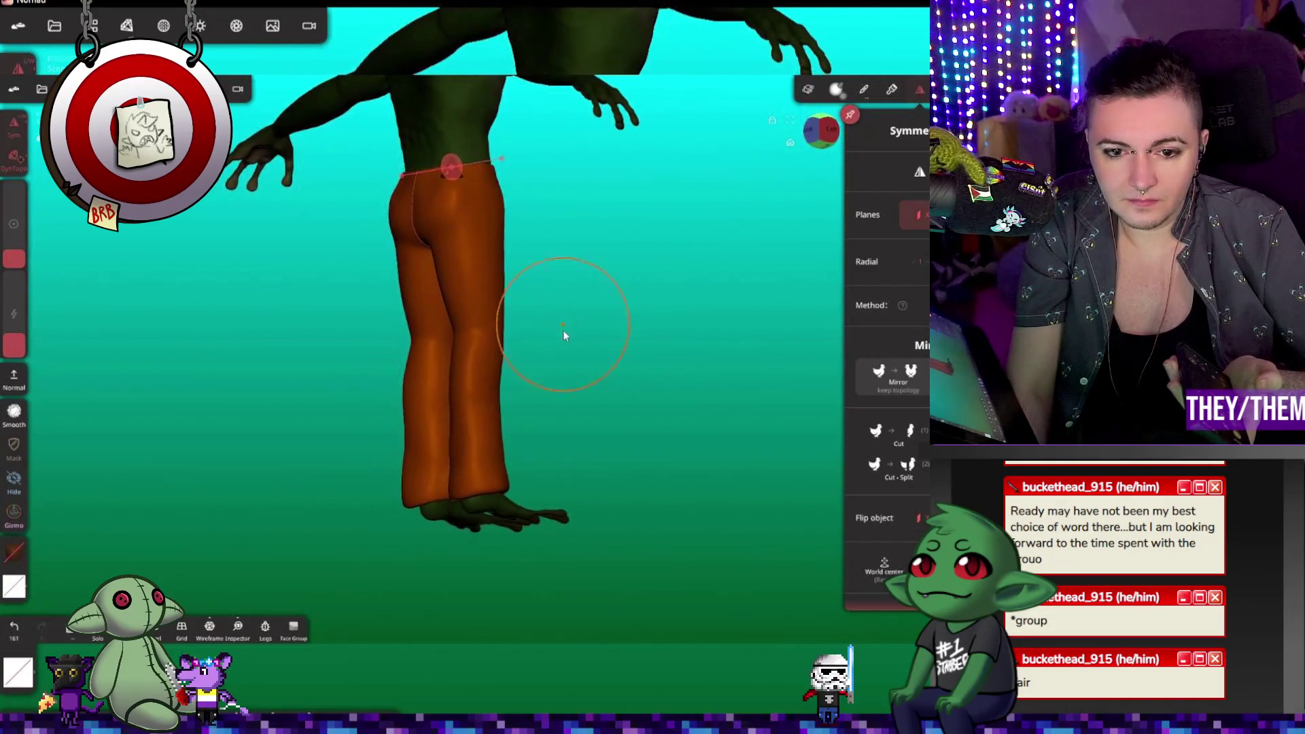
pyautogui.moveTo(559, 472)
pyautogui.mouseDown()
pyautogui.moveTo(571, 490)
pyautogui.moveTo(609, 467)
pyautogui.moveTo(556, 500)
pyautogui.moveTo(619, 459)
pyautogui.mouseUp()
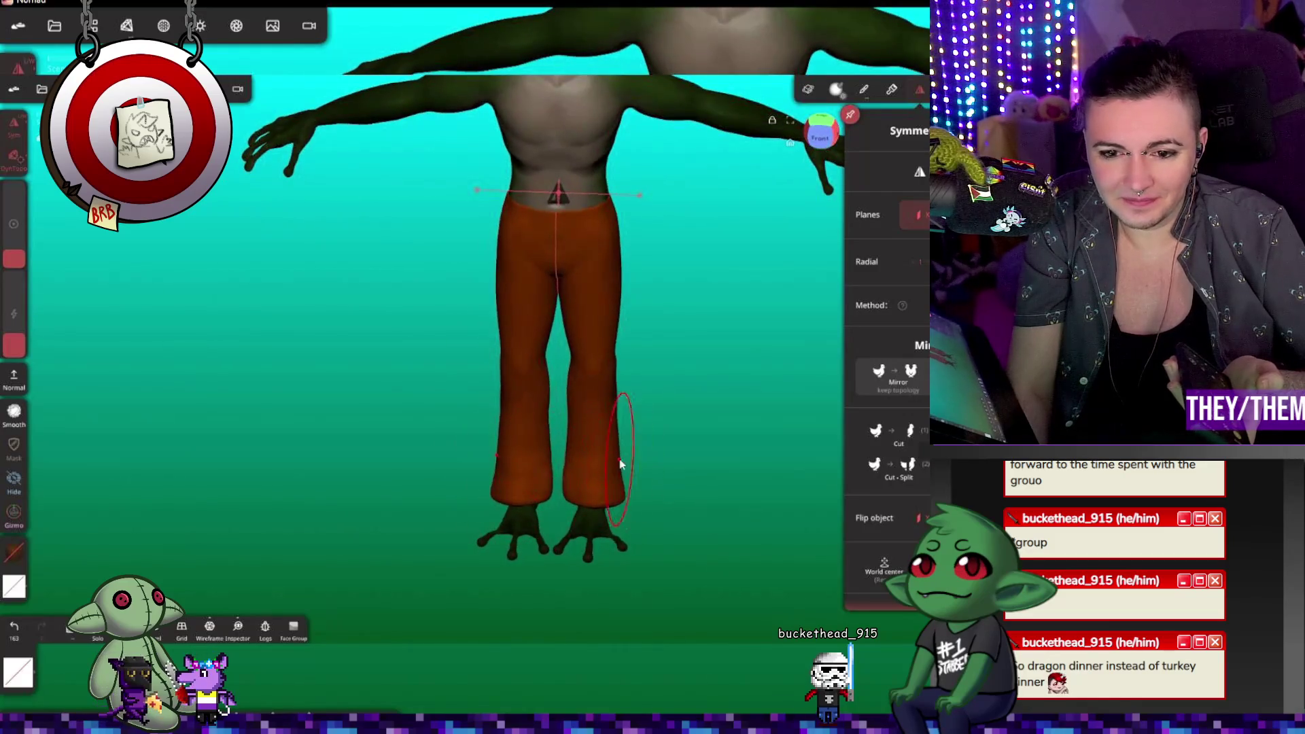
pyautogui.click(570, 474)
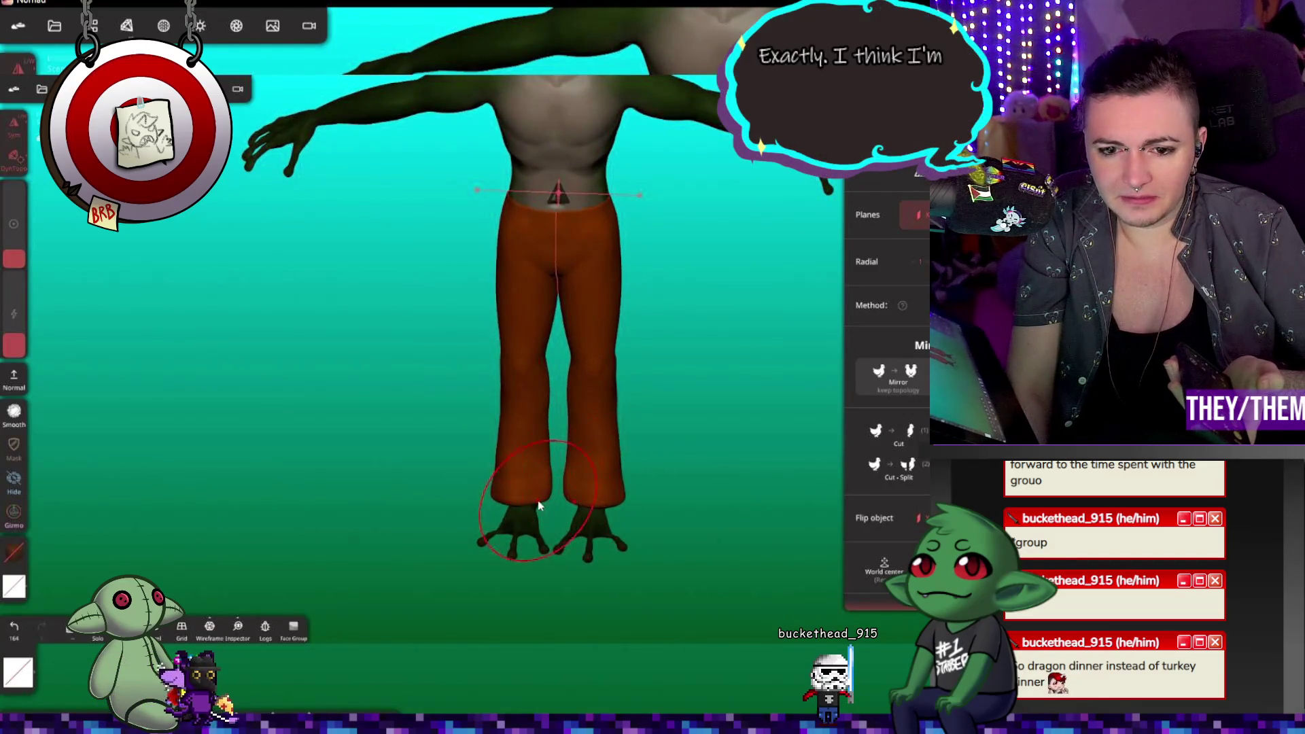
pyautogui.moveTo(515, 475)
pyautogui.mouseDown()
pyautogui.moveTo(563, 511)
pyautogui.moveTo(589, 509)
pyautogui.mouseUp()
# Step: Inspect the frog from above and zoom in on the waist
pyautogui.moveTo(656, 371)
pyautogui.mouseDown()
pyautogui.moveTo(535, 483)
pyautogui.moveTo(539, 437)
pyautogui.mouseUp()
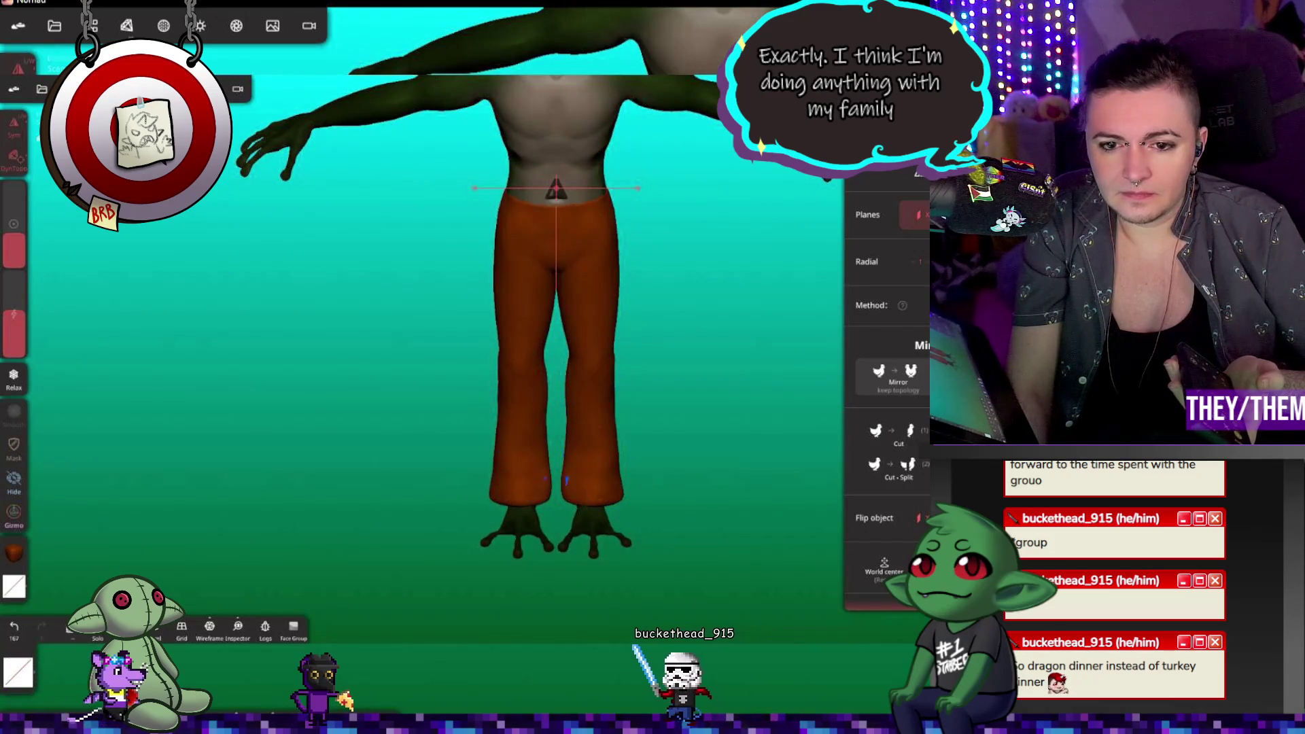
pyautogui.moveTo(662, 209)
pyautogui.mouseDown()
pyautogui.moveTo(646, 167)
pyautogui.moveTo(486, 275)
pyautogui.moveTo(582, 235)
pyautogui.moveTo(713, 291)
pyautogui.moveTo(809, 204)
pyautogui.mouseUp()
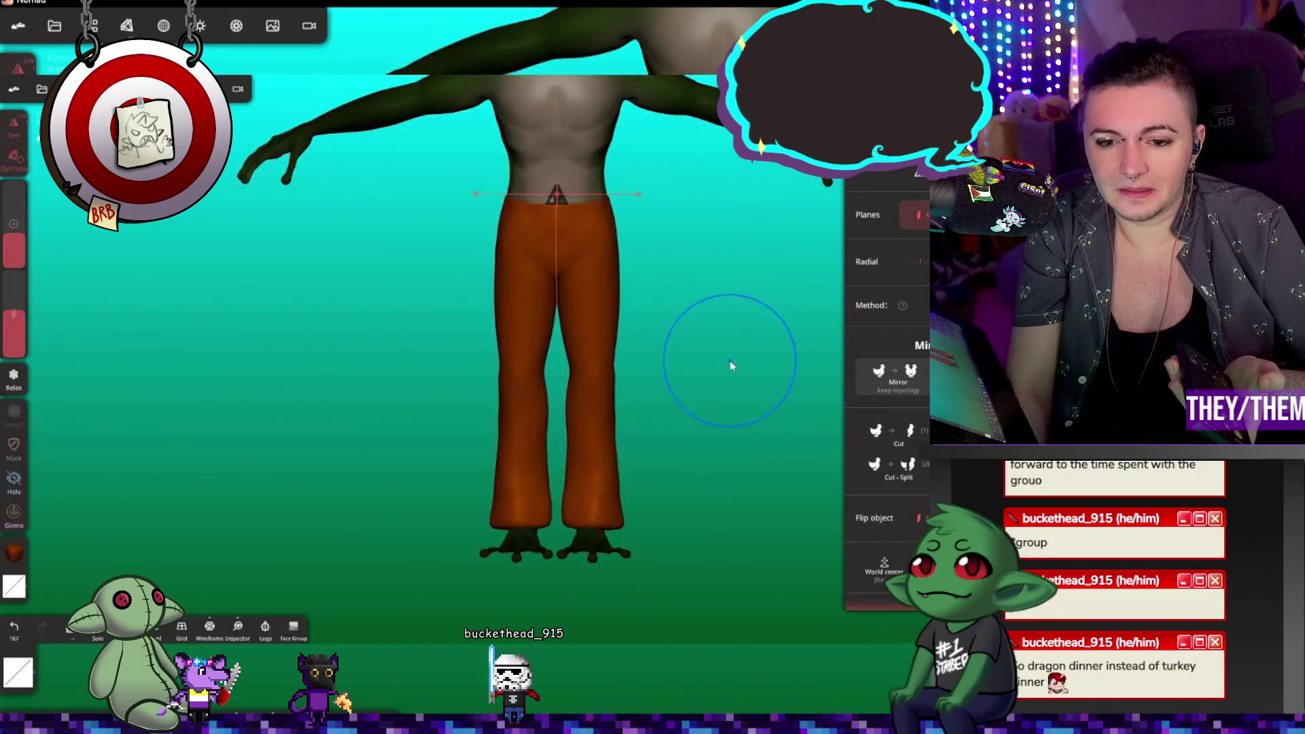
pyautogui.moveTo(630, 477)
pyautogui.mouseDown()
pyautogui.moveTo(658, 219)
pyautogui.moveTo(652, 326)
pyautogui.moveTo(591, 414)
pyautogui.moveTo(581, 523)
pyautogui.moveTo(613, 499)
pyautogui.moveTo(715, 275)
pyautogui.moveTo(643, 315)
pyautogui.moveTo(635, 307)
pyautogui.mouseUp()
pyautogui.scroll(5, 491, 300)
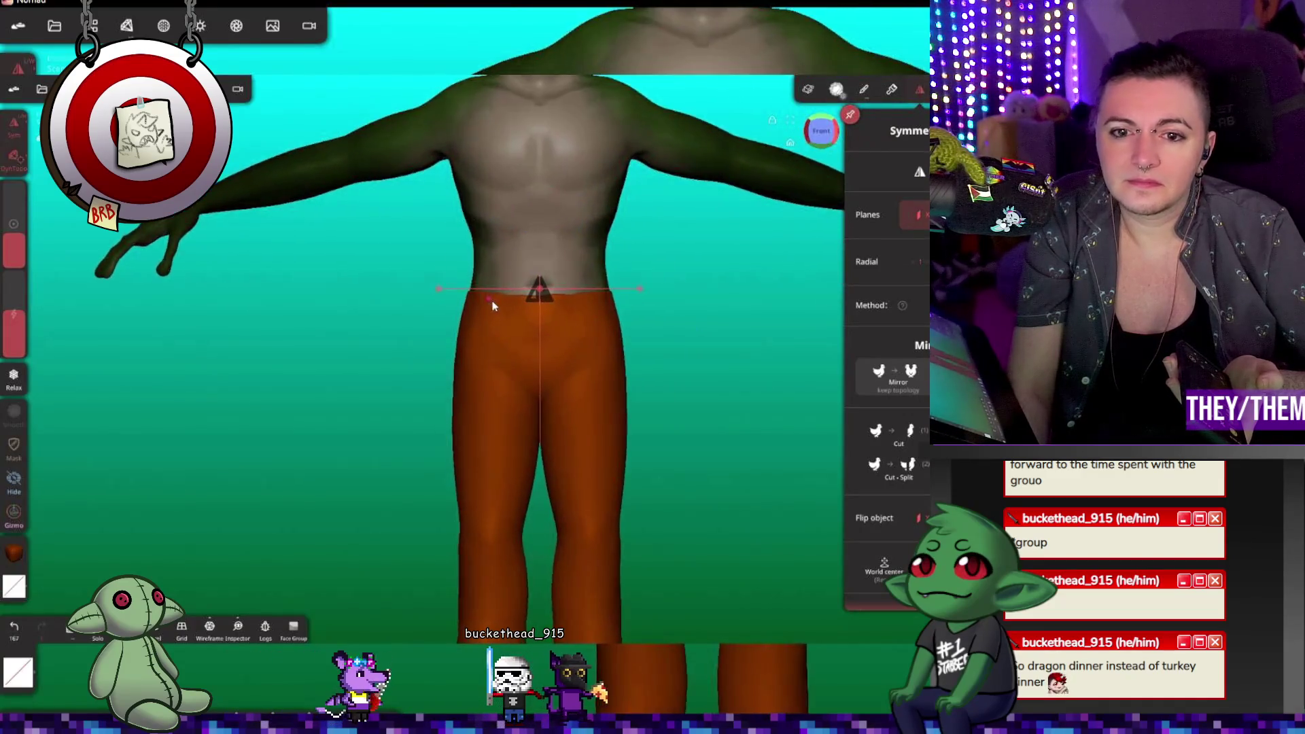
pyautogui.scroll(2, 579, 295)
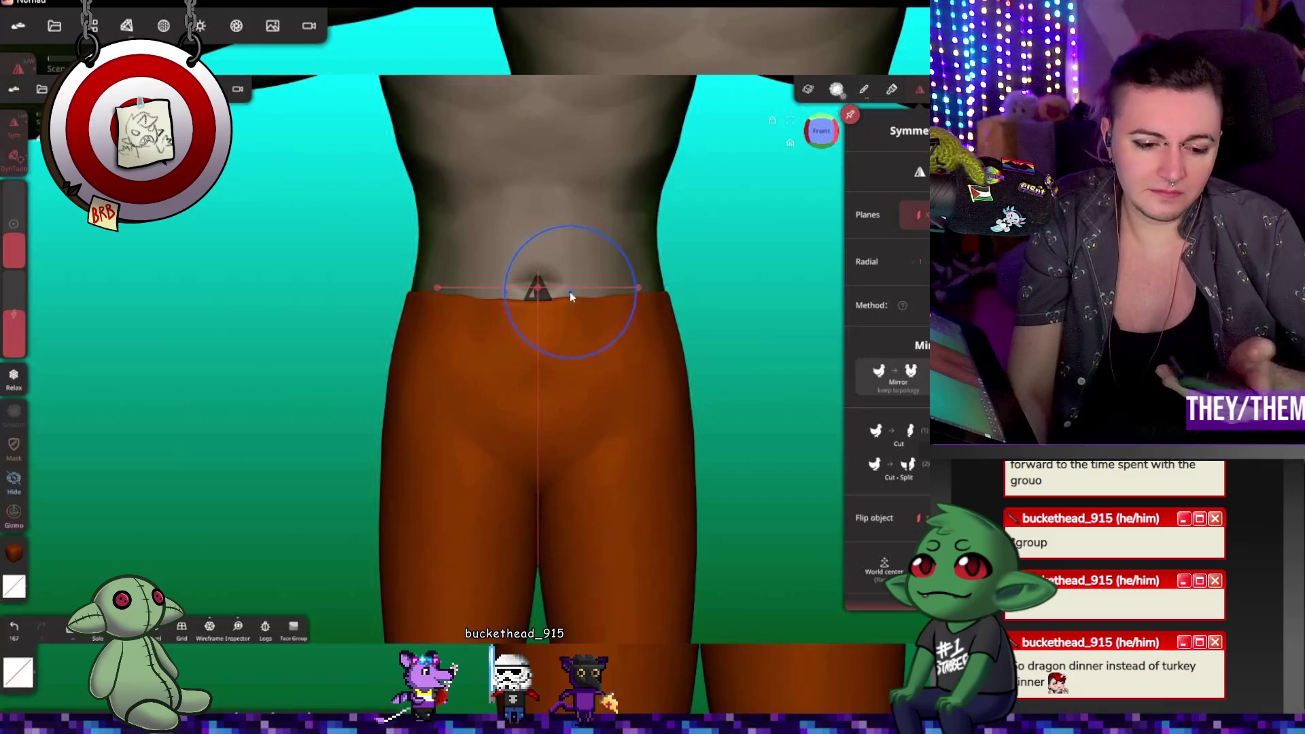
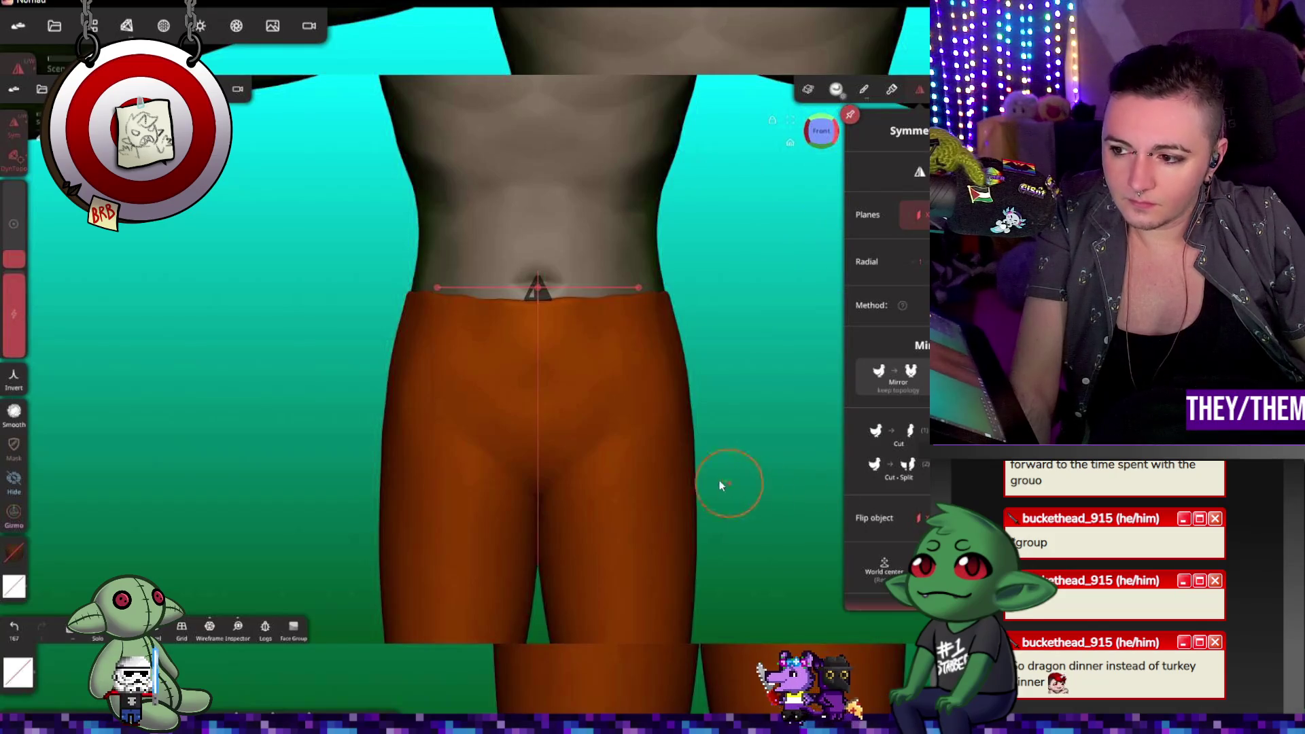
# Step: Zoom into the hips and undo the stray crease stroke on the orange waistband
pyautogui.scroll(5, 510, 275)
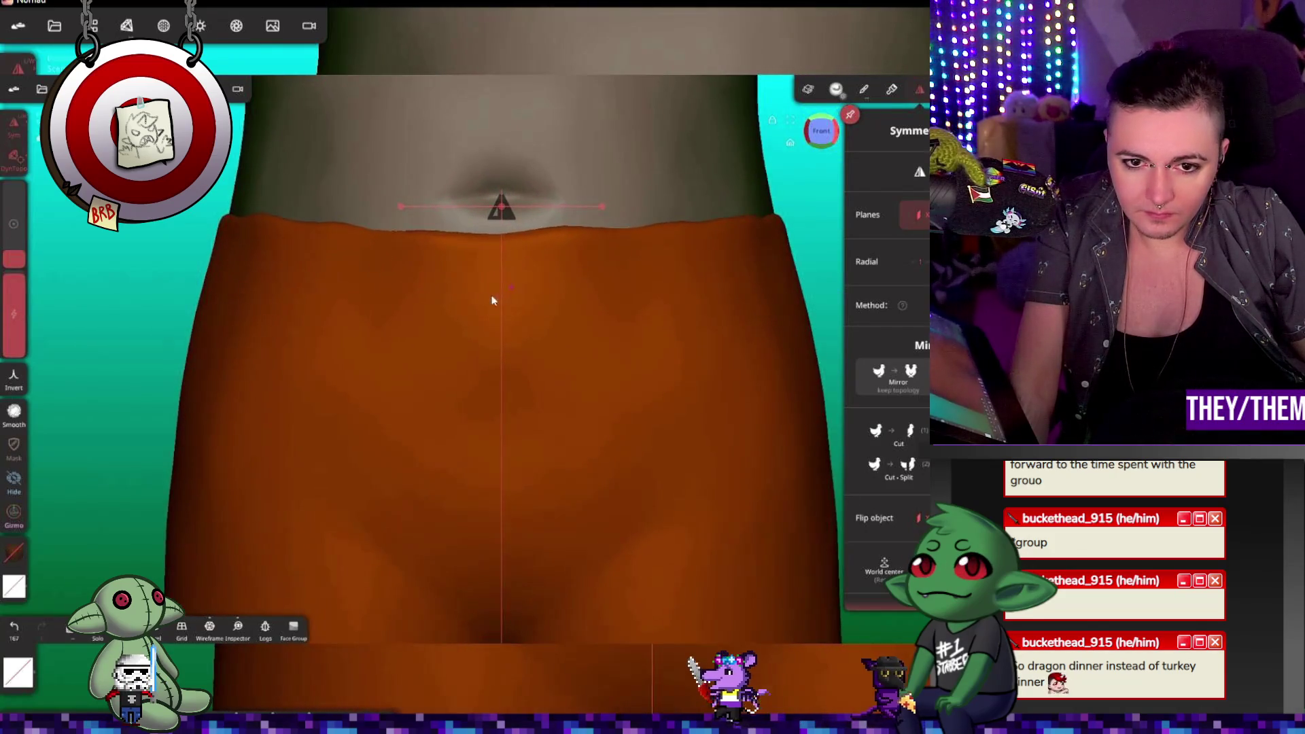
pyautogui.click(476, 296)
pyautogui.hotkey('ctrl', 'z')
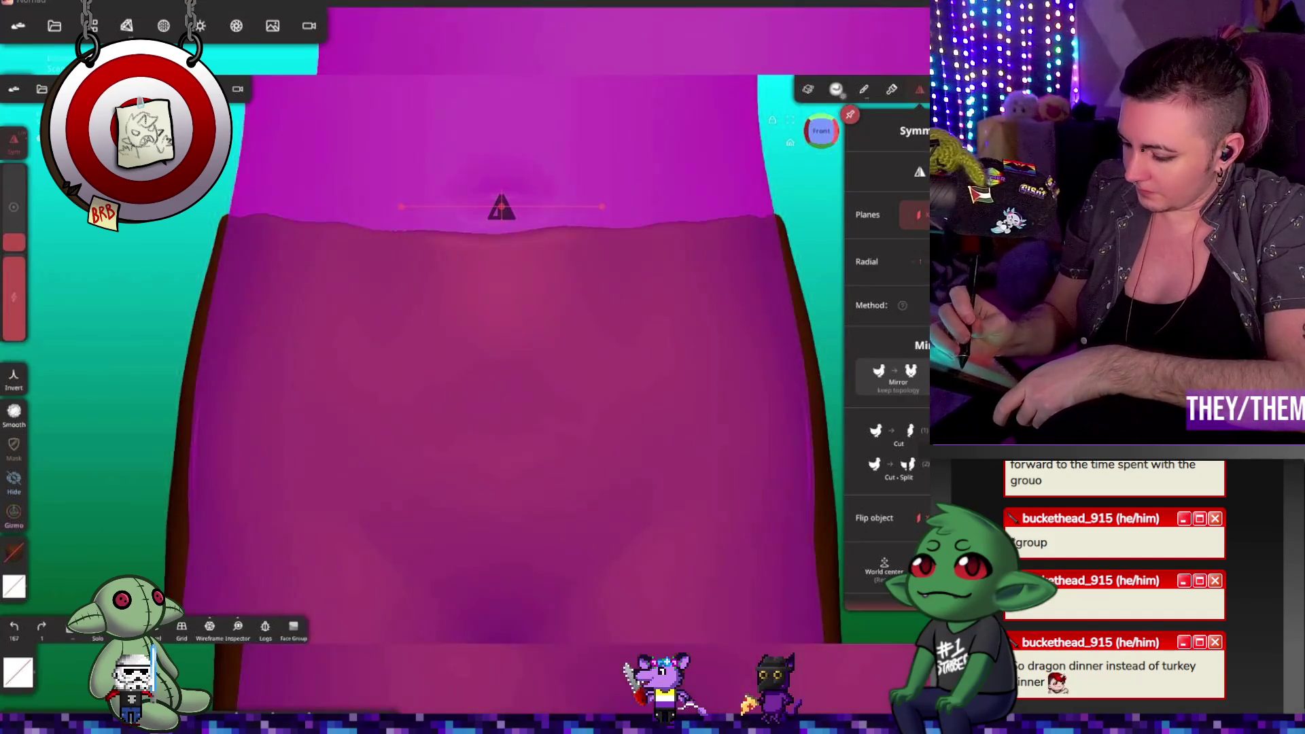
# Step: Shrink the brush radius in the left toolbar, then nudge it slightly larger
pyautogui.rightClick(285, 135)
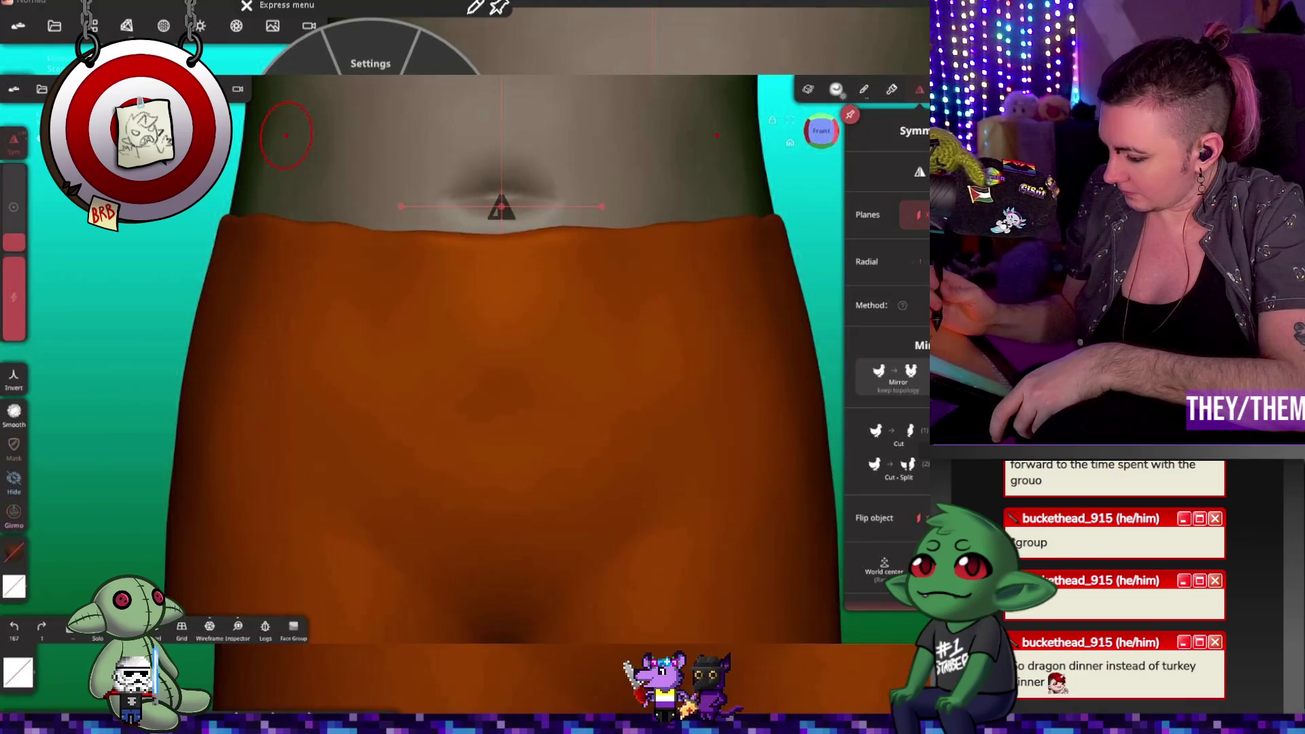
pyautogui.moveTo(14, 297); pyautogui.dragTo(84, 399)
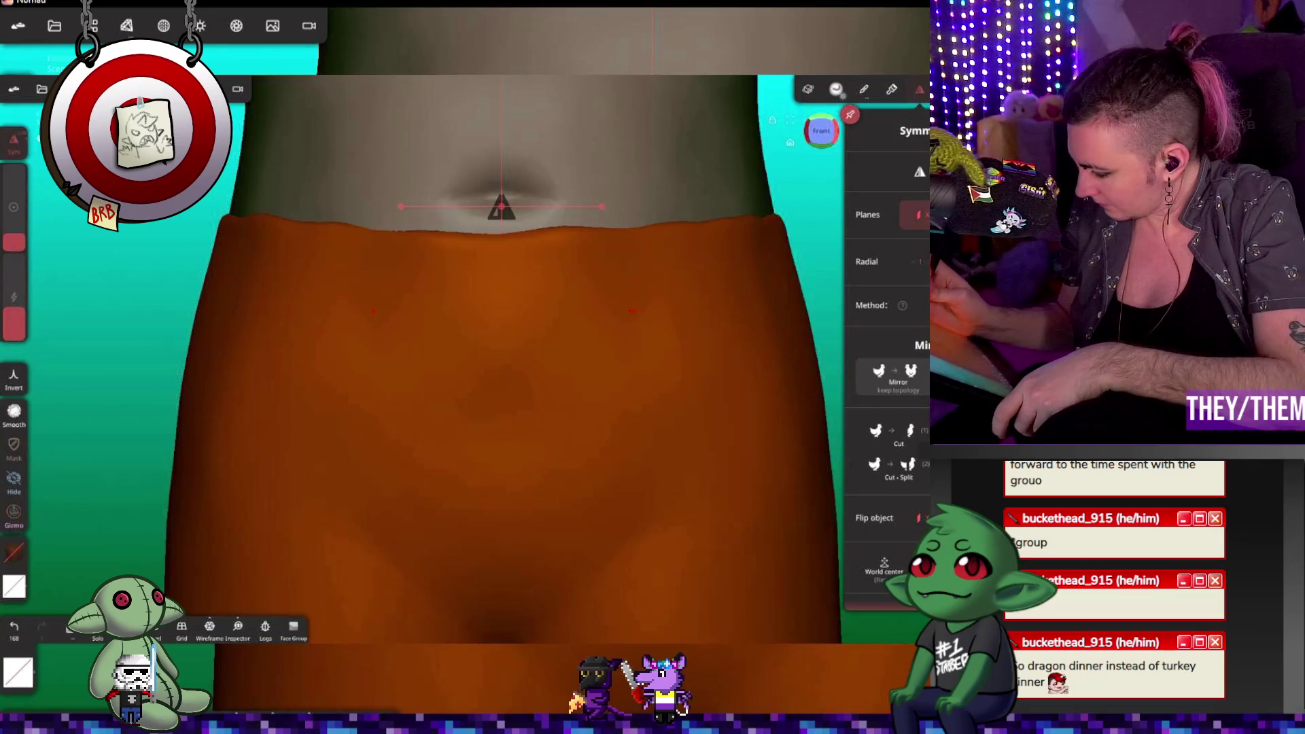
pyautogui.moveTo(13, 311); pyautogui.dragTo(13, 294)
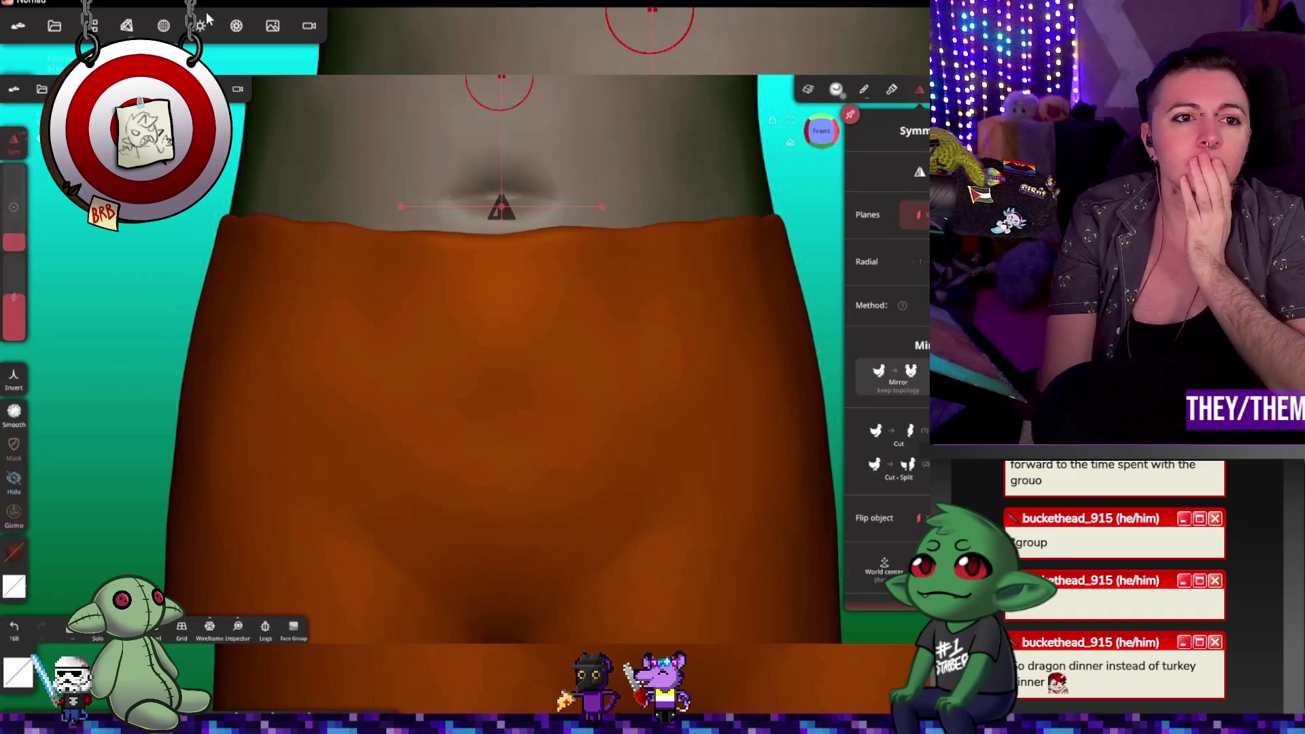
# Step: Enable dynamic topology and remesh the body at the current detail
pyautogui.click(126, 25)
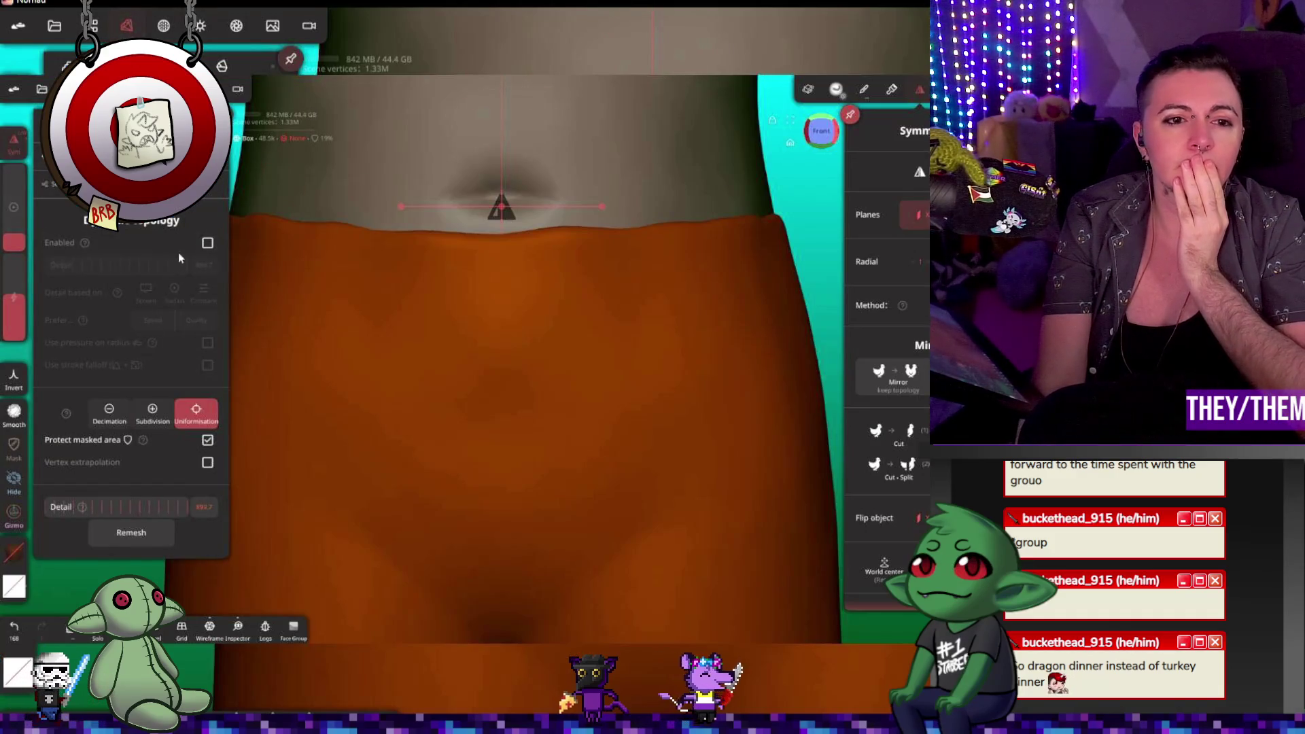
pyautogui.click(207, 243)
pyautogui.click(131, 536)
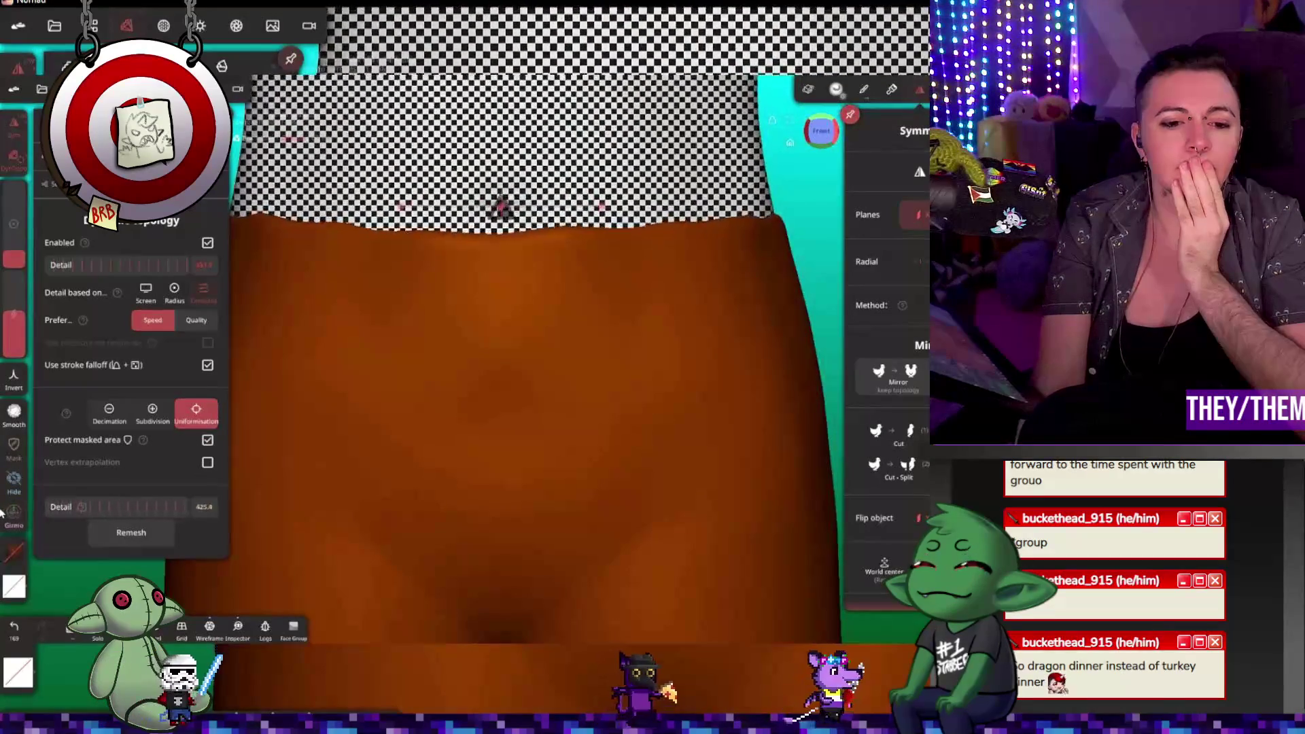
pyautogui.click(319, 435)
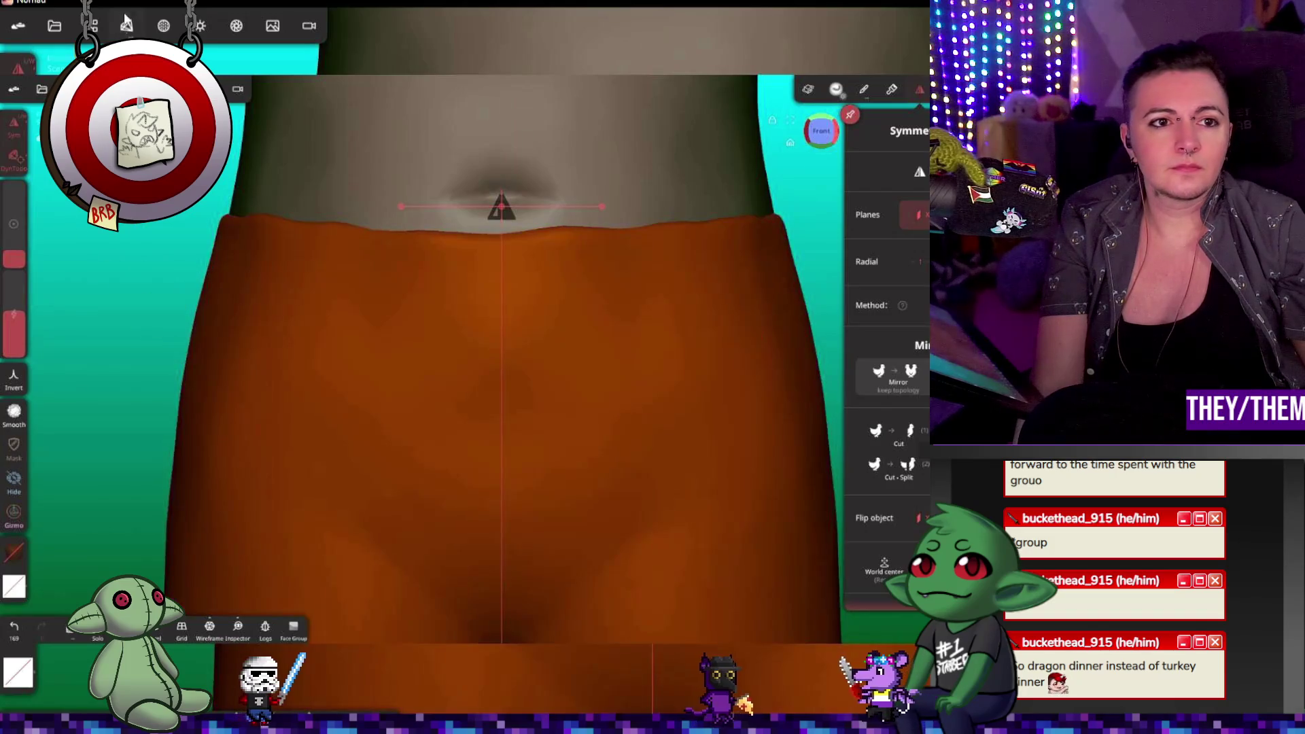
# Step: Lower Remesh Detail to 230.6, remesh again, and undo the last crease stroke
pyautogui.click(126, 25)
pyautogui.moveTo(113, 509); pyautogui.dragTo(95, 507)
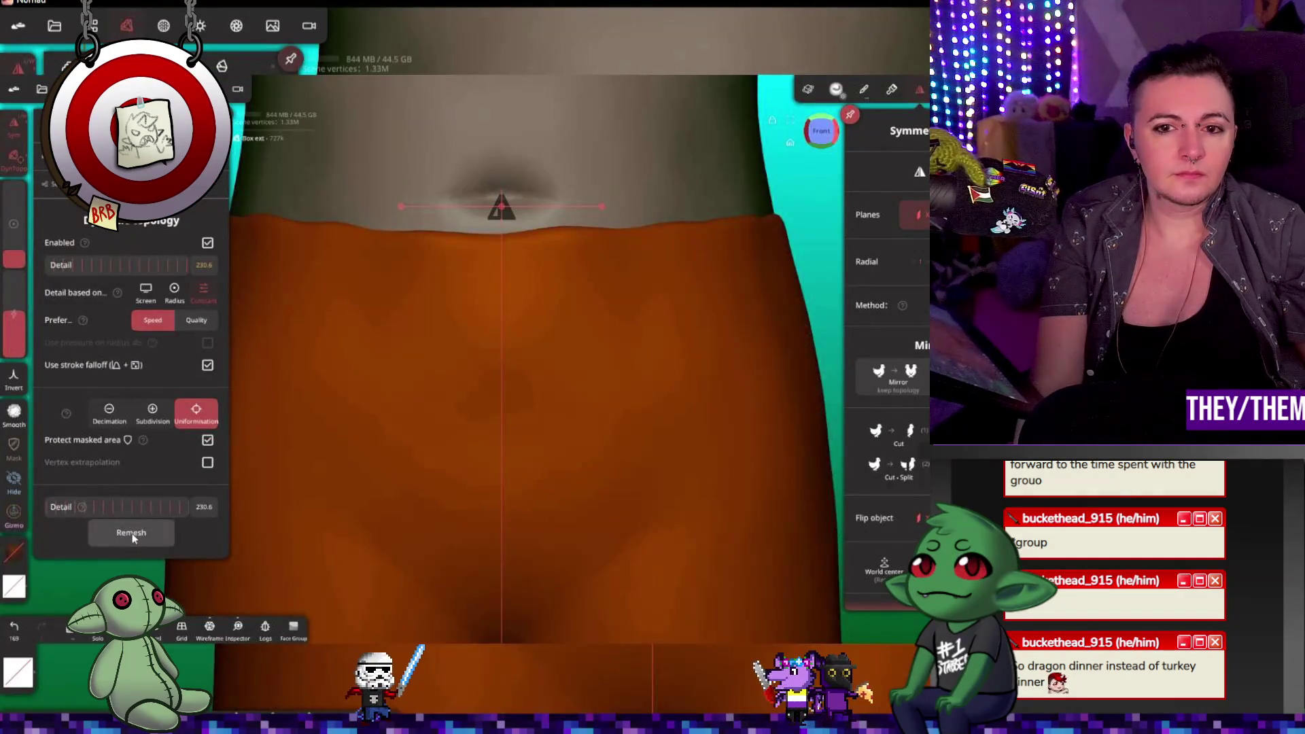
pyautogui.click(133, 537)
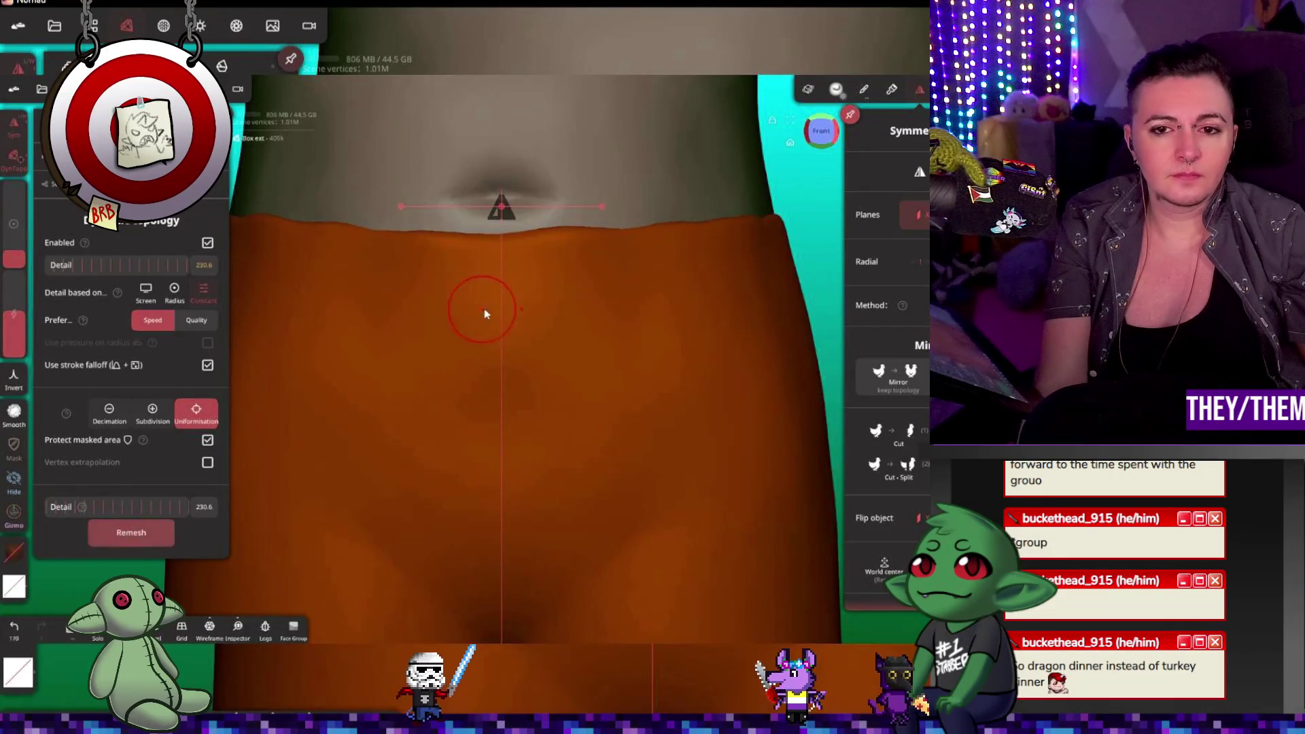
pyautogui.click(503, 292)
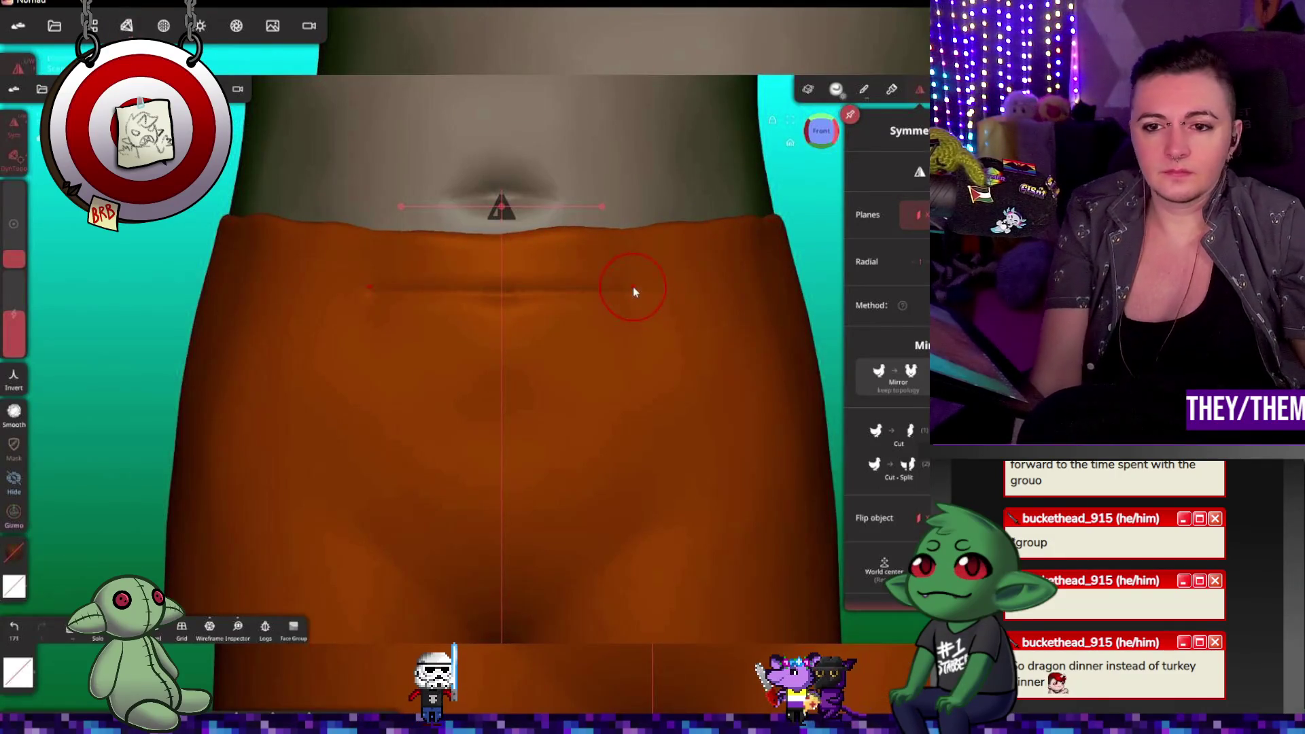
pyautogui.hotkey('ctrl', 'z')
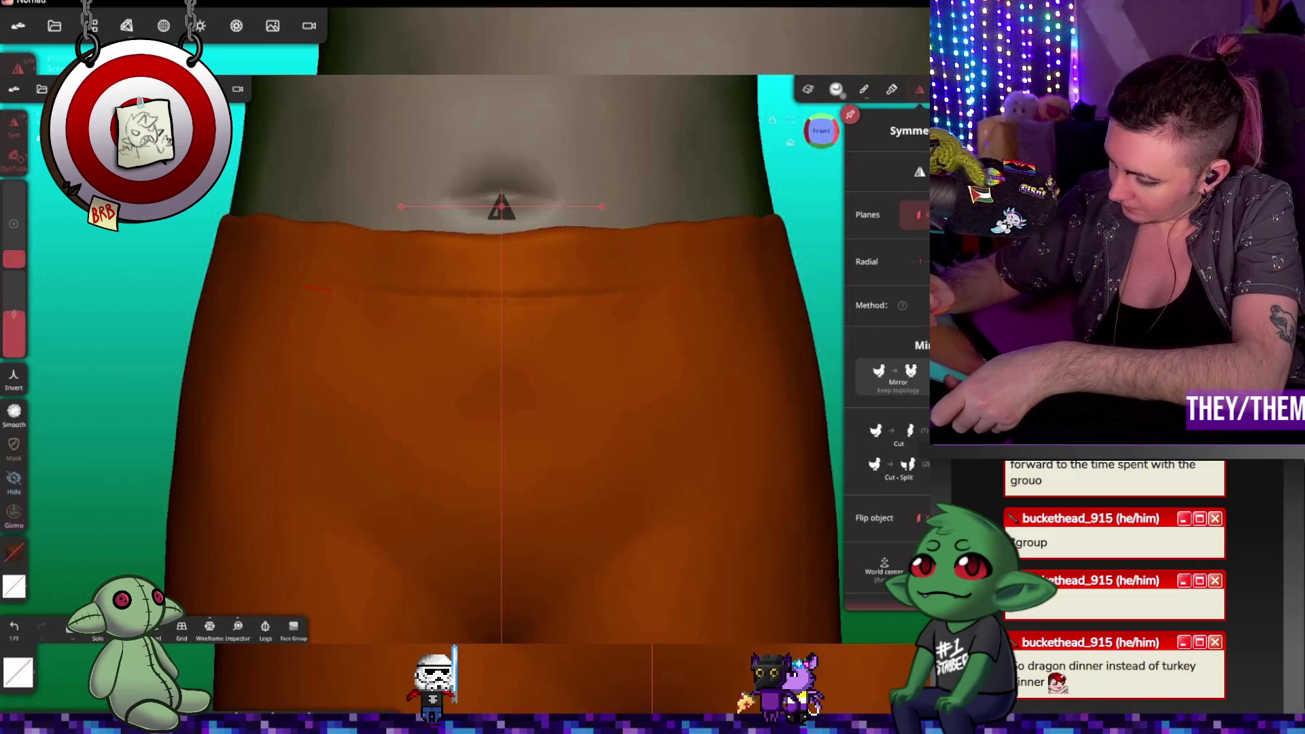
# Step: Angle the view on the waistband and raise brush intensity above 31%
pyautogui.moveTo(123, 271); pyautogui.dragTo(230, 269)
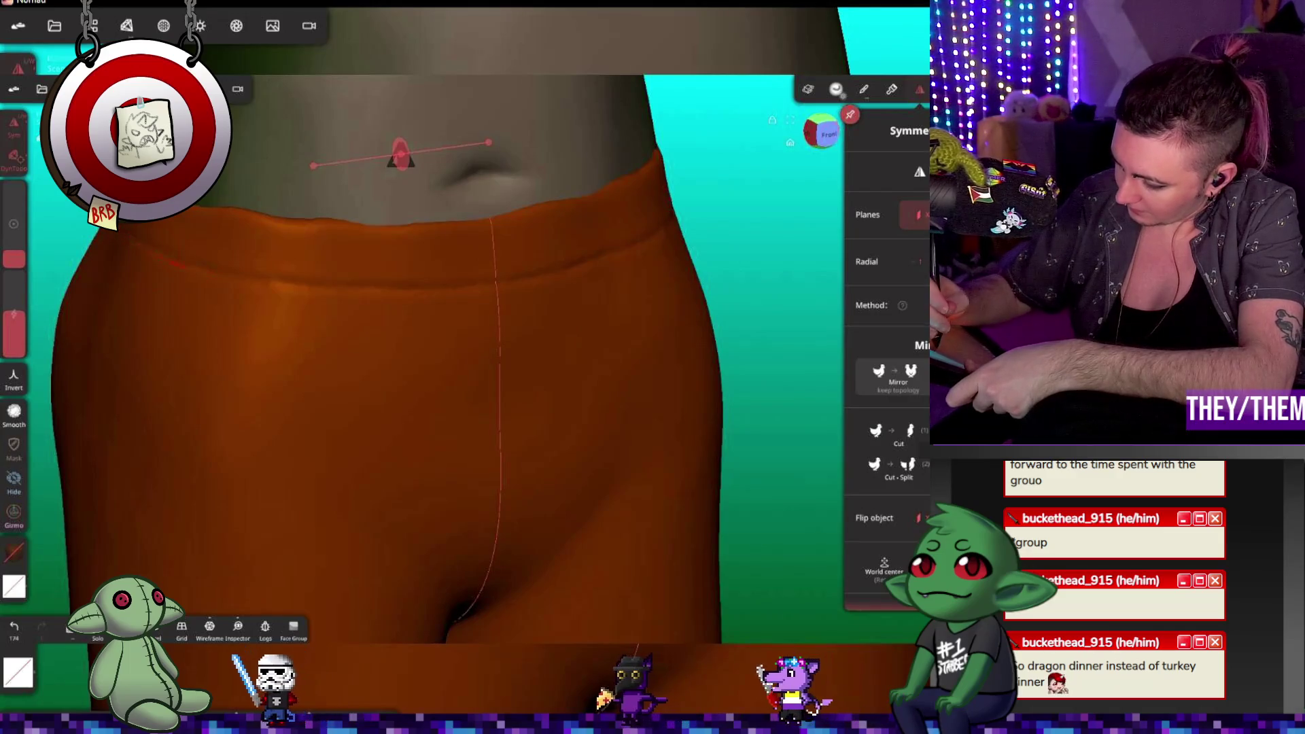
pyautogui.click(14, 312)
pyautogui.moveTo(14, 313); pyautogui.dragTo(13, 293)
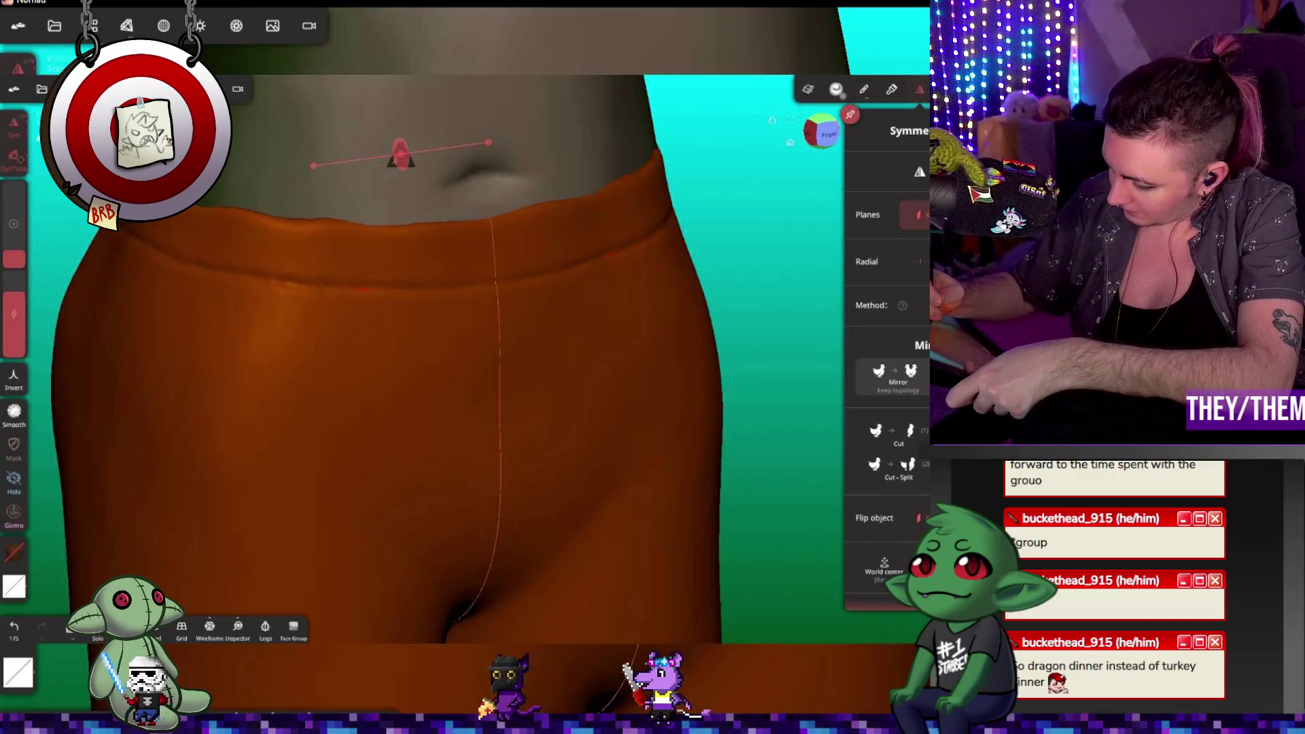
# Step: Check the waistband from the left side and back, undoing the last crease stroke
pyautogui.moveTo(748, 374); pyautogui.dragTo(408, 374)
pyautogui.moveTo(612, 374); pyautogui.dragTo(408, 374)
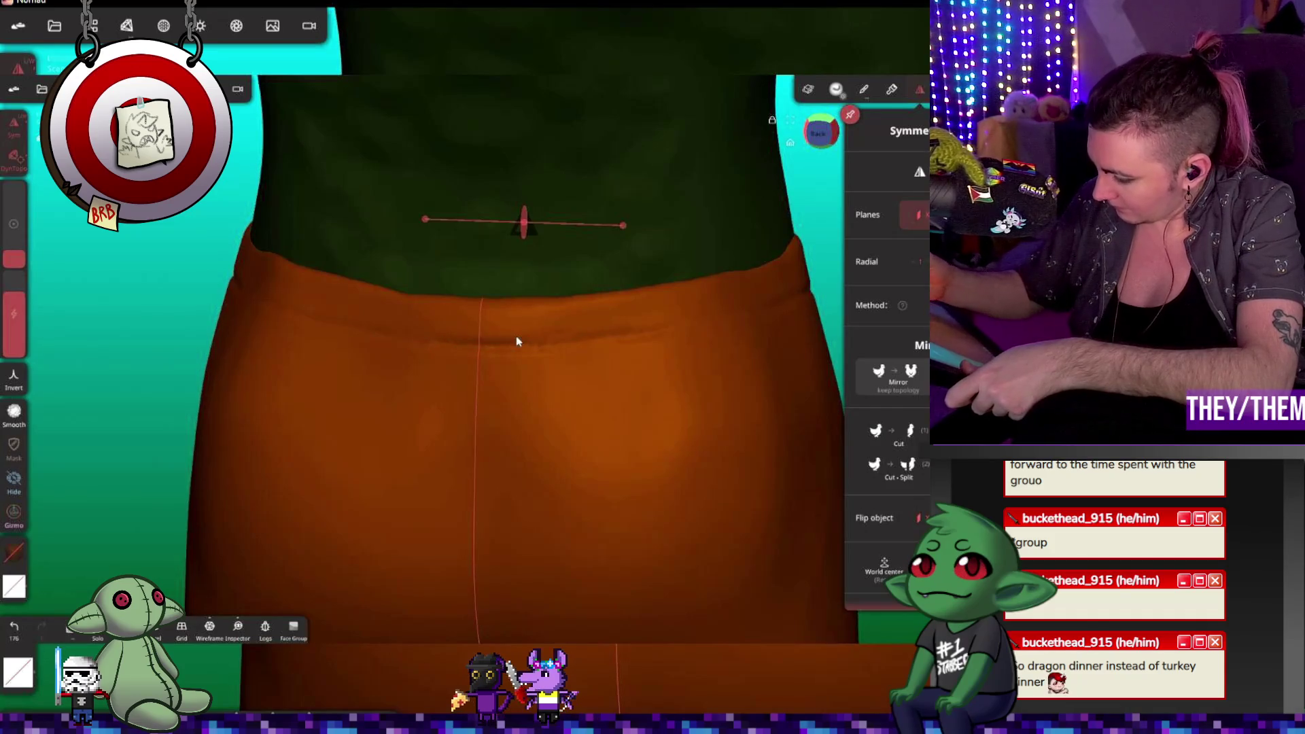
pyautogui.hotkey('ctrl', 'z')
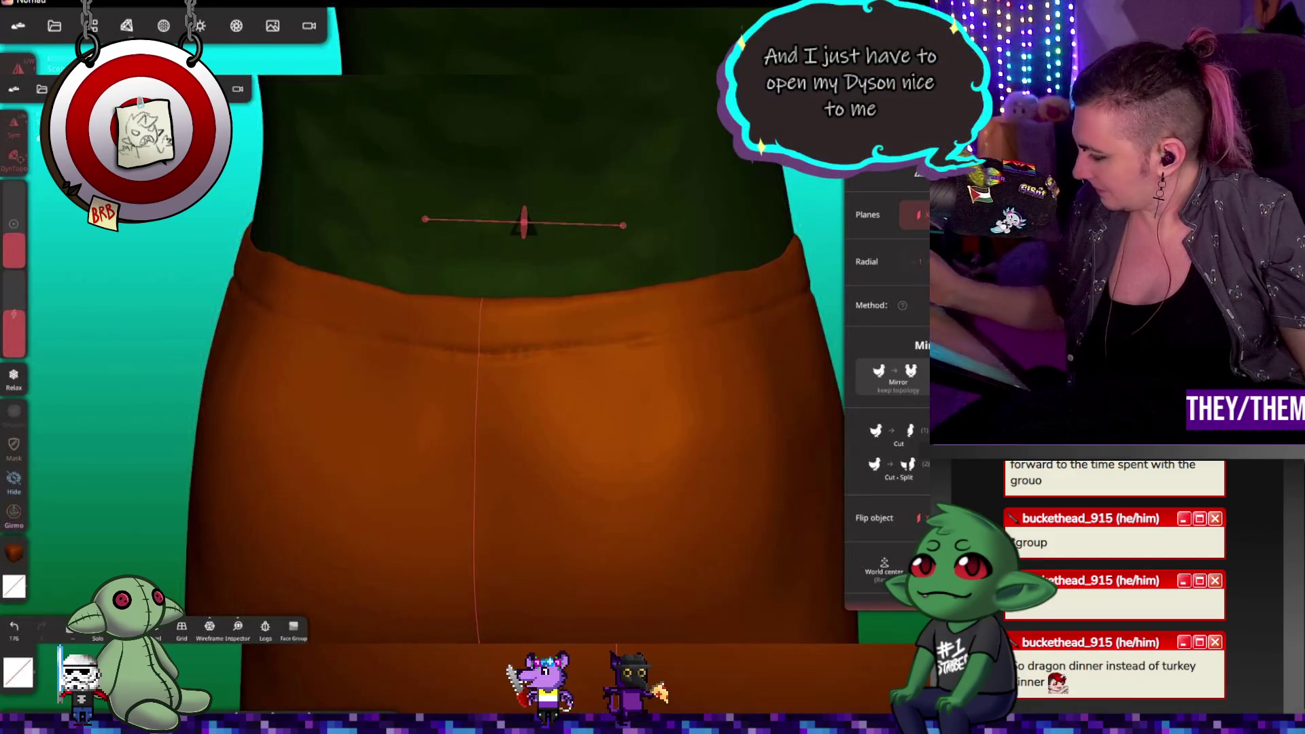
# Step: Relax the back and side of the orange waistband edge
pyautogui.moveTo(660, 336); pyautogui.dragTo(665, 338)
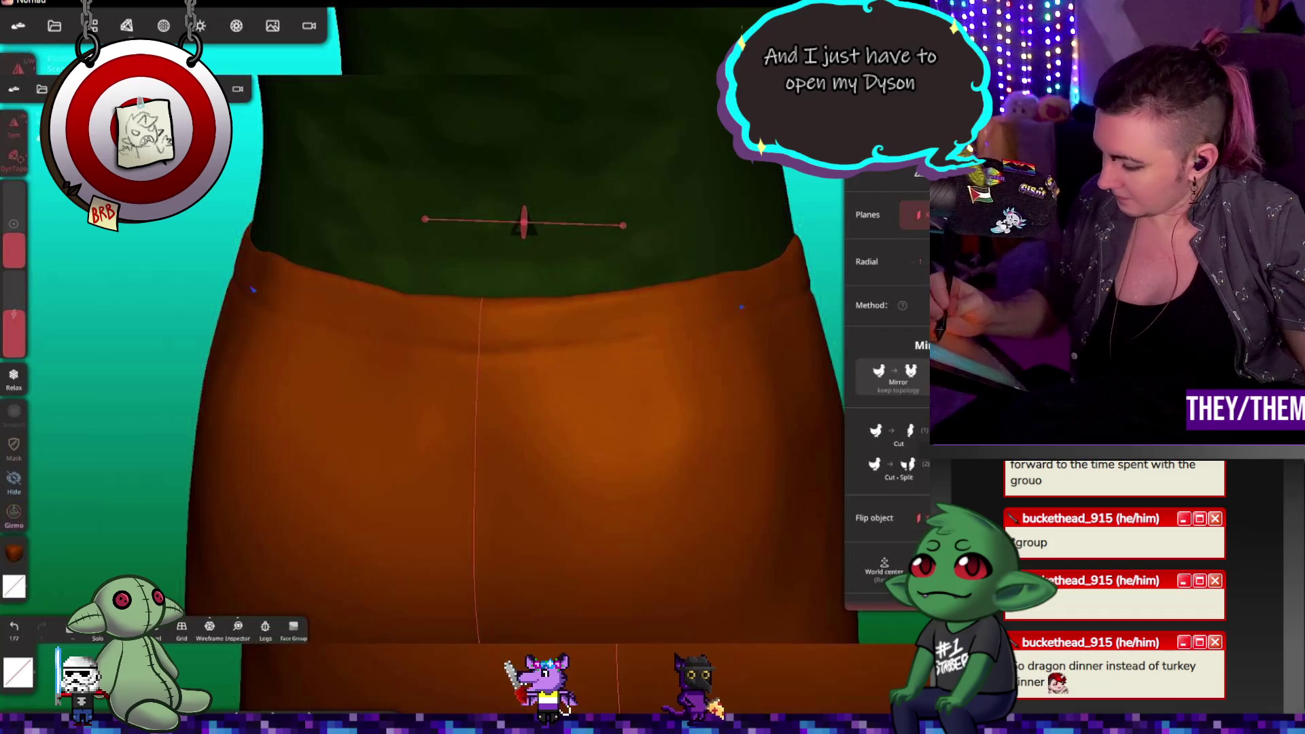
pyautogui.moveTo(612, 408); pyautogui.dragTo(180, 405)
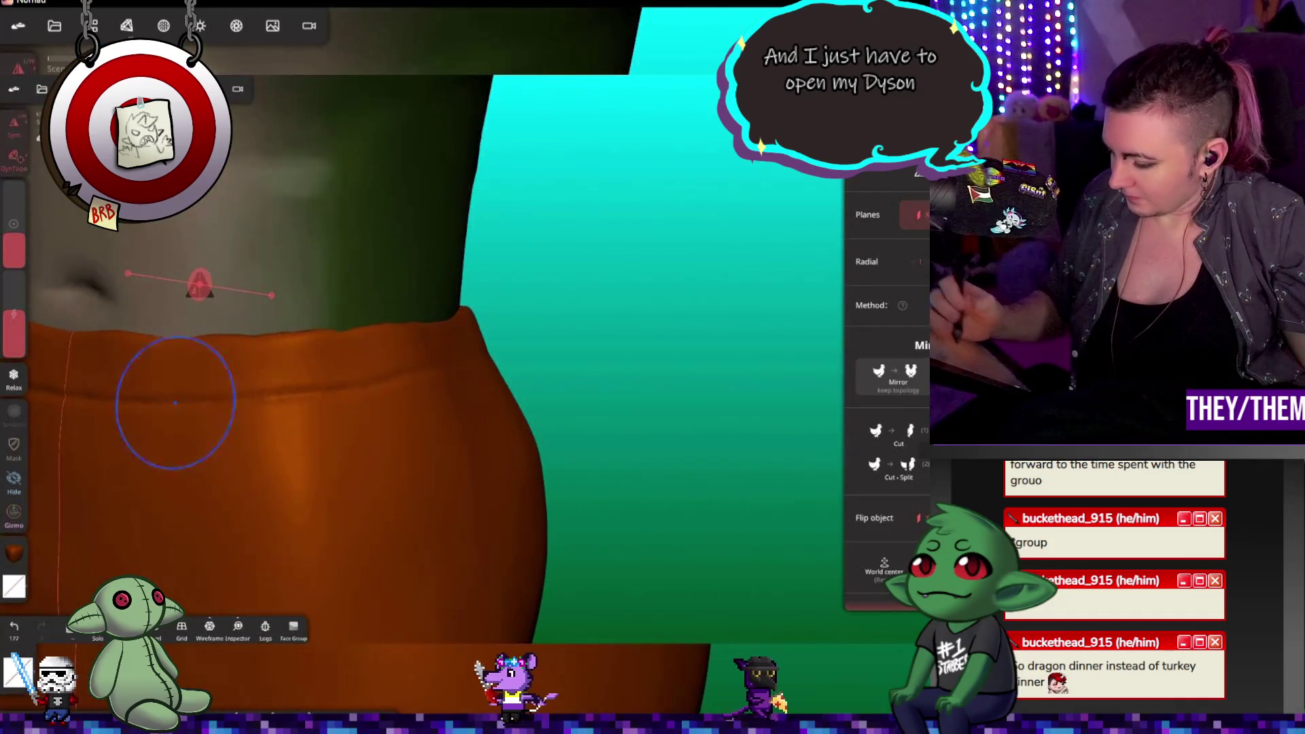
pyautogui.moveTo(469, 340)
pyautogui.mouseDown()
pyautogui.moveTo(517, 292)
pyautogui.moveTo(579, 385)
pyautogui.mouseUp()
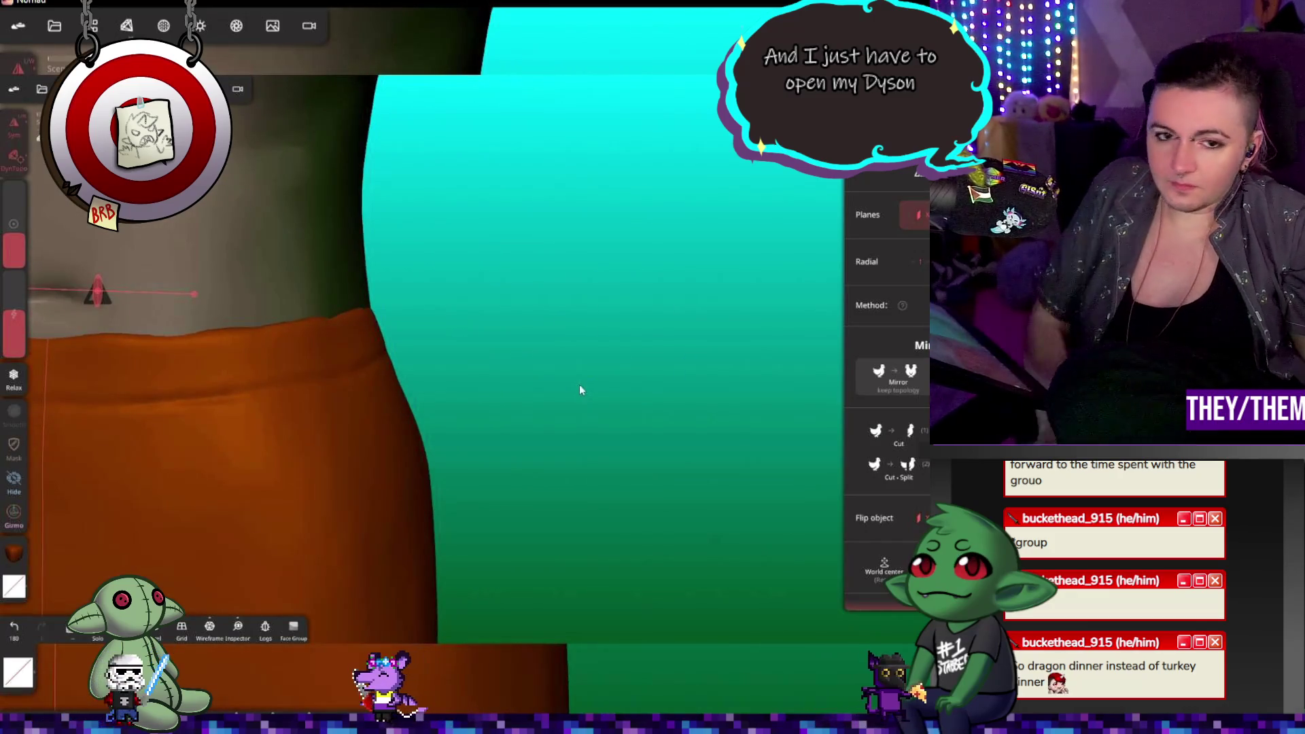
pyautogui.moveTo(332, 263)
pyautogui.mouseDown()
pyautogui.moveTo(367, 299)
pyautogui.moveTo(381, 340)
pyautogui.mouseUp()
pyautogui.moveTo(270, 335); pyautogui.dragTo(259, 341)
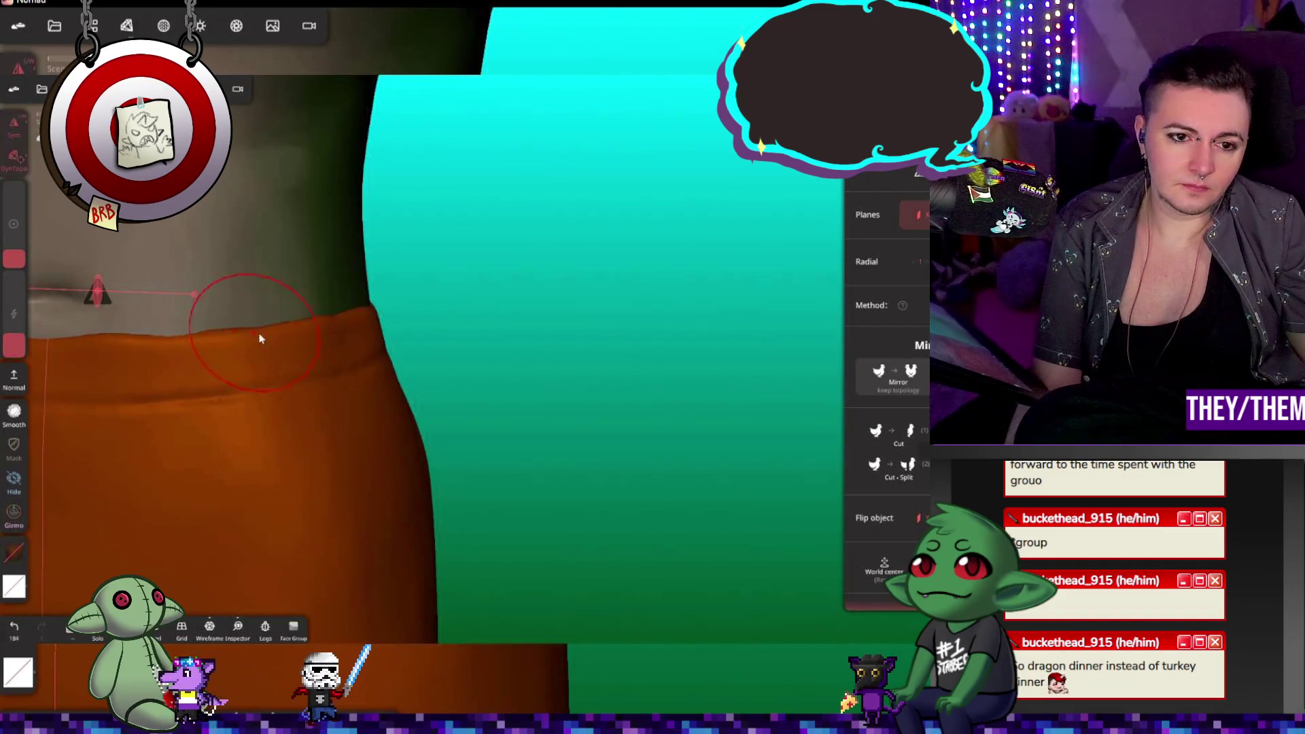
# Step: Smooth the waistband rim near the navel and the fold along its top
pyautogui.moveTo(172, 352)
pyautogui.mouseDown(button='right')
pyautogui.moveTo(213, 501)
pyautogui.moveTo(135, 385)
pyautogui.mouseUp(button='right')
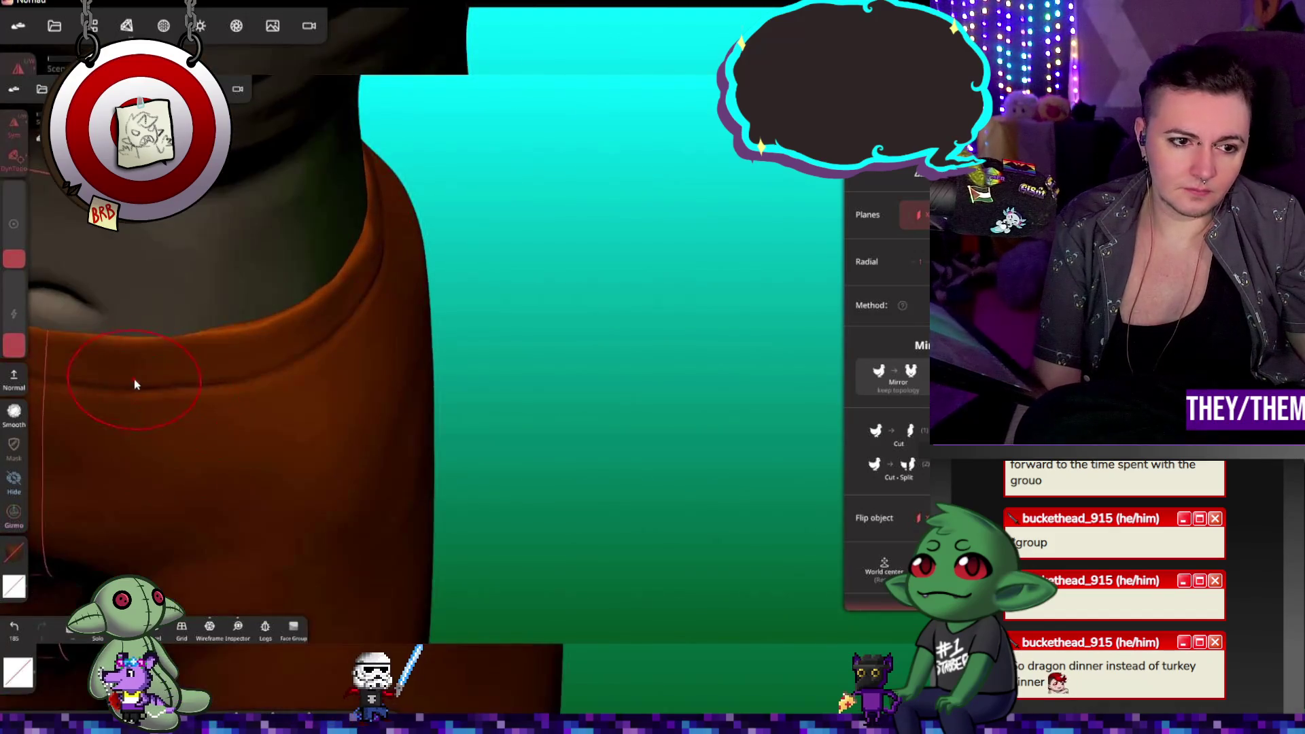
pyautogui.moveTo(433, 407)
pyautogui.mouseDown(button='right')
pyautogui.moveTo(195, 413)
pyautogui.moveTo(376, 268)
pyautogui.moveTo(381, 291)
pyautogui.moveTo(377, 233)
pyautogui.mouseUp(button='right')
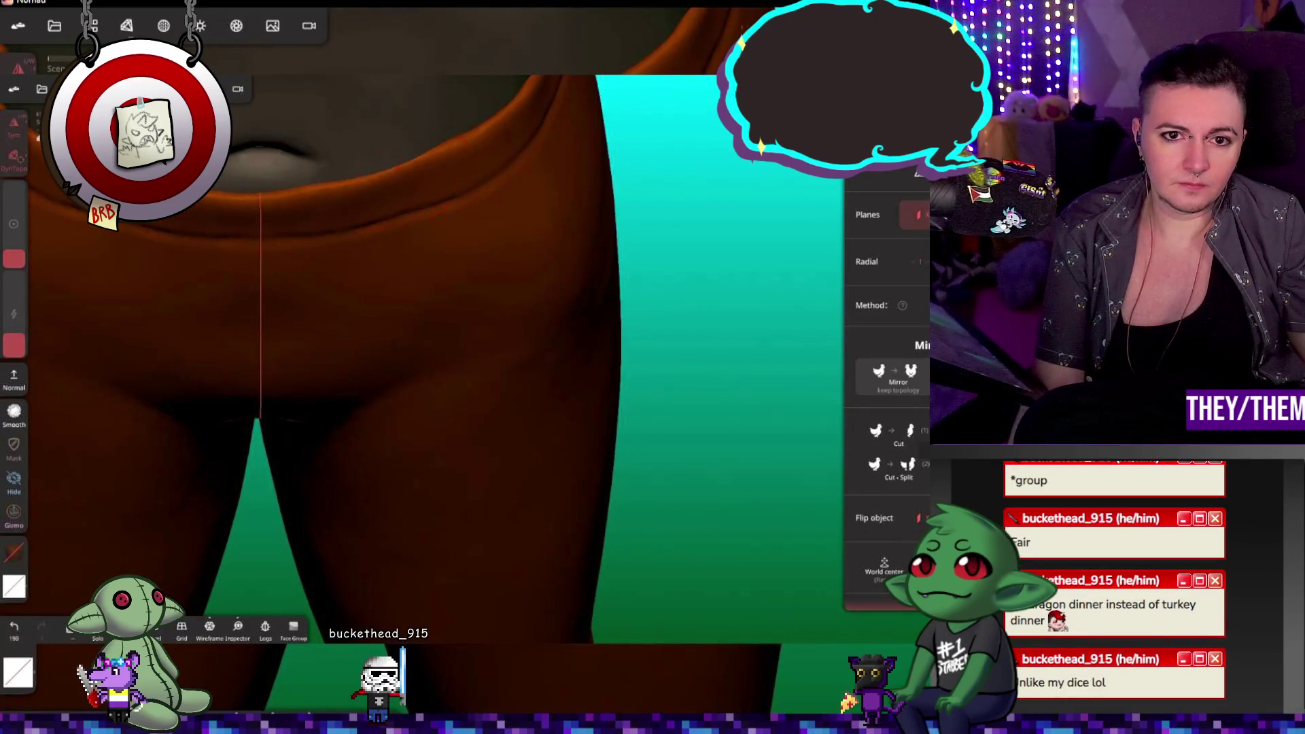
pyautogui.moveTo(340, 225)
pyautogui.mouseDown(button='right')
pyautogui.moveTo(304, 209)
pyautogui.moveTo(292, 245)
pyautogui.moveTo(454, 273)
pyautogui.mouseUp(button='right')
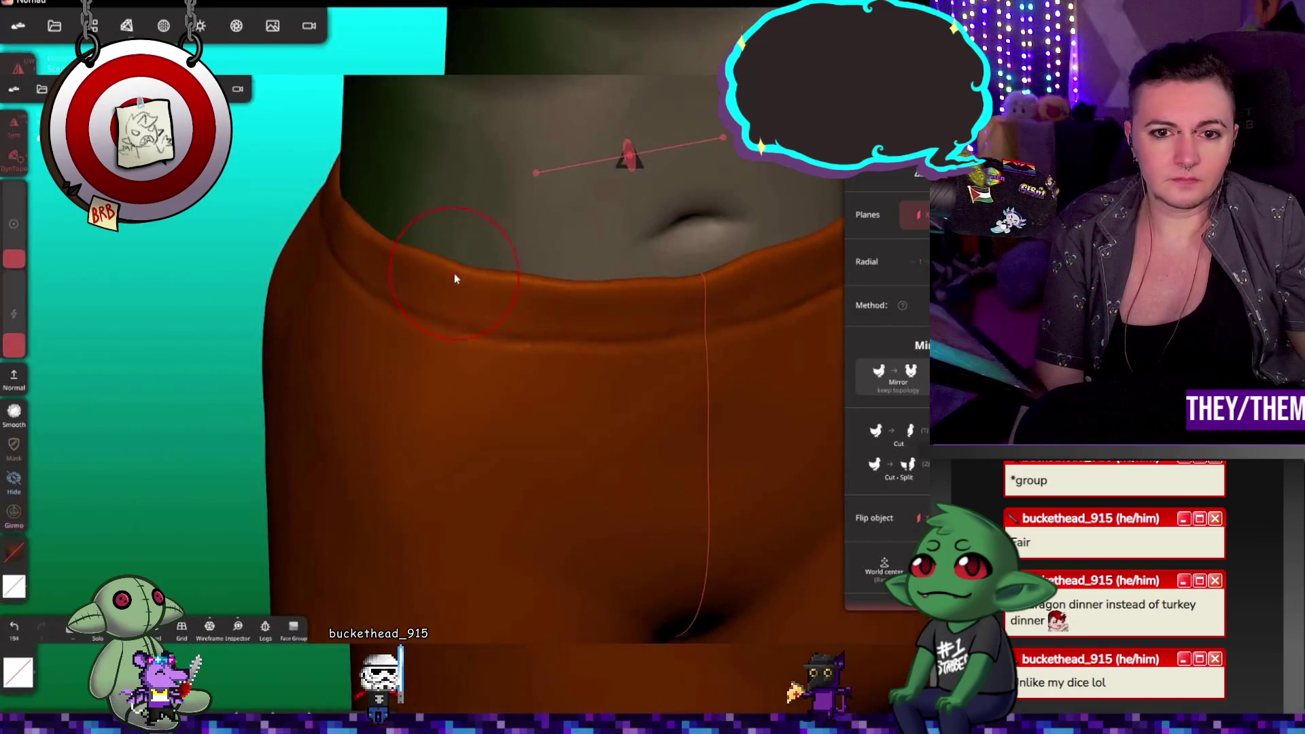
pyautogui.moveTo(365, 242); pyautogui.dragTo(399, 246)
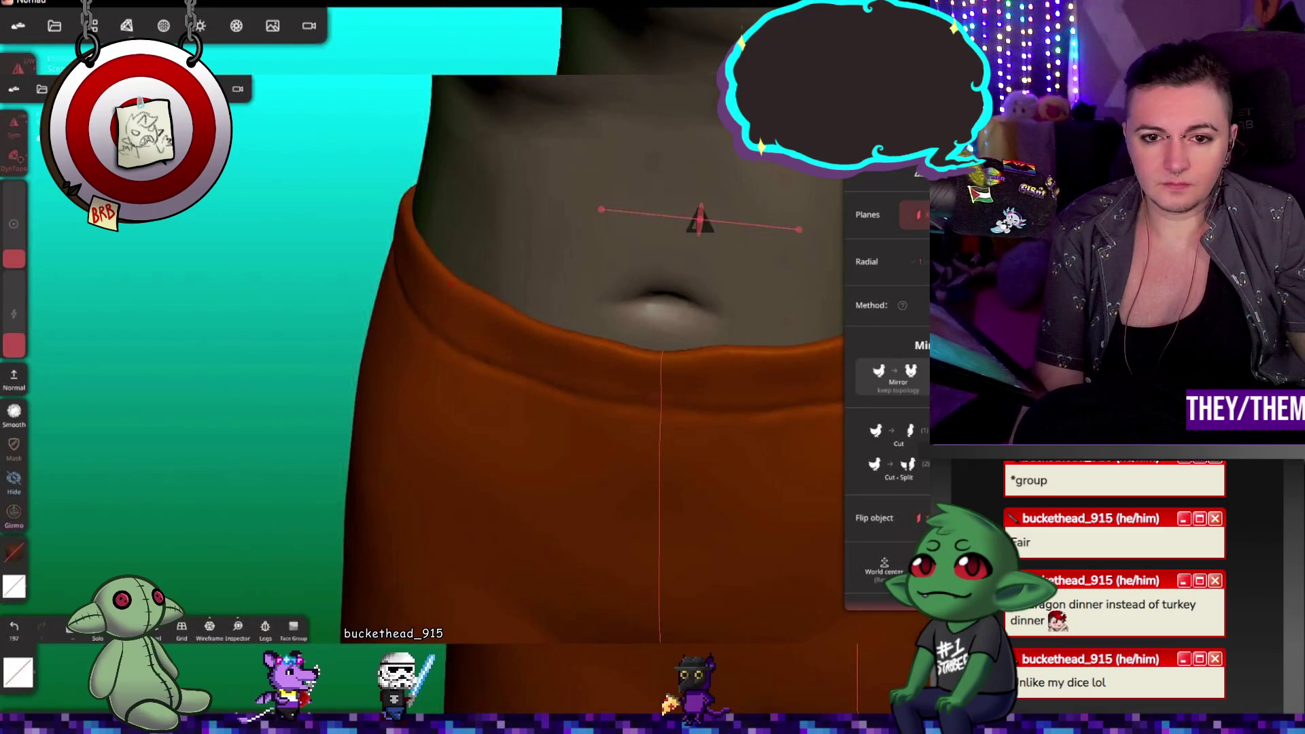
pyautogui.moveTo(517, 320)
pyautogui.mouseDown()
pyautogui.moveTo(533, 312)
pyautogui.moveTo(673, 428)
pyautogui.mouseUp()
pyautogui.moveTo(673, 428)
pyautogui.mouseDown(button='right')
pyautogui.moveTo(708, 285)
pyautogui.moveTo(486, 280)
pyautogui.mouseUp(button='right')
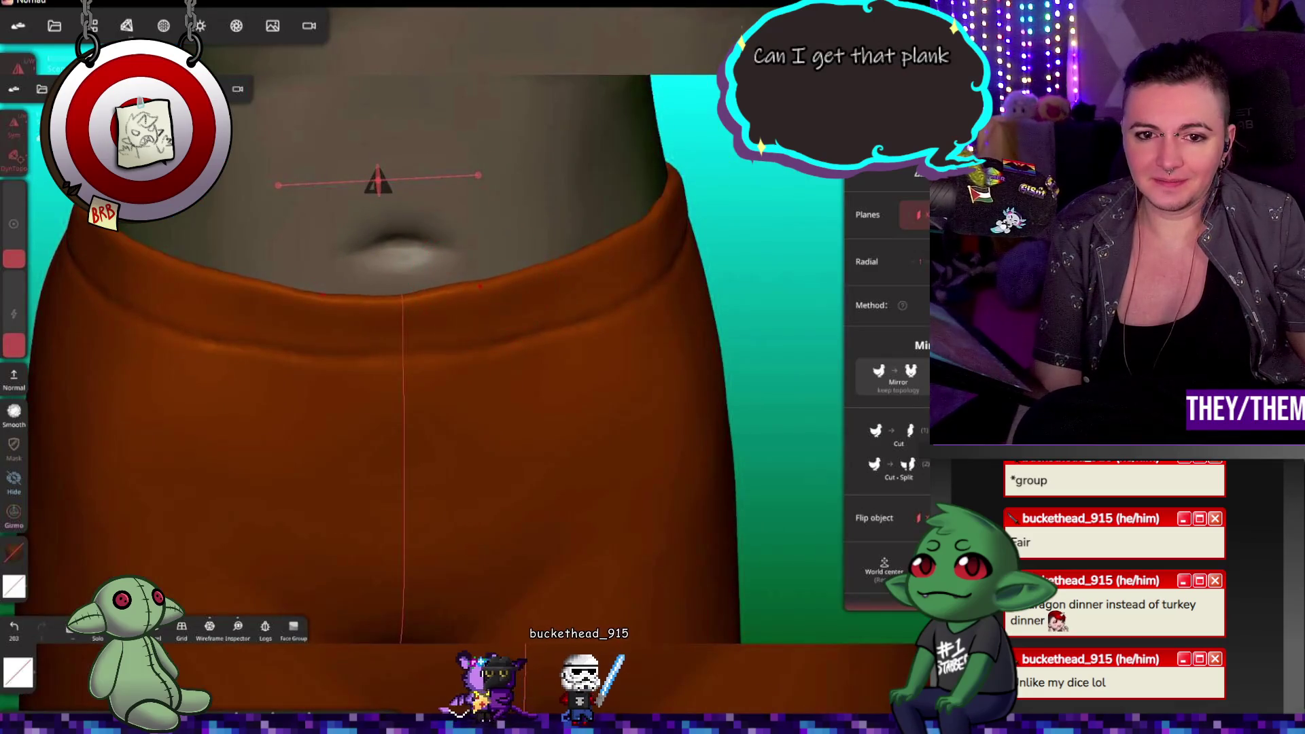
# Step: Smooth the side stretch of the waistband rim up close
pyautogui.moveTo(699, 328)
pyautogui.mouseDown(button='right')
pyautogui.moveTo(612, 265)
pyautogui.moveTo(277, 391)
pyautogui.moveTo(326, 457)
pyautogui.moveTo(338, 364)
pyautogui.mouseUp(button='right')
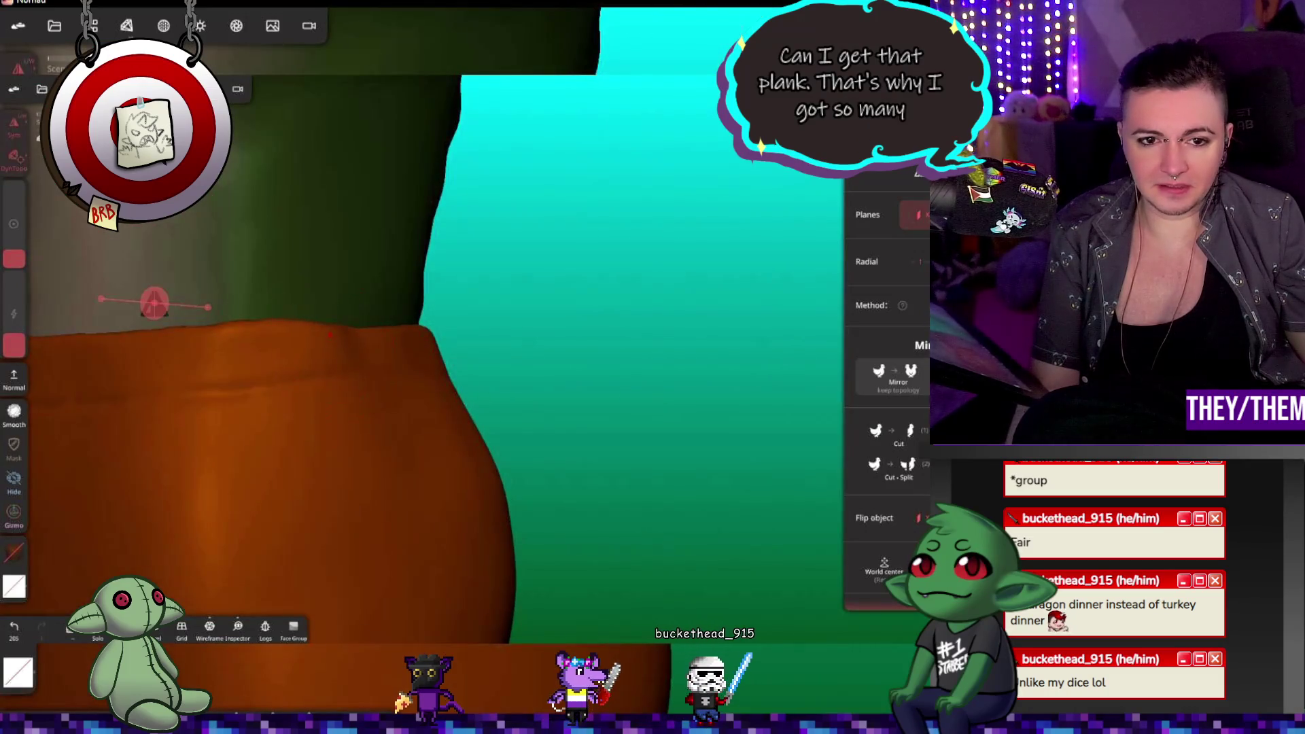
pyautogui.moveTo(420, 329); pyautogui.dragTo(367, 361, button='right')
pyautogui.moveTo(367, 361); pyautogui.dragTo(394, 363)
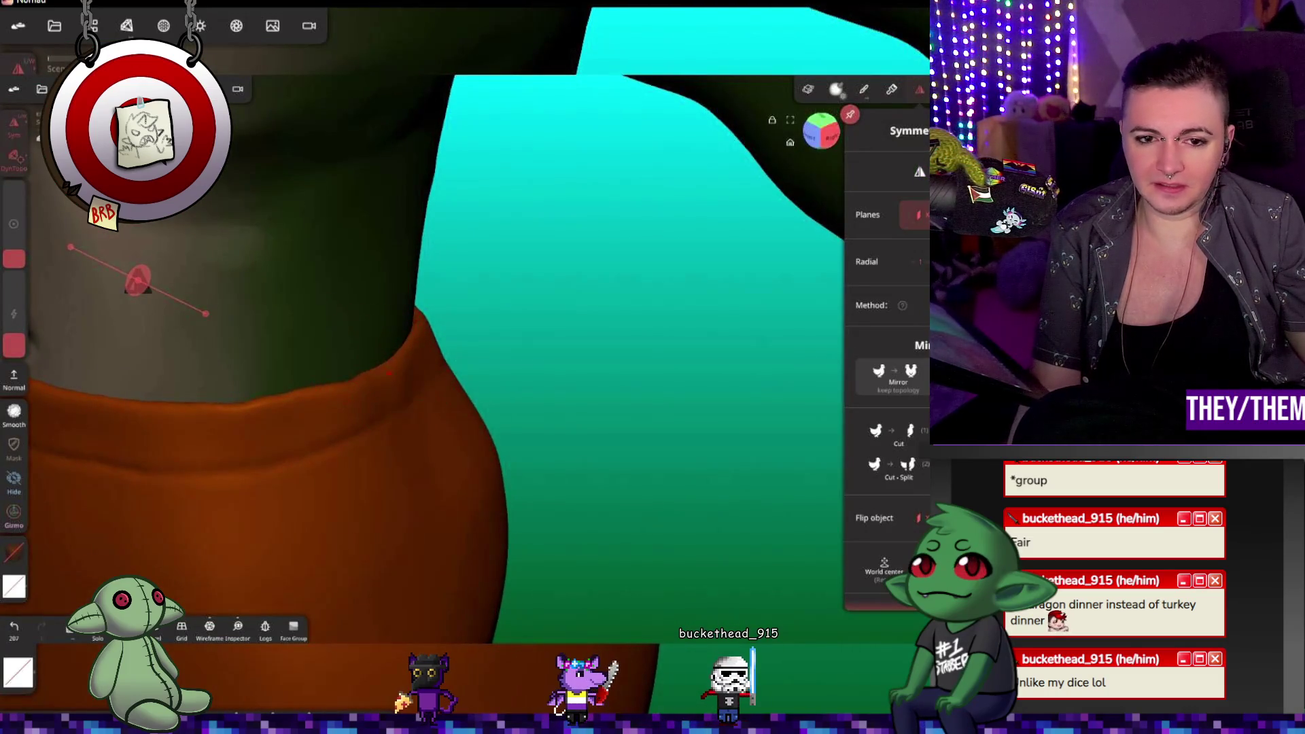
pyautogui.moveTo(354, 383)
pyautogui.mouseDown(button='right')
pyautogui.moveTo(393, 373)
pyautogui.moveTo(229, 283)
pyautogui.moveTo(594, 414)
pyautogui.moveTo(576, 554)
pyautogui.mouseUp(button='right')
pyautogui.moveTo(503, 367); pyautogui.dragTo(554, 378)
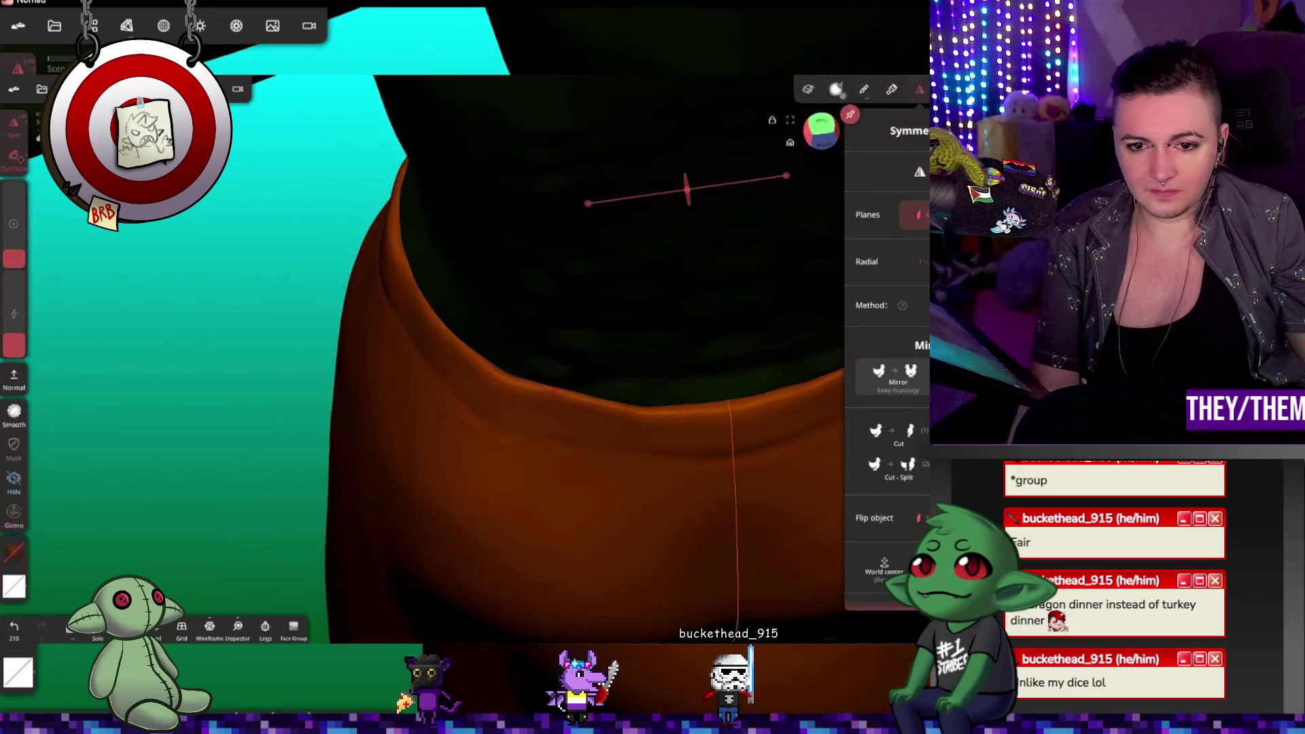
pyautogui.moveTo(597, 378)
pyautogui.mouseDown(button='right')
pyautogui.moveTo(592, 438)
pyautogui.moveTo(680, 414)
pyautogui.moveTo(614, 384)
pyautogui.mouseUp(button='right')
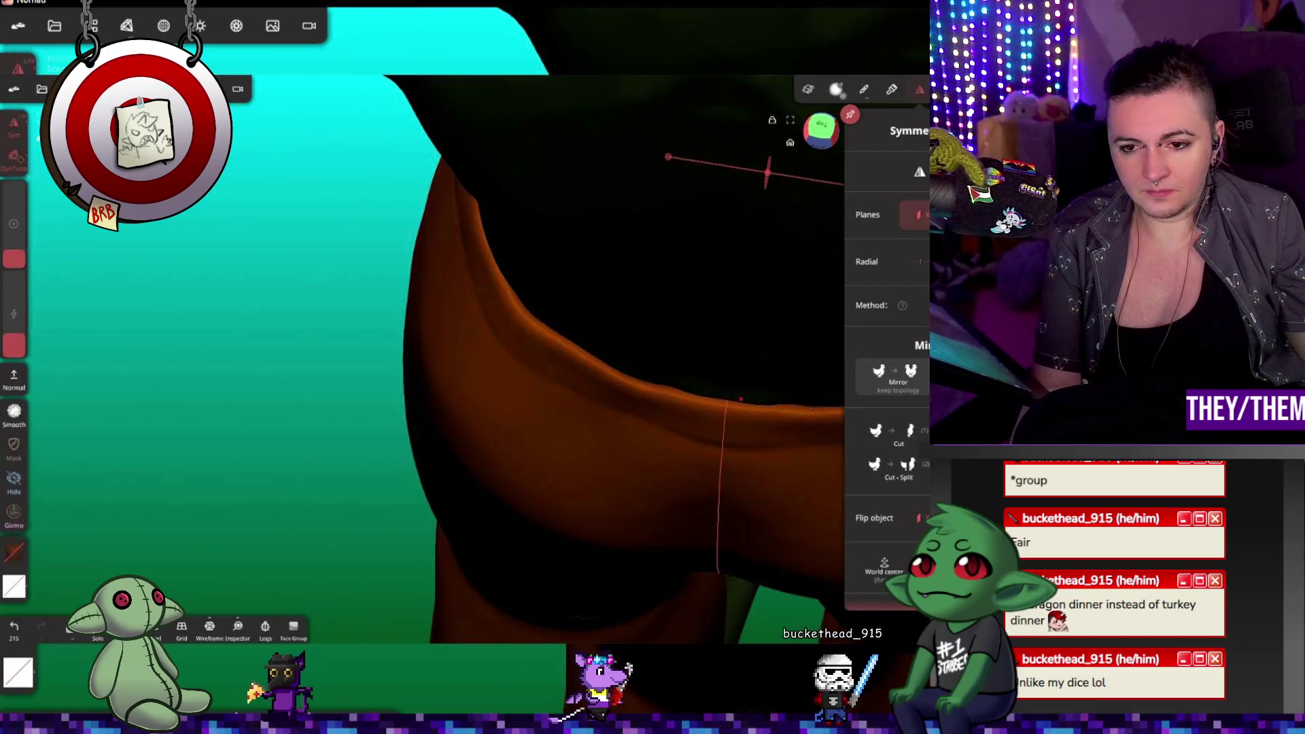
# Step: Reshape the front and far side of the waistband rim, then return to the front view
pyautogui.moveTo(563, 408)
pyautogui.mouseDown(button='right')
pyautogui.moveTo(695, 320)
pyautogui.moveTo(484, 306)
pyautogui.moveTo(379, 350)
pyautogui.mouseUp(button='right')
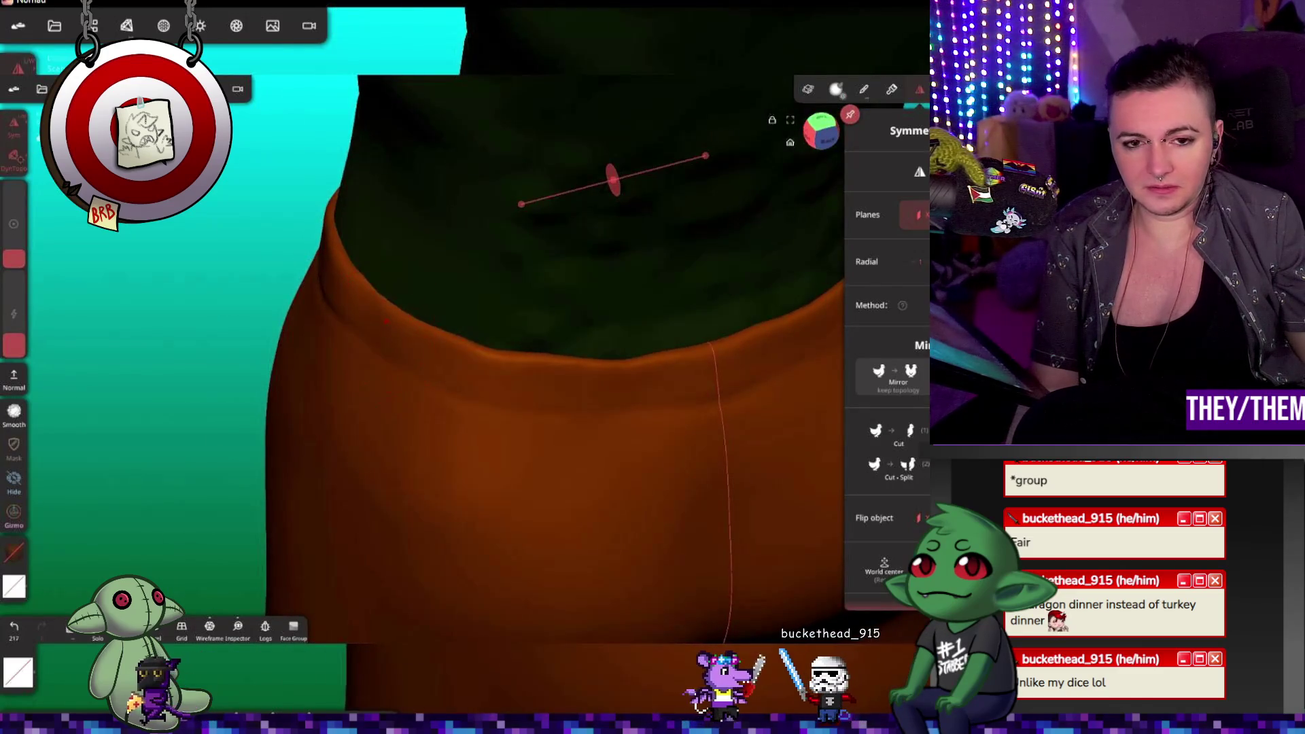
pyautogui.moveTo(348, 313); pyautogui.dragTo(370, 282)
pyautogui.moveTo(358, 273)
pyautogui.mouseDown(button='right')
pyautogui.moveTo(379, 312)
pyautogui.moveTo(442, 327)
pyautogui.moveTo(410, 307)
pyautogui.mouseUp(button='right')
pyautogui.moveTo(469, 336); pyautogui.dragTo(474, 347)
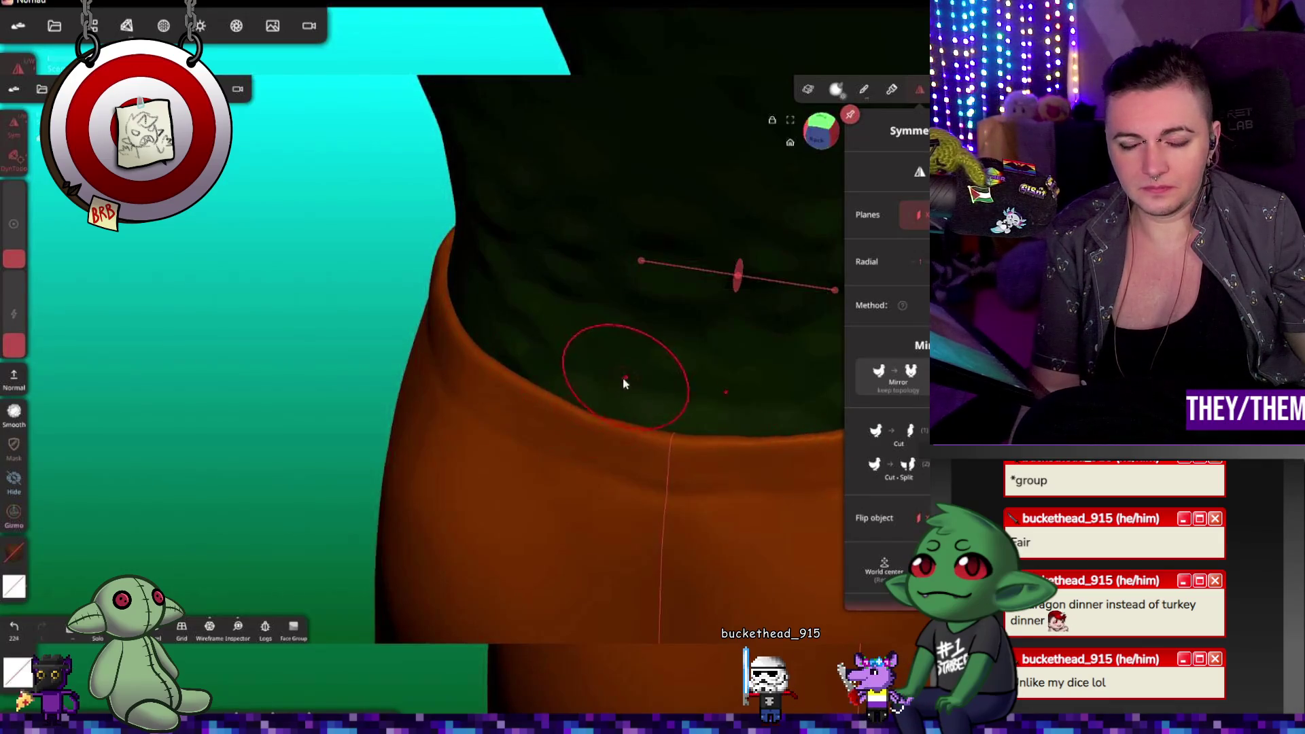
pyautogui.moveTo(627, 381); pyautogui.dragTo(583, 379, button='right')
pyautogui.click(584, 380)
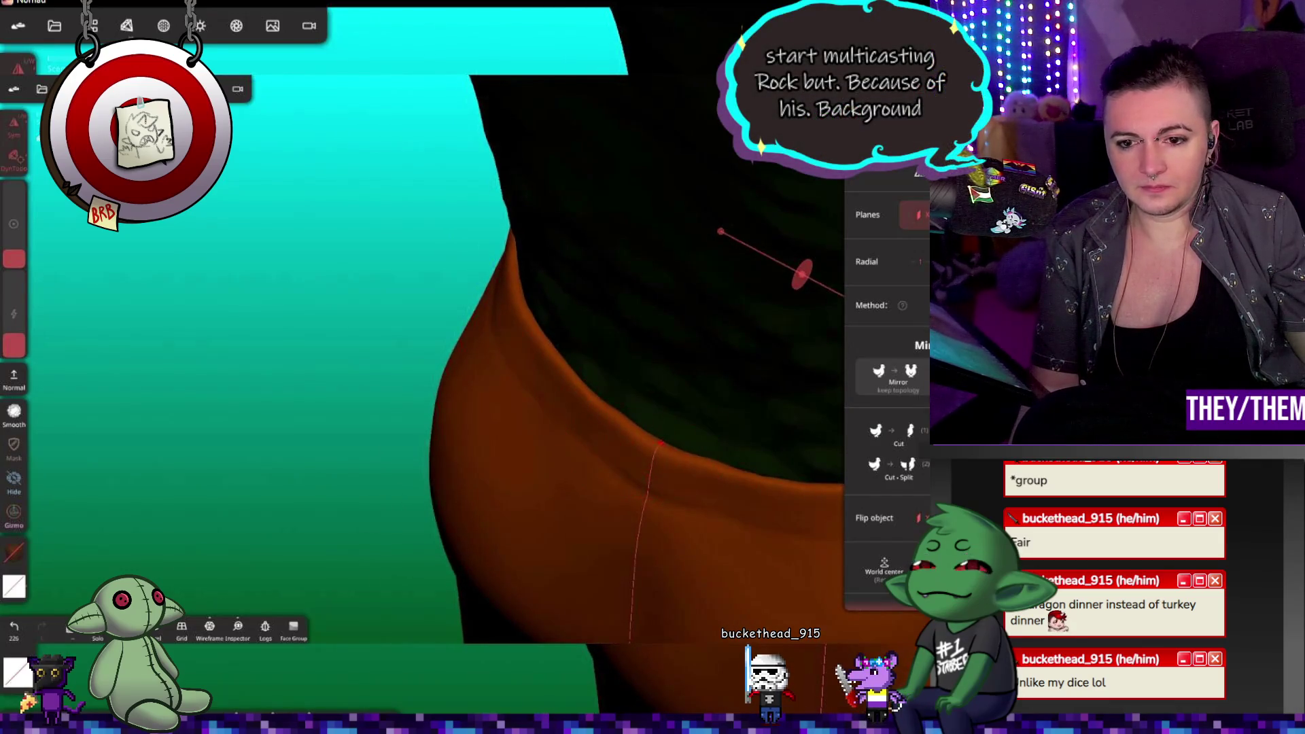
pyautogui.moveTo(461, 528); pyautogui.dragTo(673, 533, button='right')
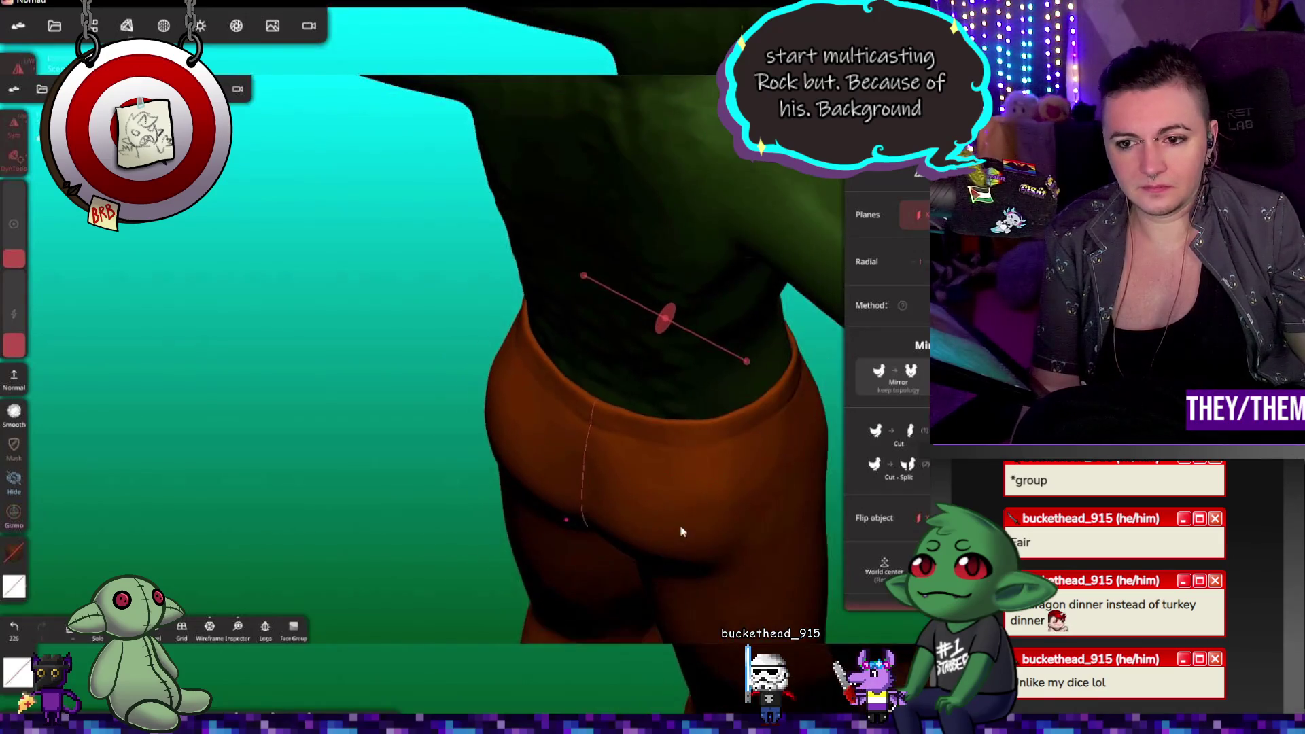
pyautogui.moveTo(431, 539)
pyautogui.mouseDown(button='right')
pyautogui.moveTo(798, 510)
pyautogui.moveTo(451, 524)
pyautogui.moveTo(613, 547)
pyautogui.mouseUp(button='right')
pyautogui.scroll(3, 452, 481)
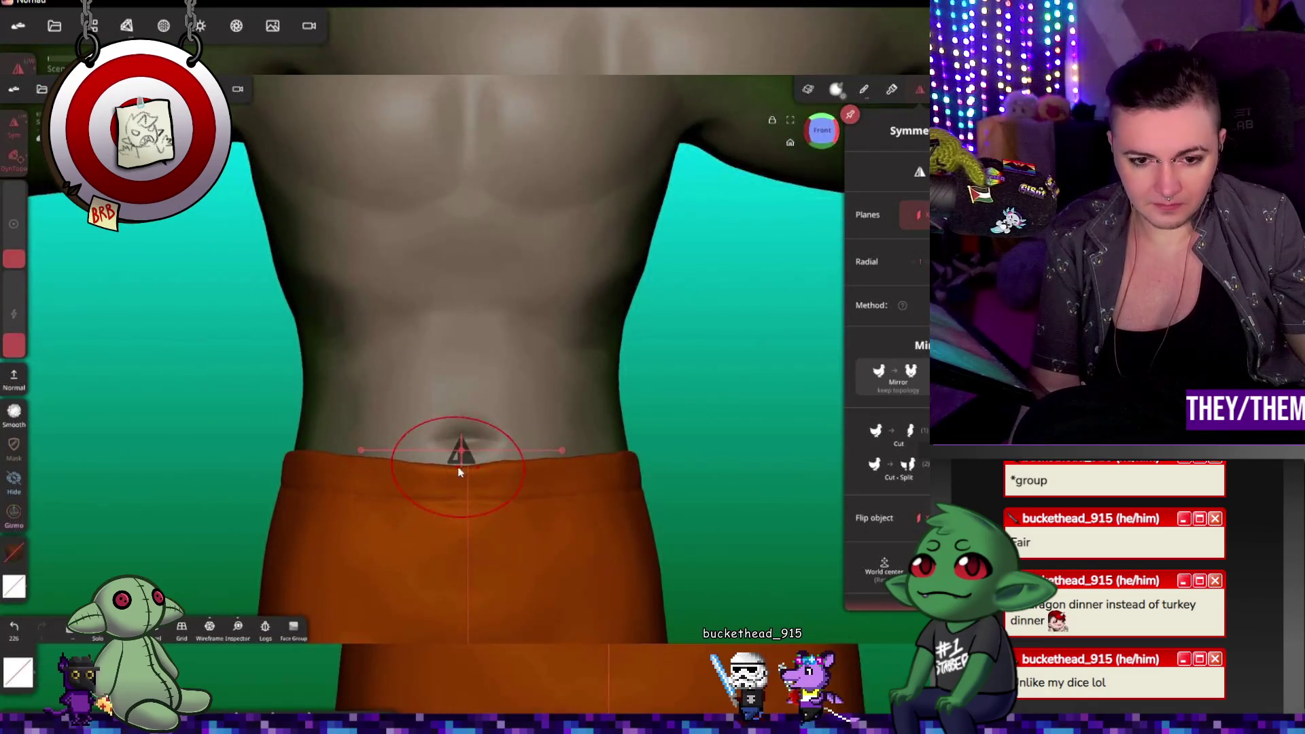
# Step: Frame the hips and legs, set brush intensity, and sculpt marks onto both trouser legs
pyautogui.moveTo(451, 480)
pyautogui.mouseDown(button='right')
pyautogui.moveTo(413, 493)
pyautogui.moveTo(496, 479)
pyautogui.moveTo(634, 487)
pyautogui.moveTo(687, 503)
pyautogui.moveTo(721, 556)
pyautogui.mouseUp(button='right')
pyautogui.moveTo(258, 544)
pyautogui.mouseDown(button='right')
pyautogui.moveTo(254, 565)
pyautogui.moveTo(527, 554)
pyautogui.moveTo(626, 233)
pyautogui.moveTo(609, 367)
pyautogui.moveTo(481, 340)
pyautogui.moveTo(499, 222)
pyautogui.moveTo(288, 208)
pyautogui.moveTo(491, 311)
pyautogui.moveTo(676, 349)
pyautogui.moveTo(429, 379)
pyautogui.moveTo(664, 408)
pyautogui.moveTo(718, 439)
pyautogui.moveTo(712, 377)
pyautogui.mouseUp(button='right')
pyautogui.moveTo(648, 342); pyautogui.dragTo(636, 452, button='right')
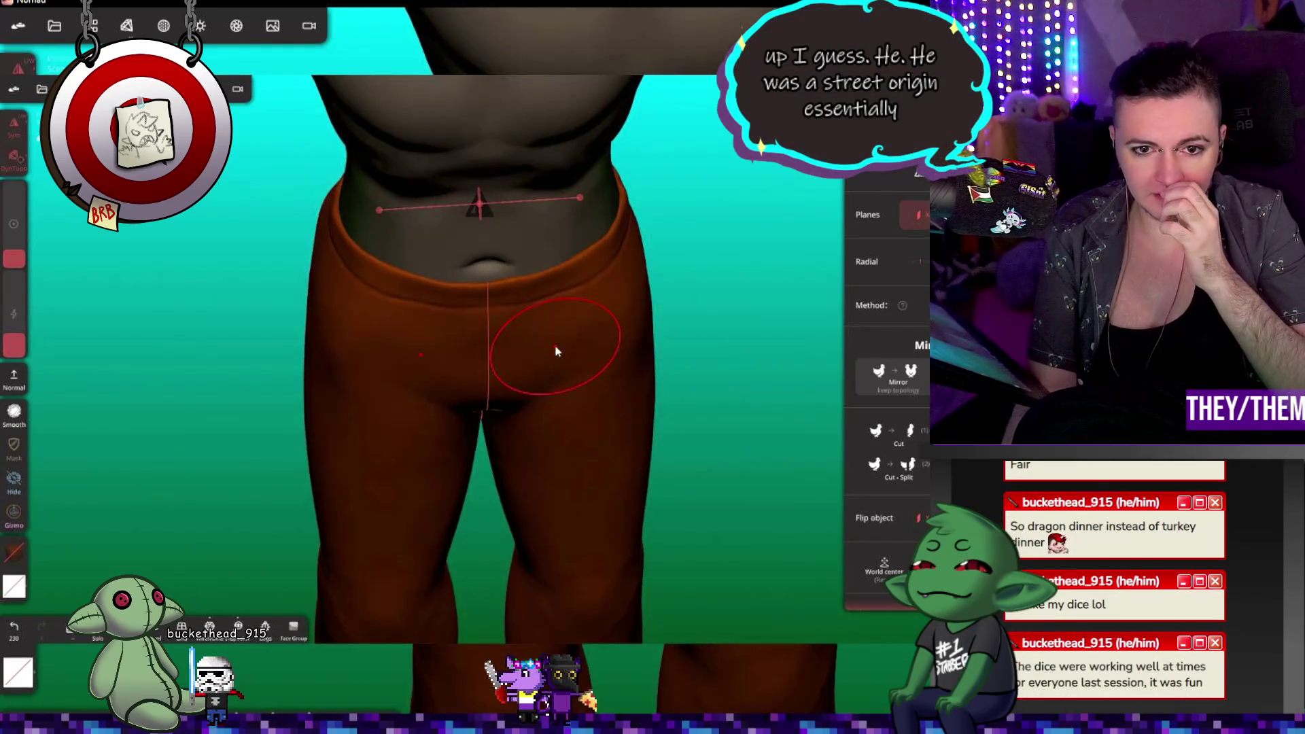
pyautogui.scroll(5, 618, 422)
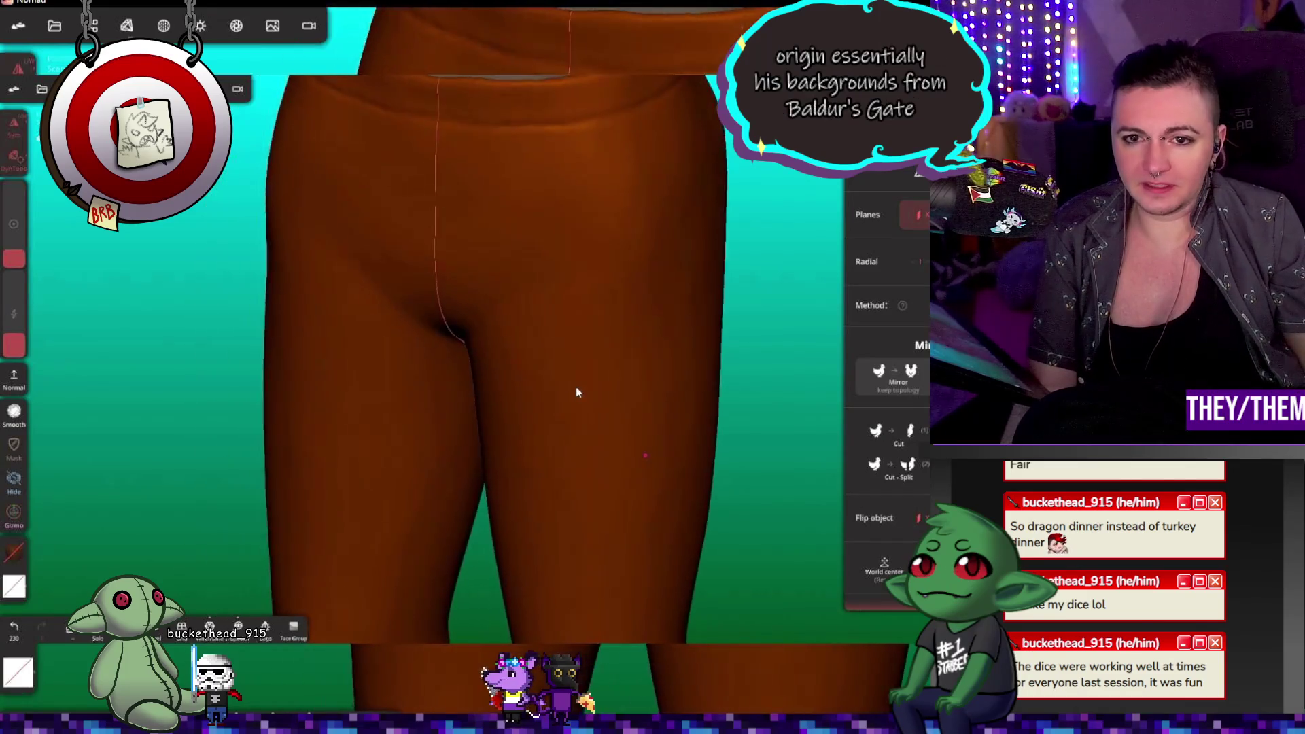
pyautogui.moveTo(577, 393); pyautogui.dragTo(618, 382, button='right')
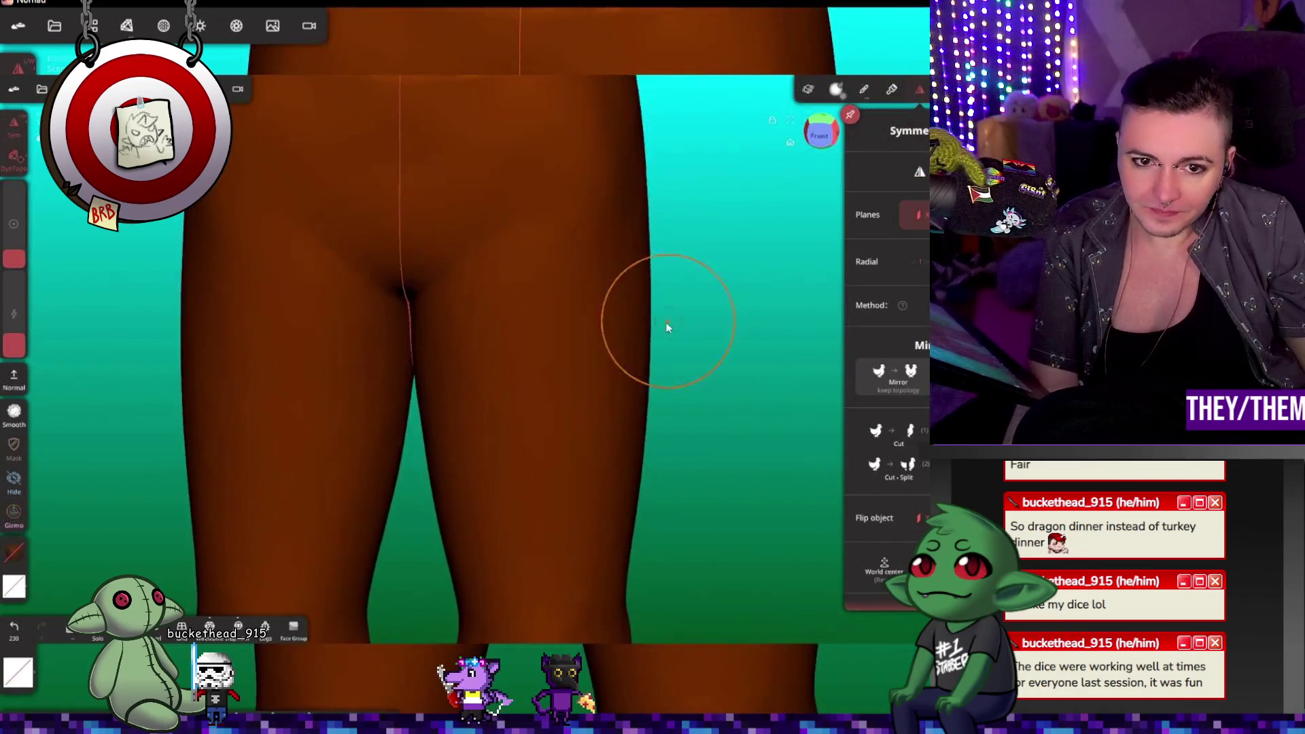
pyautogui.scroll(-5, 667, 321)
pyautogui.moveTo(629, 428)
pyautogui.mouseDown(button='right')
pyautogui.moveTo(743, 407)
pyautogui.moveTo(557, 344)
pyautogui.mouseUp(button='right')
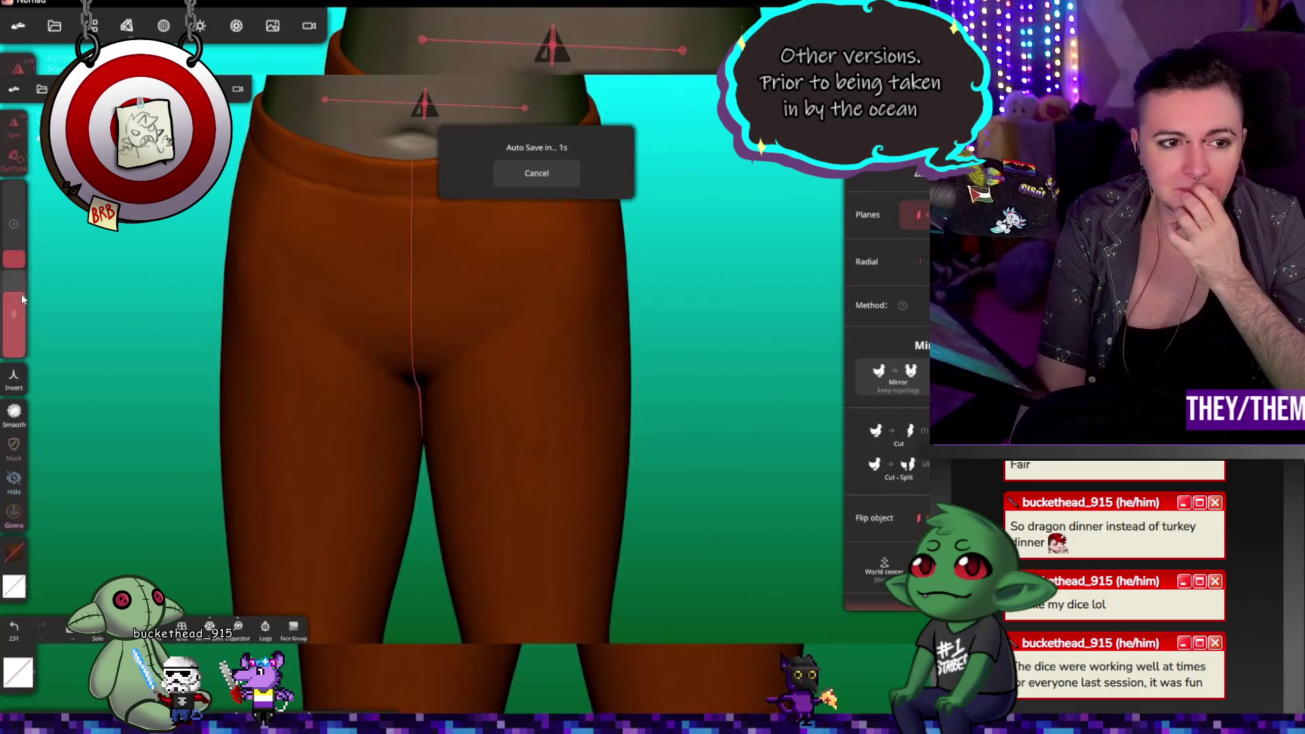
pyautogui.moveTo(652, 610); pyautogui.dragTo(671, 271)
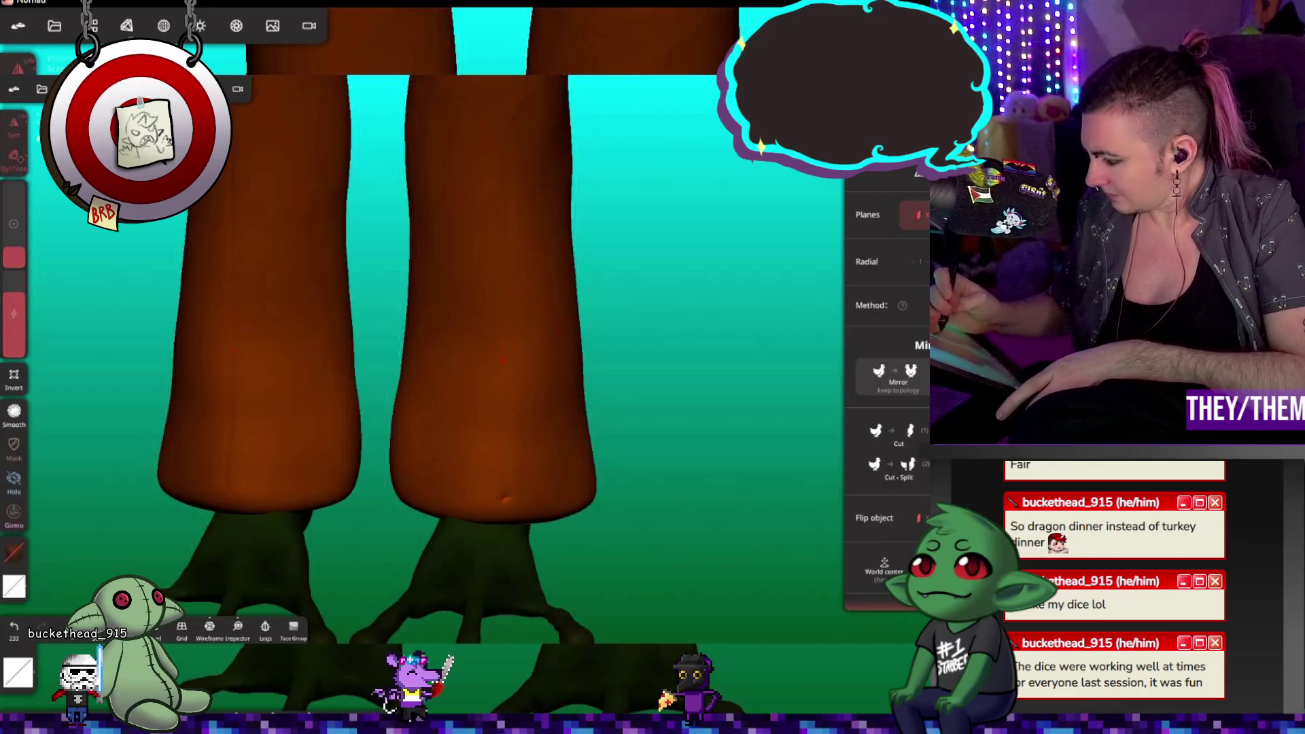
pyautogui.click(13, 225)
pyautogui.click(14, 316)
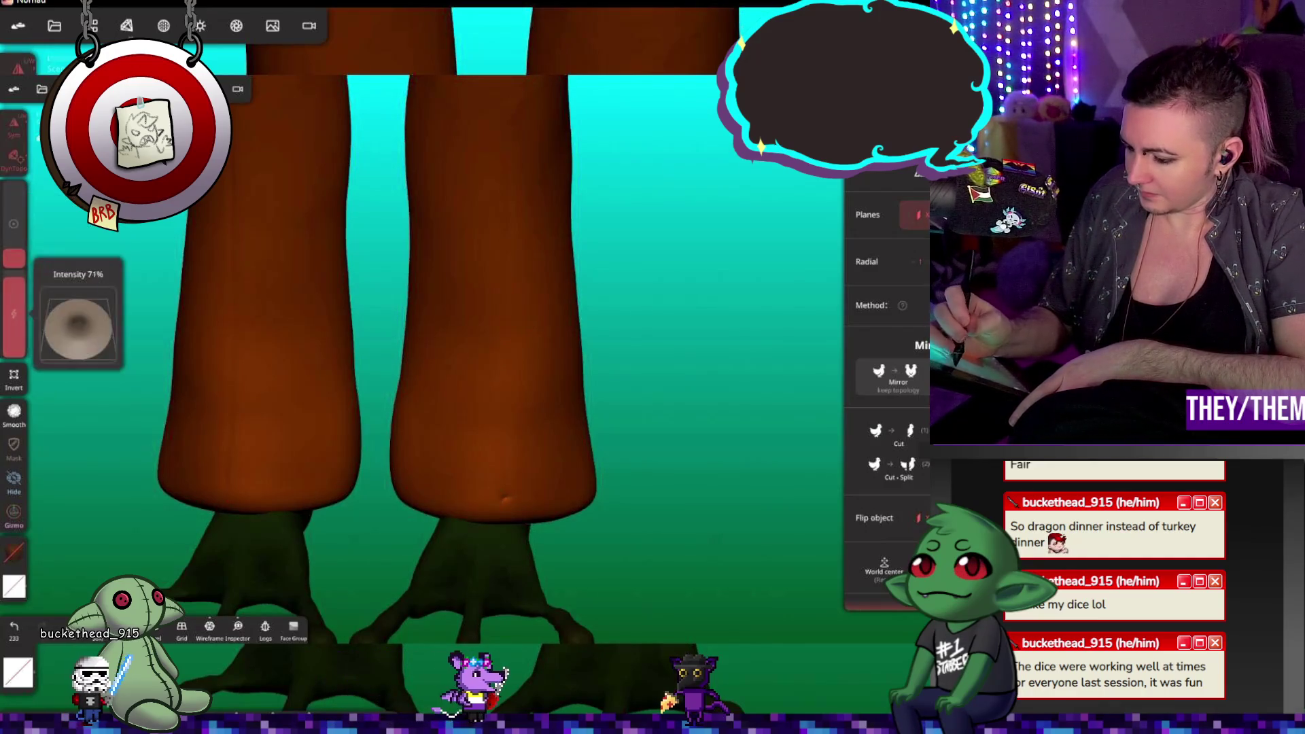
pyautogui.click(504, 378)
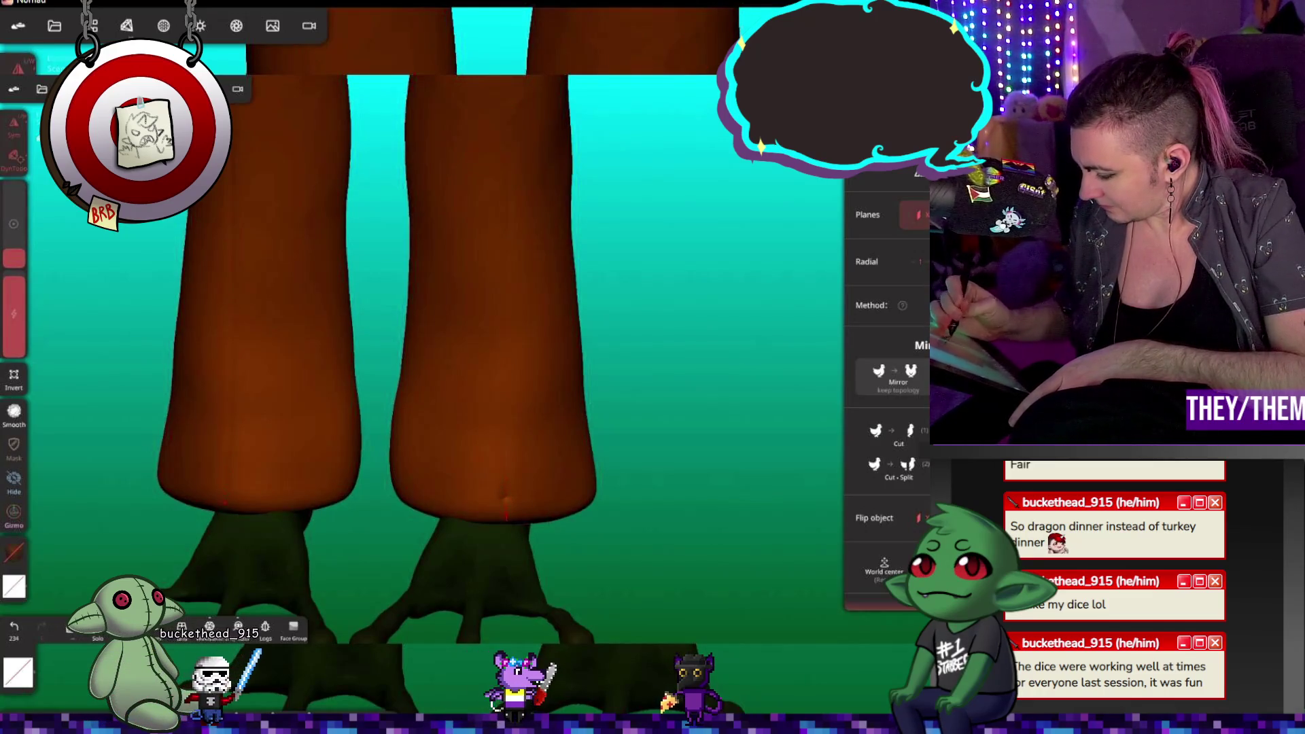
# Step: Inspect the trouser legs from several angles and undo the last pinch stroke
pyautogui.moveTo(408, 204); pyautogui.dragTo(703, 194)
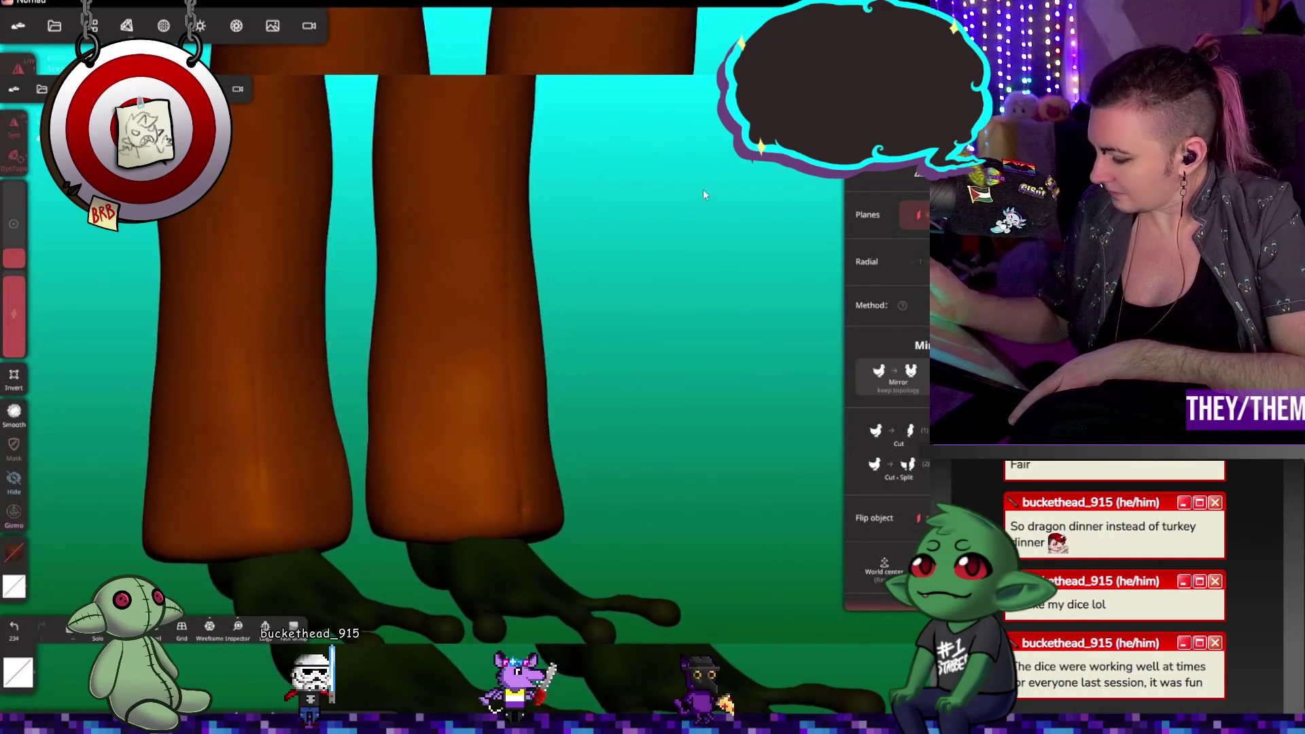
pyautogui.moveTo(695, 356)
pyautogui.mouseDown()
pyautogui.moveTo(672, 537)
pyautogui.moveTo(612, 513)
pyautogui.moveTo(667, 463)
pyautogui.moveTo(599, 464)
pyautogui.mouseUp()
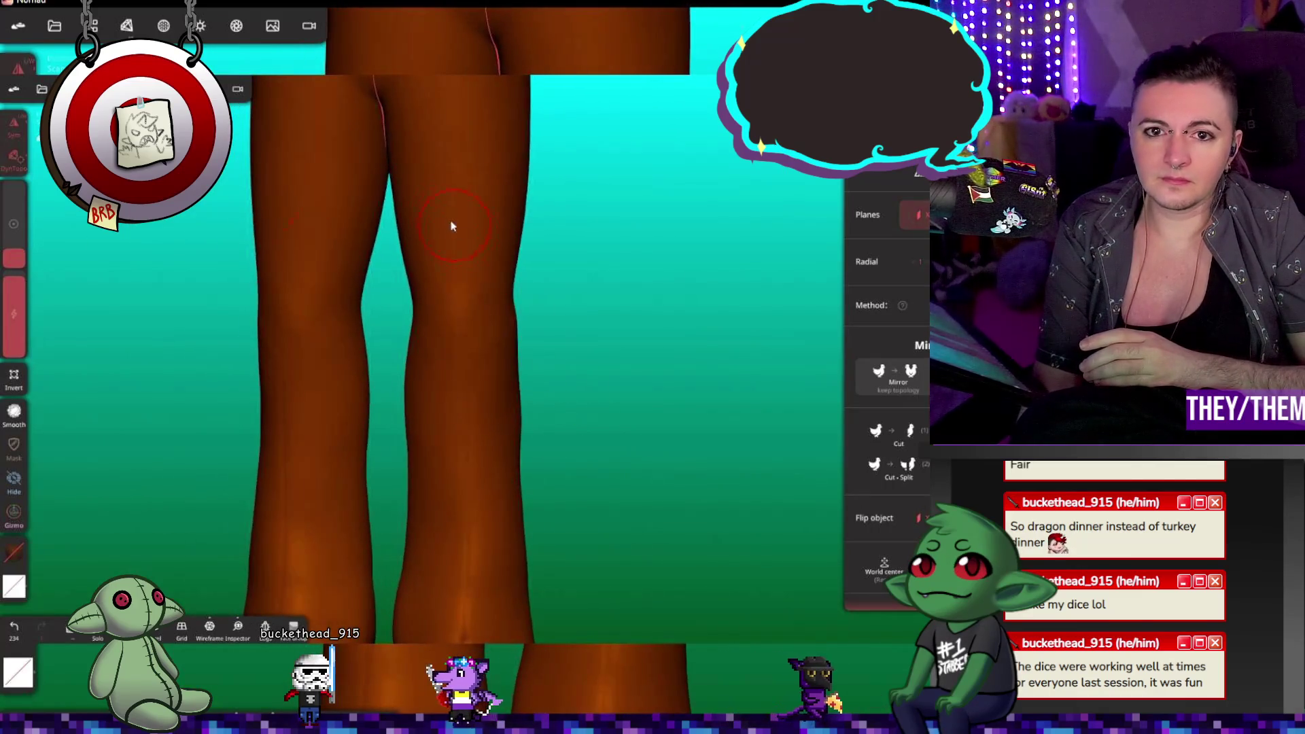
pyautogui.moveTo(642, 306)
pyautogui.mouseDown()
pyautogui.moveTo(656, 421)
pyautogui.moveTo(650, 389)
pyautogui.mouseUp()
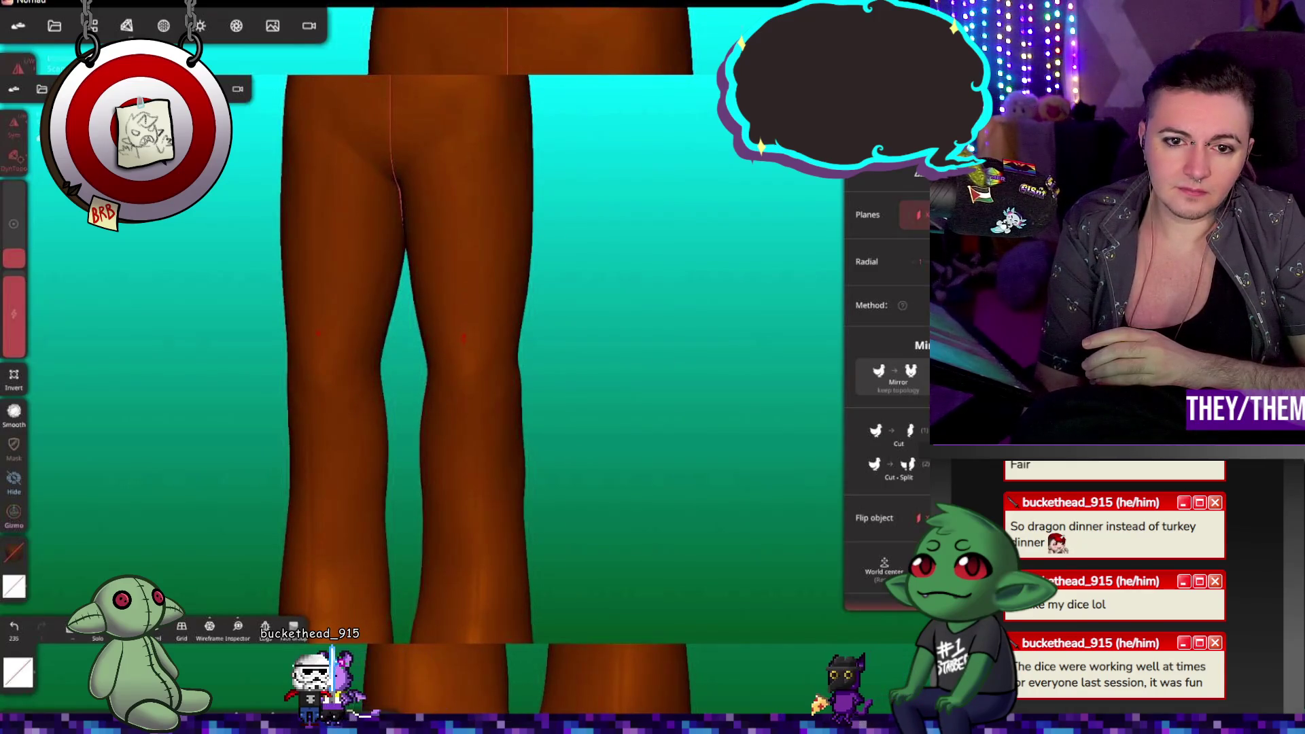
pyautogui.moveTo(597, 478)
pyautogui.mouseDown()
pyautogui.moveTo(708, 469)
pyautogui.moveTo(621, 458)
pyautogui.moveTo(518, 467)
pyautogui.moveTo(758, 467)
pyautogui.moveTo(580, 460)
pyautogui.moveTo(646, 355)
pyautogui.moveTo(832, 453)
pyautogui.mouseUp()
pyautogui.hotkey('ctrl', 'z')
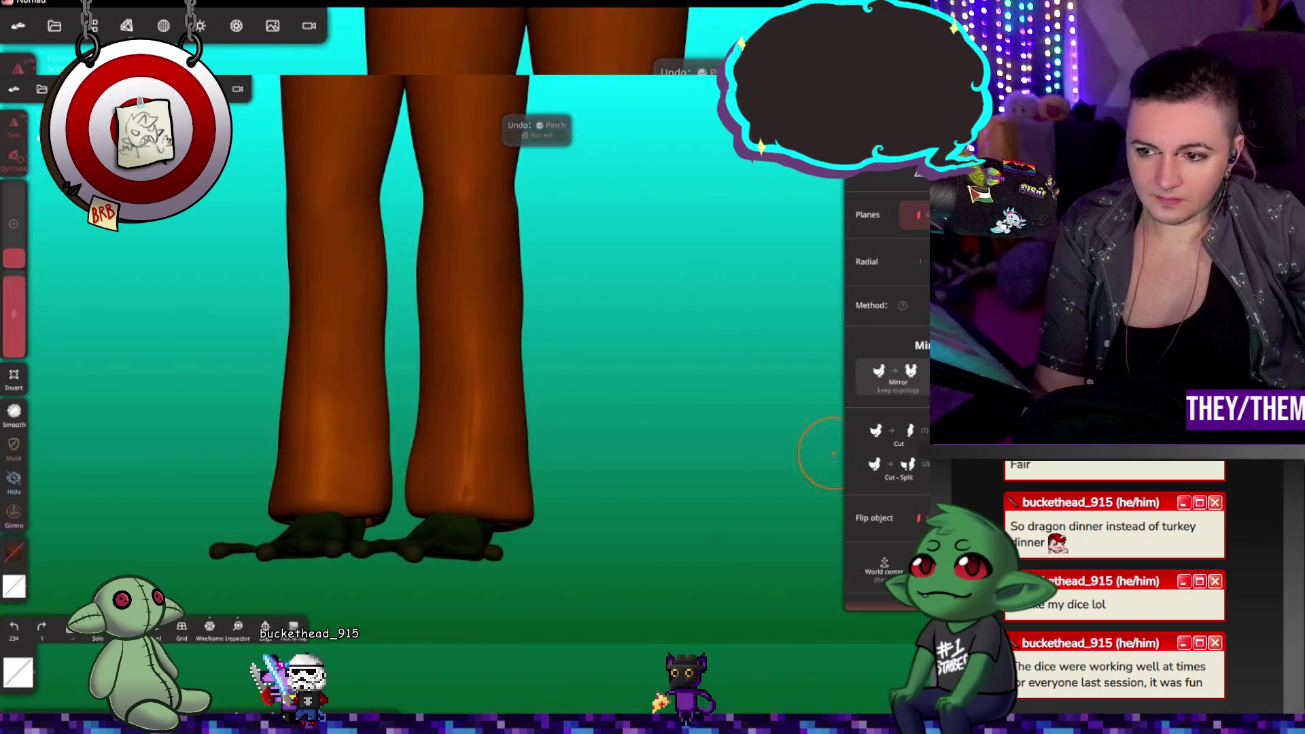
pyautogui.moveTo(824, 454)
pyautogui.mouseDown()
pyautogui.moveTo(826, 465)
pyautogui.moveTo(773, 352)
pyautogui.moveTo(809, 433)
pyautogui.mouseUp()
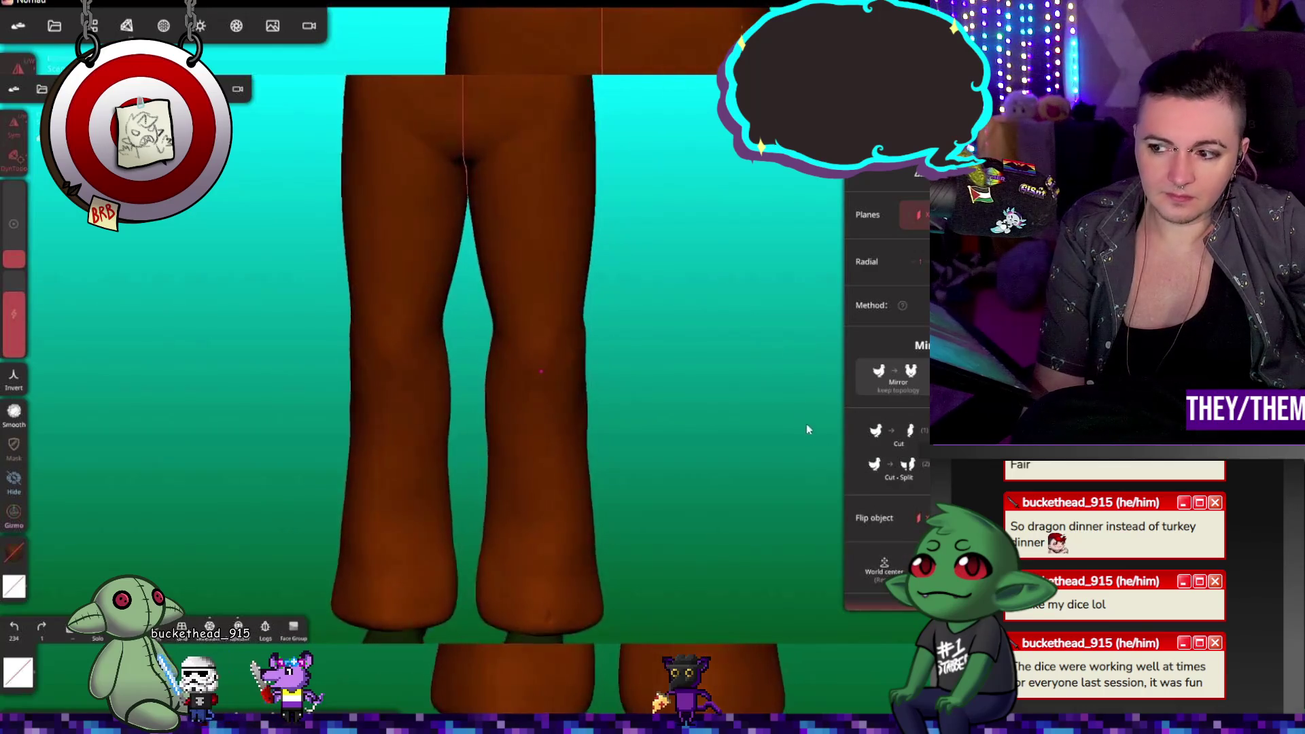
pyautogui.moveTo(809, 433); pyautogui.dragTo(772, 475, button='right')
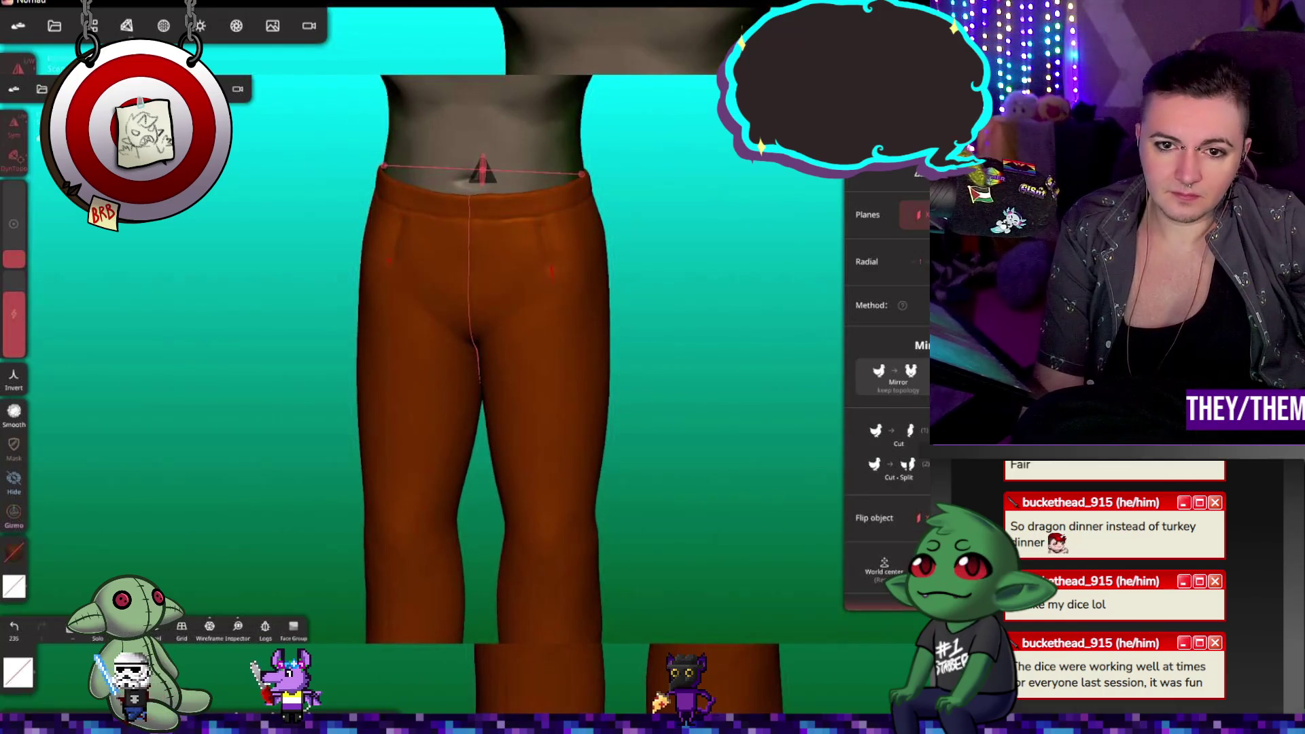
# Step: Undo the latest crease stroke on the legs and lower the brush intensity
pyautogui.moveTo(694, 562)
pyautogui.mouseDown(button='right')
pyautogui.moveTo(713, 193)
pyautogui.moveTo(744, 271)
pyautogui.mouseUp(button='right')
pyautogui.press('m')
pyautogui.hotkey('ctrl', 'z')
pyautogui.moveTo(744, 218)
pyautogui.mouseDown(button='right')
pyautogui.moveTo(714, 405)
pyautogui.moveTo(703, 394)
pyautogui.moveTo(664, 417)
pyautogui.moveTo(160, 282)
pyautogui.mouseUp(button='right')
pyautogui.moveTo(14, 299); pyautogui.dragTo(14, 311)
pyautogui.moveTo(554, 294)
pyautogui.mouseDown(button='right')
pyautogui.moveTo(521, 431)
pyautogui.moveTo(518, 397)
pyautogui.mouseUp(button='right')
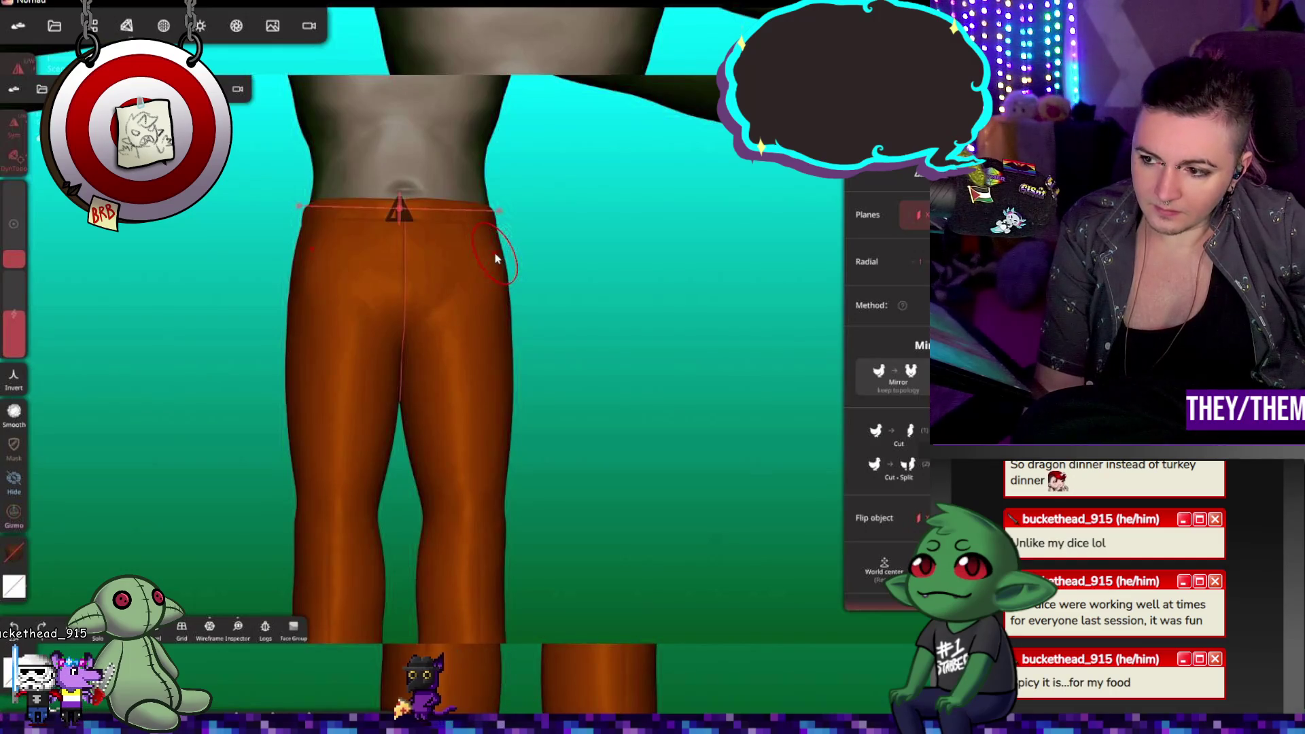
# Step: Undo several more recent crease strokes on the trousers
pyautogui.moveTo(423, 359)
pyautogui.mouseDown(button='right')
pyautogui.moveTo(667, 440)
pyautogui.moveTo(461, 348)
pyautogui.mouseUp(button='right')
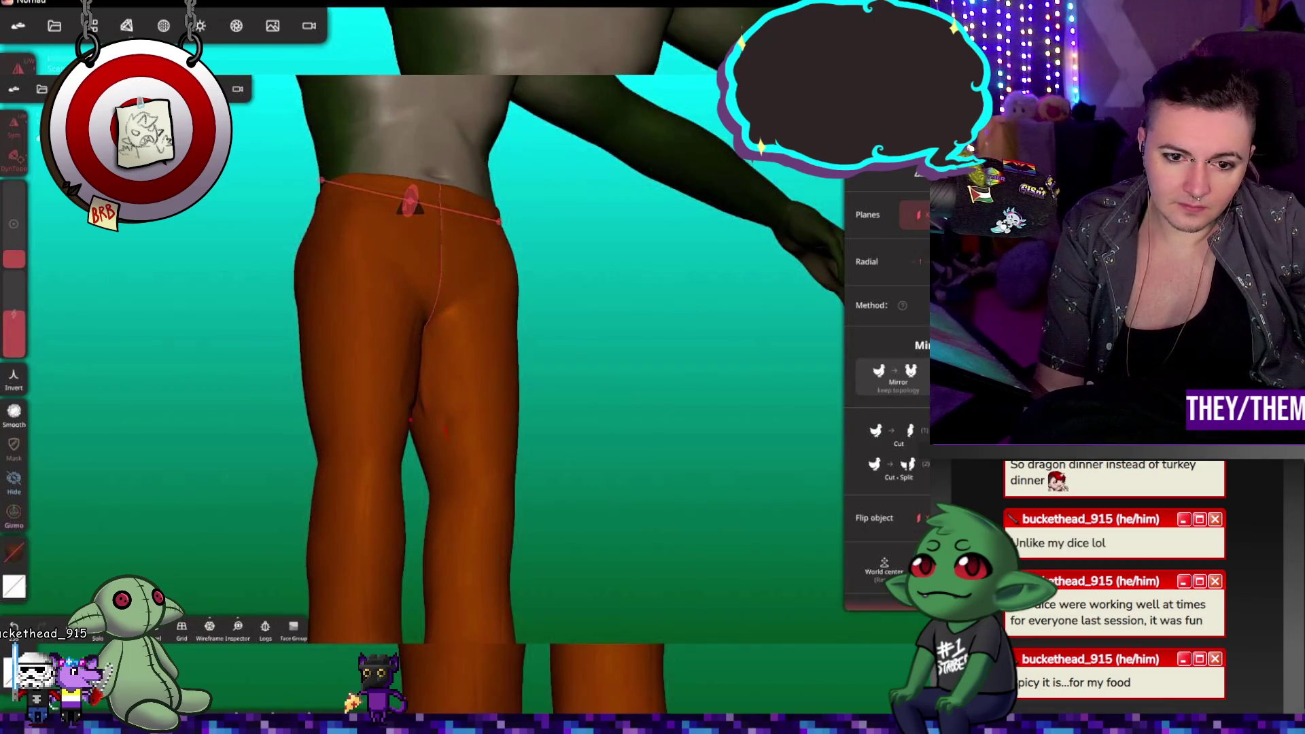
pyautogui.hotkey('ctrl', 'z')
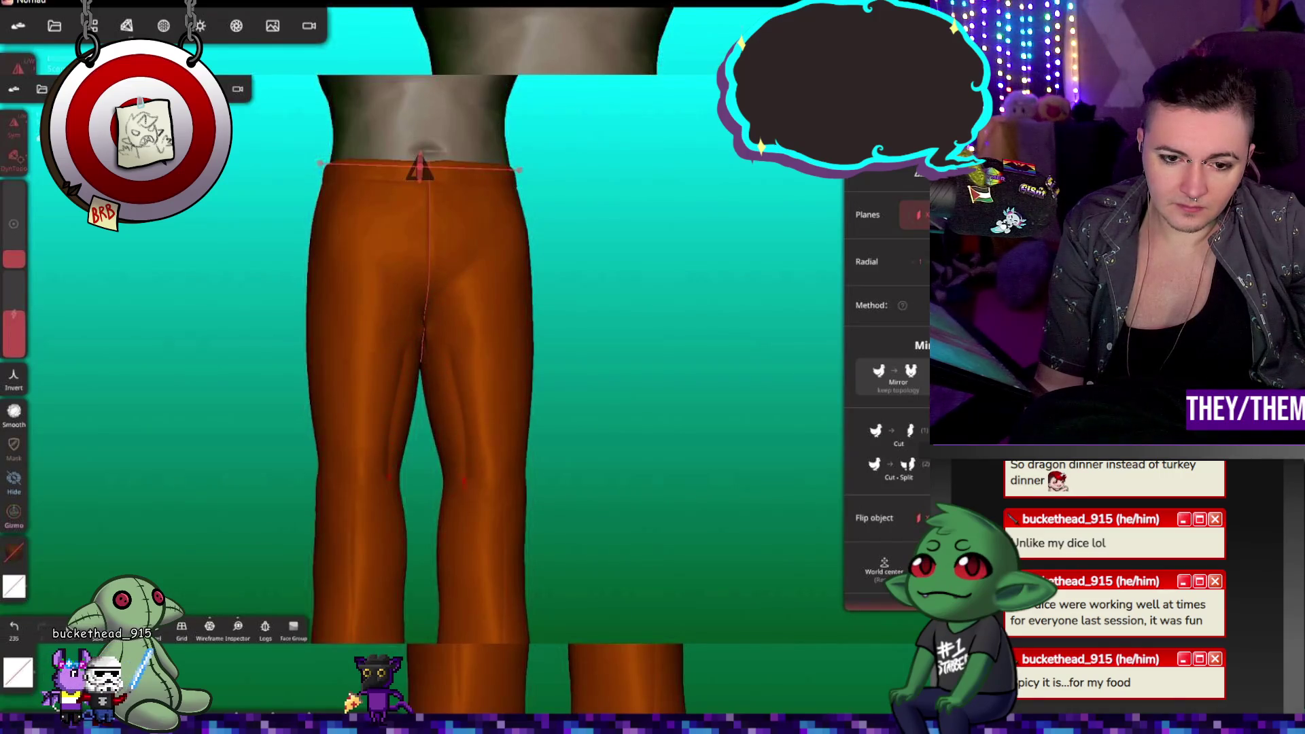
pyautogui.moveTo(673, 517)
pyautogui.mouseDown(button='middle')
pyautogui.moveTo(701, 394)
pyautogui.moveTo(753, 313)
pyautogui.mouseUp(button='middle')
pyautogui.press('m')
pyautogui.hotkey('ctrl', 'z')
pyautogui.hotkey('ctrl', 'z')
pyautogui.hotkey('ctrl', 'z')
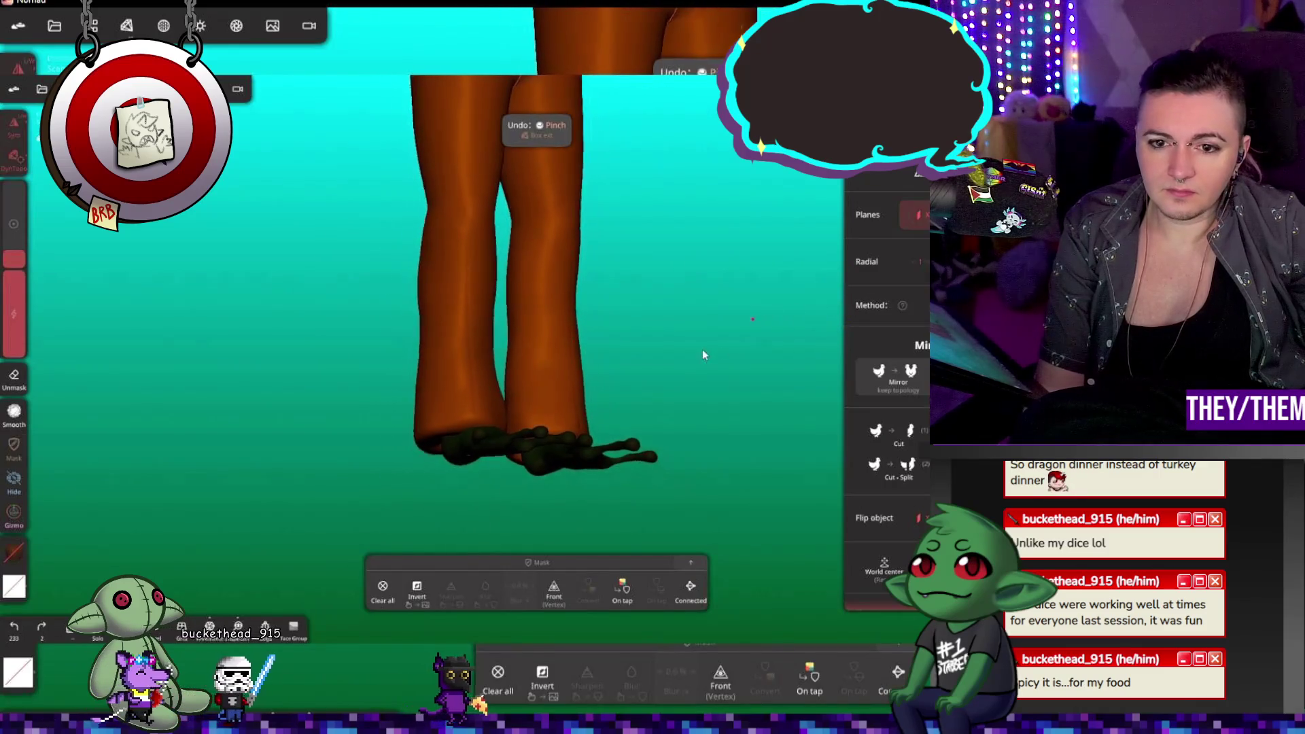
# Step: Try a crease down the right shin, undo it, and drop brush intensity almost to zero
pyautogui.press('c')
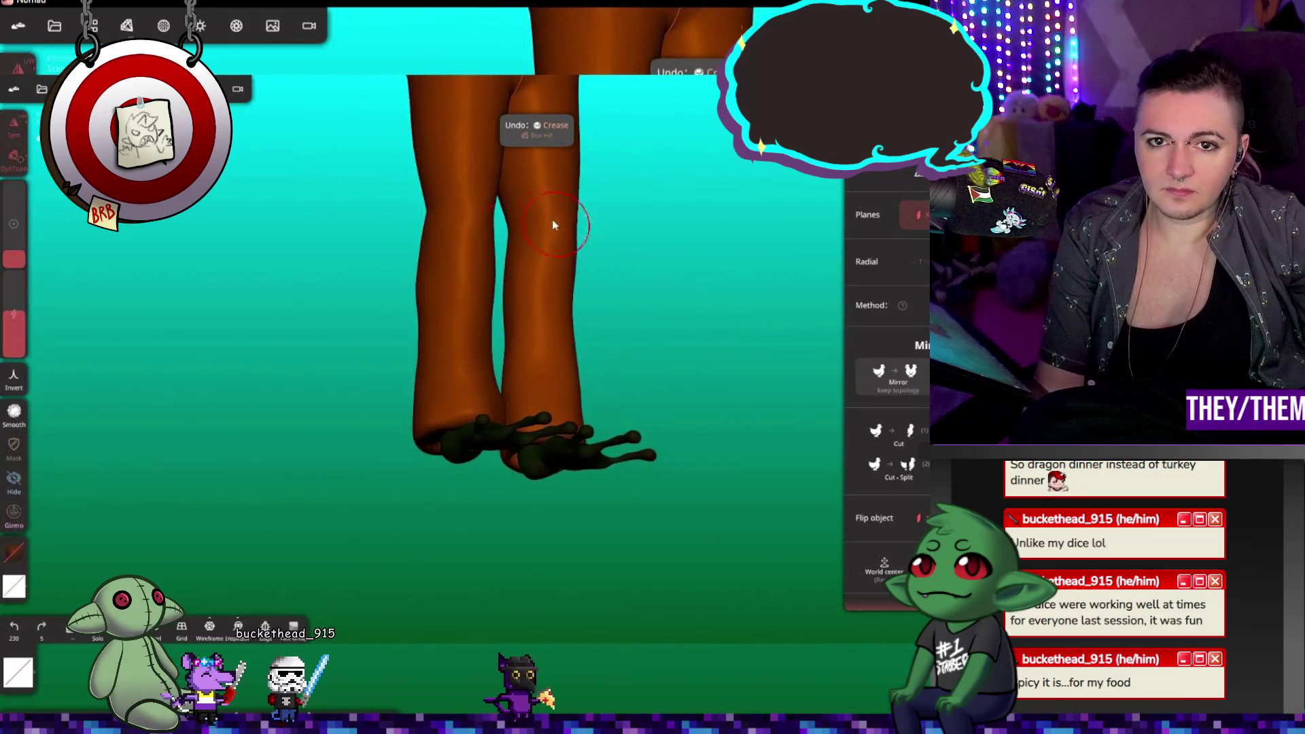
pyautogui.moveTo(563, 231); pyautogui.dragTo(524, 166)
pyautogui.moveTo(525, 264); pyautogui.dragTo(526, 289)
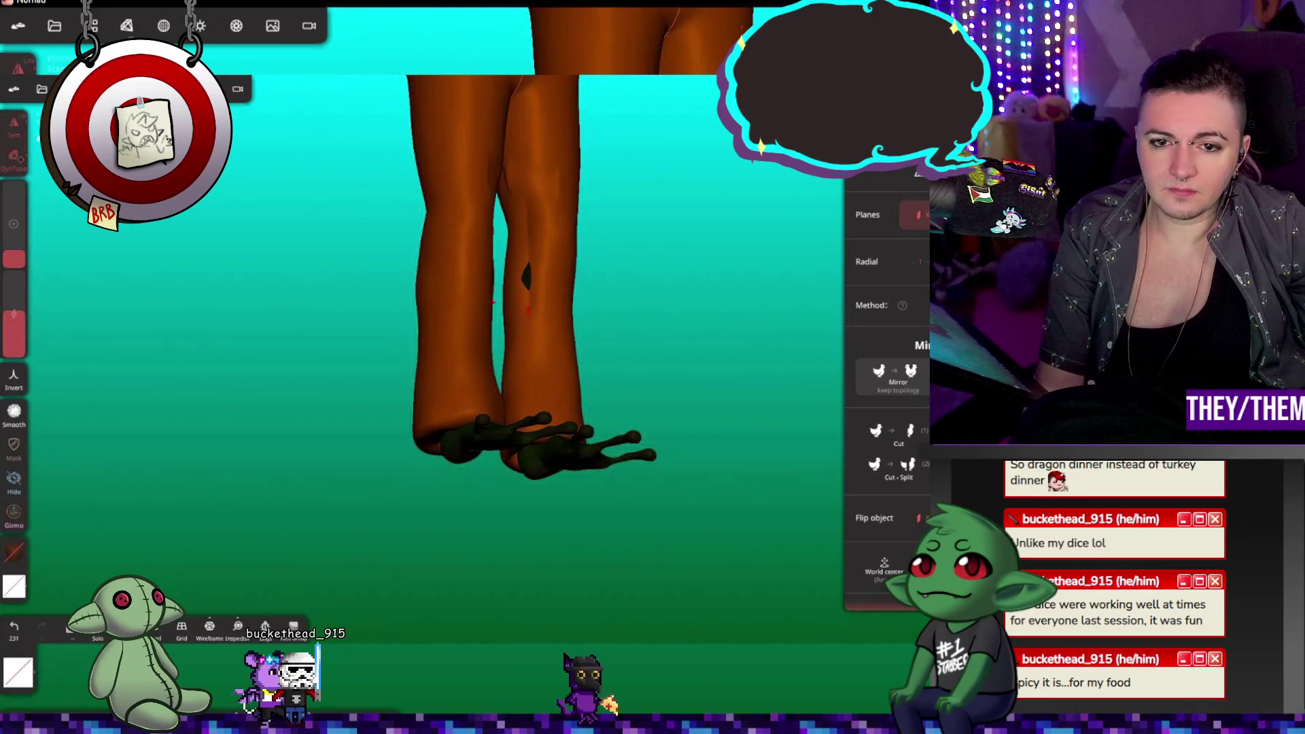
pyautogui.moveTo(620, 373)
pyautogui.mouseDown()
pyautogui.moveTo(612, 445)
pyautogui.moveTo(690, 310)
pyautogui.mouseUp()
pyautogui.scroll(-3, 684, 390)
pyautogui.moveTo(684, 390)
pyautogui.mouseDown()
pyautogui.moveTo(612, 297)
pyautogui.moveTo(653, 303)
pyautogui.mouseUp()
pyautogui.hotkey('ctrl', 'z')
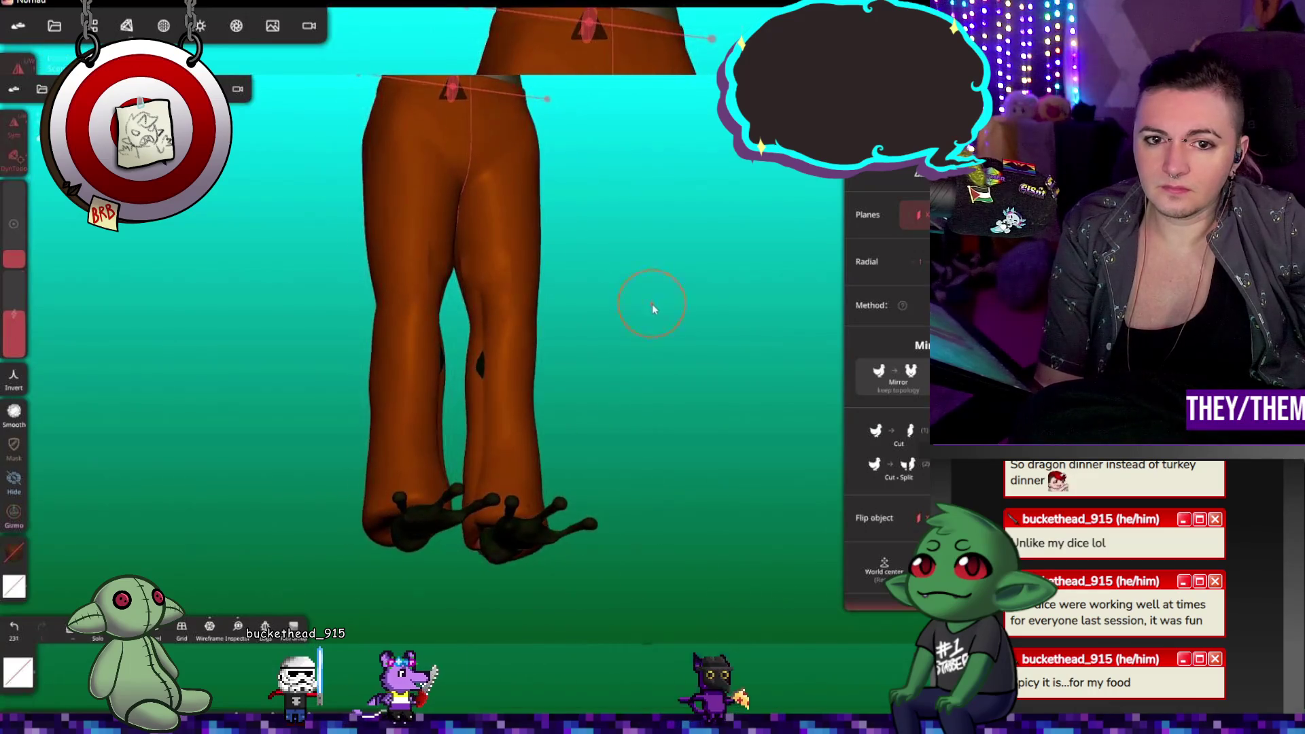
pyautogui.moveTo(20, 262); pyautogui.dragTo(19, 267)
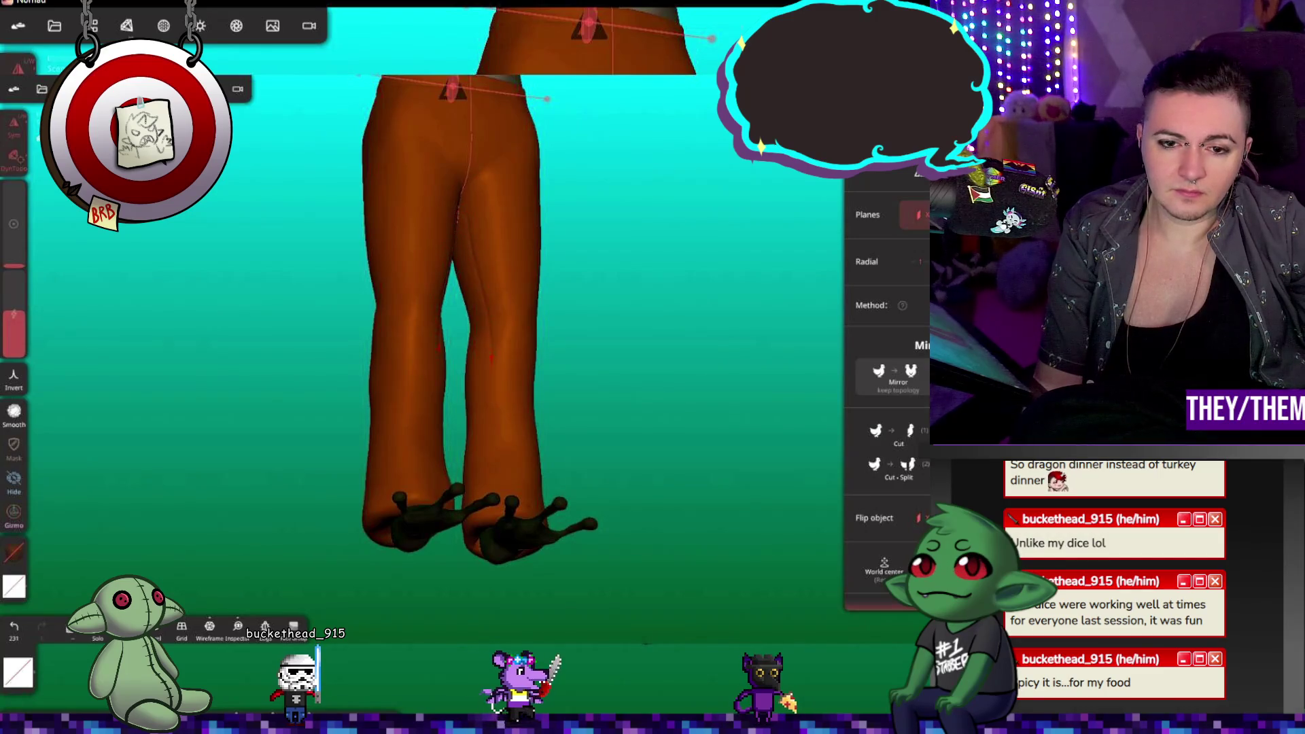
# Step: Undo the last crease on the back of the trousers and resculpt the lower pant leg
pyautogui.moveTo(632, 441)
pyautogui.mouseDown()
pyautogui.moveTo(630, 407)
pyautogui.moveTo(655, 378)
pyautogui.mouseUp()
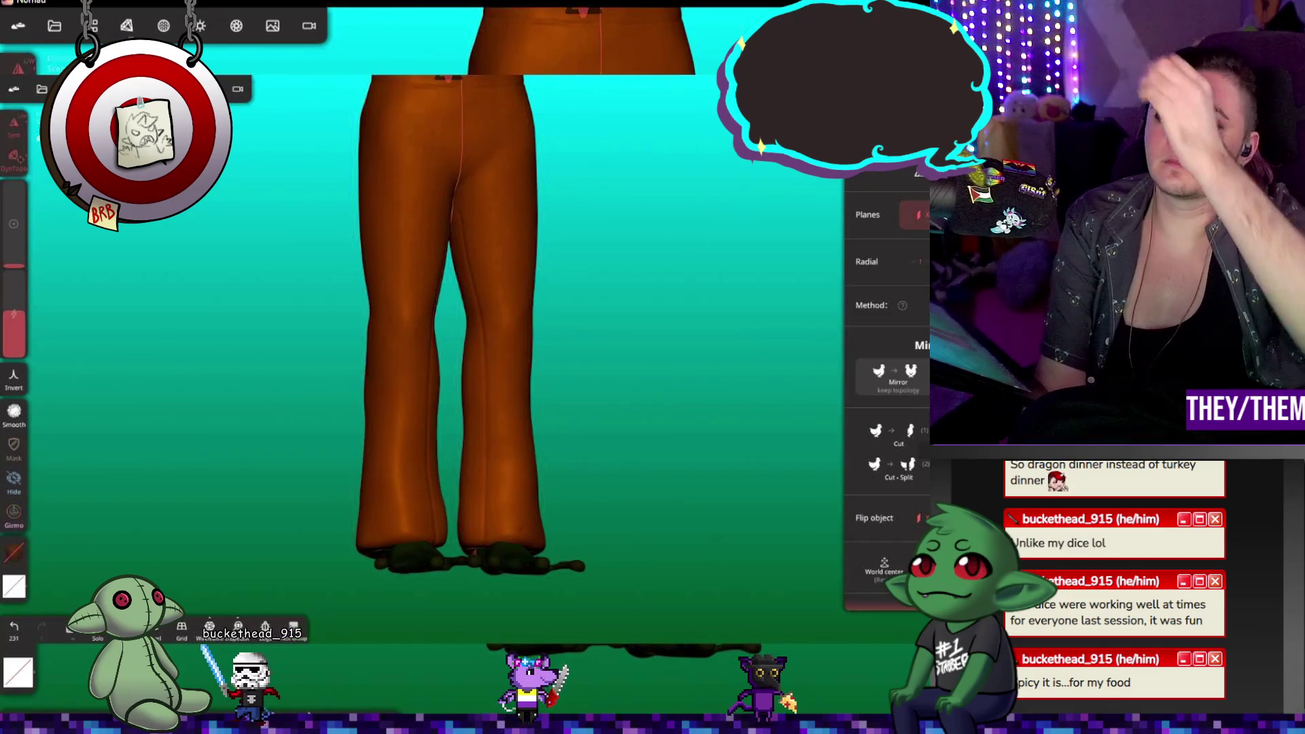
pyautogui.moveTo(737, 153)
pyautogui.mouseDown()
pyautogui.moveTo(736, 177)
pyautogui.moveTo(635, 206)
pyautogui.moveTo(581, 266)
pyautogui.moveTo(647, 216)
pyautogui.moveTo(732, 258)
pyautogui.moveTo(542, 282)
pyautogui.moveTo(477, 268)
pyautogui.mouseUp()
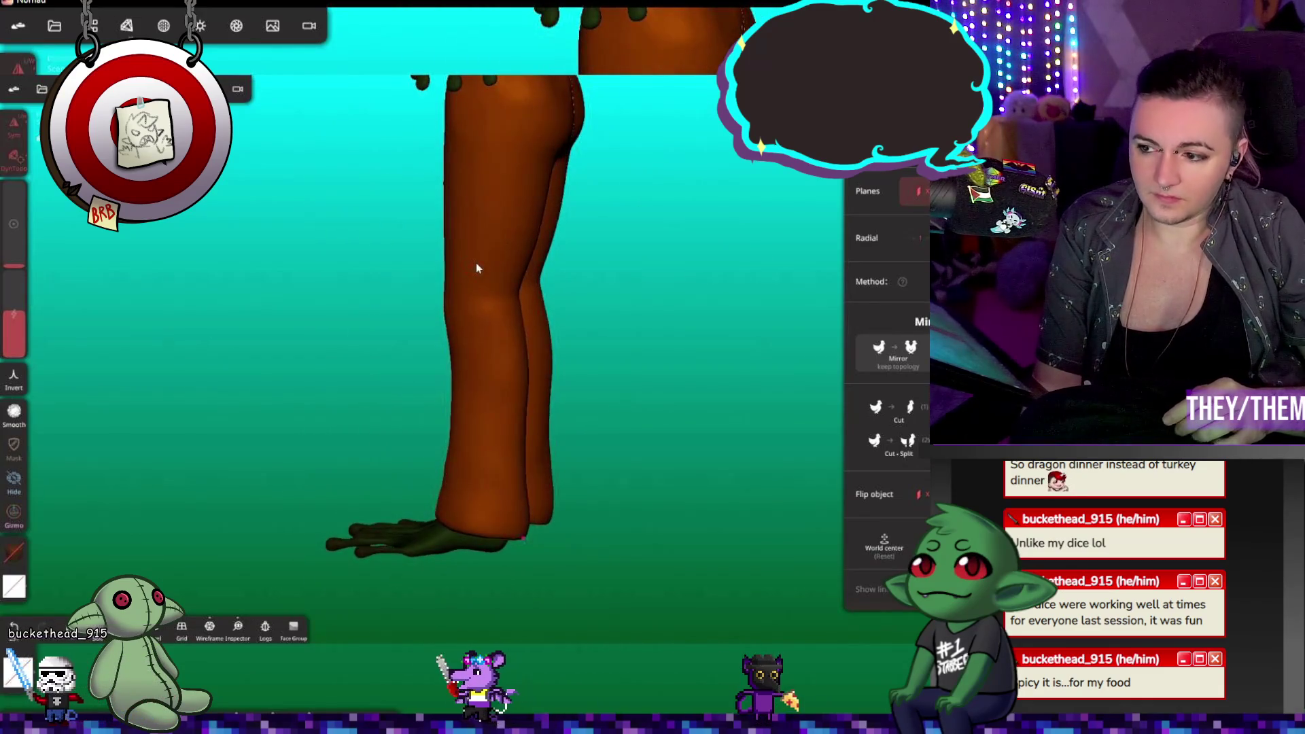
pyautogui.moveTo(667, 248)
pyautogui.mouseDown()
pyautogui.moveTo(592, 308)
pyautogui.moveTo(483, 274)
pyautogui.moveTo(501, 269)
pyautogui.moveTo(452, 294)
pyautogui.mouseUp()
pyautogui.moveTo(603, 247); pyautogui.dragTo(544, 270)
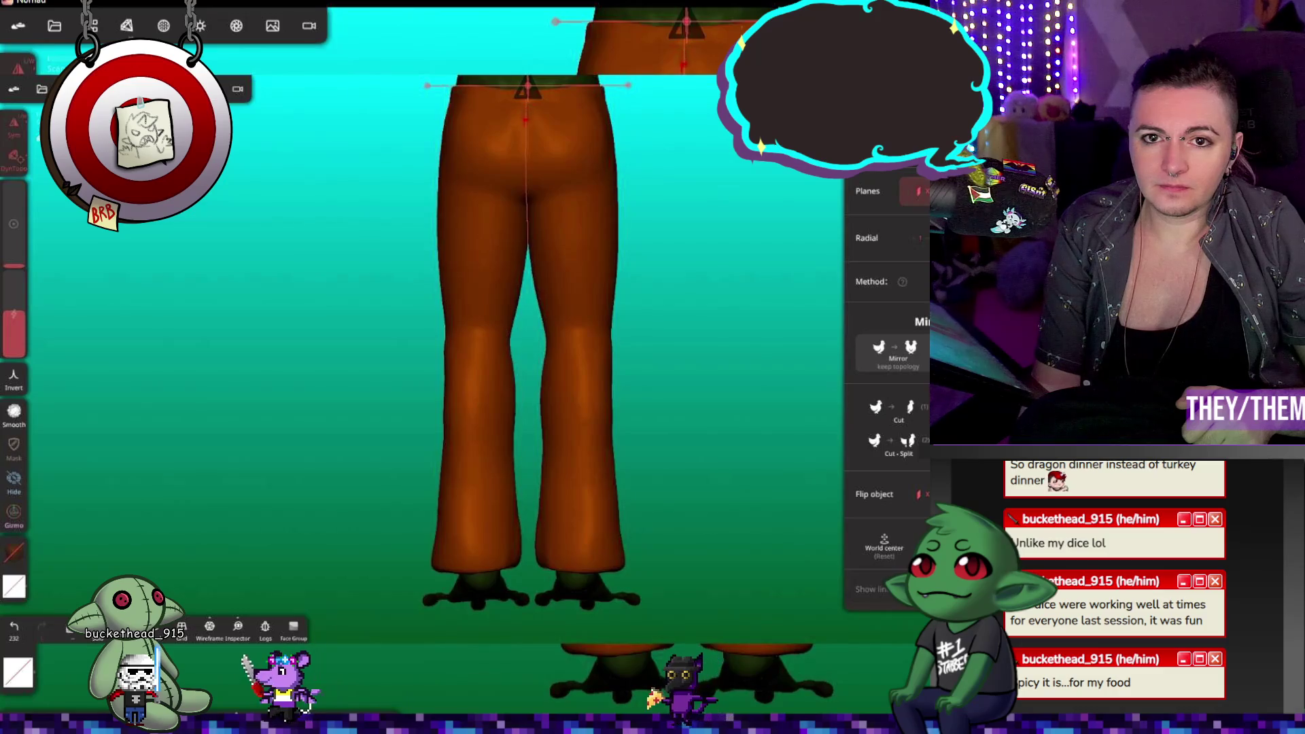
pyautogui.moveTo(721, 204)
pyautogui.mouseDown()
pyautogui.moveTo(696, 197)
pyautogui.moveTo(714, 209)
pyautogui.mouseUp()
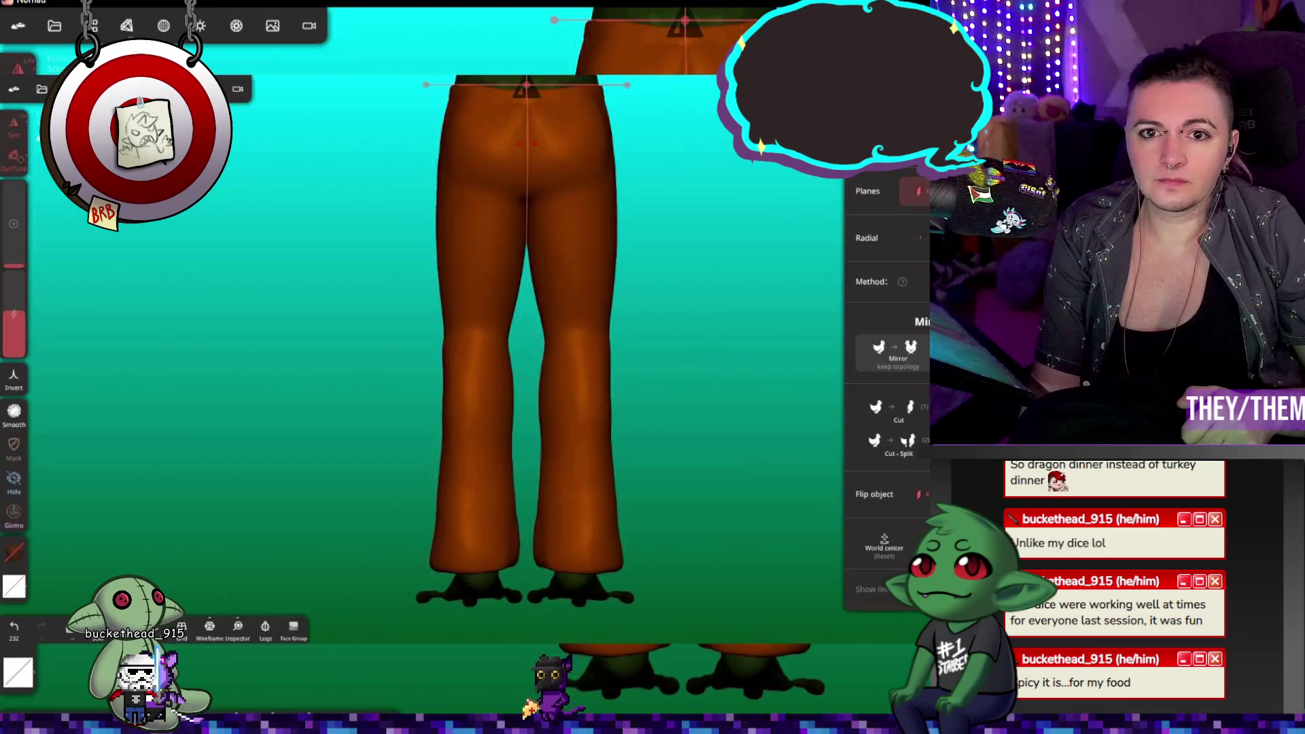
pyautogui.hotkey('ctrl', 'z')
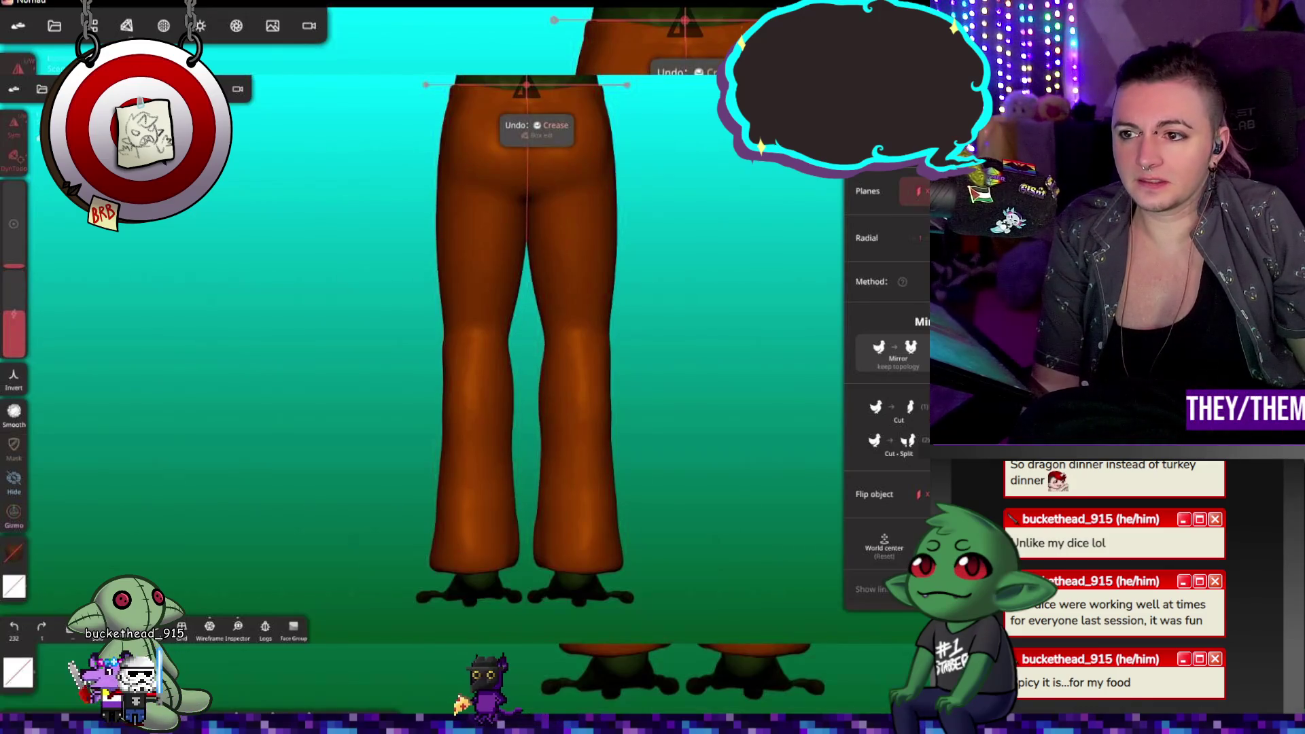
pyautogui.moveTo(550, 217); pyautogui.dragTo(543, 326)
pyautogui.moveTo(680, 354)
pyautogui.mouseDown()
pyautogui.moveTo(857, 379)
pyautogui.moveTo(542, 460)
pyautogui.moveTo(664, 443)
pyautogui.mouseUp()
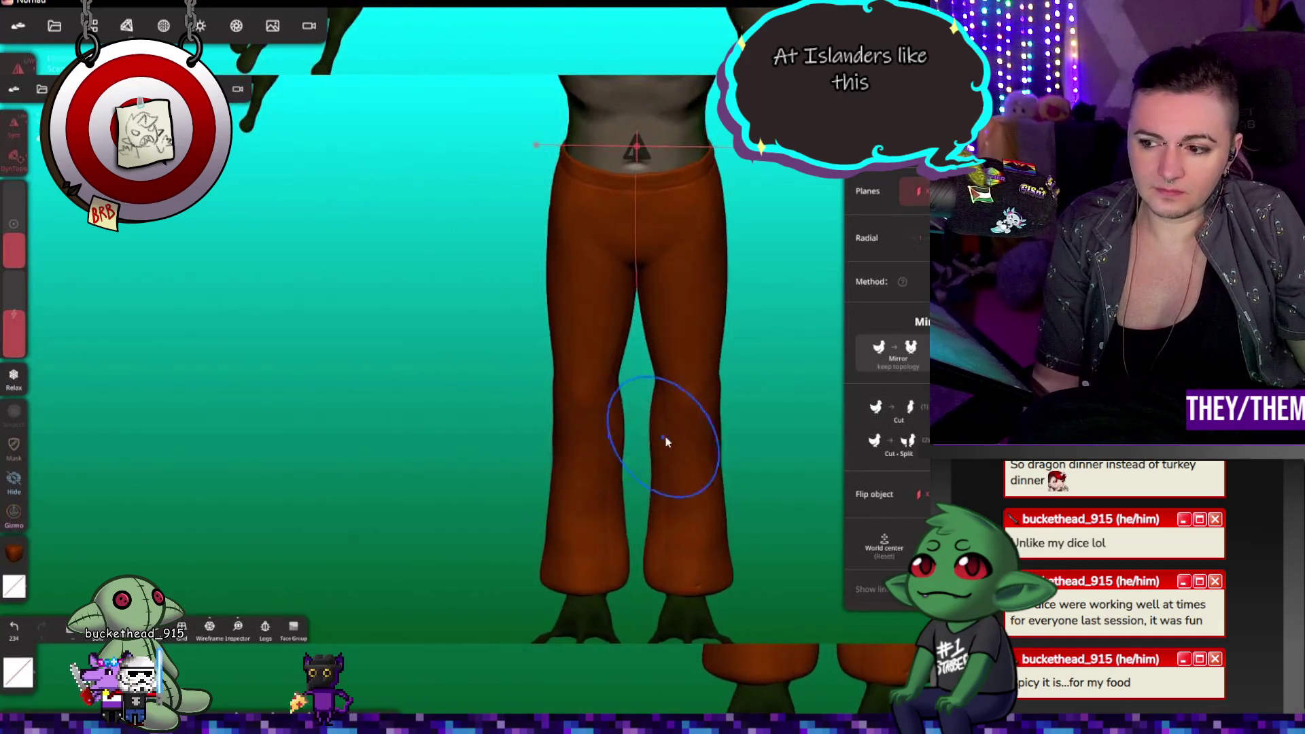
pyautogui.scroll(-5, 690, 460)
pyautogui.moveTo(744, 406); pyautogui.dragTo(746, 338)
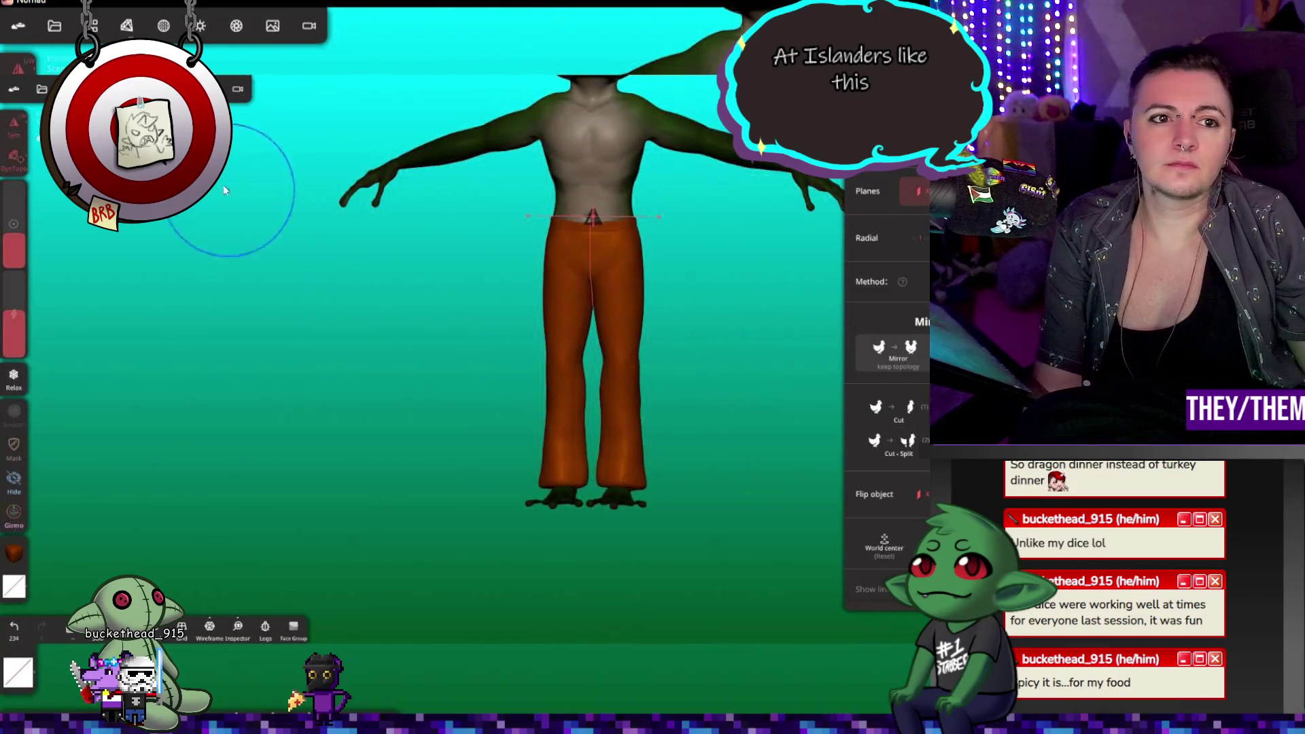
# Step: Make the jacket visible again in the scene list and save the project
pyautogui.click(89, 25)
pyautogui.click(174, 277)
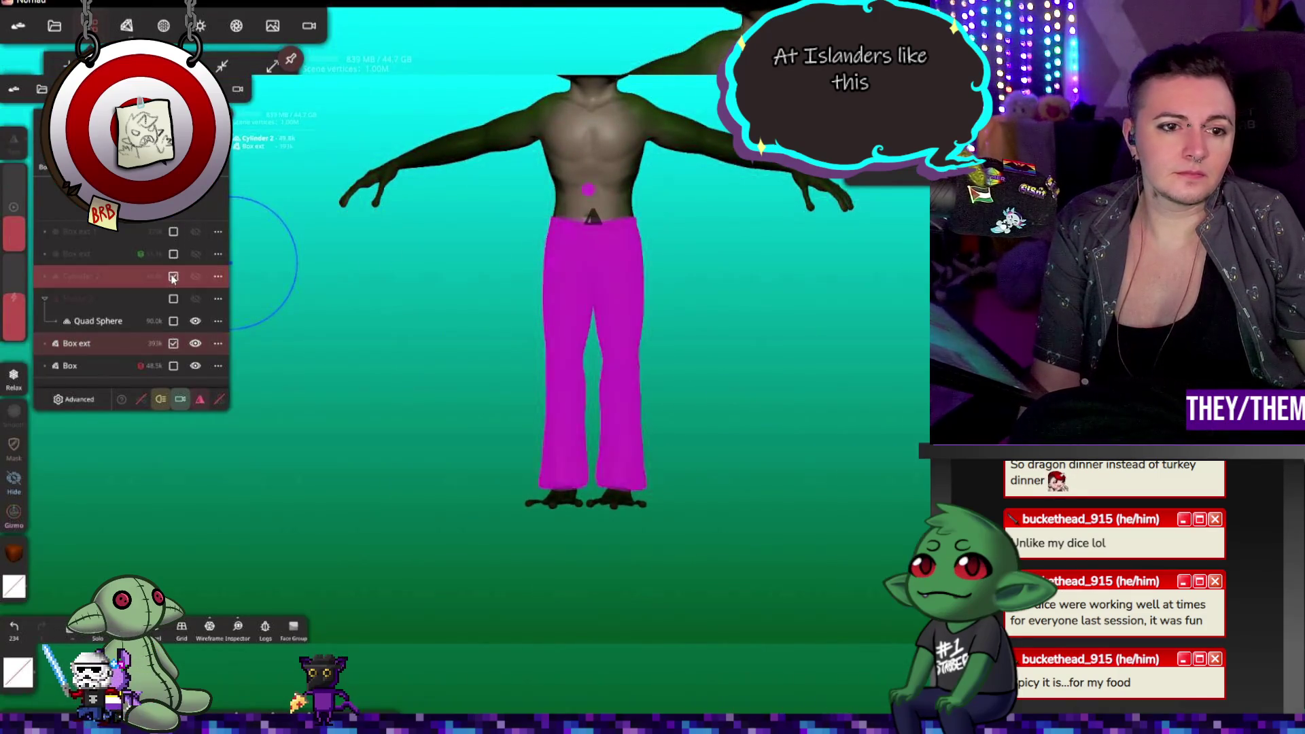
pyautogui.click(173, 282)
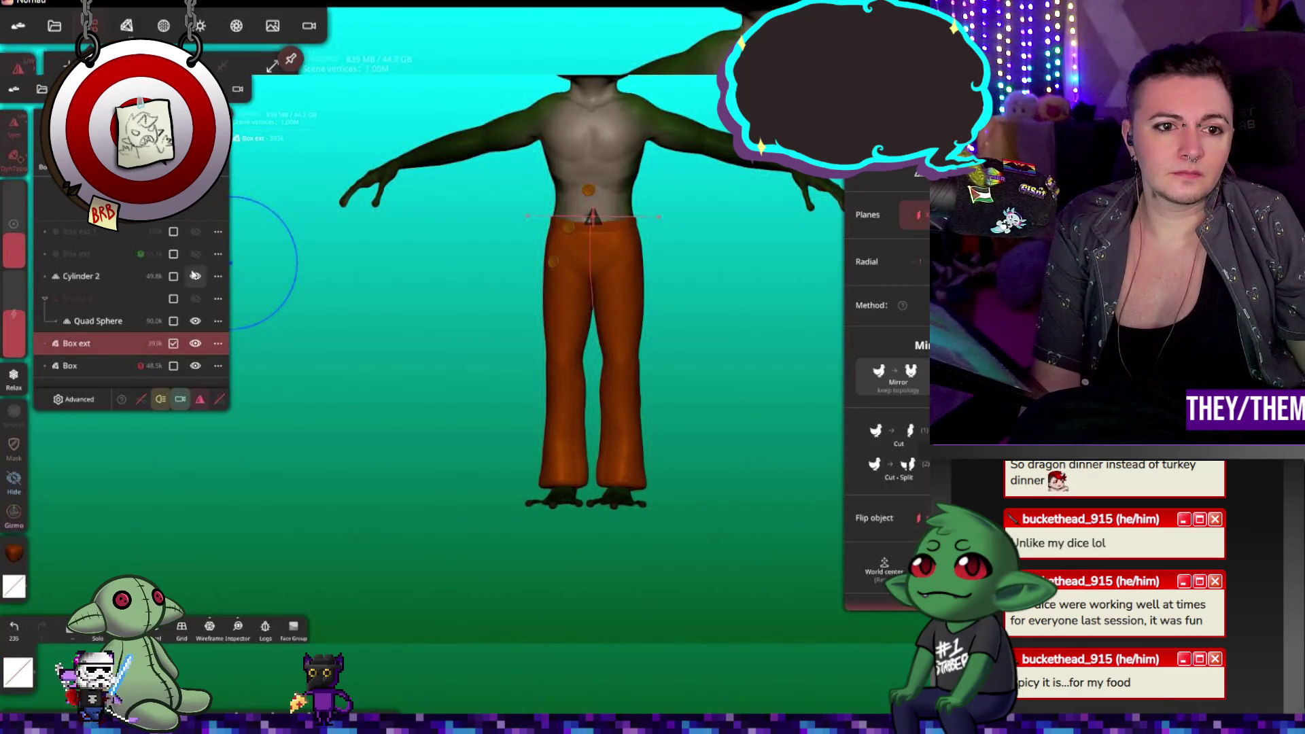
pyautogui.click(195, 232)
pyautogui.click(735, 292)
pyautogui.moveTo(734, 293); pyautogui.dragTo(661, 436, button='middle')
pyautogui.hotkey('ctrl', 's')
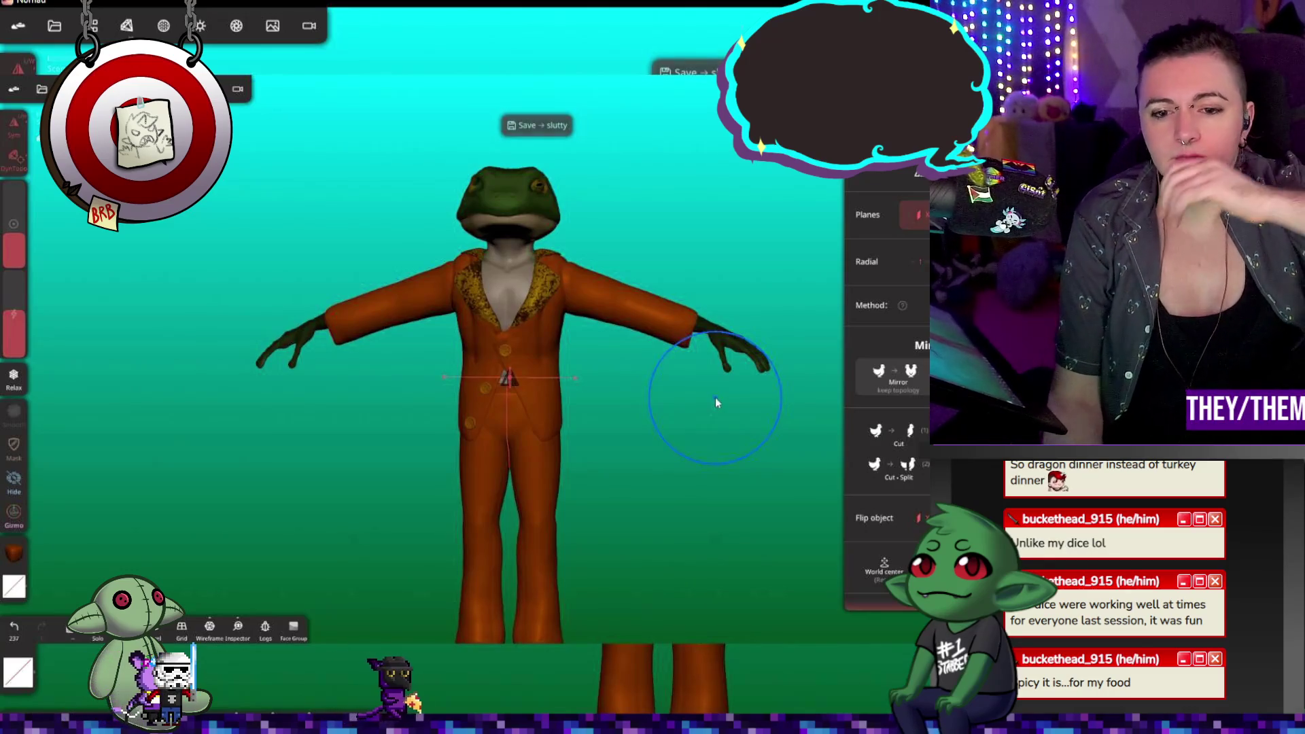
# Step: Reframe the frog front-on and paint a symmetric stroke along both legs
pyautogui.moveTo(715, 397)
pyautogui.mouseDown()
pyautogui.moveTo(667, 539)
pyautogui.moveTo(663, 304)
pyautogui.moveTo(602, 276)
pyautogui.mouseUp()
pyautogui.doubleClick(691, 280)
pyautogui.moveTo(607, 366)
pyautogui.mouseDown()
pyautogui.moveTo(540, 406)
pyautogui.moveTo(582, 418)
pyautogui.mouseUp()
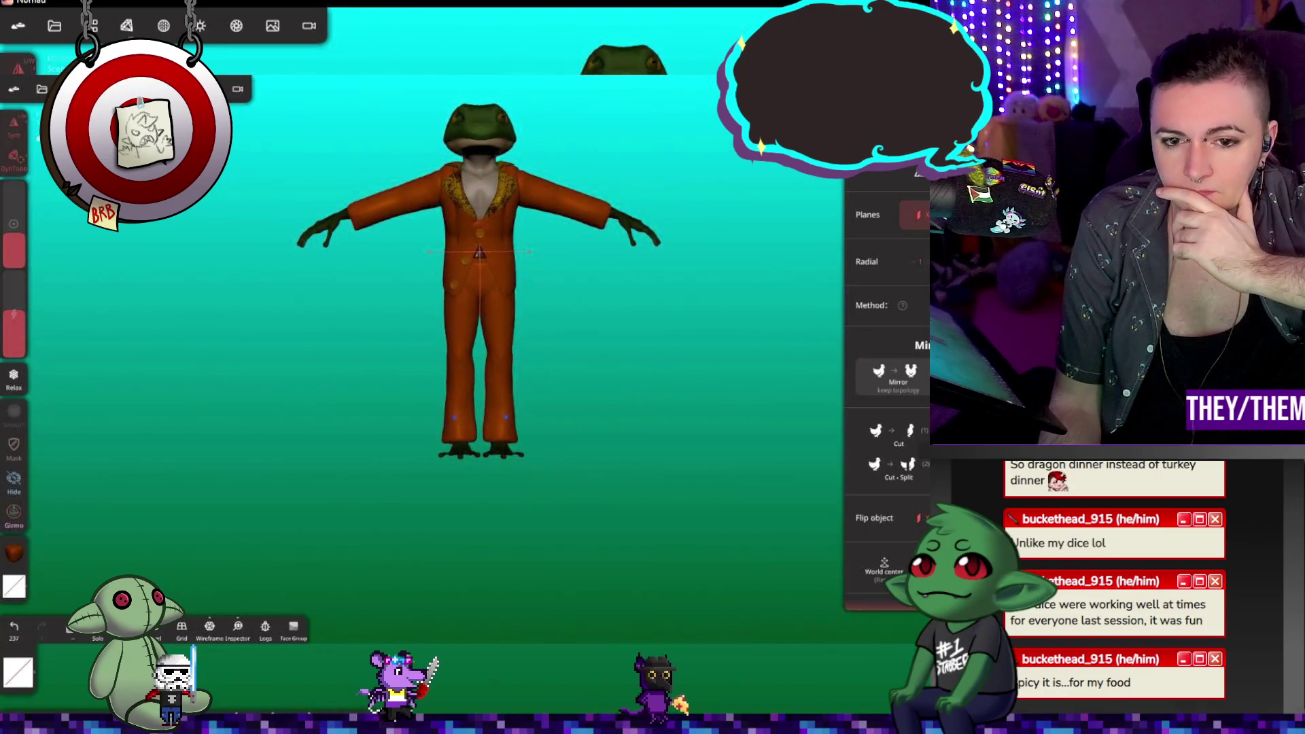
pyautogui.moveTo(524, 431); pyautogui.dragTo(473, 436)
pyautogui.moveTo(563, 429)
pyautogui.mouseDown()
pyautogui.moveTo(533, 475)
pyautogui.moveTo(369, 447)
pyautogui.mouseUp()
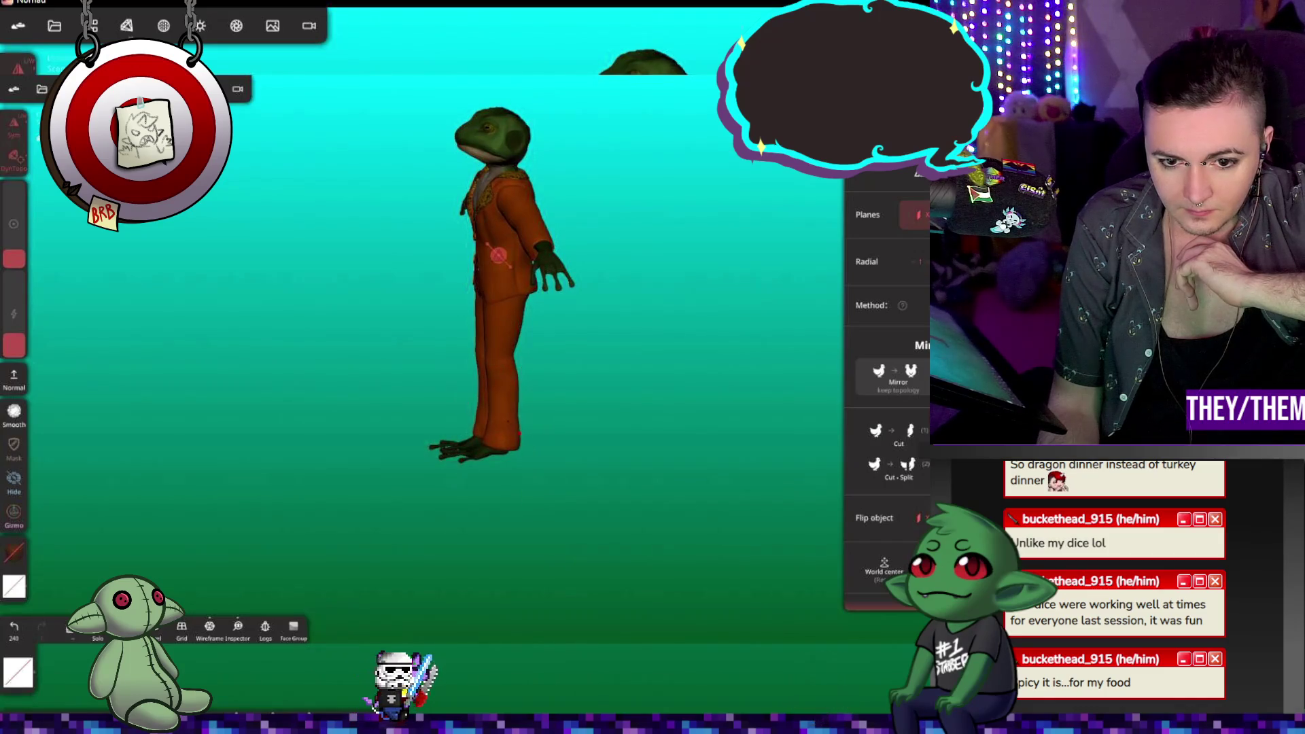
pyautogui.moveTo(594, 446)
pyautogui.mouseDown()
pyautogui.moveTo(757, 437)
pyautogui.moveTo(536, 443)
pyautogui.mouseUp()
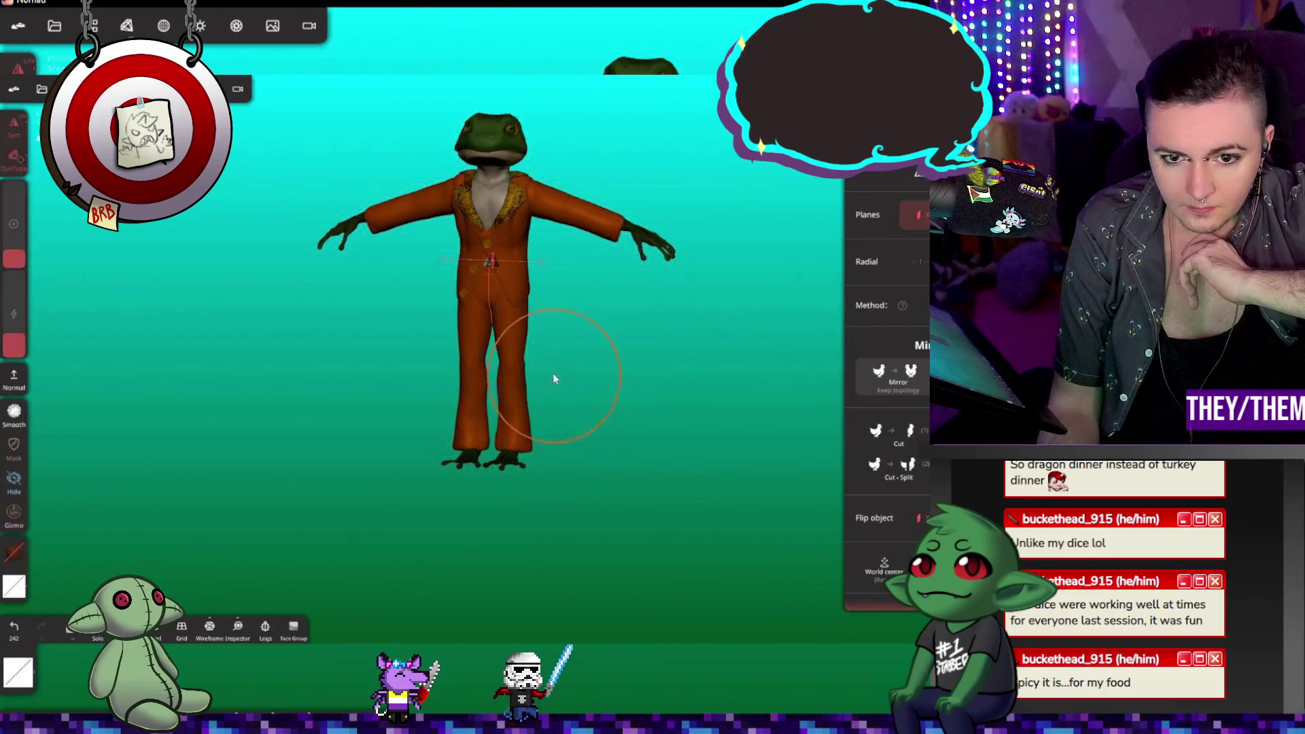
pyautogui.moveTo(544, 367)
pyautogui.mouseDown()
pyautogui.moveTo(646, 322)
pyautogui.moveTo(461, 281)
pyautogui.mouseUp()
pyautogui.click(208, 27)
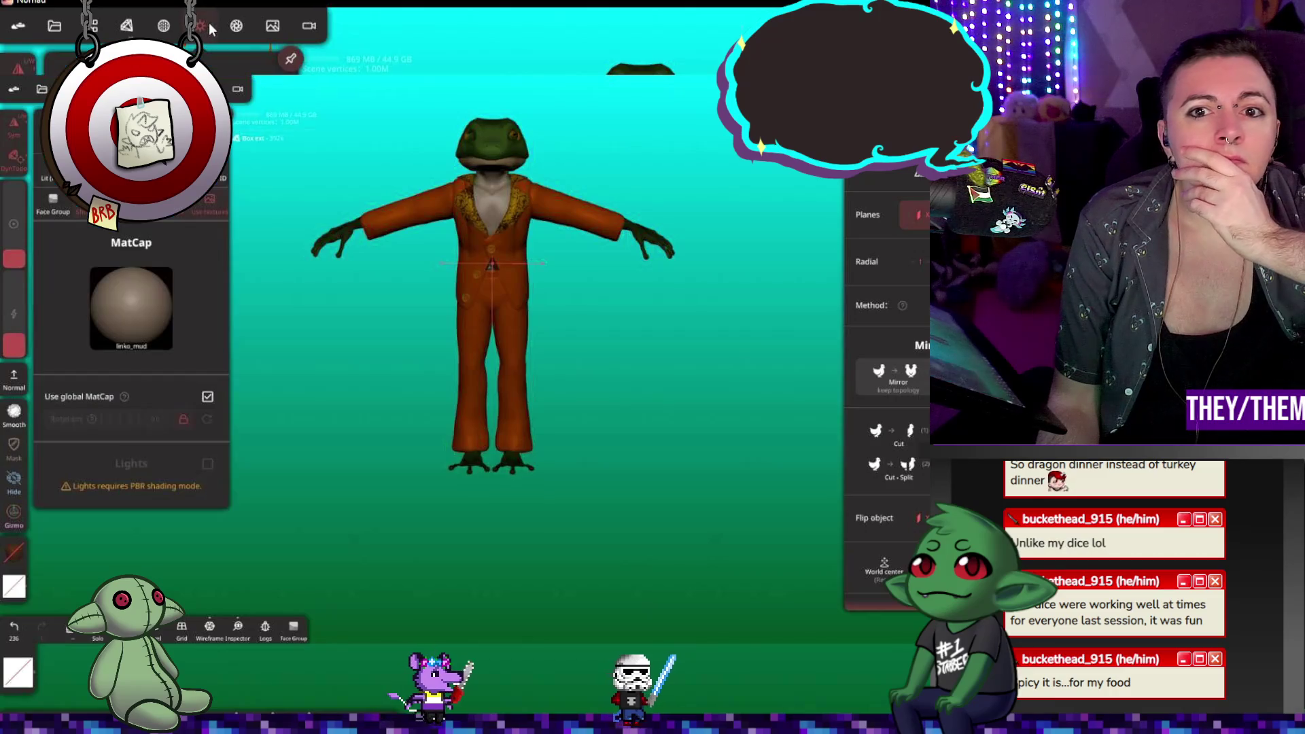
# Step: Select the Quad Sphere object inside the mirror group
pyautogui.click(127, 26)
pyautogui.click(93, 26)
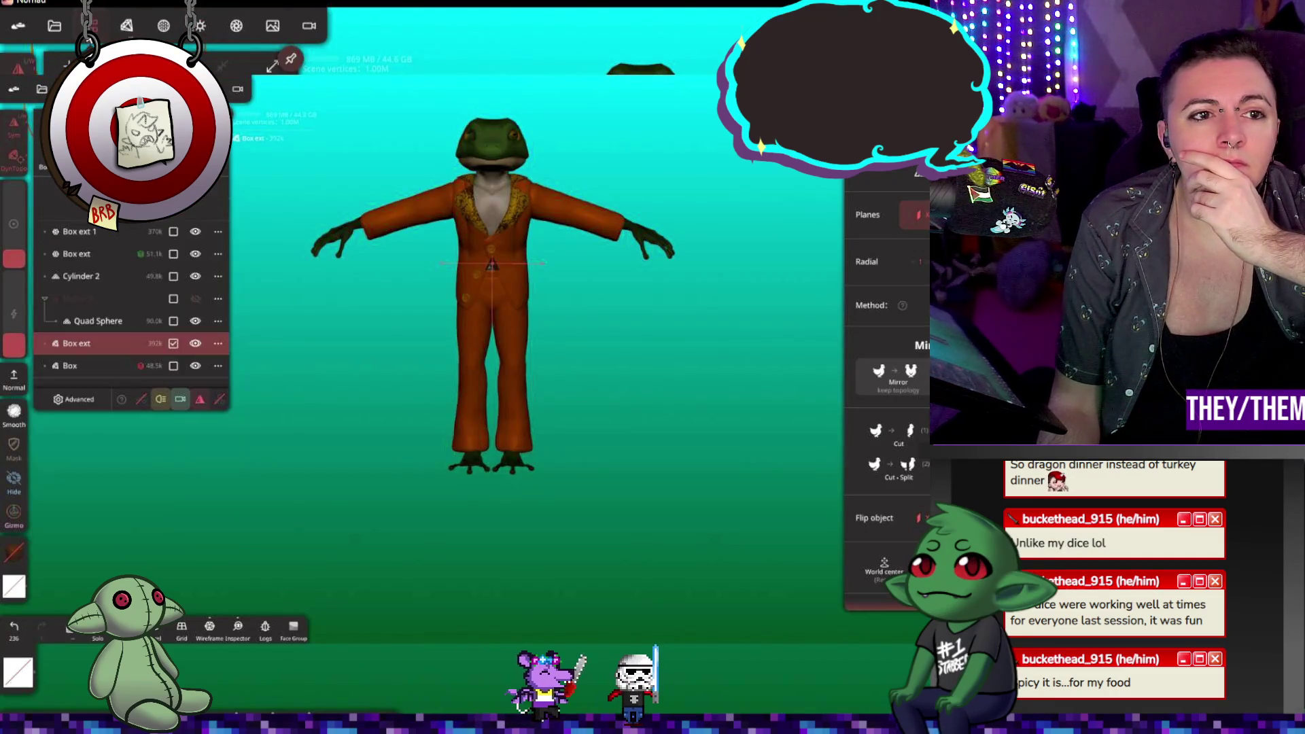
pyautogui.click(197, 299)
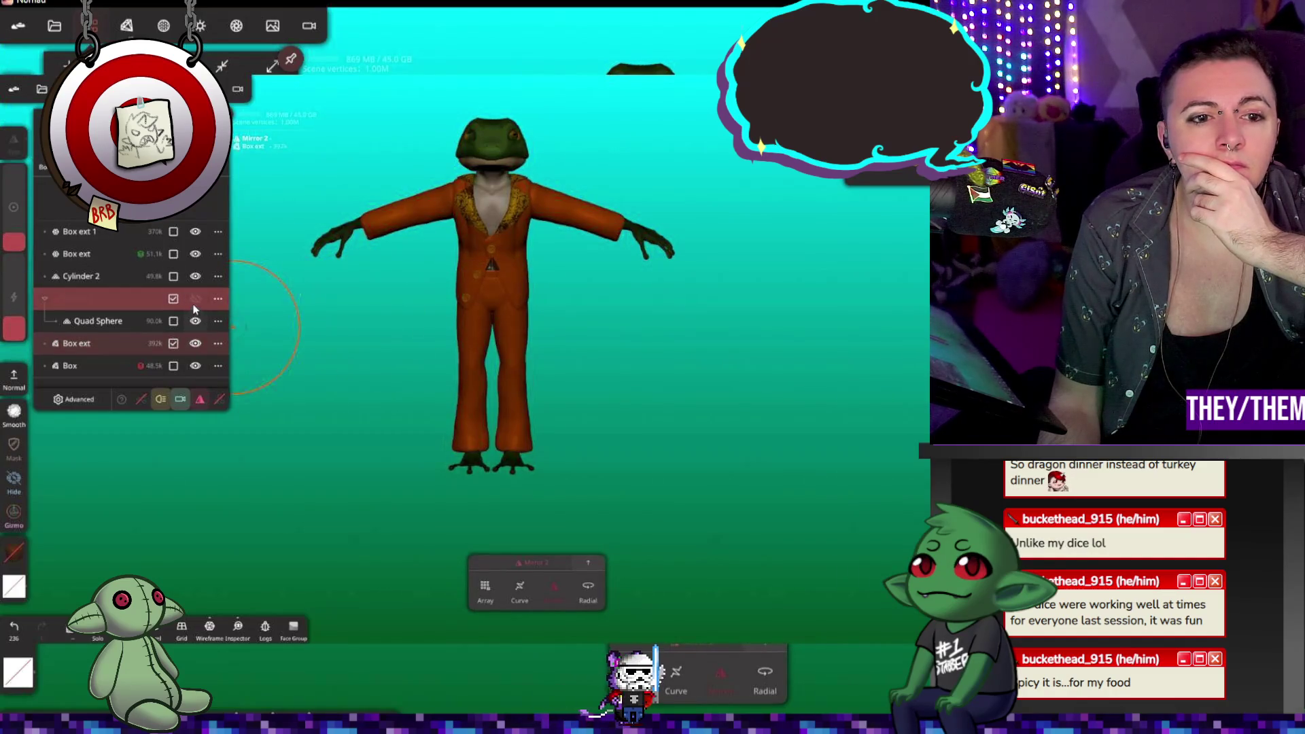
pyautogui.click(174, 321)
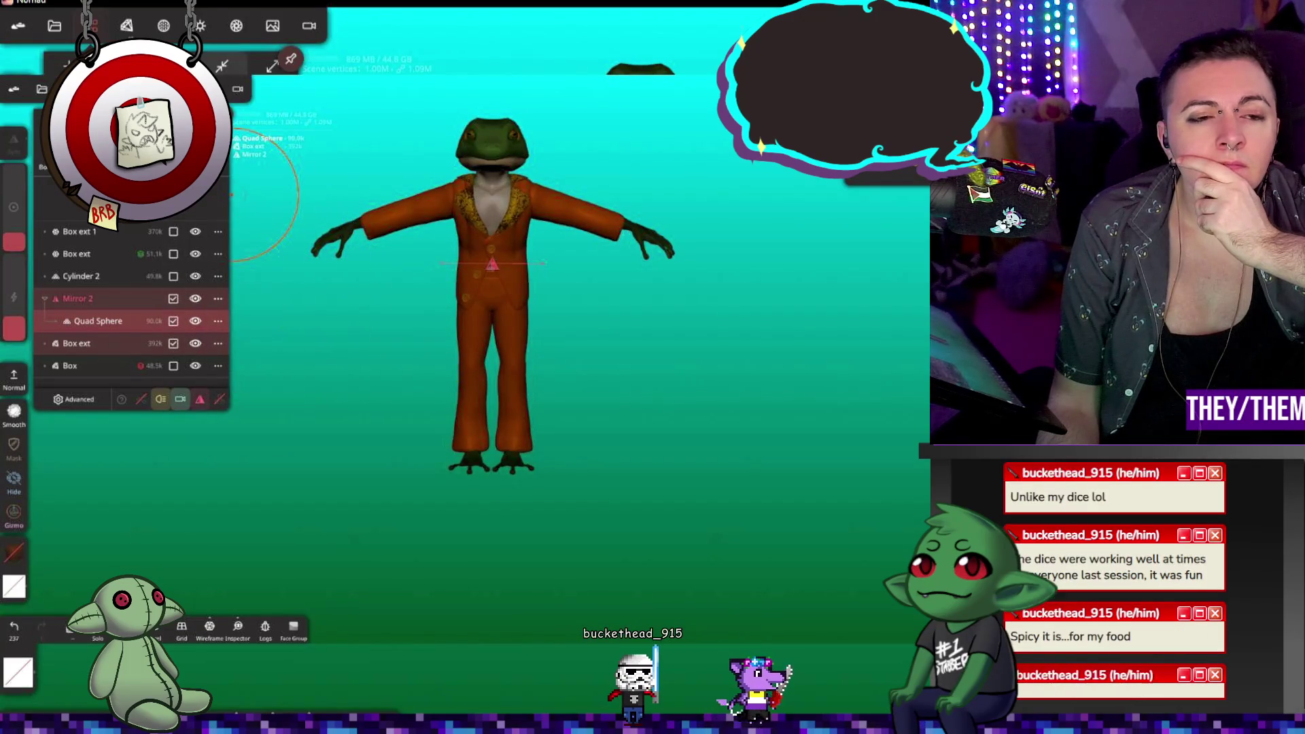
# Step: Switch shading to Lights/Environment (PBR), then open the app settings page
pyautogui.click(200, 28)
pyautogui.click(131, 153)
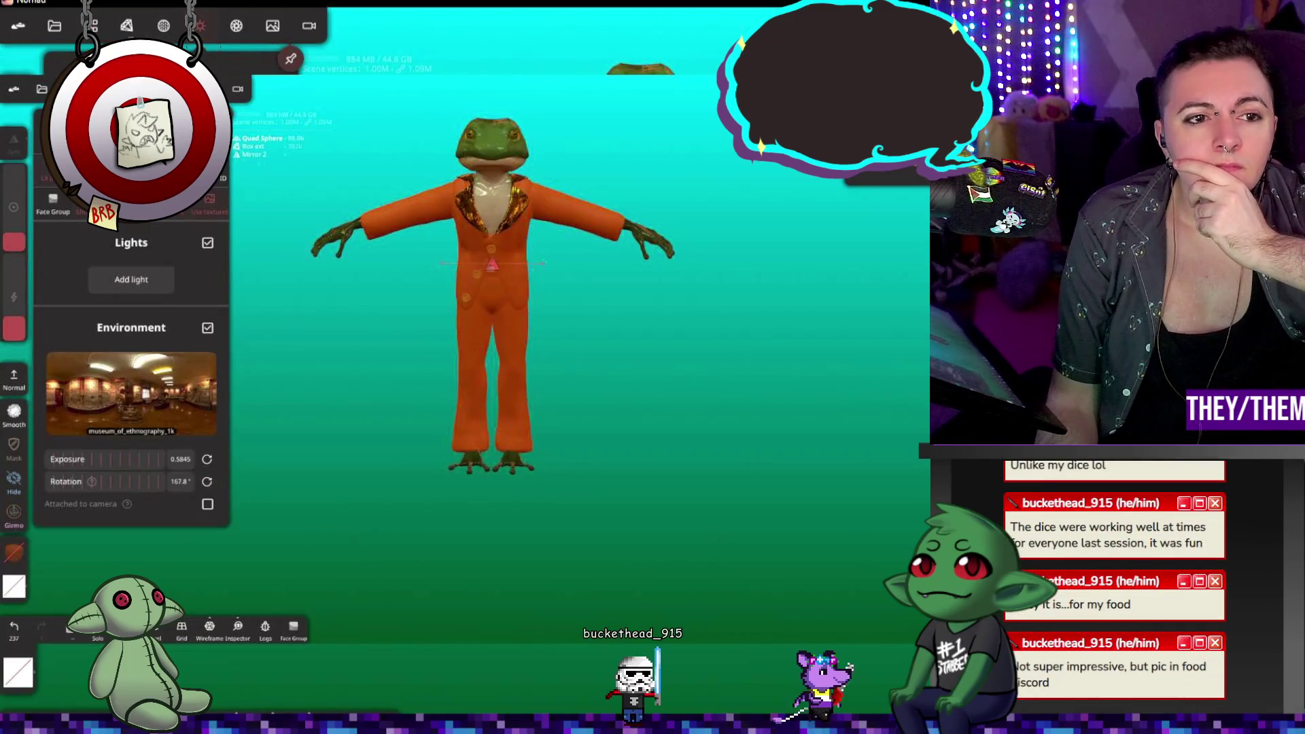
pyautogui.click(18, 25)
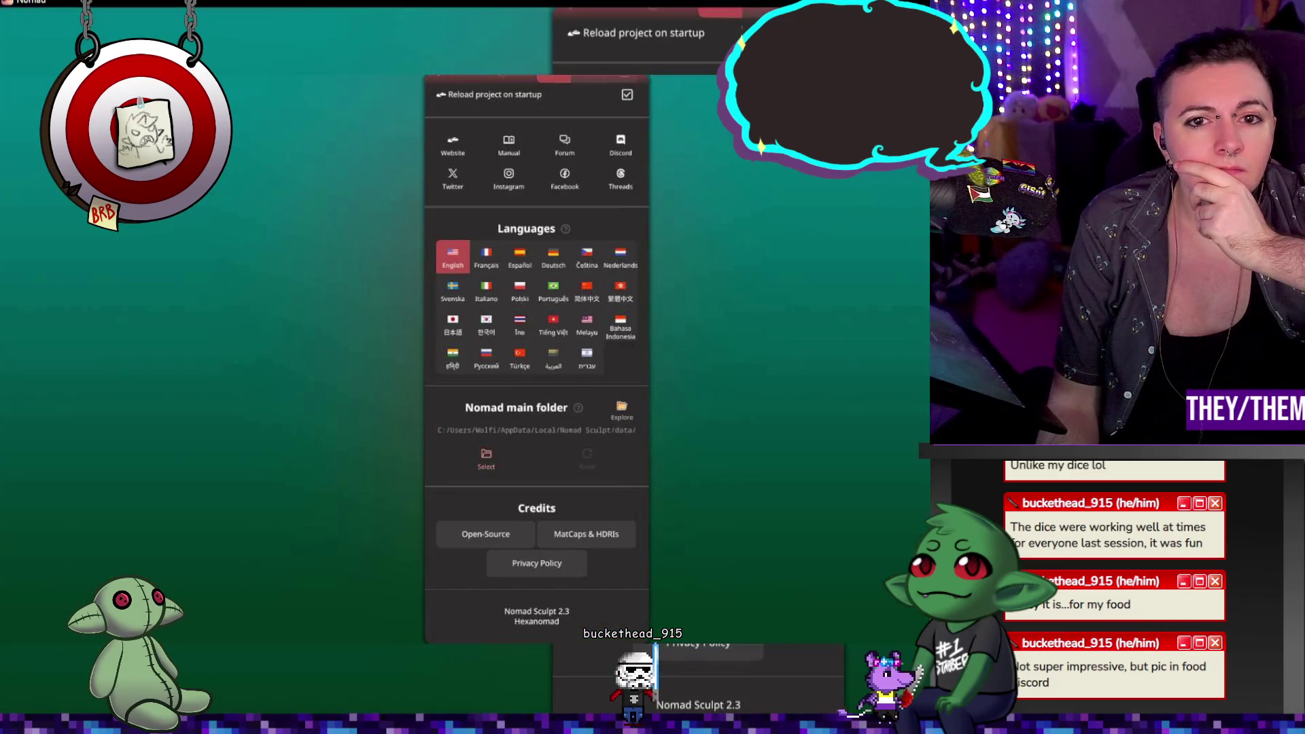
# Step: Save the project from the File menu, confirming Yes, then bring up the Post Process render settings
pyautogui.click(18, 25)
pyautogui.click(55, 25)
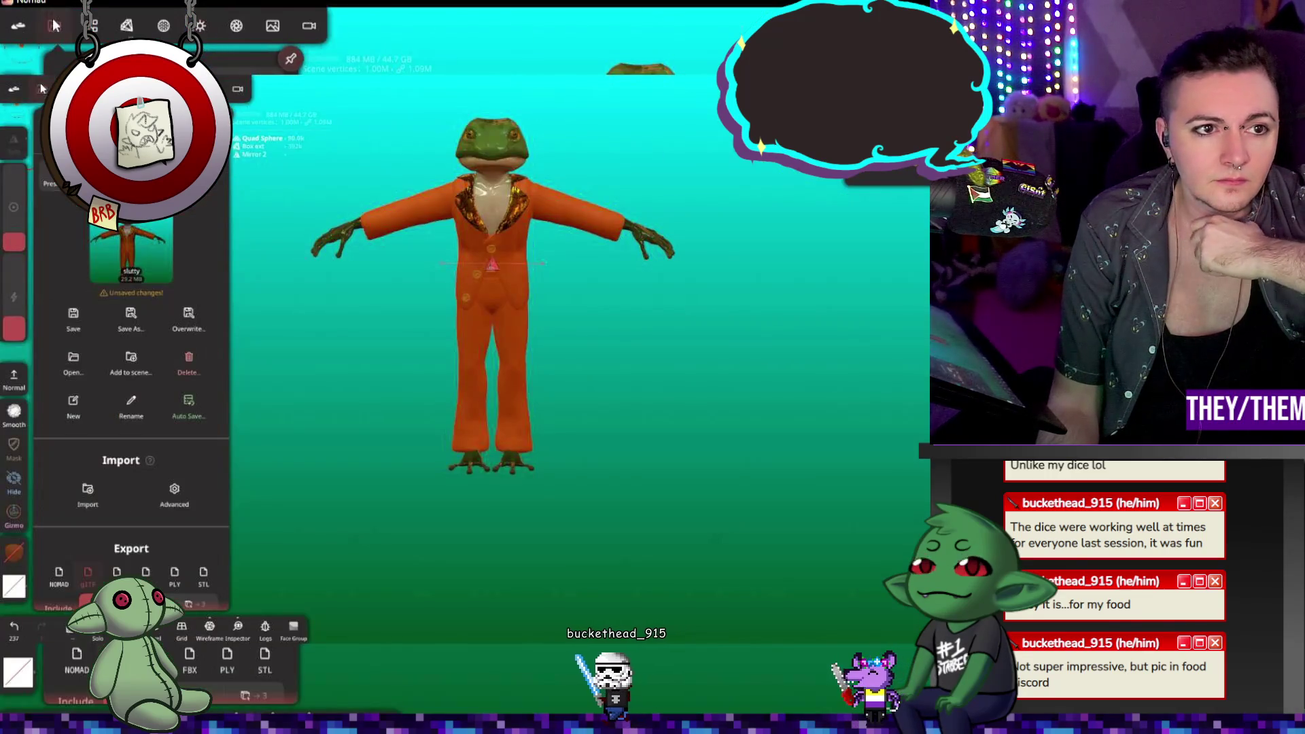
pyautogui.click(72, 315)
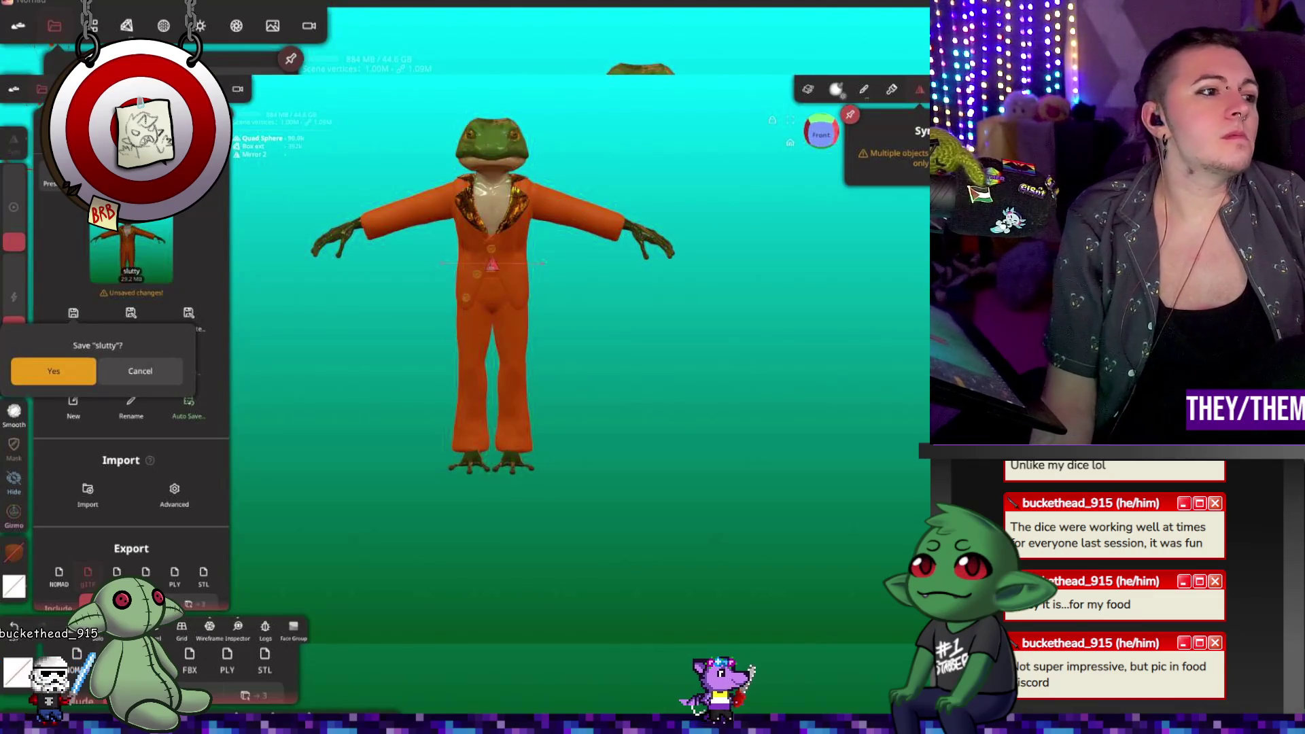
pyautogui.click(342, 416)
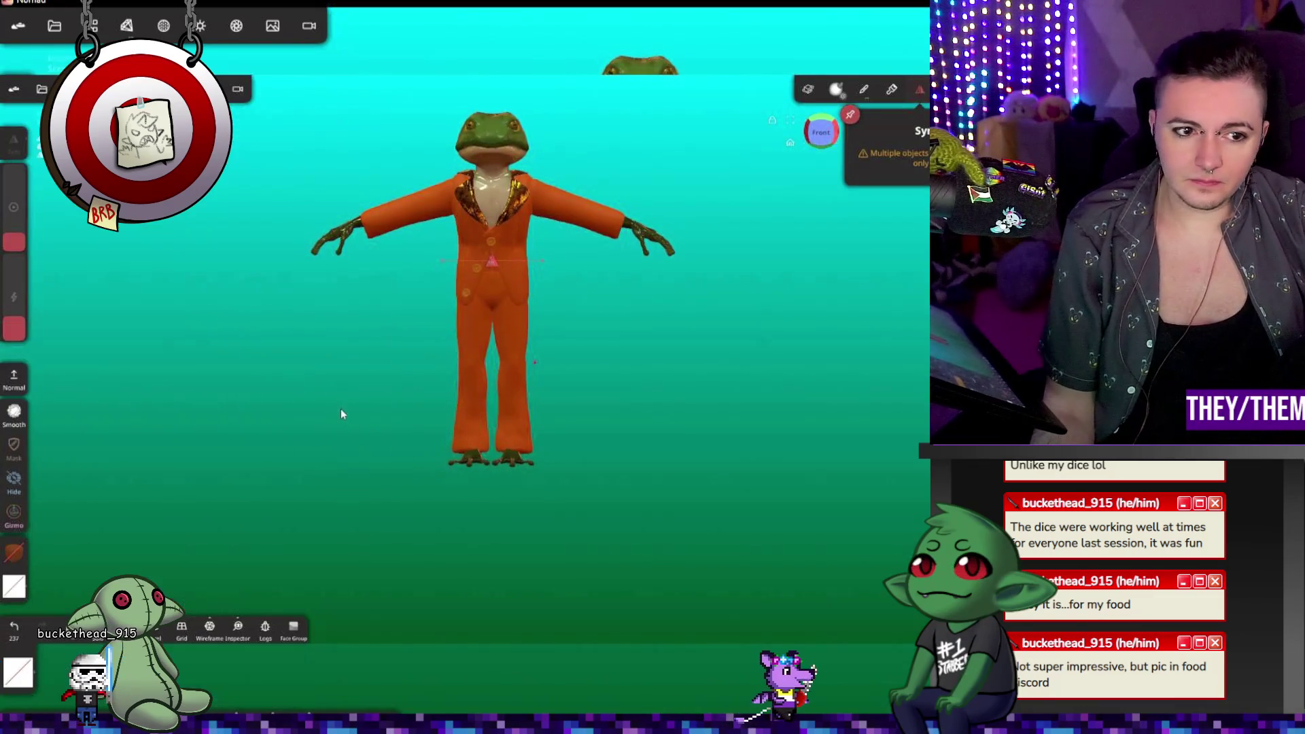
pyautogui.click(54, 26)
pyautogui.click(73, 313)
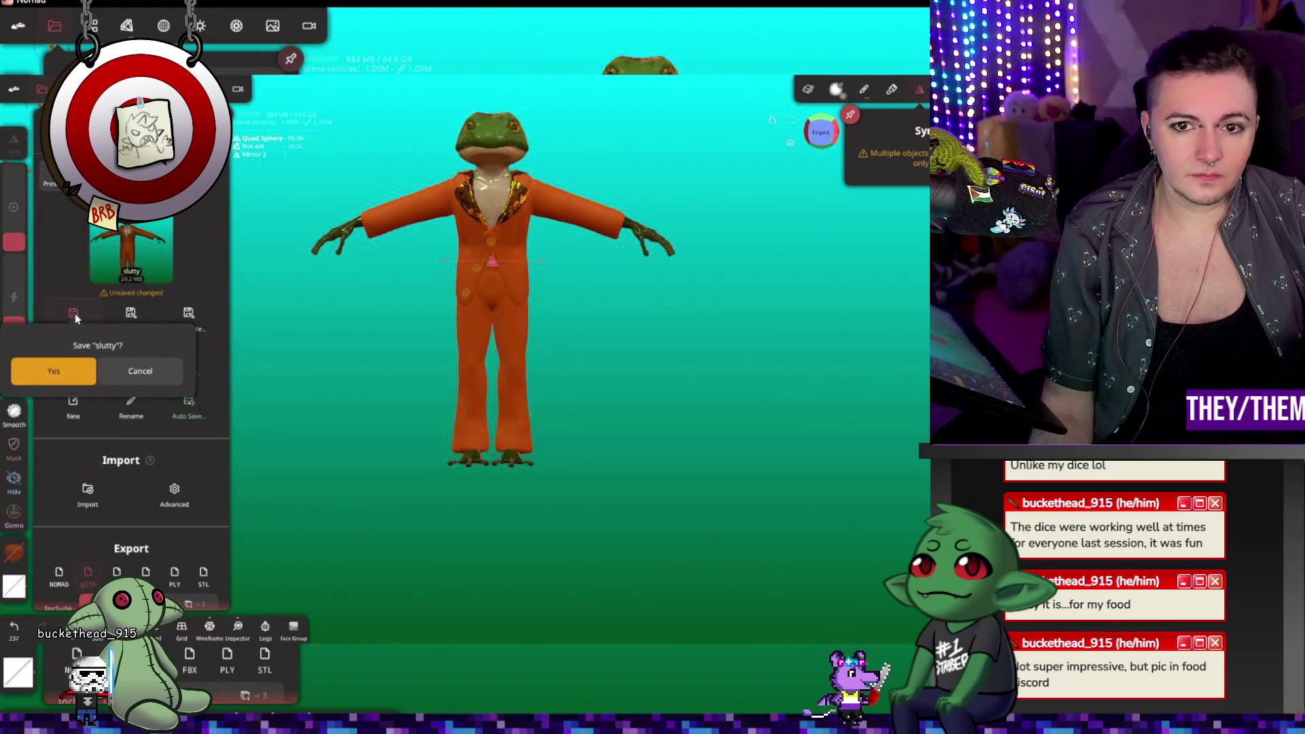
pyautogui.click(23, 379)
pyautogui.click(300, 365)
pyautogui.moveTo(584, 365)
pyautogui.mouseDown()
pyautogui.moveTo(376, 346)
pyautogui.moveTo(585, 367)
pyautogui.mouseUp()
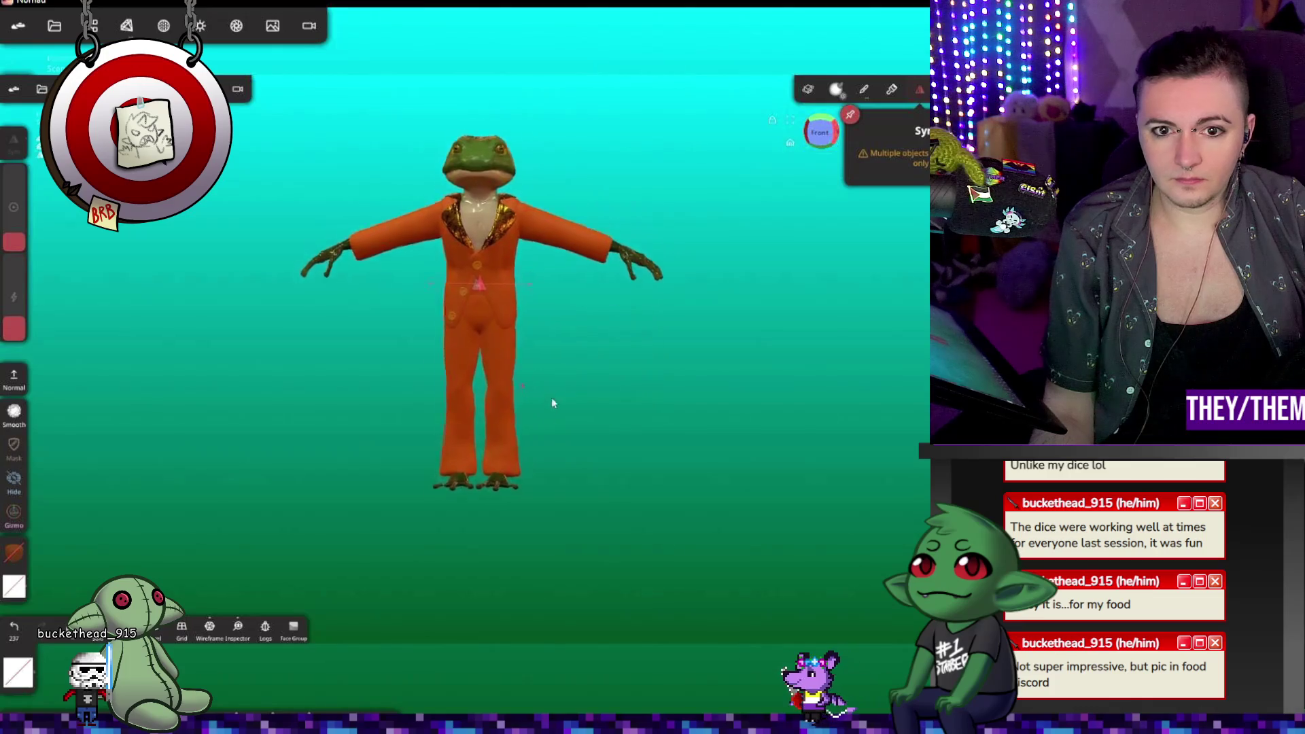
pyautogui.click(234, 27)
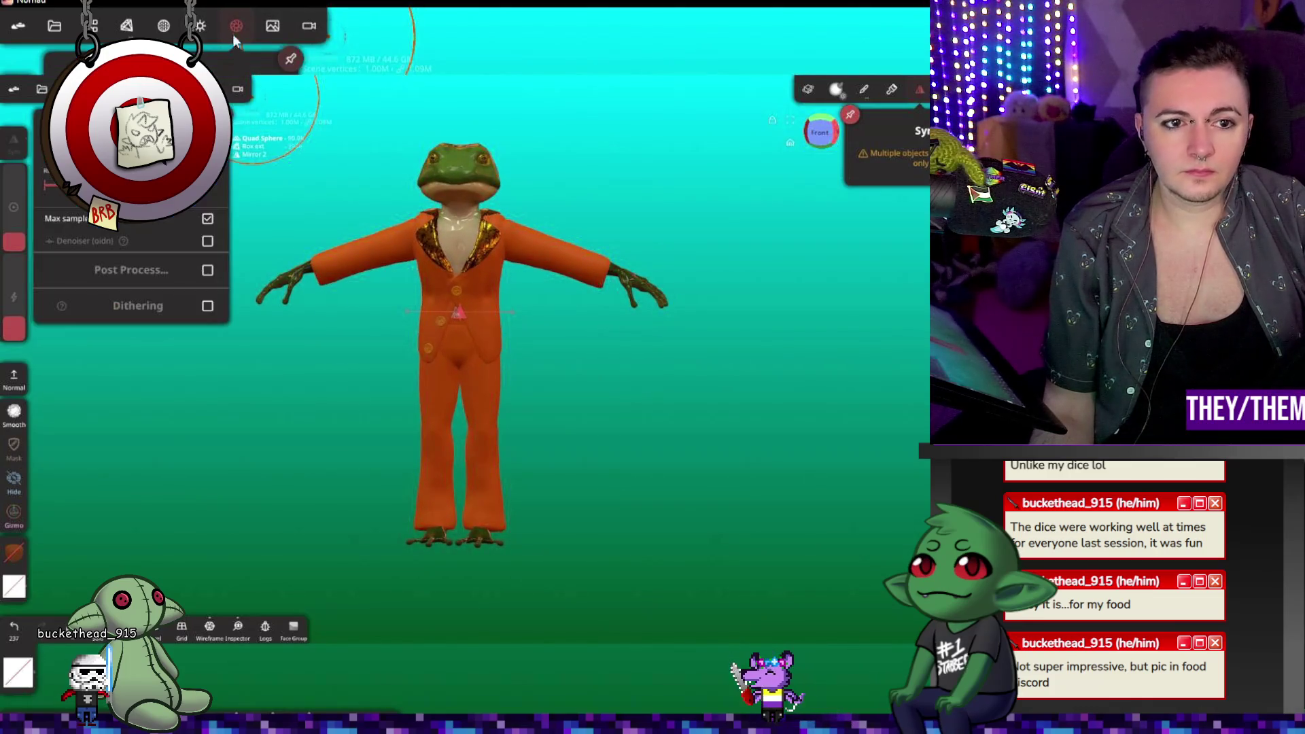
# Step: Enable Post Process (SSR, SSGI, Ambient Occlusion), review the frog from several angles, and open Settings
pyautogui.click(208, 271)
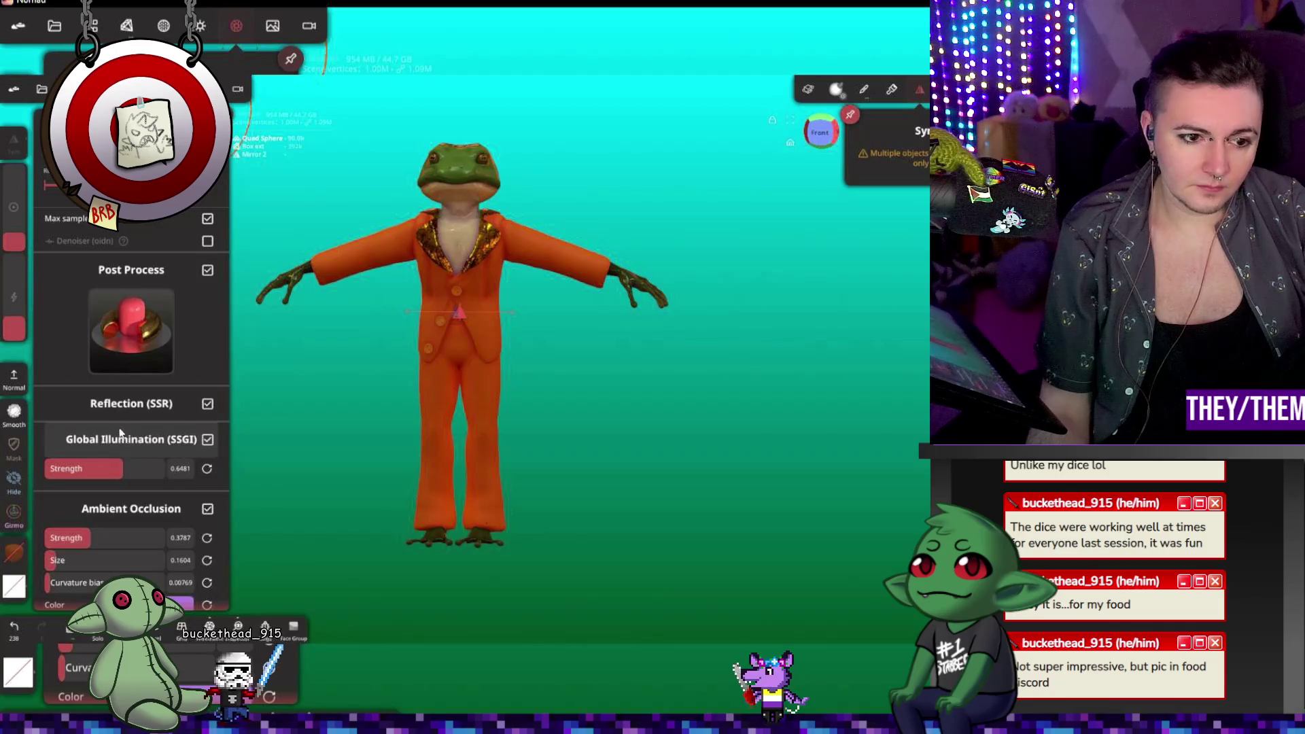
pyautogui.scroll(-2, 53, 401)
pyautogui.moveTo(377, 430); pyautogui.dragTo(165, 393)
pyautogui.scroll(5, 303, 349)
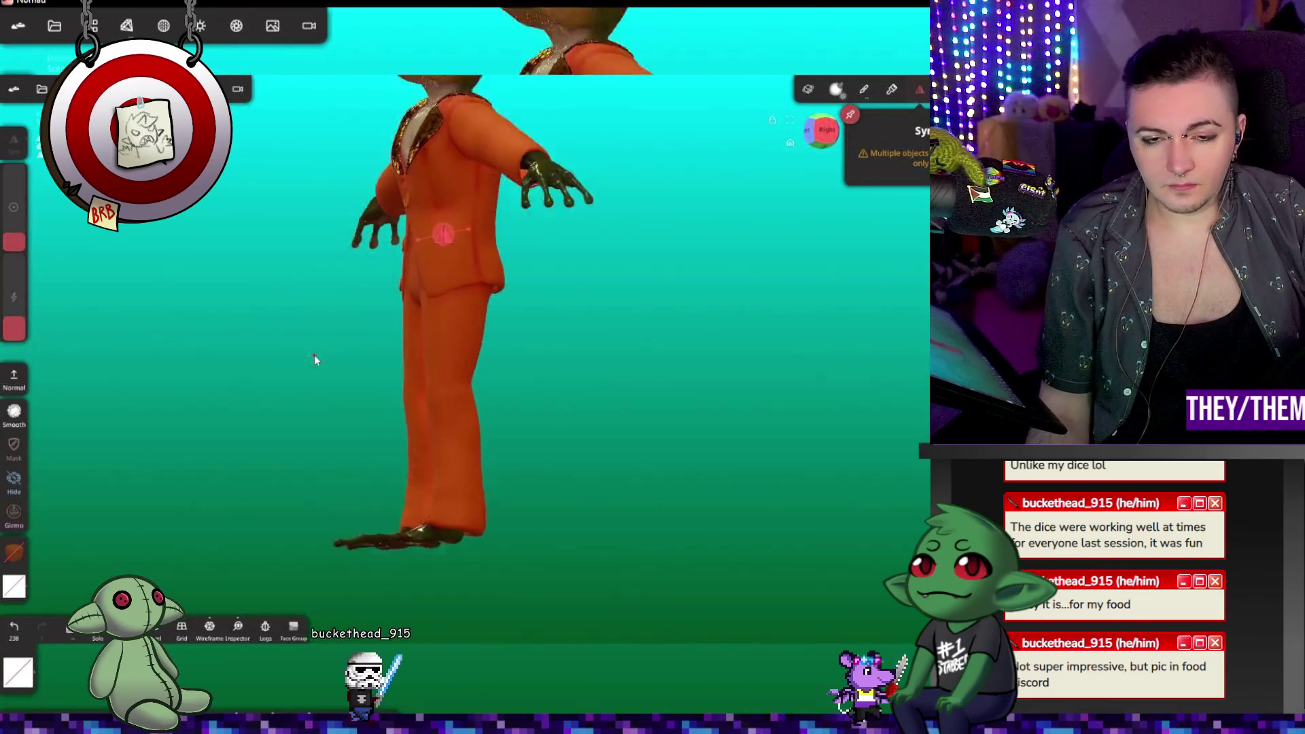
pyautogui.moveTo(384, 371)
pyautogui.mouseDown()
pyautogui.moveTo(552, 370)
pyautogui.moveTo(519, 344)
pyautogui.moveTo(497, 350)
pyautogui.moveTo(521, 345)
pyautogui.mouseUp()
pyautogui.scroll(-2, 568, 358)
pyautogui.moveTo(586, 301)
pyautogui.mouseDown()
pyautogui.moveTo(776, 305)
pyautogui.moveTo(675, 306)
pyautogui.mouseUp()
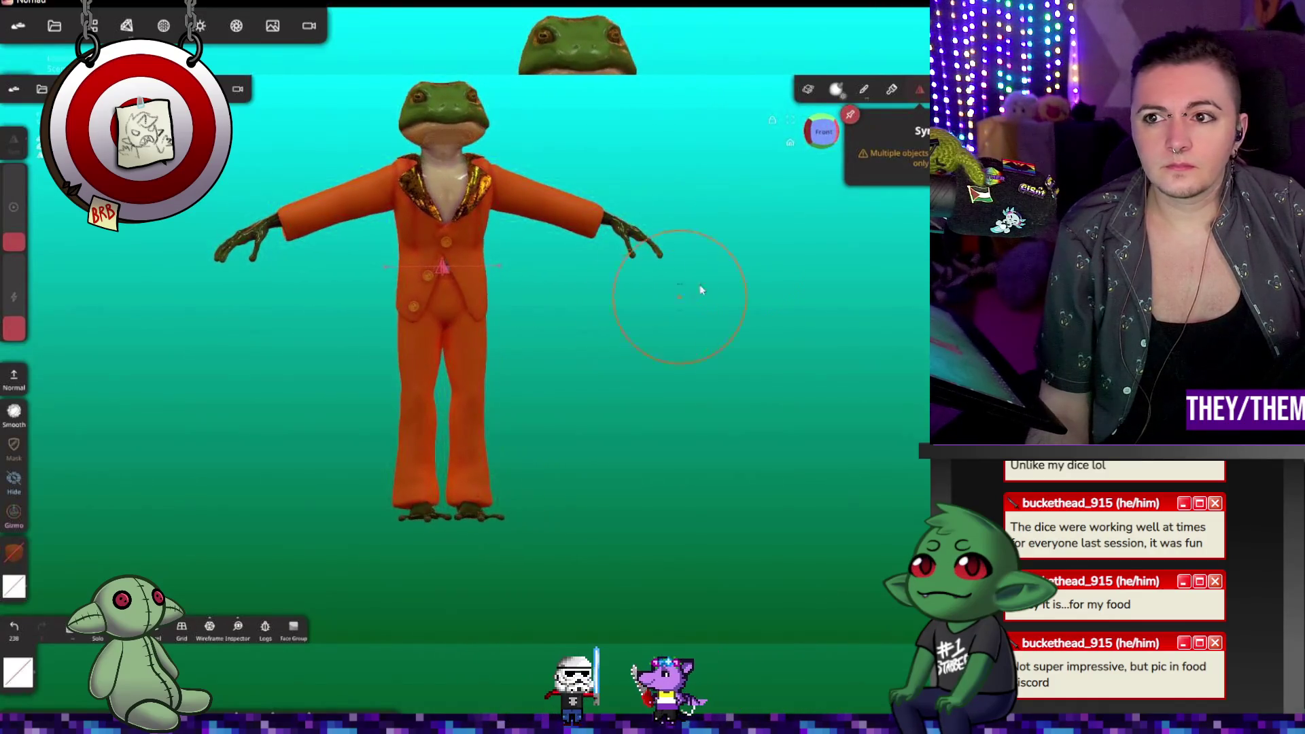
pyautogui.click(924, 89)
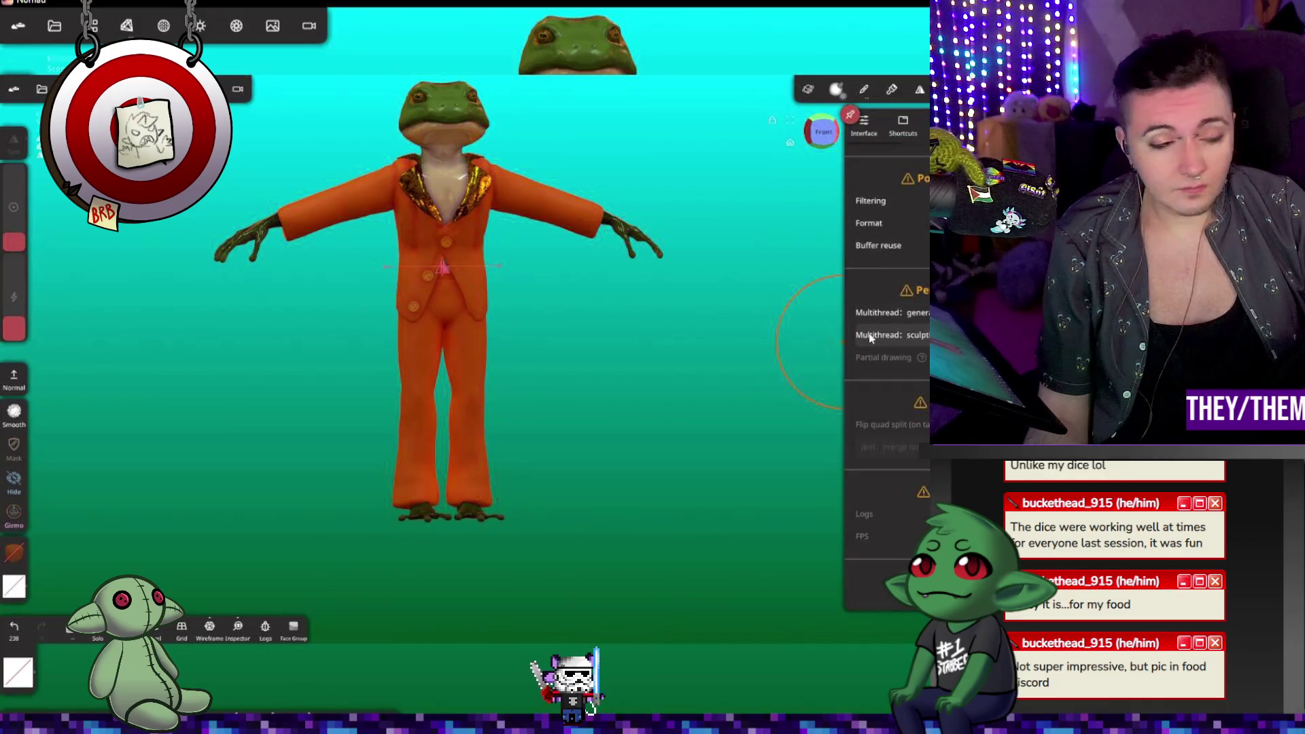
# Step: Scroll Settings to the GIF turntable section and start Export GIF
pyautogui.scroll(5, 895, 333)
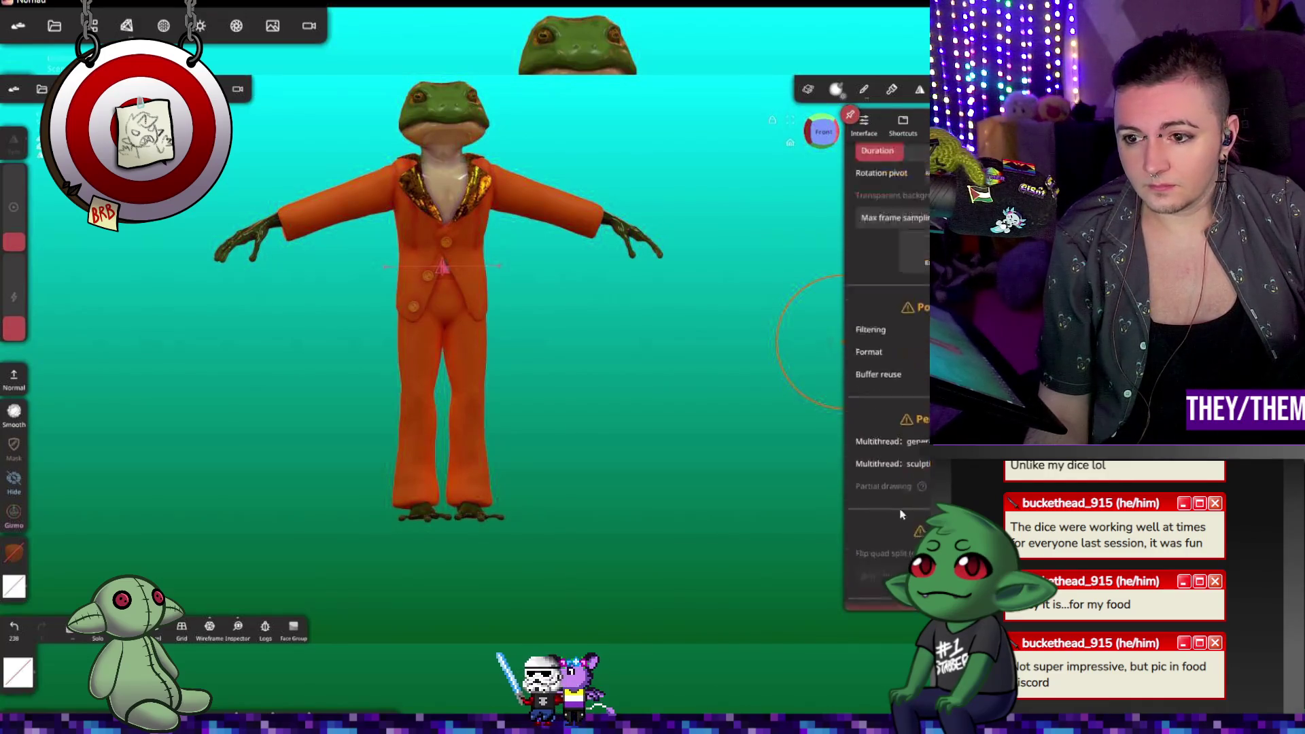
pyautogui.scroll(-3, 914, 452)
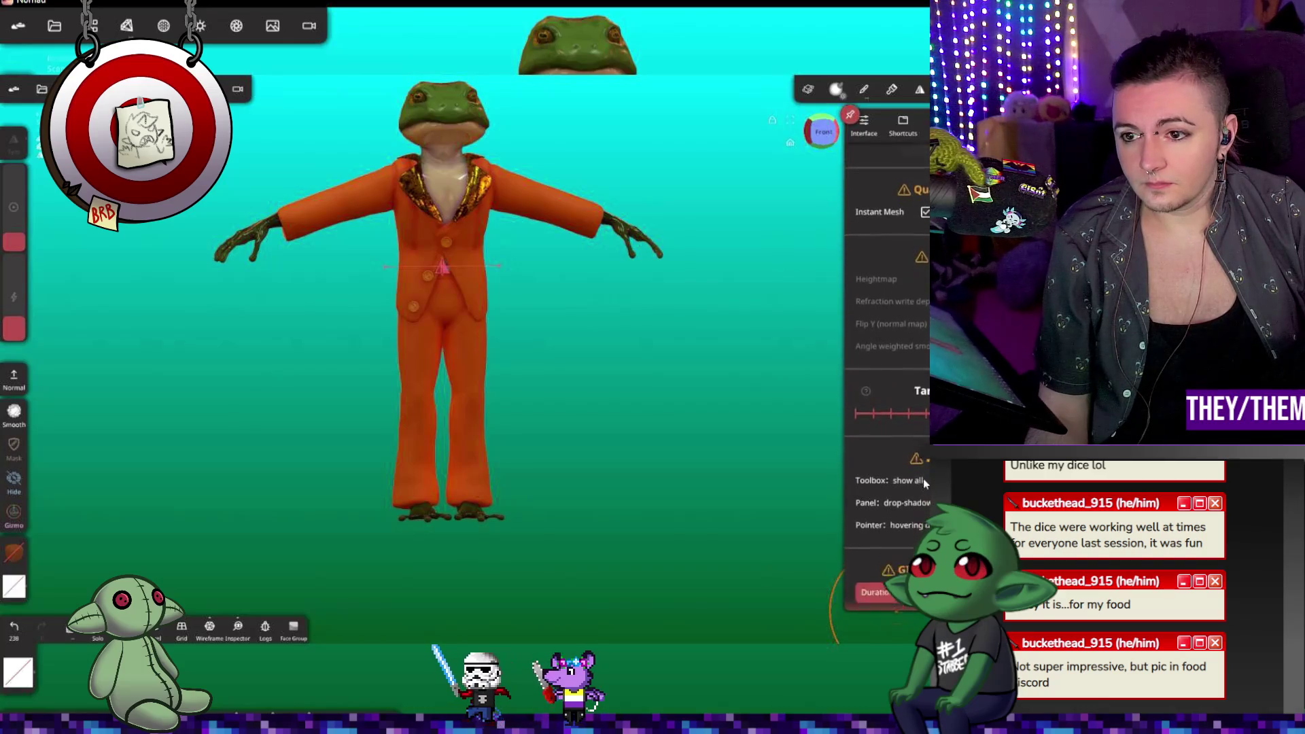
pyautogui.scroll(-3, 904, 354)
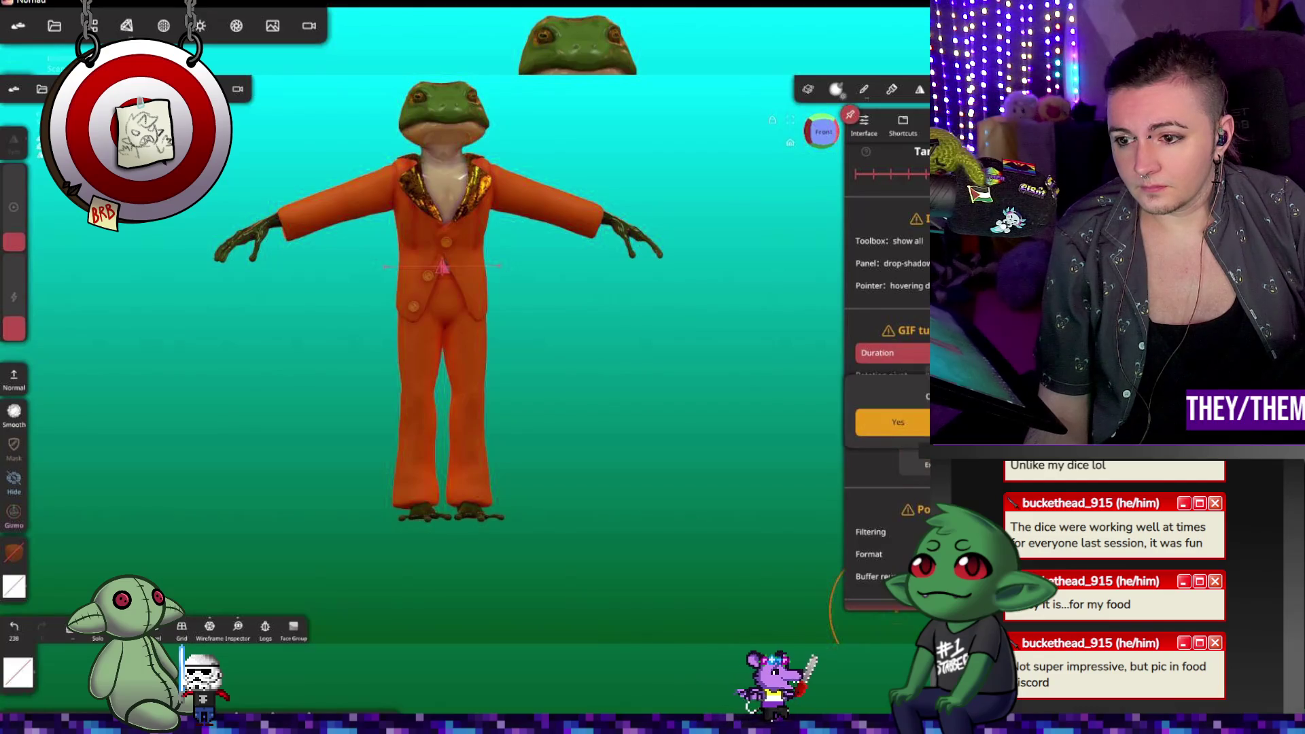
pyautogui.click(914, 454)
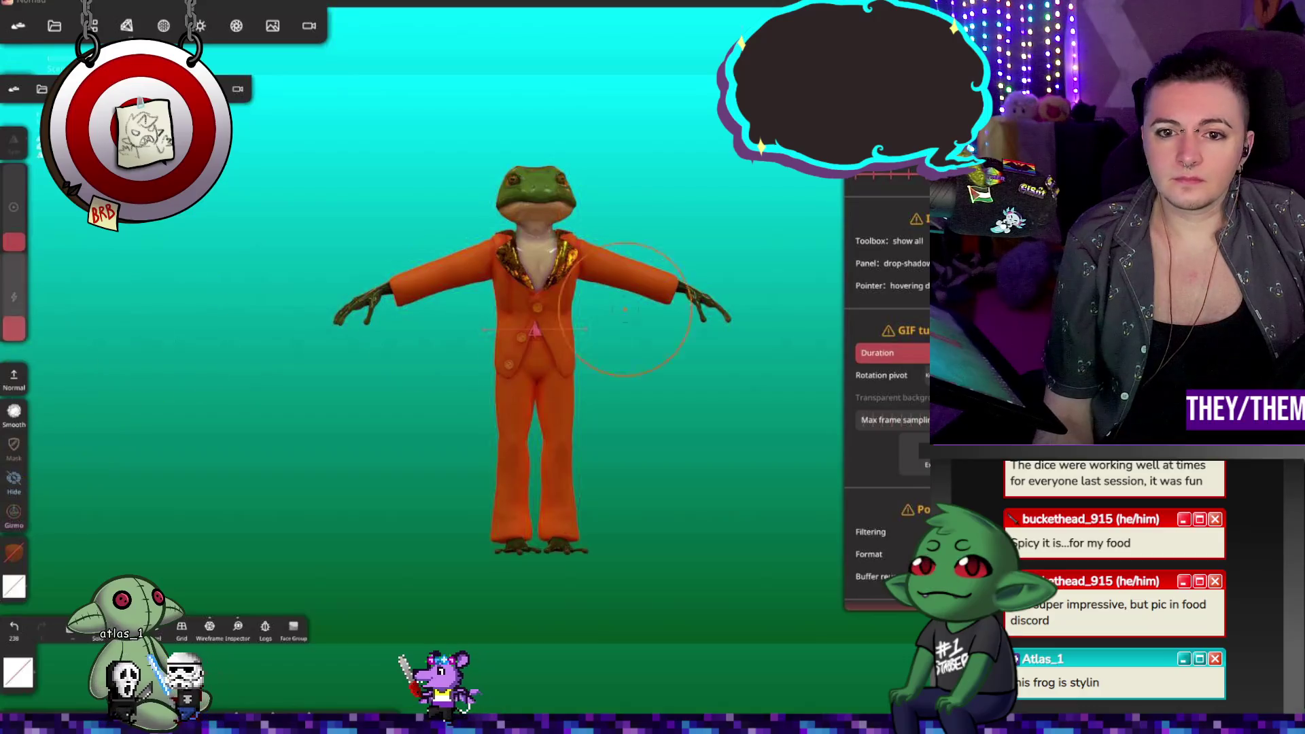
# Step: Zoom in on the orange suit's torso and orbit around back to a front view
pyautogui.moveTo(689, 312); pyautogui.dragTo(537, 304)
pyautogui.moveTo(711, 234)
pyautogui.mouseDown()
pyautogui.moveTo(481, 256)
pyautogui.moveTo(627, 268)
pyautogui.mouseUp()
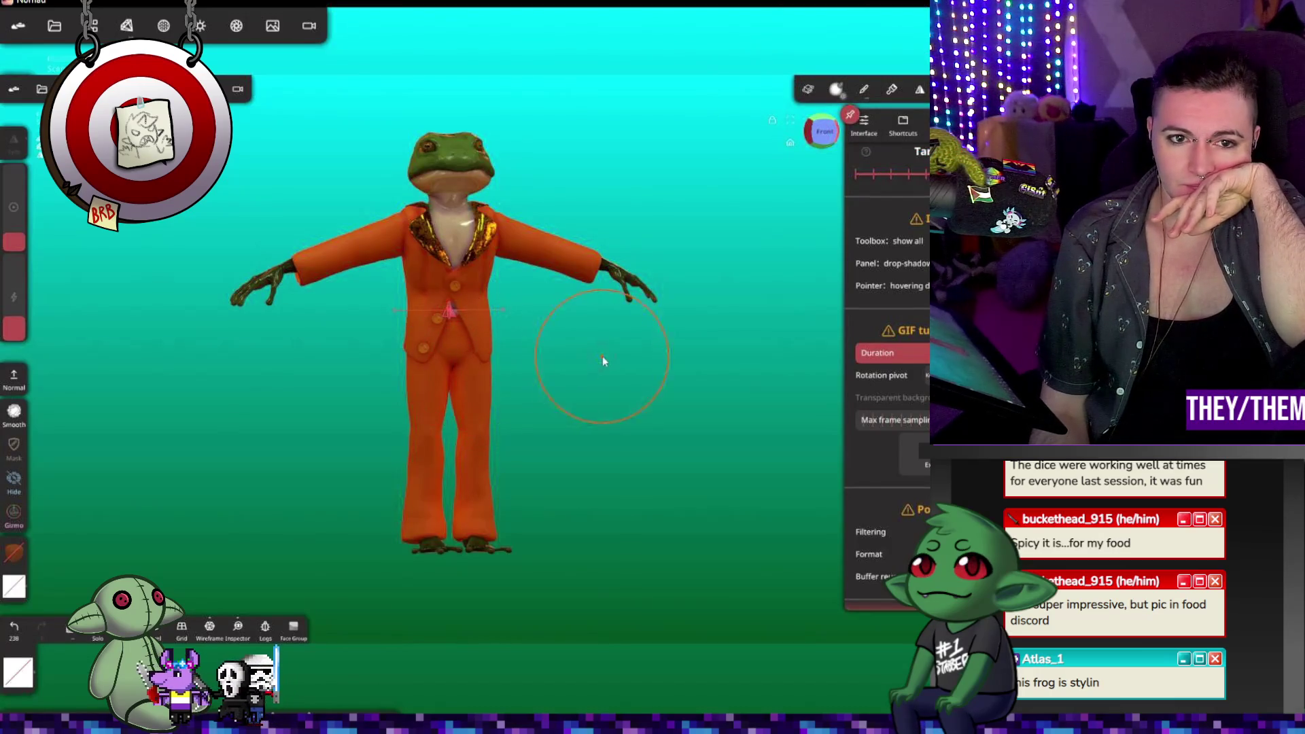
pyautogui.moveTo(668, 431)
pyautogui.mouseDown()
pyautogui.moveTo(496, 393)
pyautogui.moveTo(561, 417)
pyautogui.moveTo(569, 451)
pyautogui.moveTo(752, 373)
pyautogui.moveTo(570, 437)
pyautogui.mouseUp()
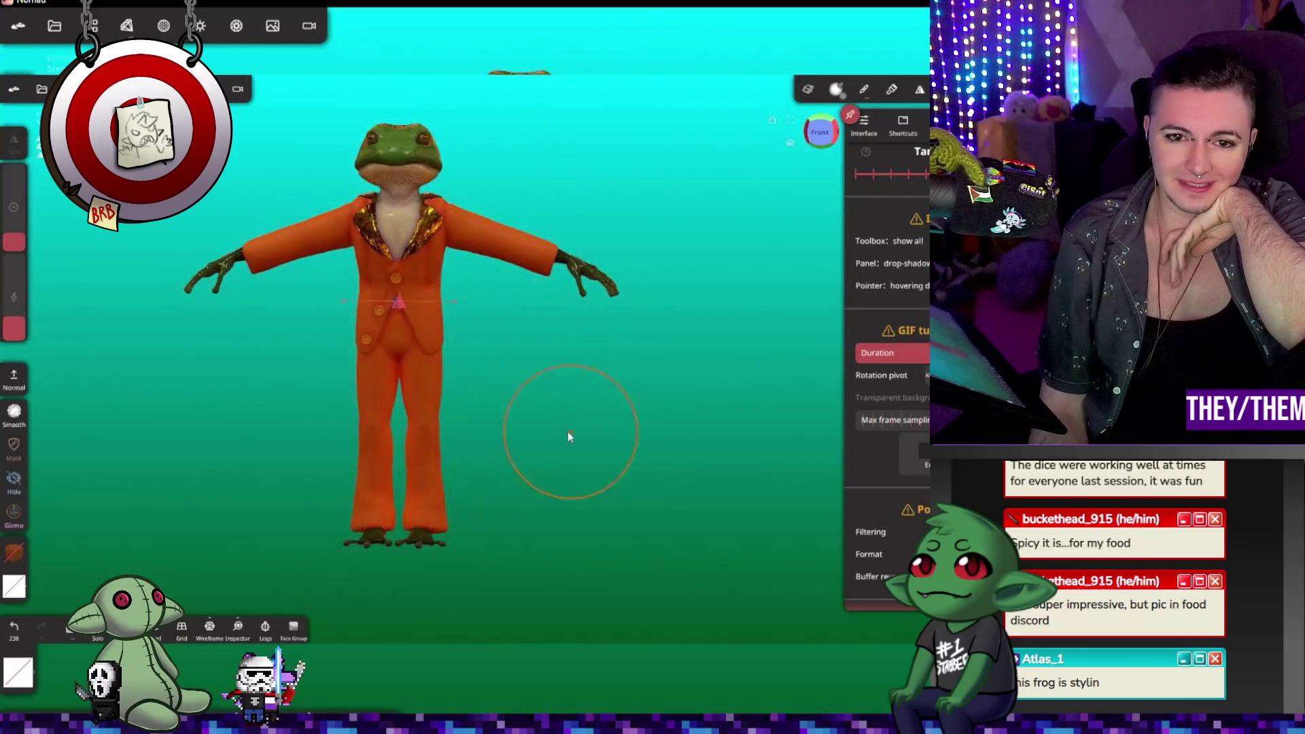
pyautogui.scroll(5, 570, 437)
pyautogui.moveTo(693, 443)
pyautogui.mouseDown()
pyautogui.moveTo(764, 383)
pyautogui.moveTo(643, 422)
pyautogui.moveTo(741, 418)
pyautogui.mouseUp()
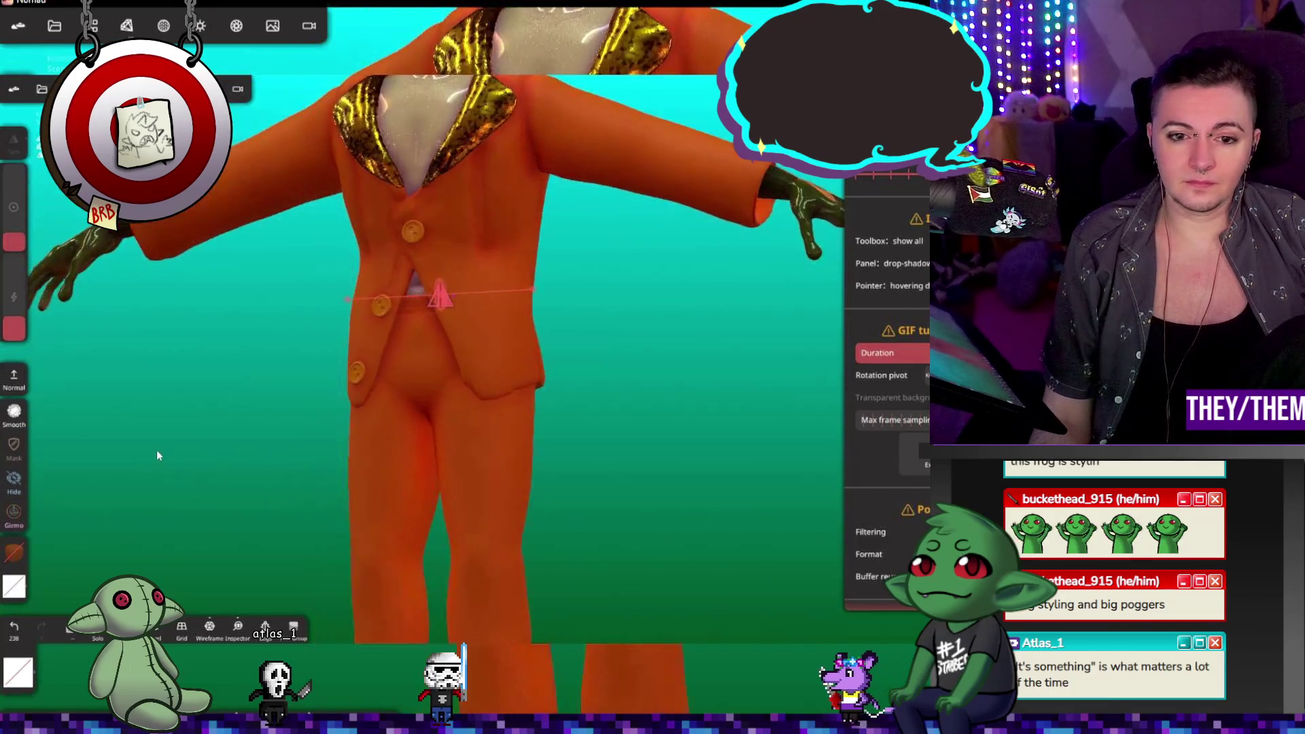
# Step: Uncheck Post Process in the render settings and zoom out to show the full frog
pyautogui.moveTo(157, 450); pyautogui.dragTo(185, 241)
pyautogui.click(226, 31)
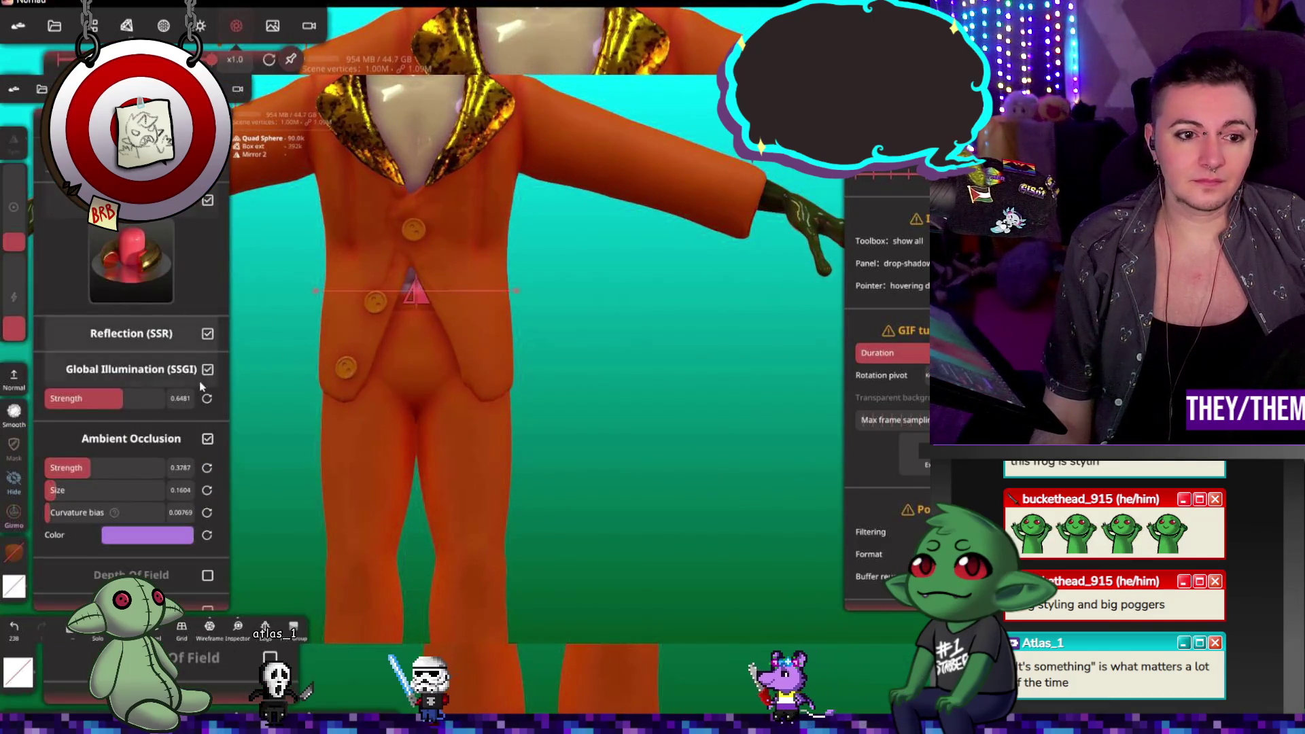
pyautogui.click(208, 202)
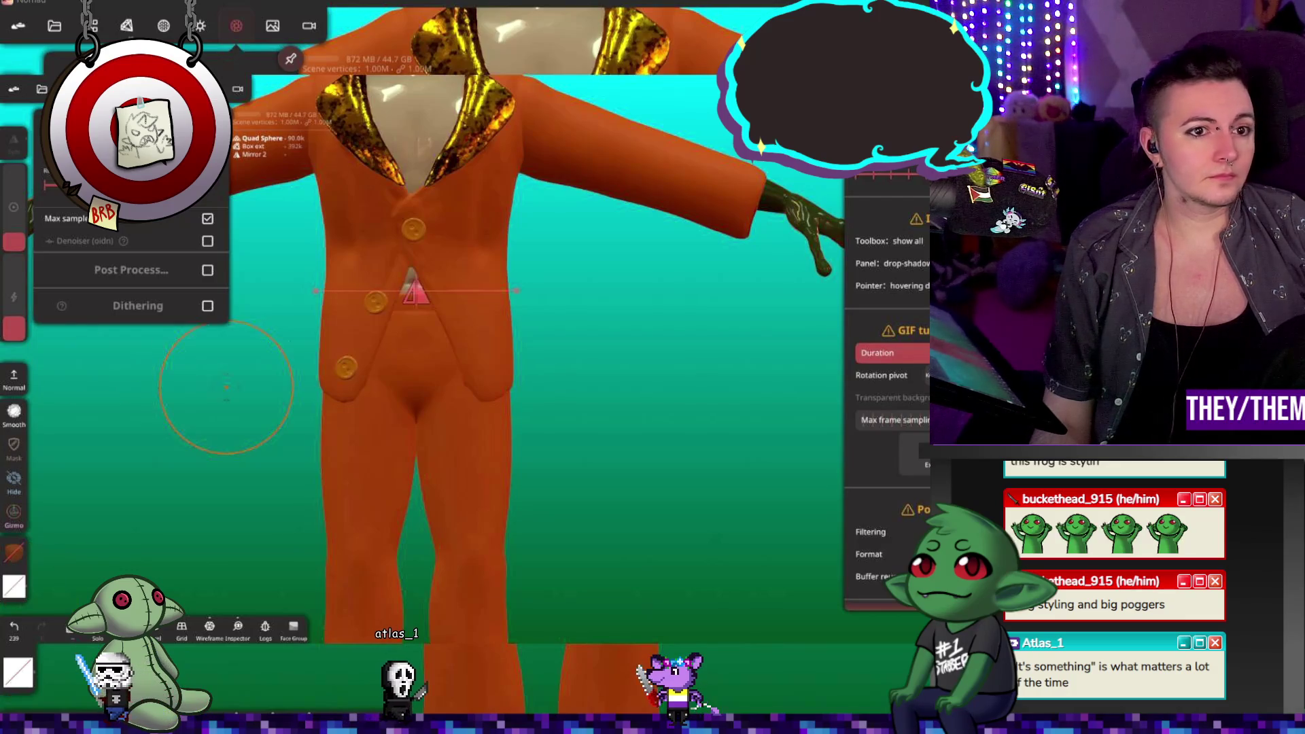
pyautogui.scroll(-5, 227, 386)
pyautogui.moveTo(553, 422)
pyautogui.mouseDown()
pyautogui.moveTo(366, 436)
pyautogui.moveTo(530, 422)
pyautogui.mouseUp()
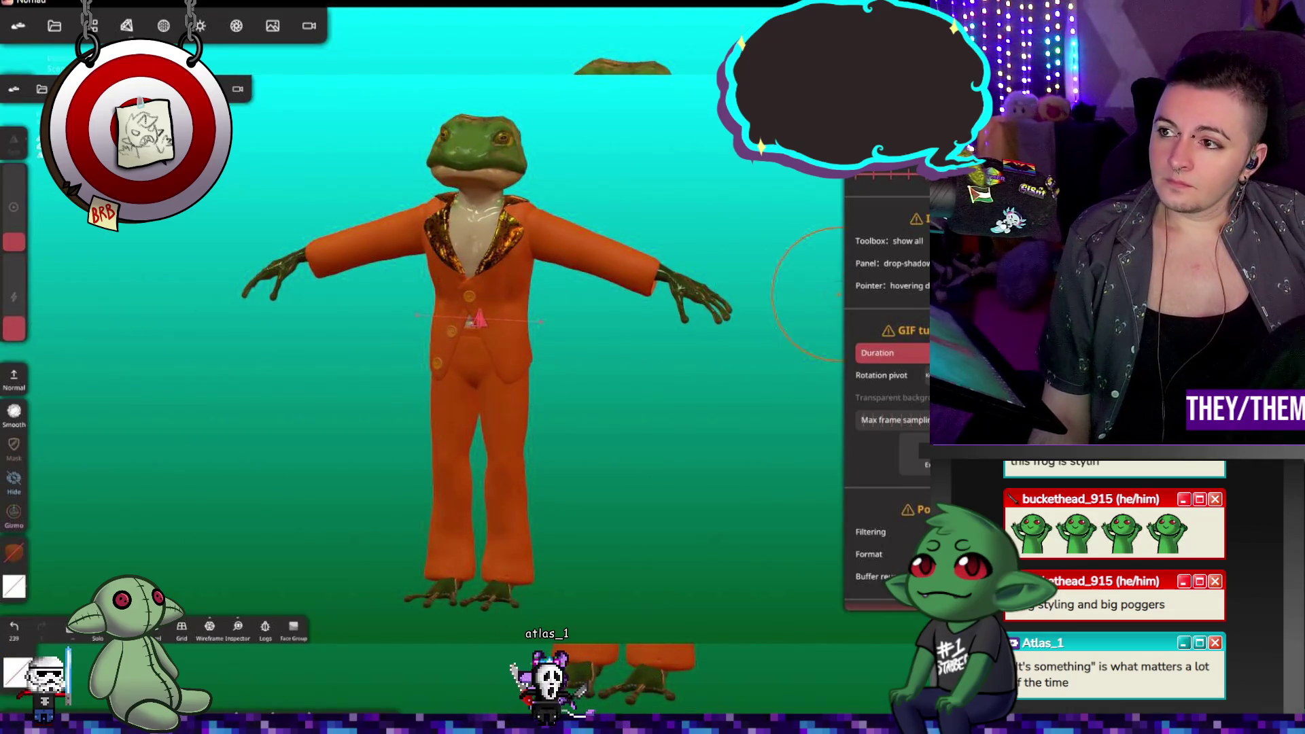
pyautogui.moveTo(570, 320)
pyautogui.mouseDown()
pyautogui.moveTo(501, 353)
pyautogui.moveTo(630, 352)
pyautogui.mouseUp()
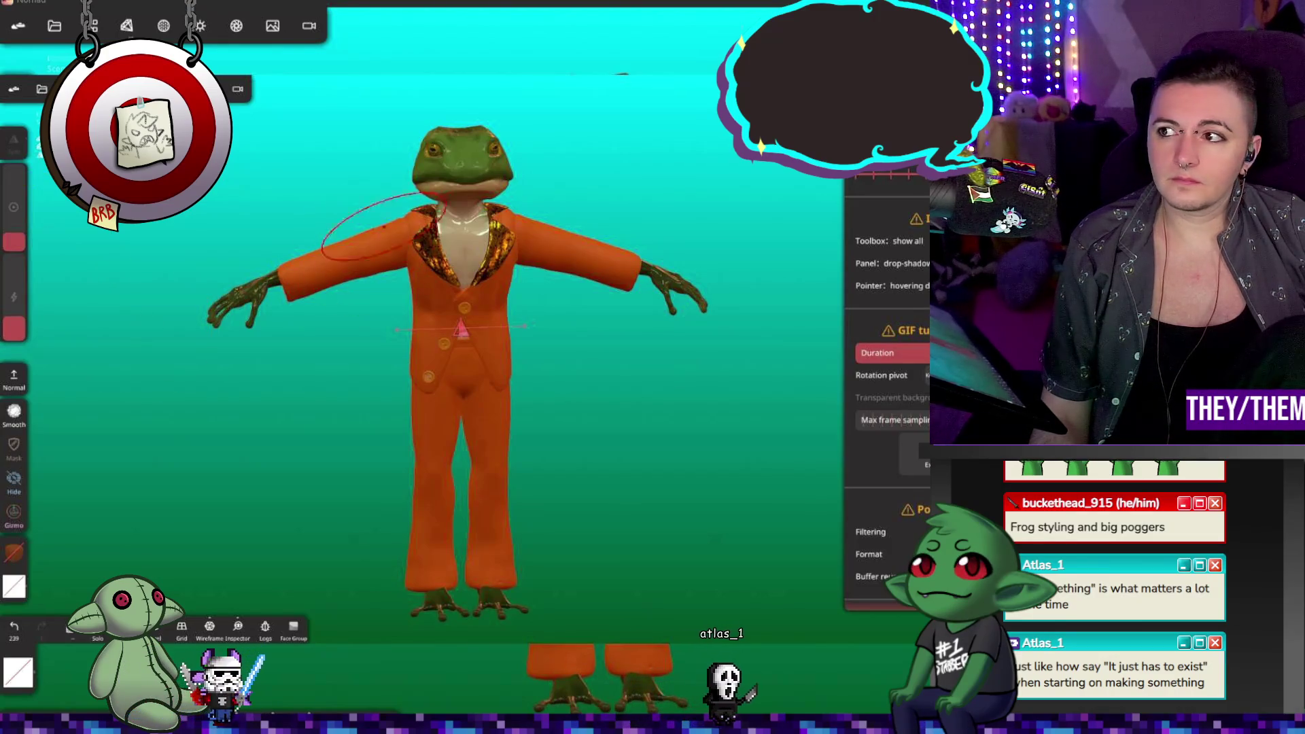
pyautogui.moveTo(350, 245); pyautogui.dragTo(455, 174)
pyautogui.moveTo(592, 356)
pyautogui.mouseDown()
pyautogui.moveTo(385, 294)
pyautogui.moveTo(223, 296)
pyautogui.moveTo(406, 268)
pyautogui.moveTo(548, 300)
pyautogui.moveTo(658, 359)
pyautogui.moveTo(763, 356)
pyautogui.moveTo(459, 345)
pyautogui.moveTo(615, 356)
pyautogui.moveTo(582, 381)
pyautogui.moveTo(565, 447)
pyautogui.moveTo(597, 358)
pyautogui.moveTo(549, 332)
pyautogui.moveTo(557, 364)
pyautogui.mouseUp()
pyautogui.scroll(5, 557, 369)
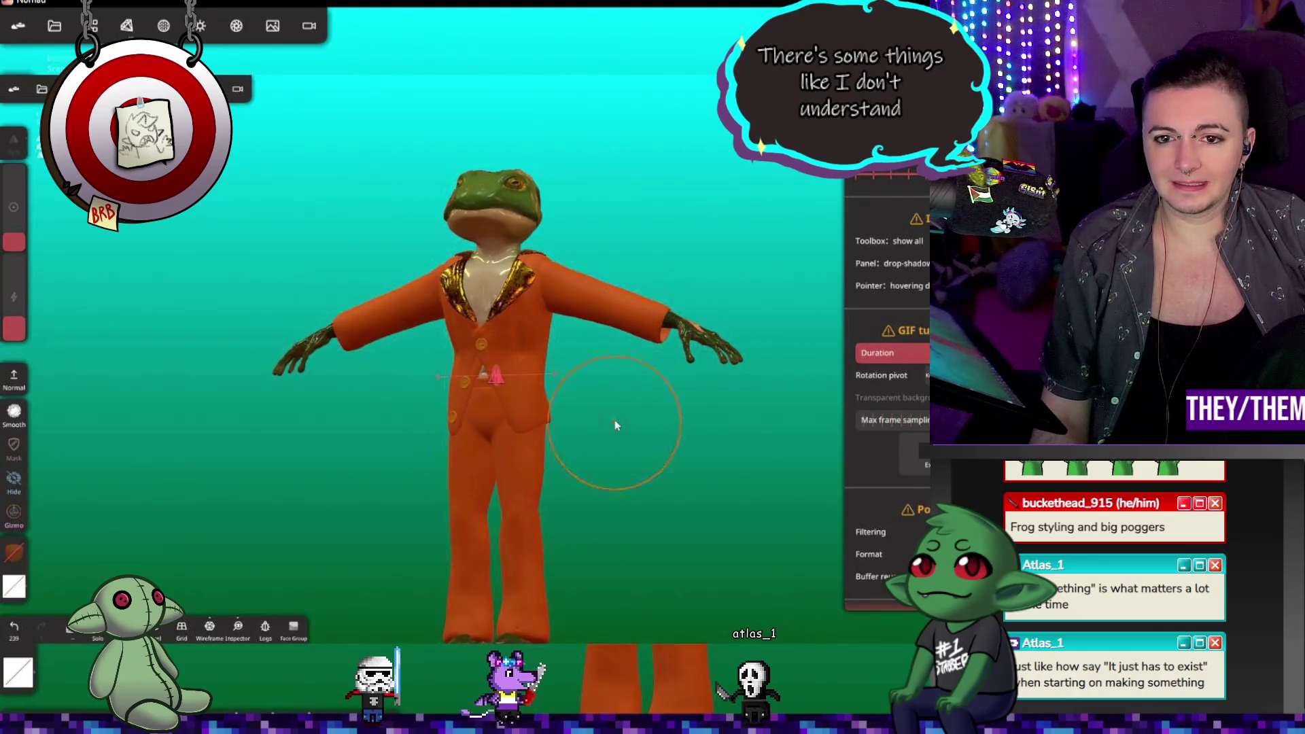
pyautogui.scroll(4, 476, 323)
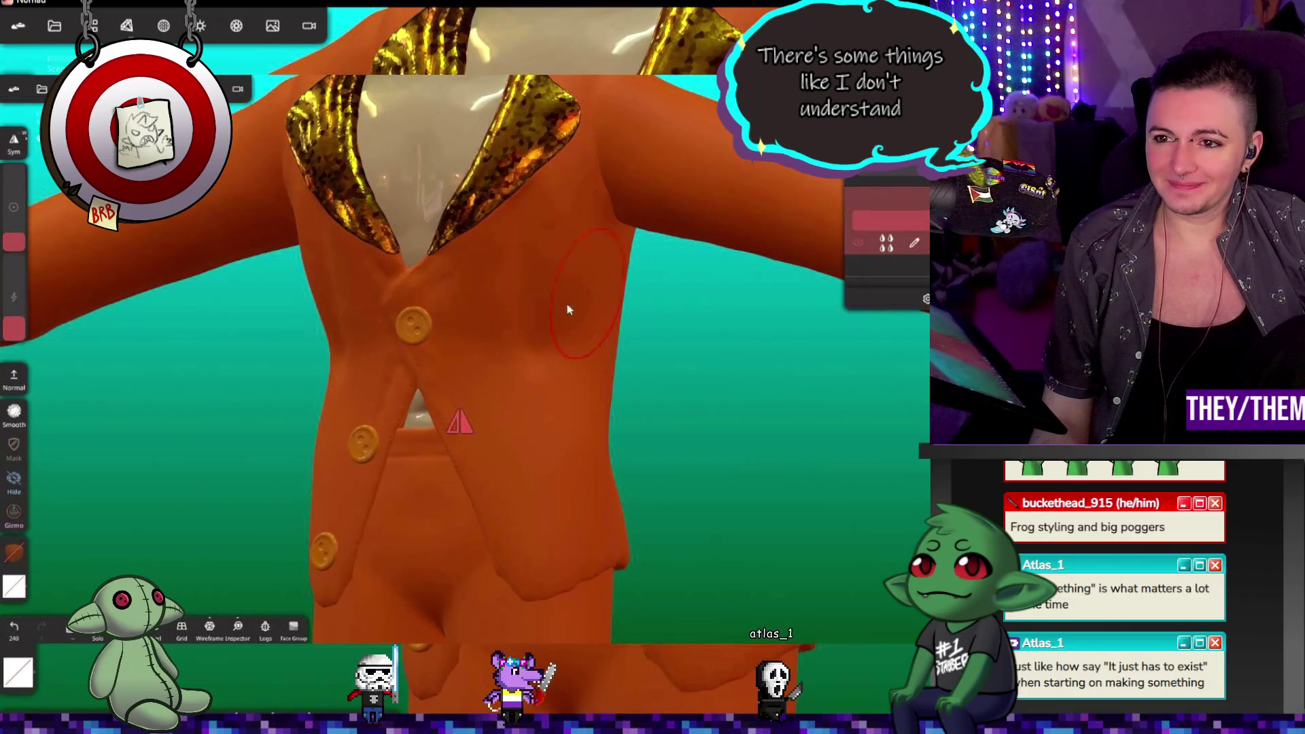
# Step: Set the Paint tool colour to orange #d47111 and bring up the paint layer's blend modes
pyautogui.moveTo(615, 407); pyautogui.dragTo(623, 345)
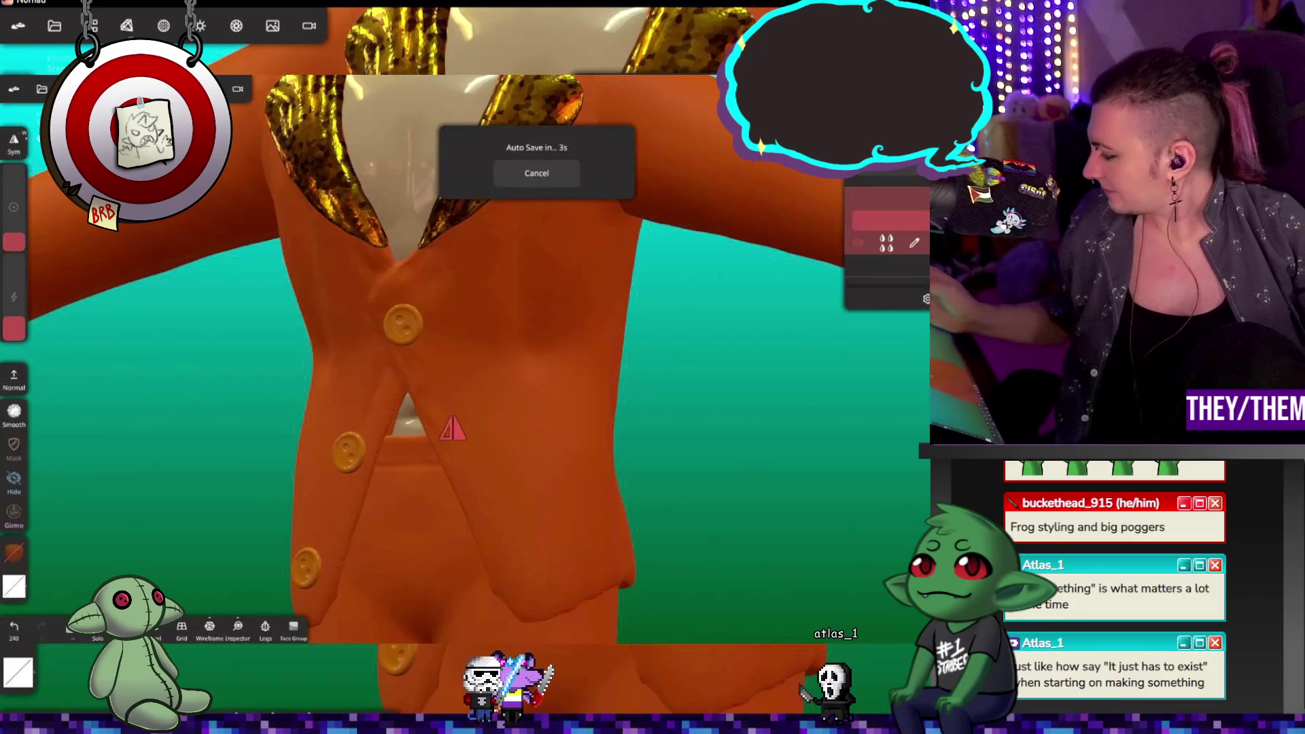
pyautogui.click(14, 379)
pyautogui.click(14, 552)
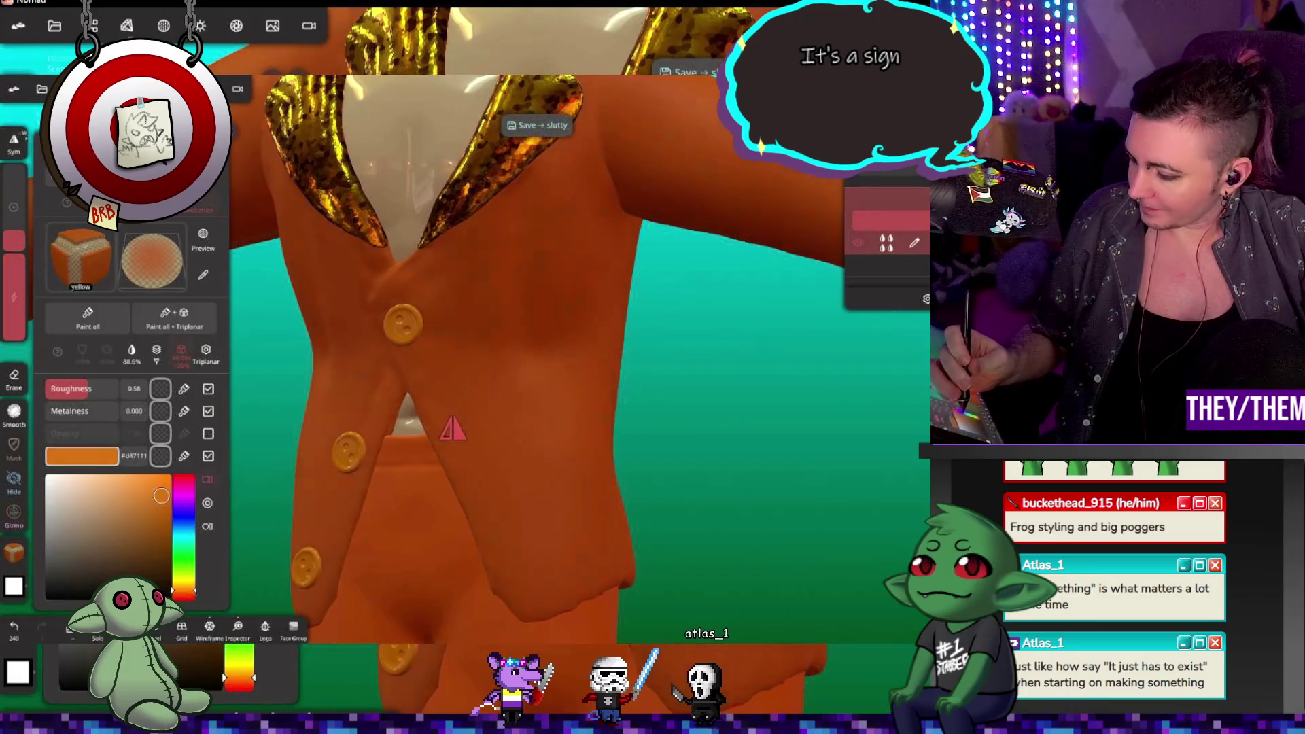
pyautogui.click(408, 329)
pyautogui.click(408, 330)
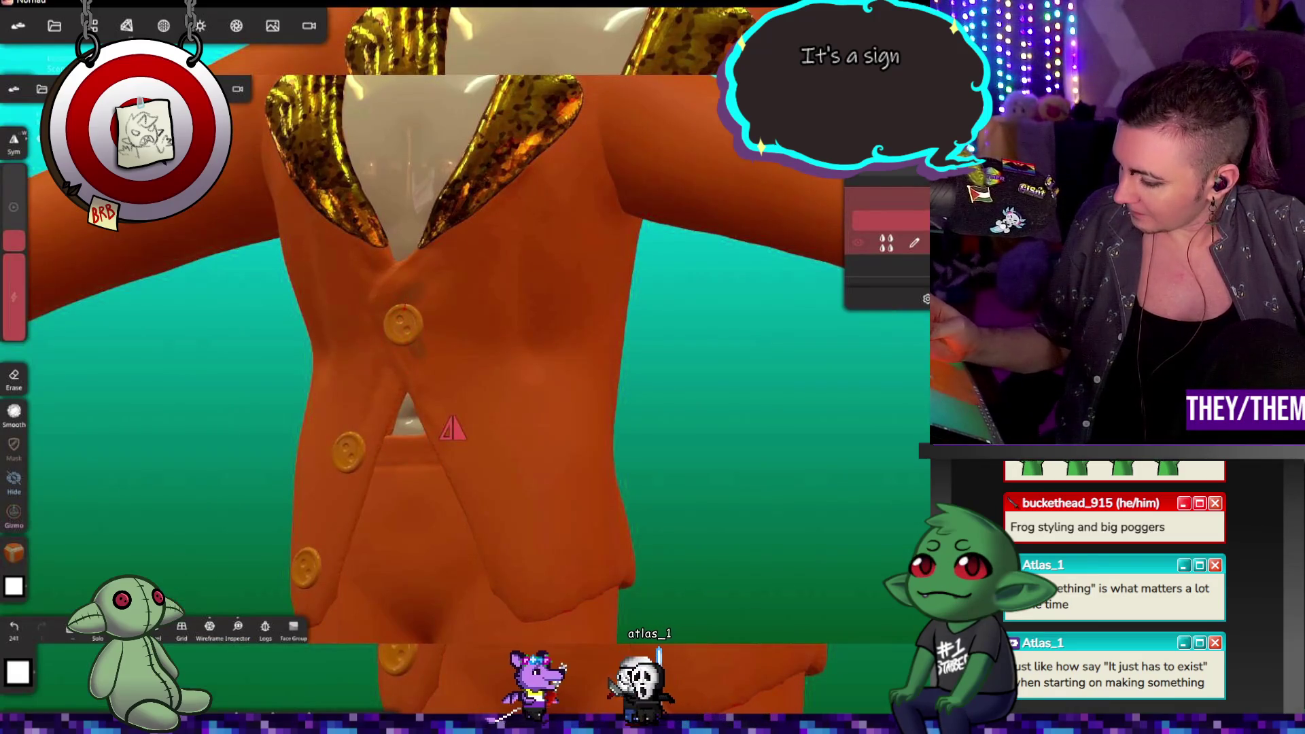
pyautogui.click(886, 243)
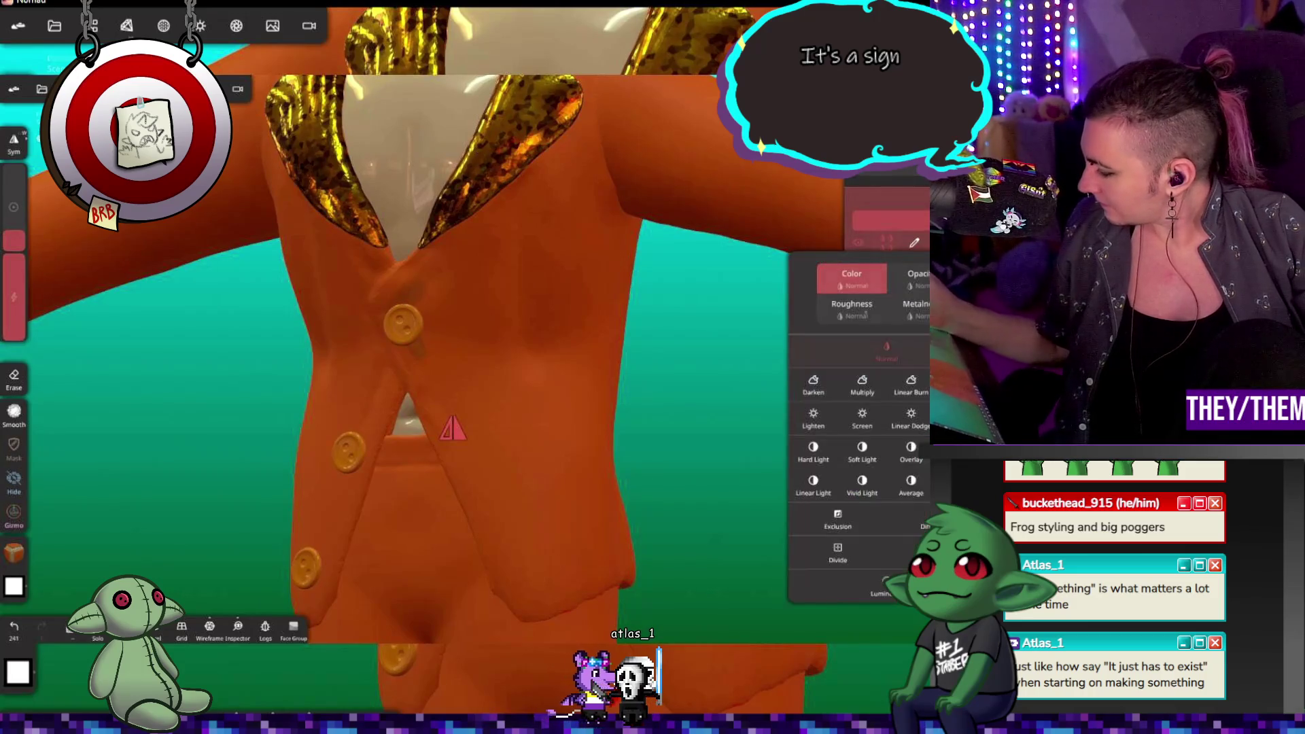
# Step: Blend the suit's paint layer with Multiply and relax the vest at lower brush strength
pyautogui.click(862, 385)
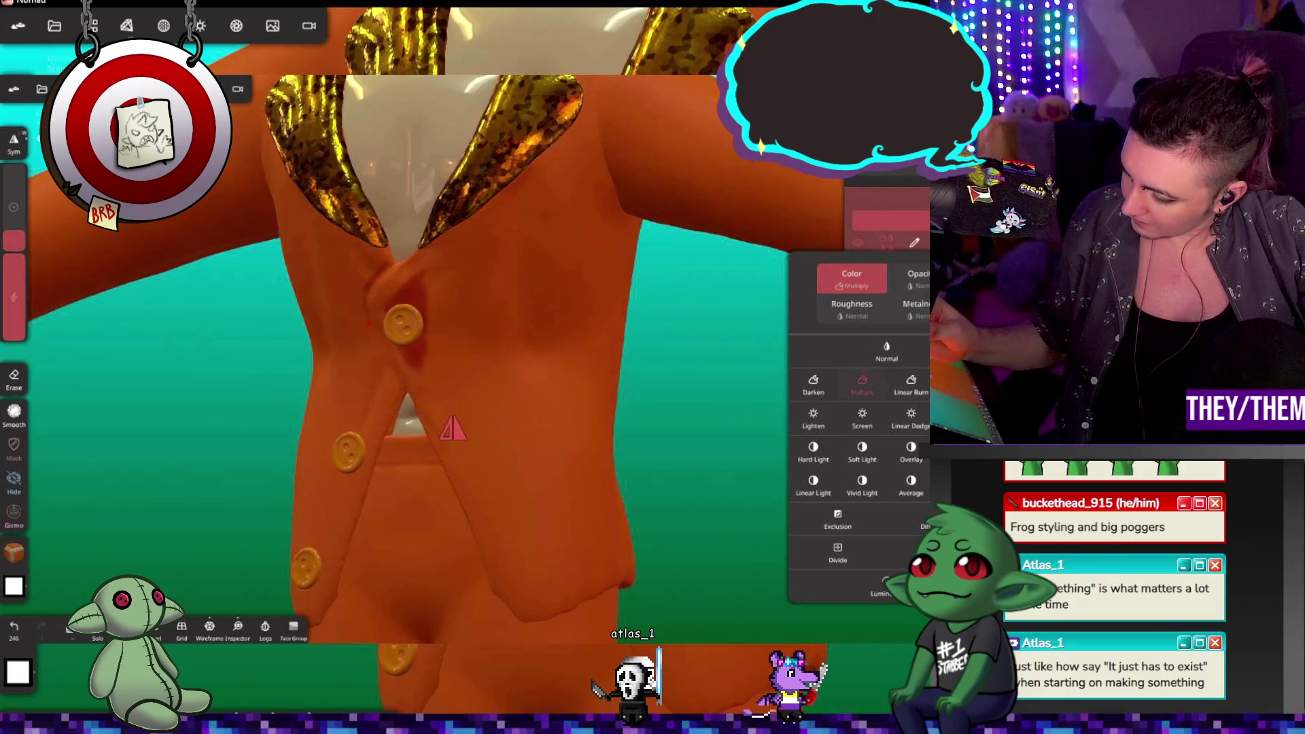
pyautogui.moveTo(680, 340); pyautogui.dragTo(626, 339)
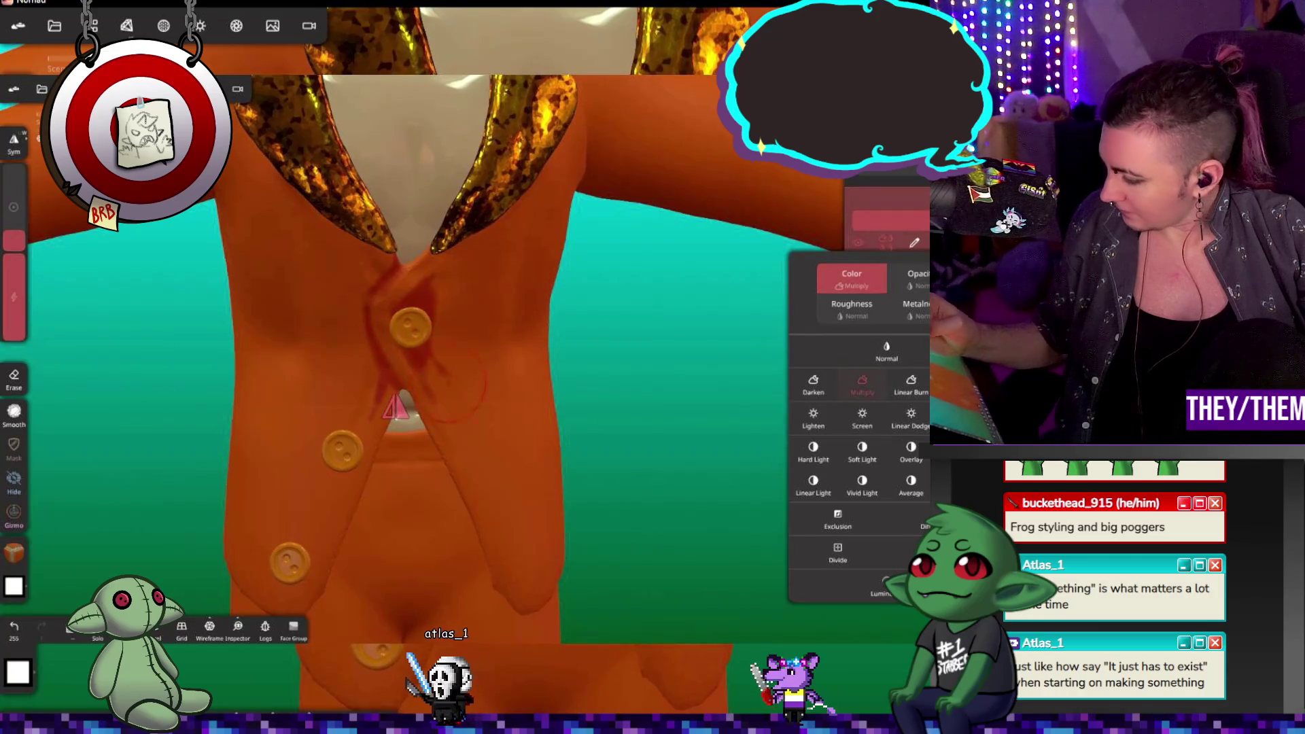
pyautogui.moveTo(14, 299); pyautogui.dragTo(14, 337)
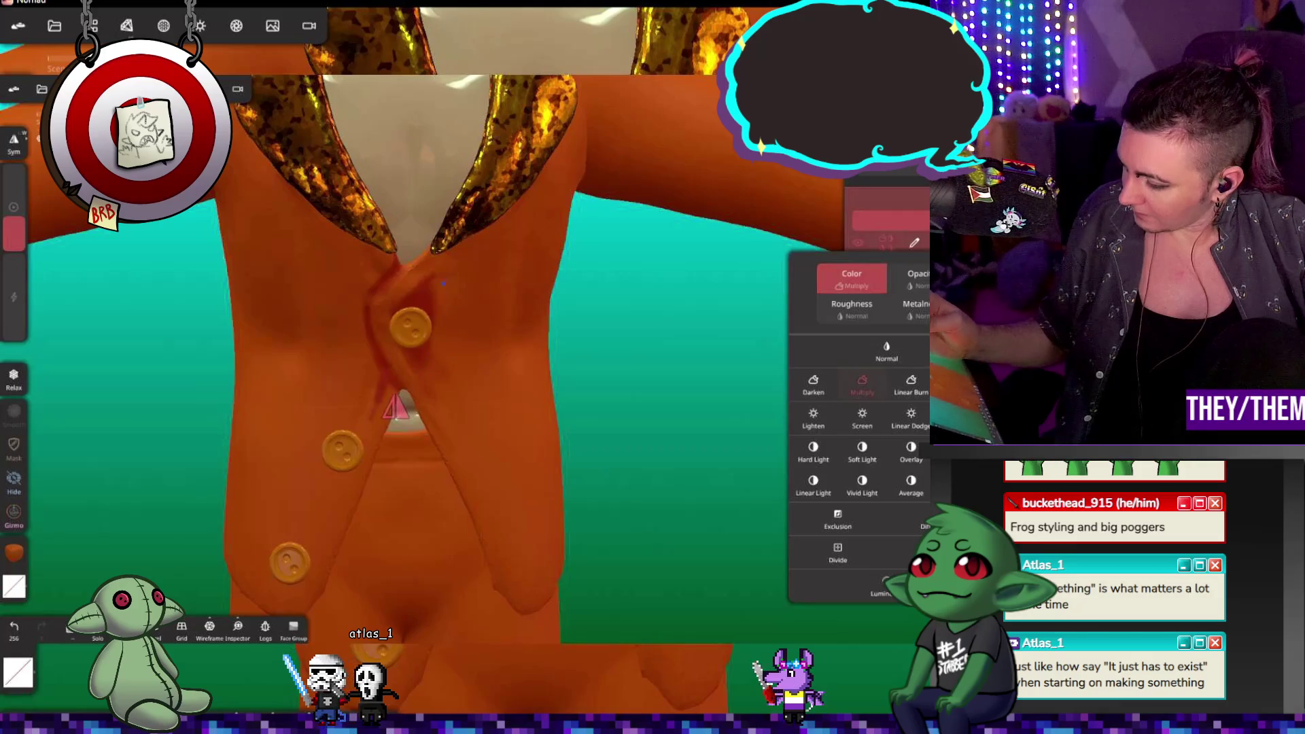
pyautogui.moveTo(423, 308); pyautogui.dragTo(359, 284)
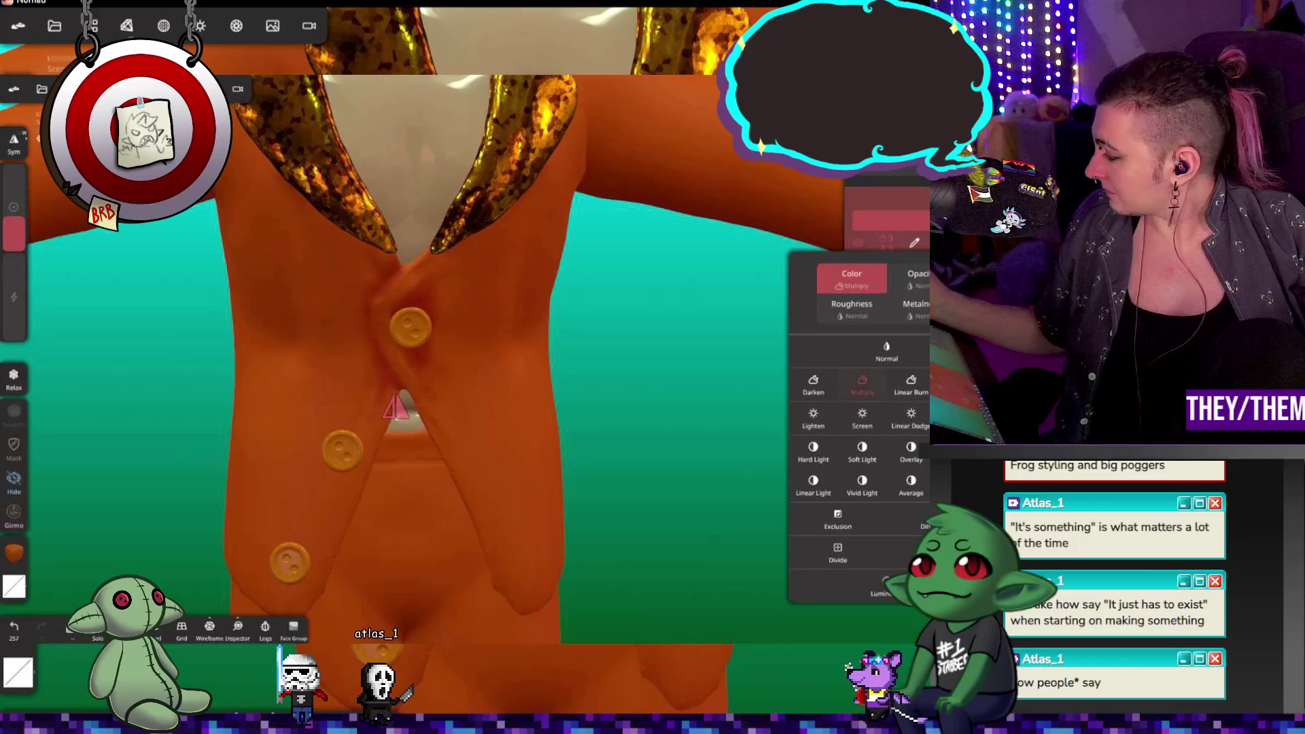
# Step: Pick a purple paint colour and dab it onto the vest
pyautogui.click(14, 381)
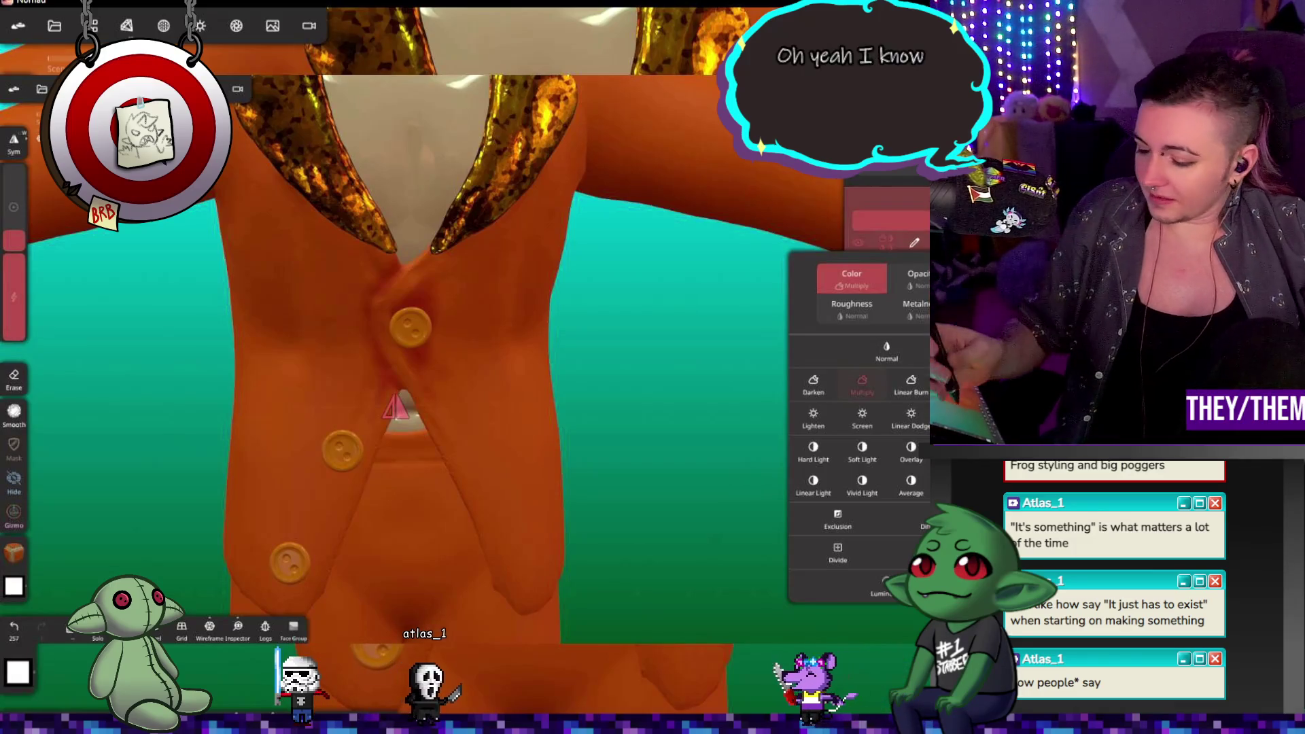
pyautogui.click(20, 549)
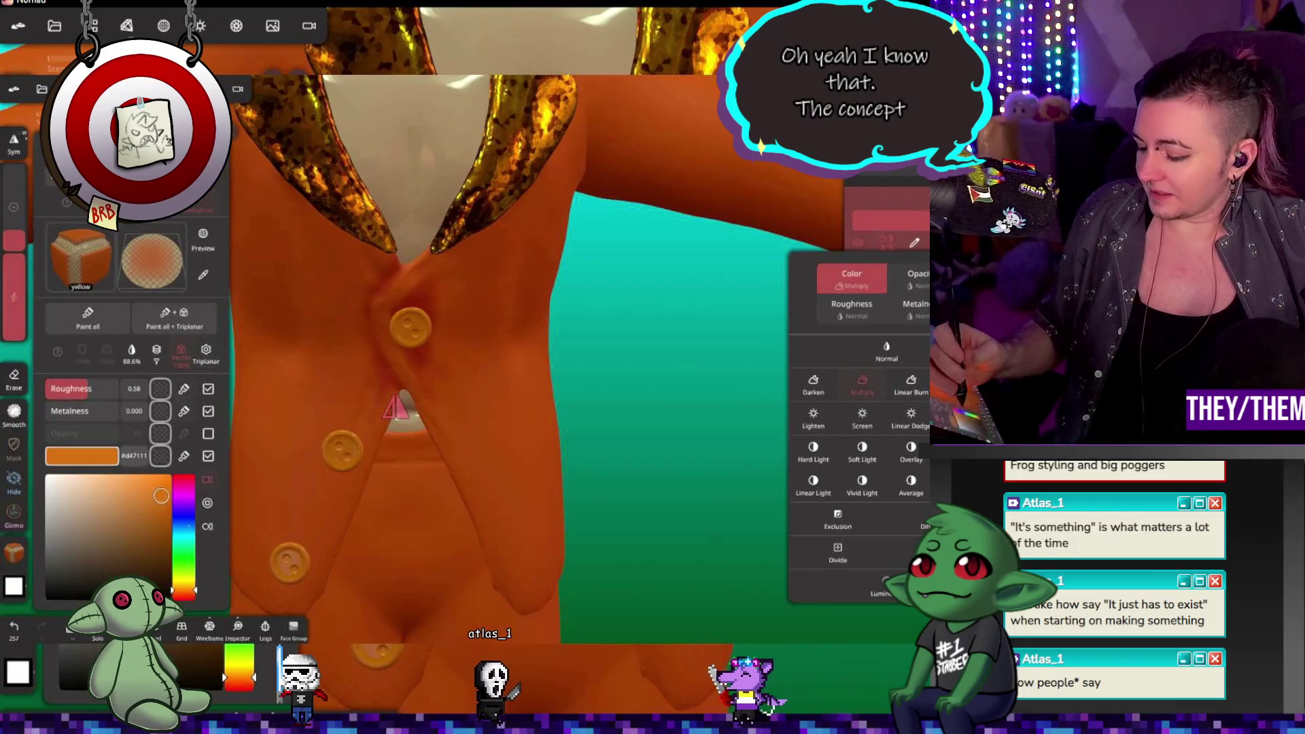
pyautogui.click(183, 507)
pyautogui.click(118, 501)
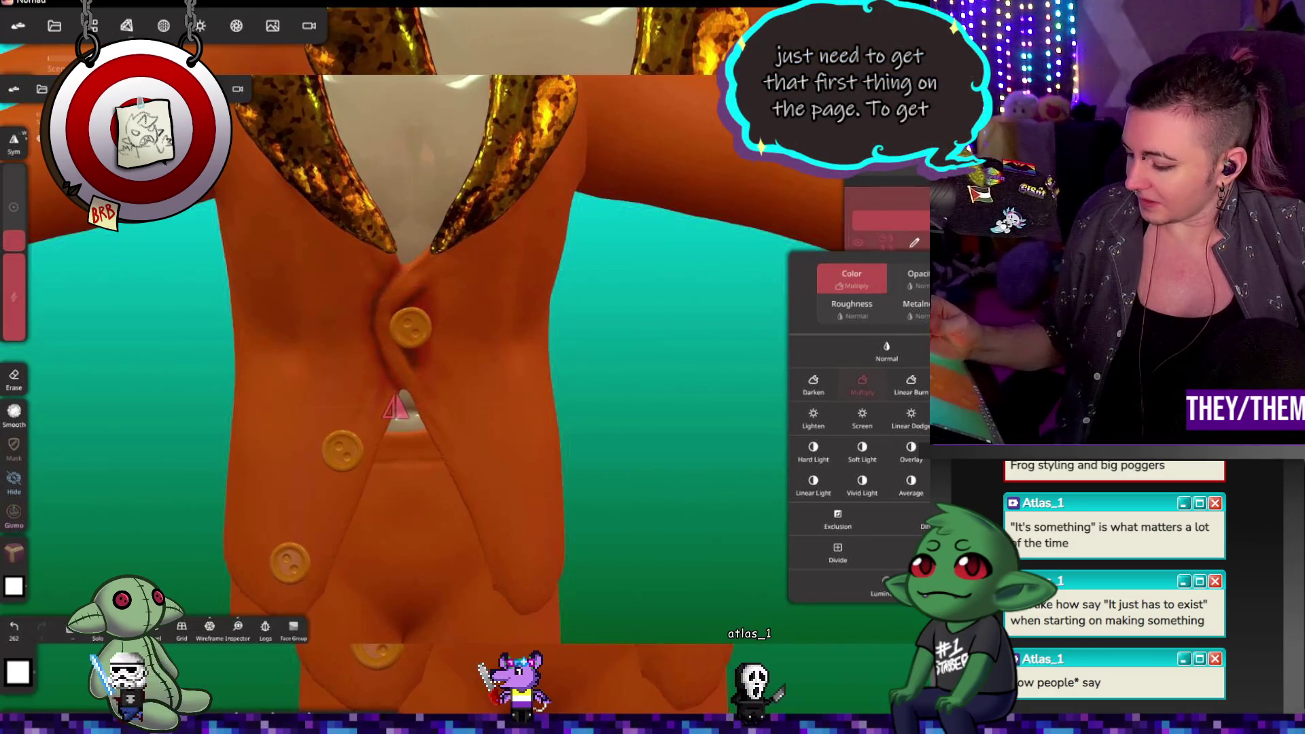
pyautogui.click(342, 443)
pyautogui.click(391, 412)
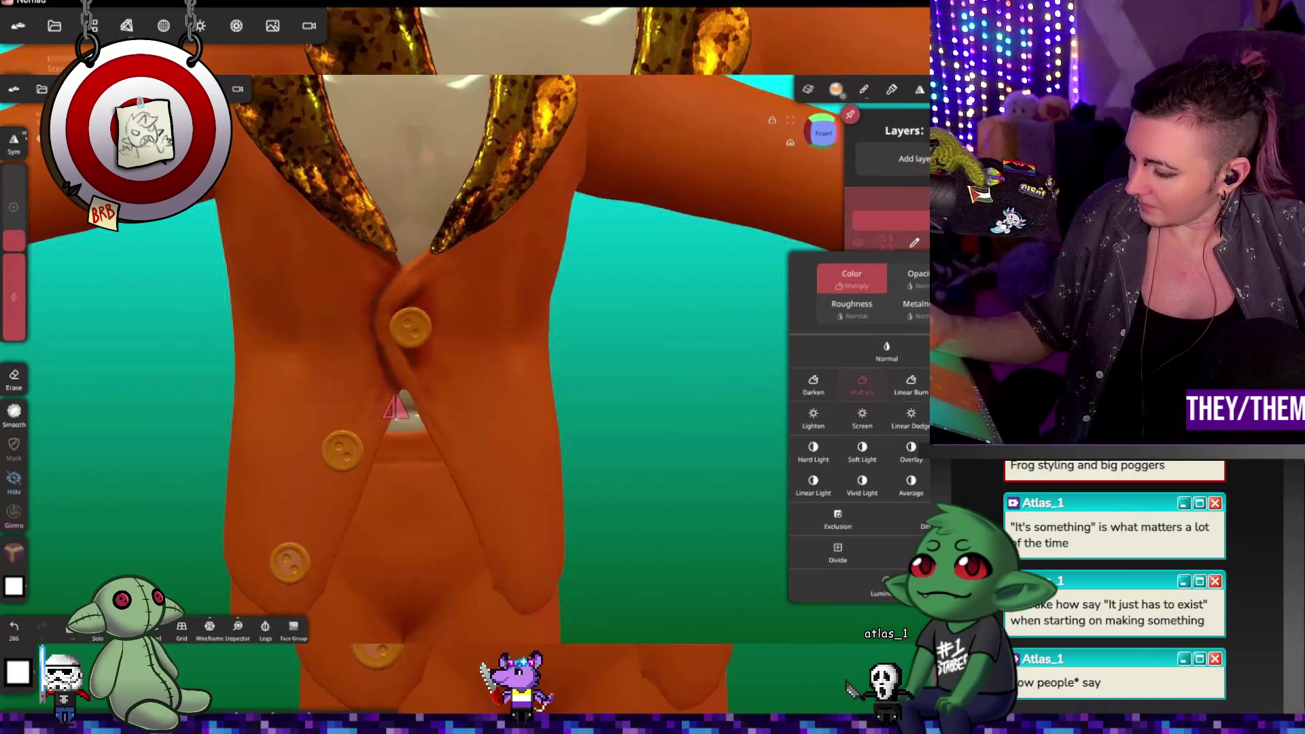
# Step: Relax the vest, inspect the jacket and head, and add a second paint layer at 83.1%
pyautogui.click(389, 260)
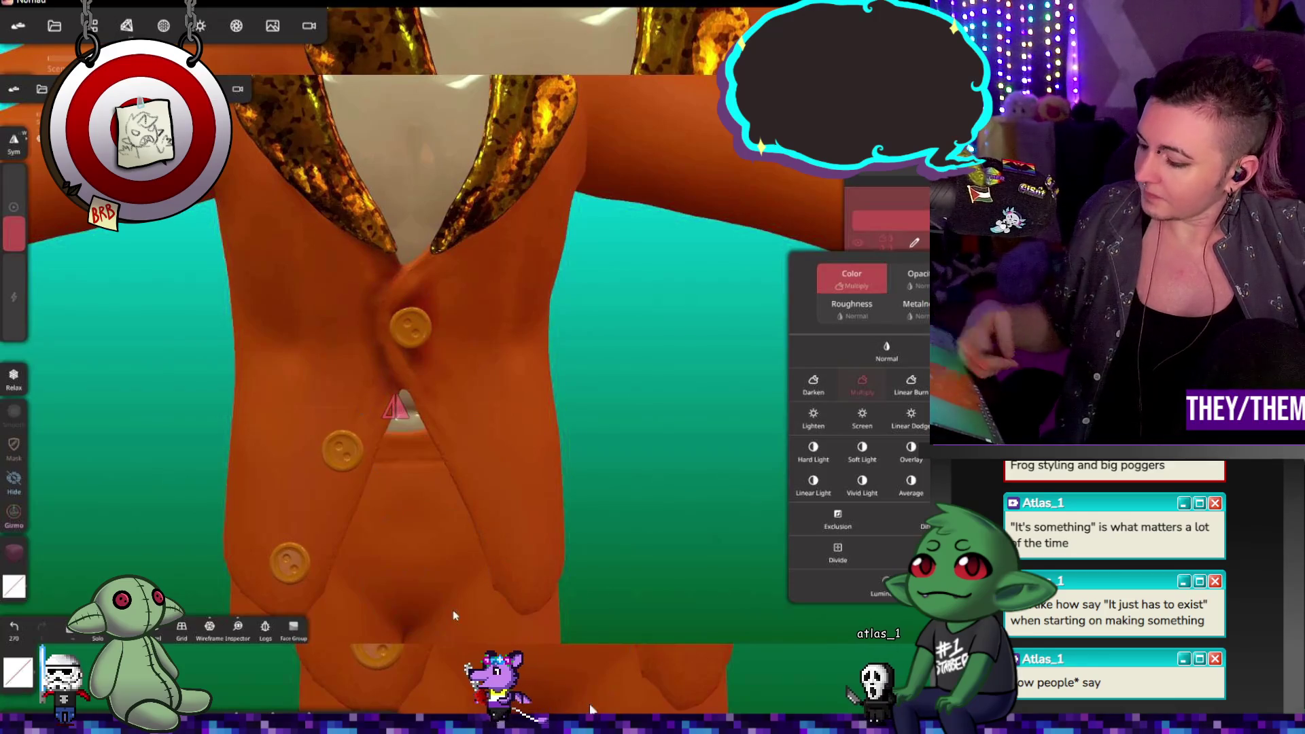
pyautogui.scroll(-2, 537, 221)
pyautogui.scroll(-4, 537, 221)
pyautogui.moveTo(626, 364)
pyautogui.mouseDown(button='right')
pyautogui.moveTo(675, 272)
pyautogui.moveTo(606, 356)
pyautogui.moveTo(797, 390)
pyautogui.moveTo(662, 378)
pyautogui.mouseUp(button='right')
pyautogui.moveTo(408, 336)
pyautogui.mouseDown(button='right')
pyautogui.moveTo(608, 386)
pyautogui.moveTo(593, 362)
pyautogui.moveTo(540, 348)
pyautogui.moveTo(630, 365)
pyautogui.mouseUp(button='right')
pyautogui.scroll(5, 629, 365)
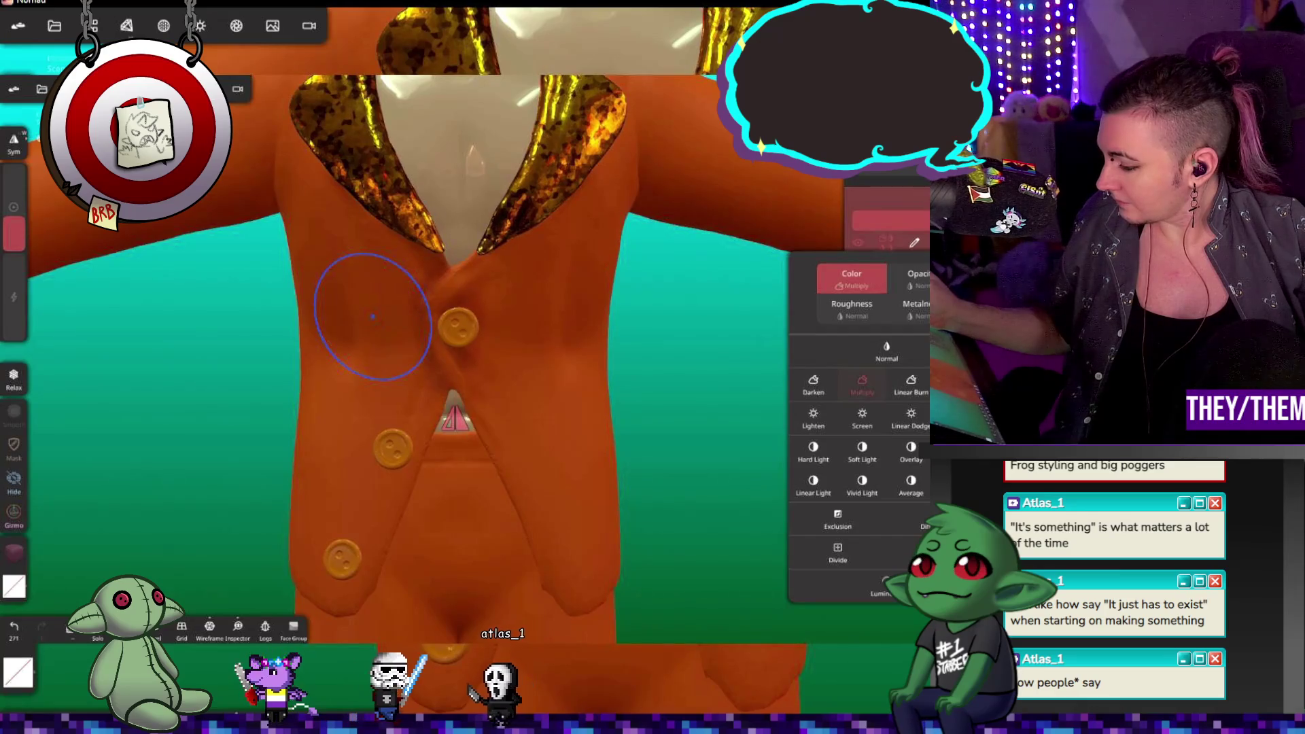
pyautogui.click(373, 316)
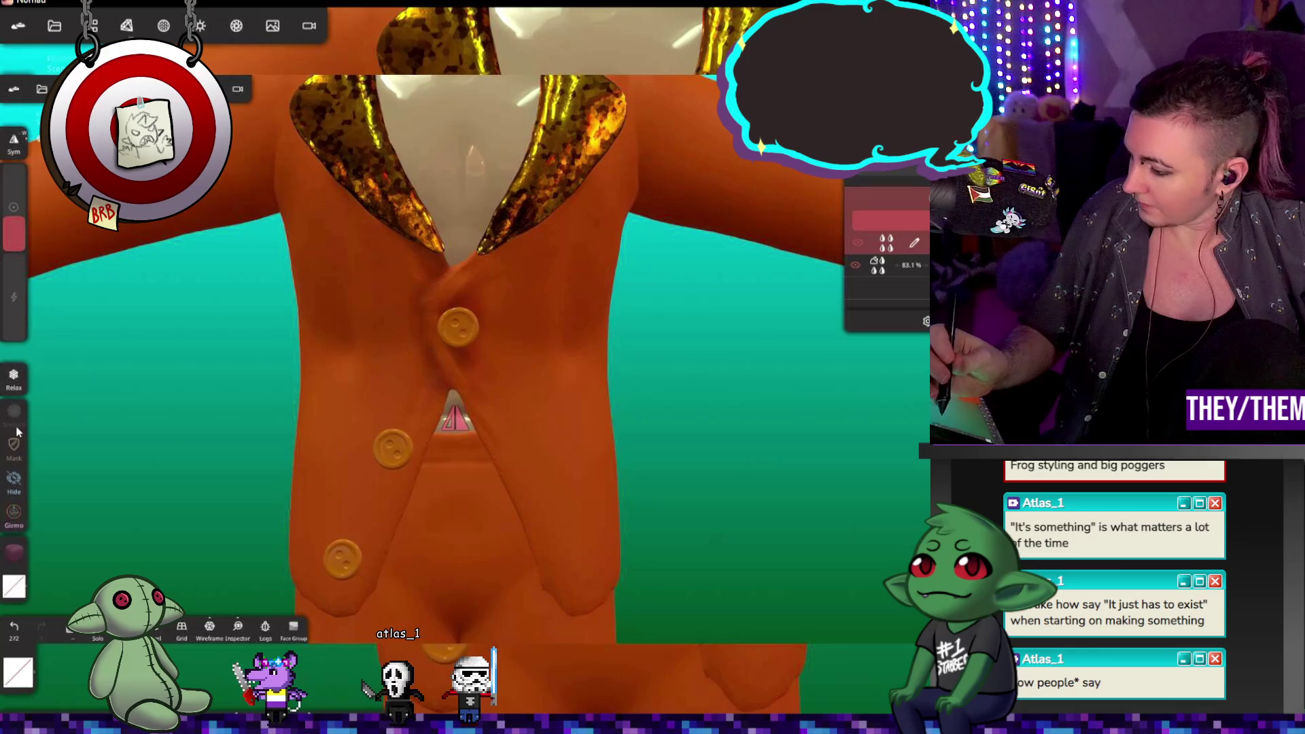
pyautogui.moveTo(714, 408)
pyautogui.mouseDown()
pyautogui.moveTo(578, 401)
pyautogui.moveTo(680, 408)
pyautogui.mouseUp()
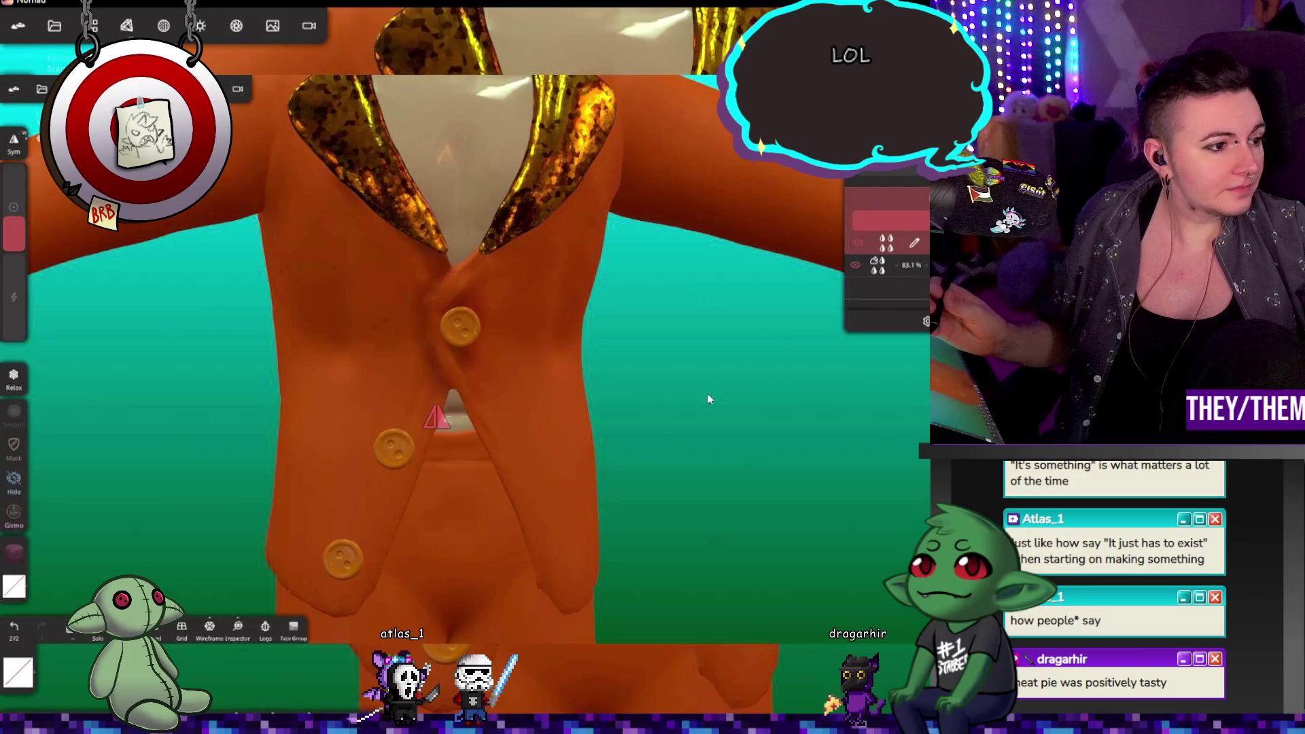
pyautogui.press('p')
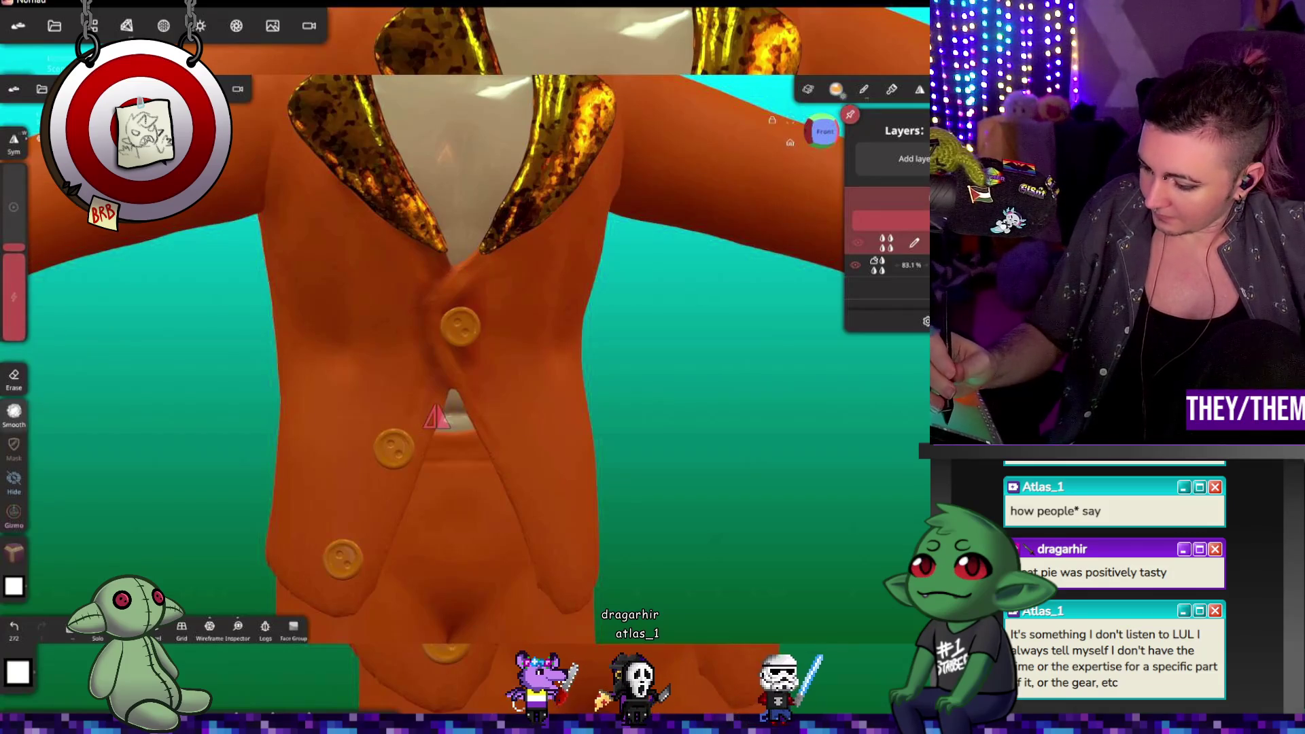
# Step: Change the paint colour to dark grey and open the new layer's blend modes
pyautogui.click(19, 557)
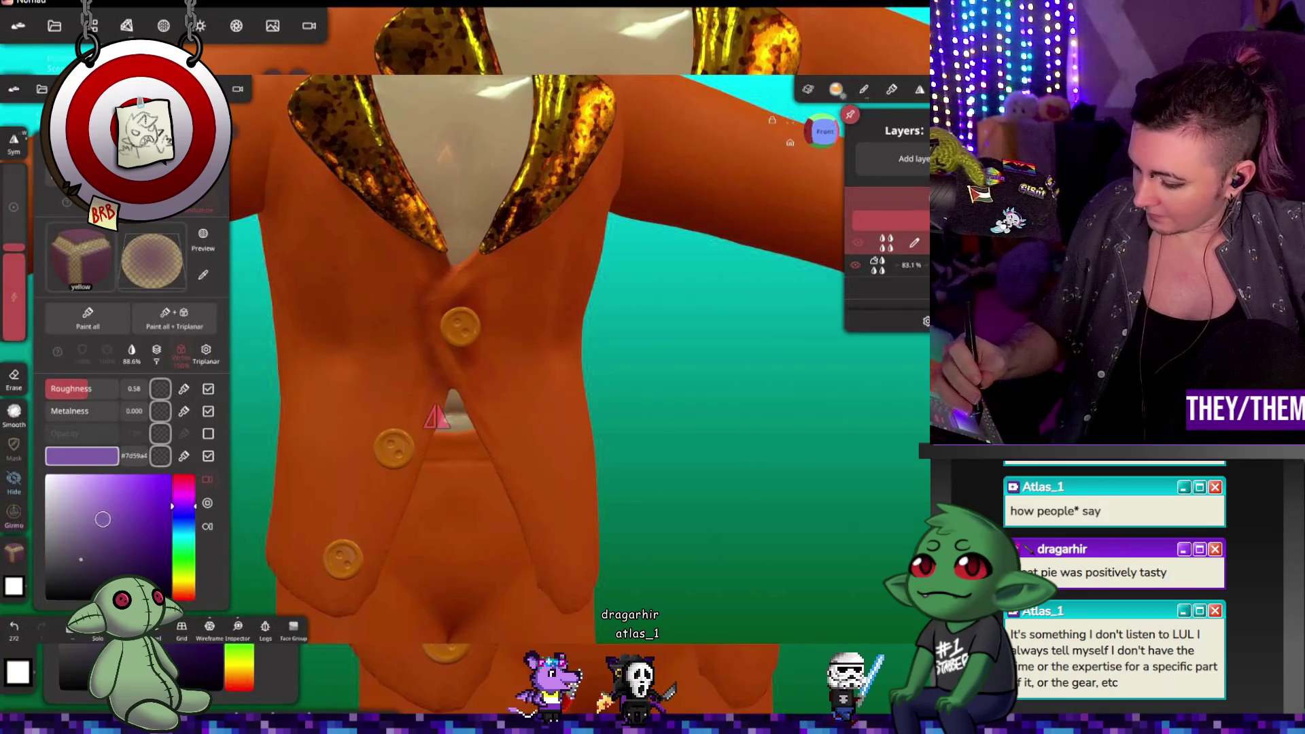
pyautogui.click(13, 554)
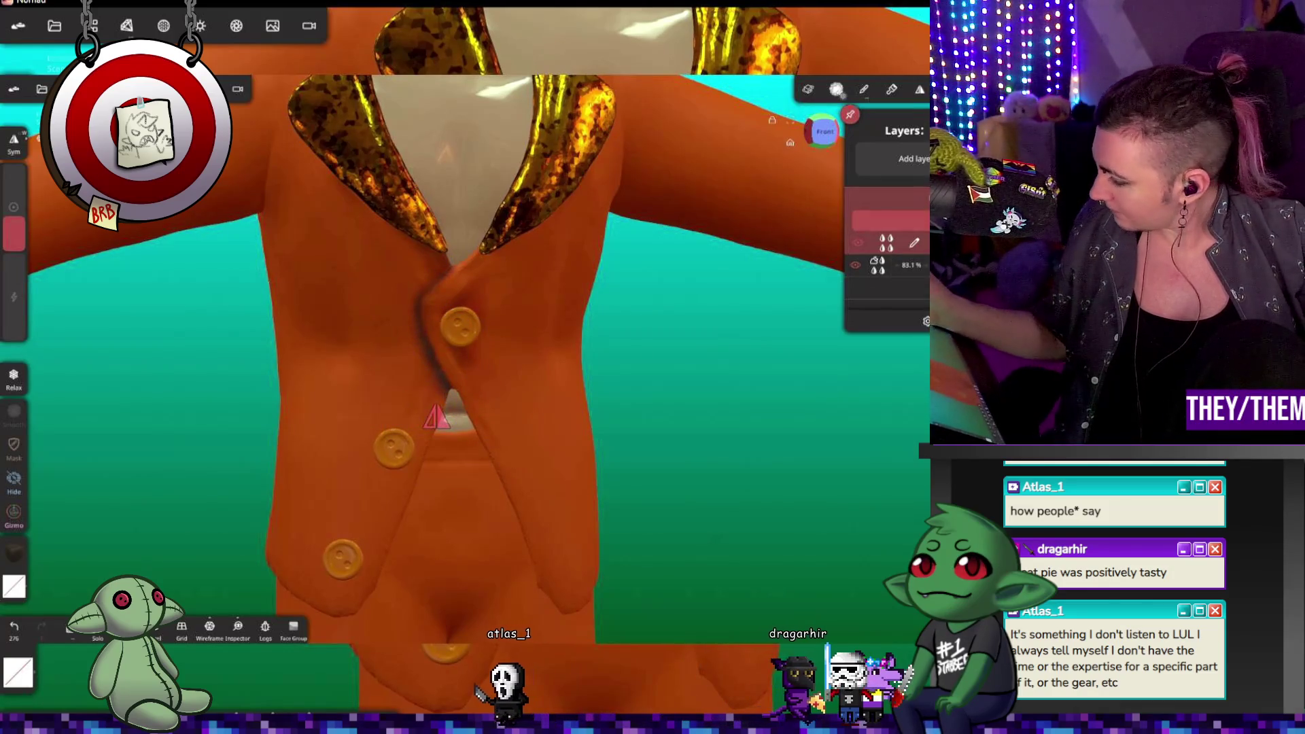
pyautogui.click(886, 243)
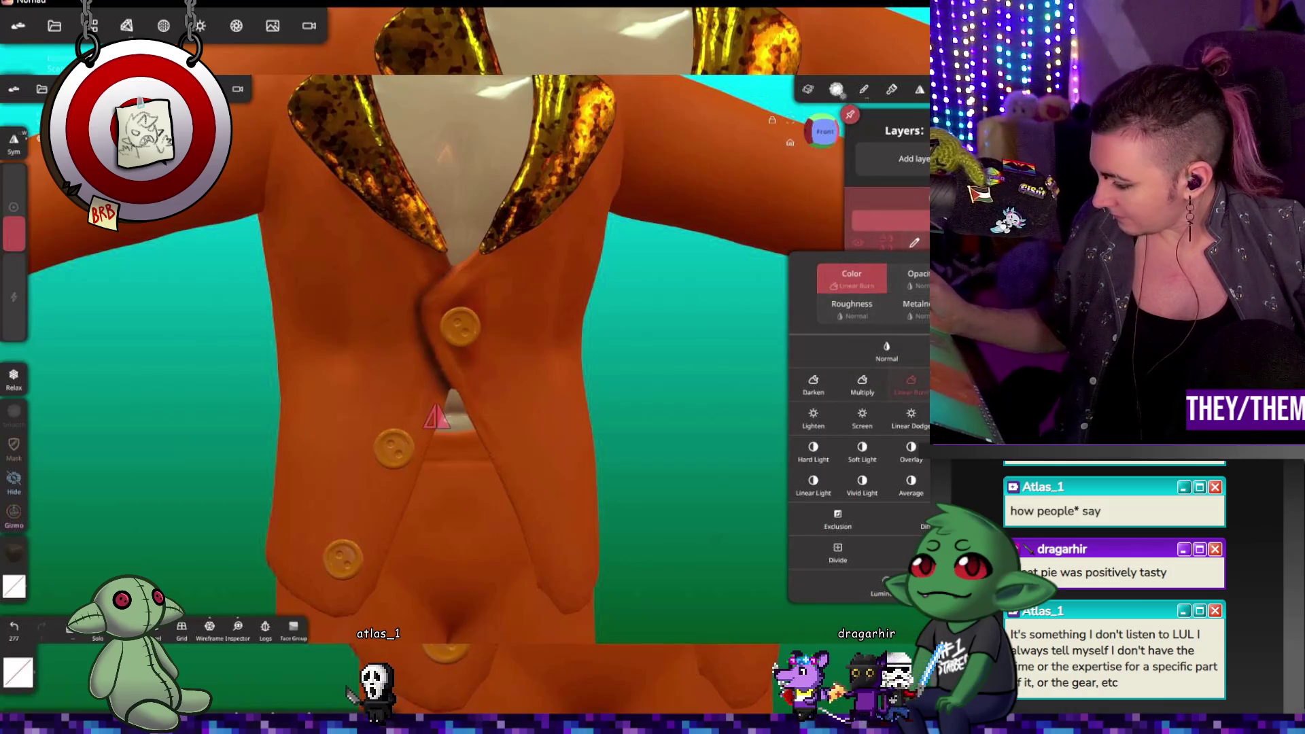
# Step: Change the new layer's blend mode from Linear Burn to Multiply and return to Paint
pyautogui.click(862, 384)
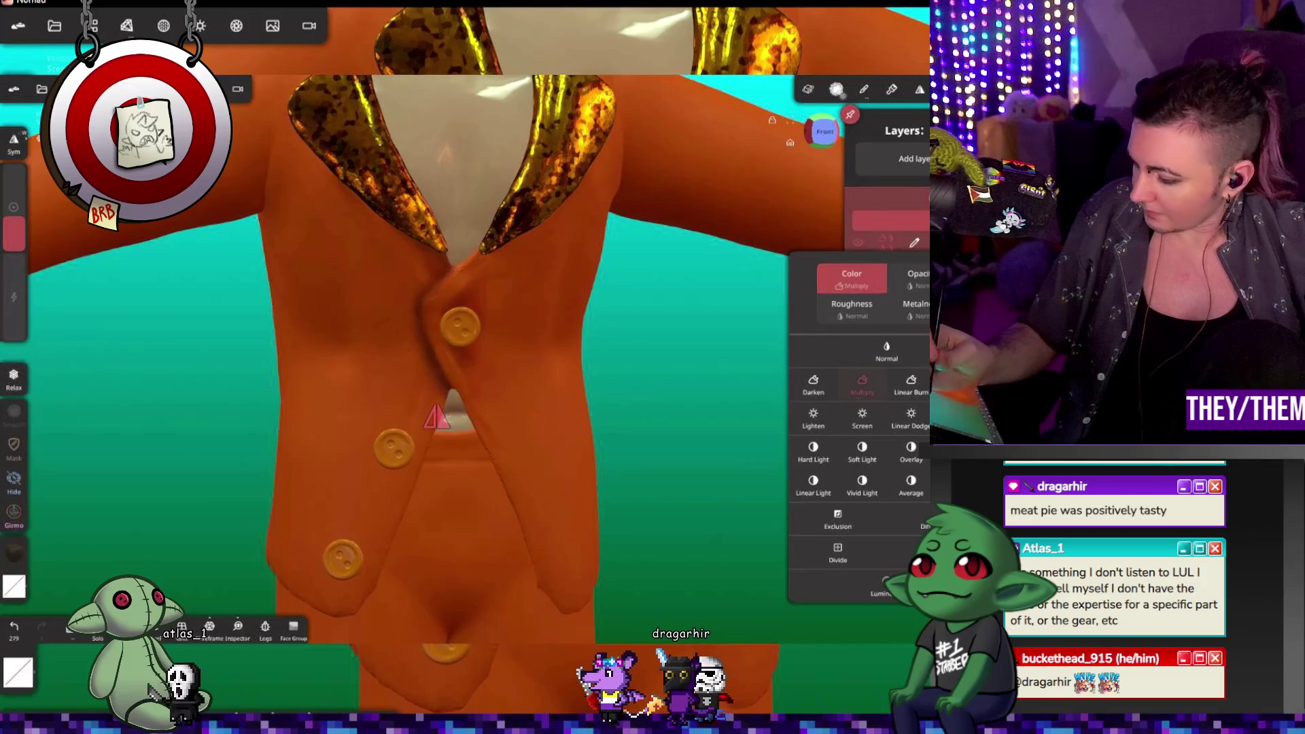
pyautogui.click(435, 418)
pyautogui.moveTo(435, 418)
pyautogui.mouseDown()
pyautogui.moveTo(529, 439)
pyautogui.moveTo(475, 420)
pyautogui.mouseUp()
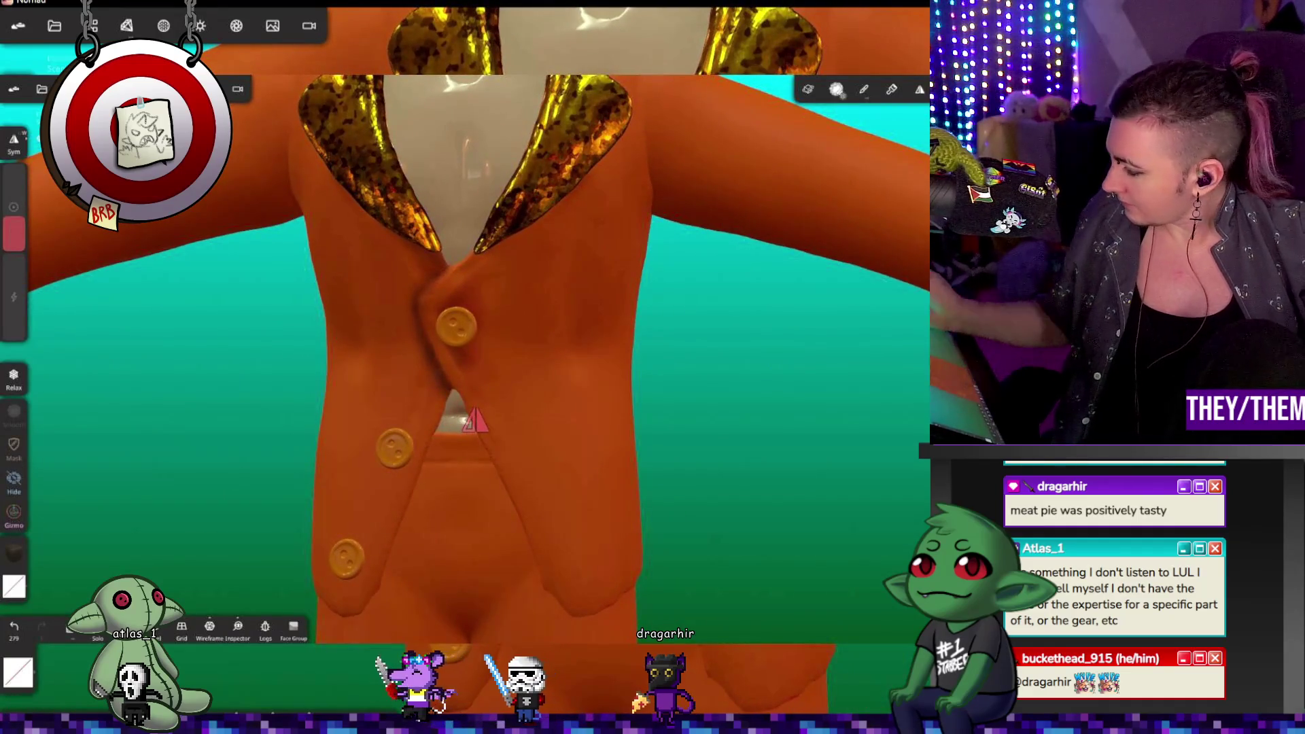
pyautogui.press('p')
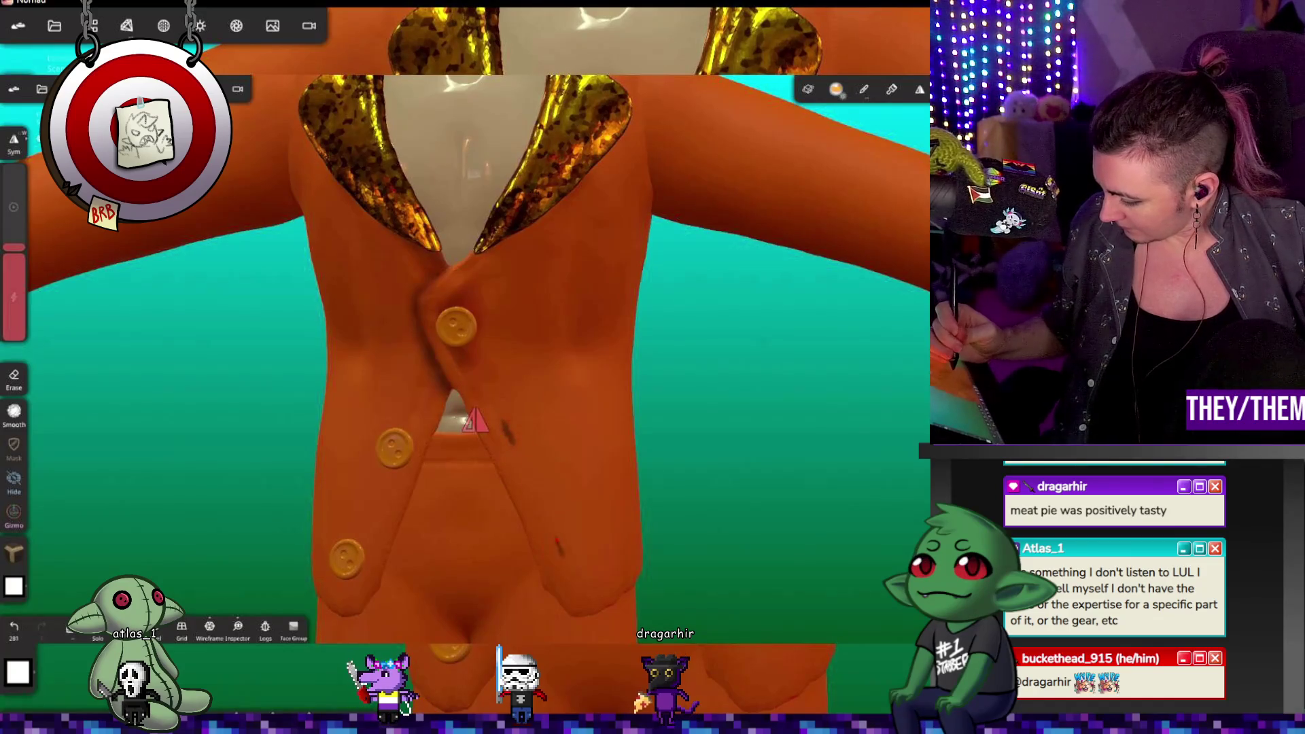
# Step: Switch to Smooth, inspect the vest, frame the whole frog, and show the Layers list
pyautogui.press('shift')
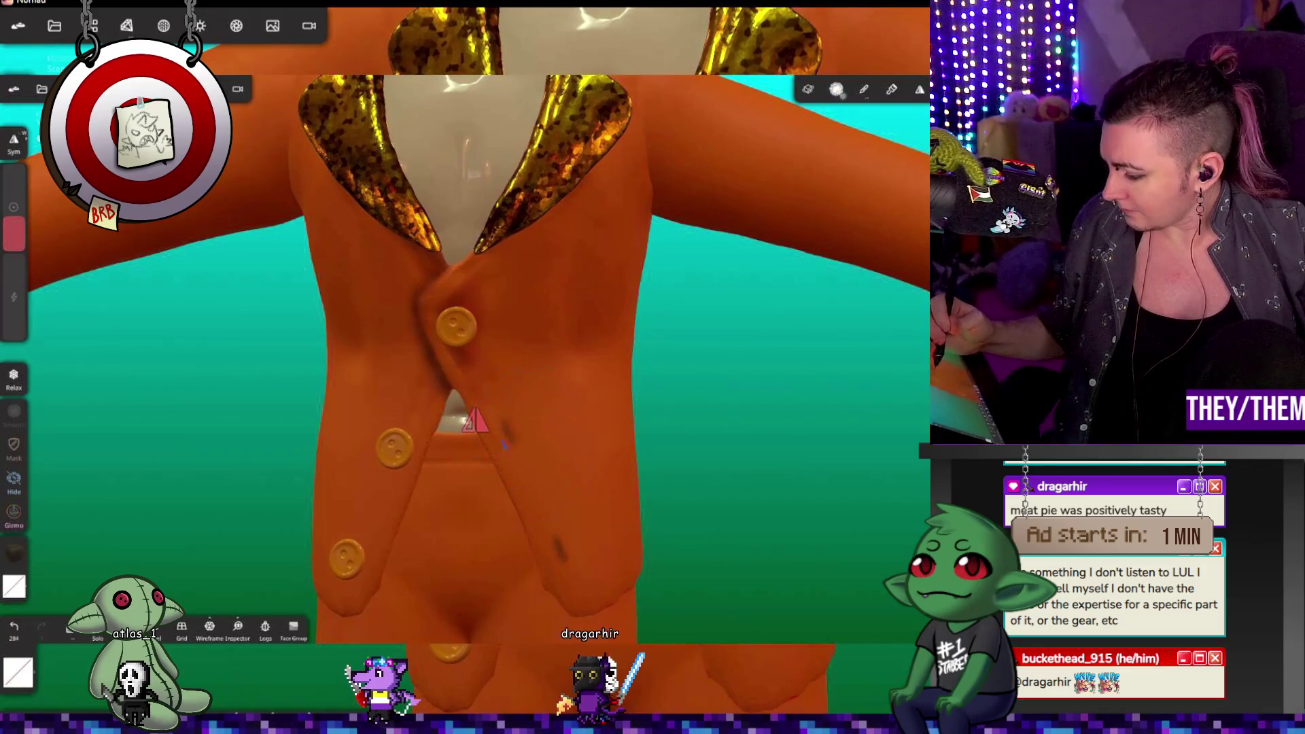
pyautogui.scroll(-3, 675, 371)
pyautogui.moveTo(675, 371)
pyautogui.mouseDown()
pyautogui.moveTo(772, 393)
pyautogui.moveTo(830, 328)
pyautogui.moveTo(735, 411)
pyautogui.moveTo(601, 418)
pyautogui.moveTo(778, 414)
pyautogui.mouseUp()
pyautogui.scroll(-2, 782, 391)
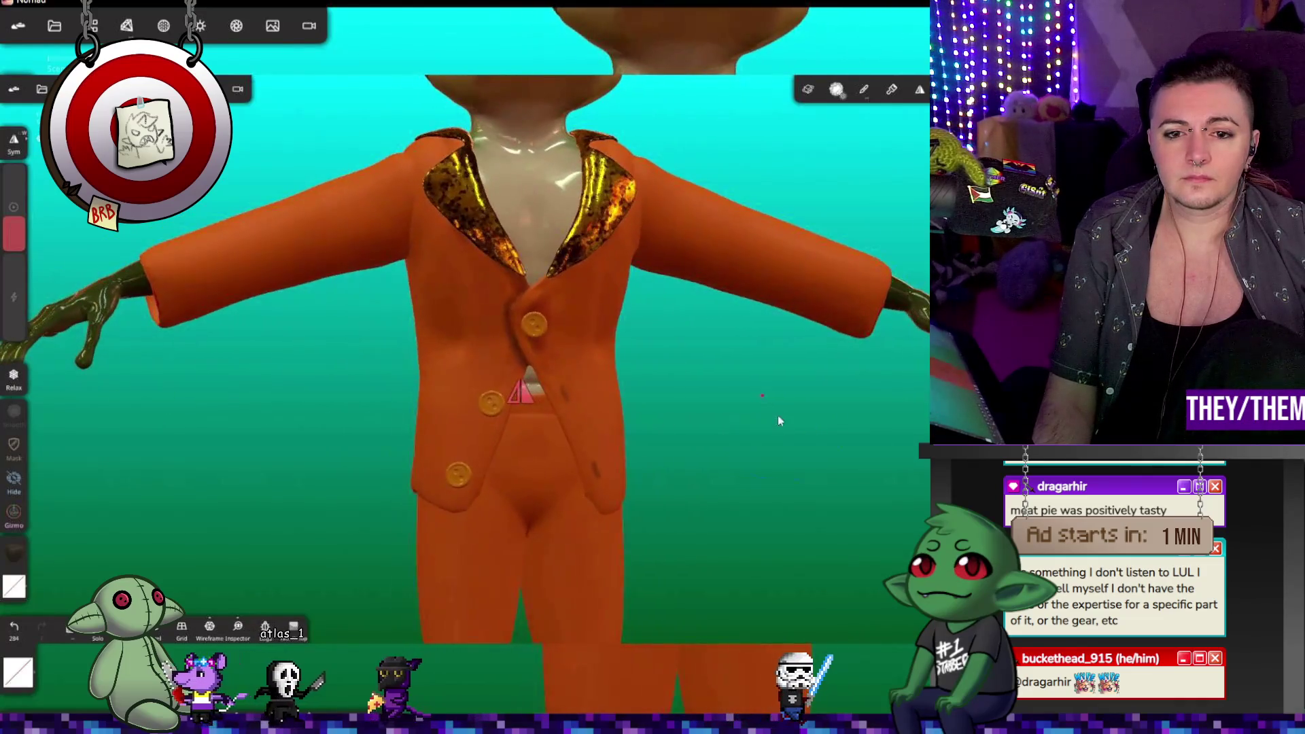
pyautogui.moveTo(539, 355); pyautogui.dragTo(660, 393)
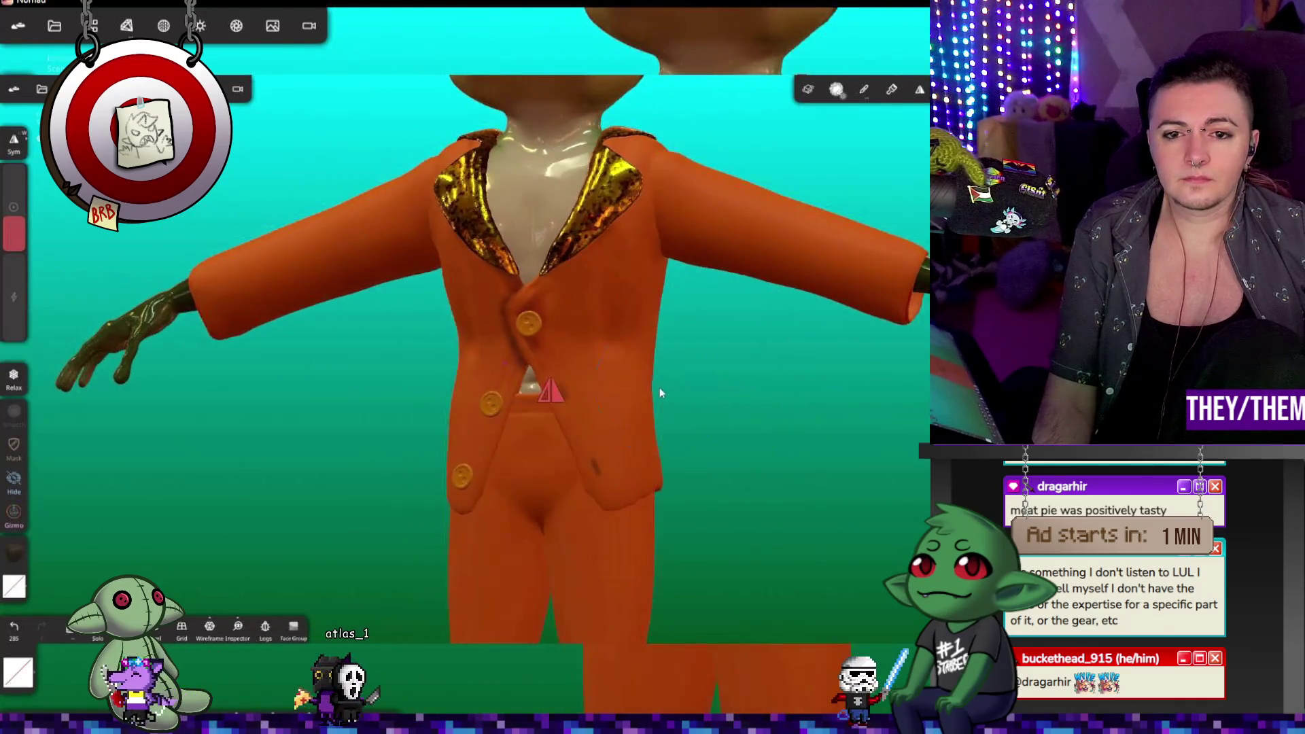
pyautogui.doubleClick(660, 393)
pyautogui.moveTo(759, 426)
pyautogui.mouseDown()
pyautogui.moveTo(610, 466)
pyautogui.moveTo(575, 452)
pyautogui.moveTo(862, 456)
pyautogui.moveTo(700, 454)
pyautogui.moveTo(734, 449)
pyautogui.moveTo(682, 466)
pyautogui.moveTo(684, 481)
pyautogui.moveTo(688, 416)
pyautogui.mouseUp()
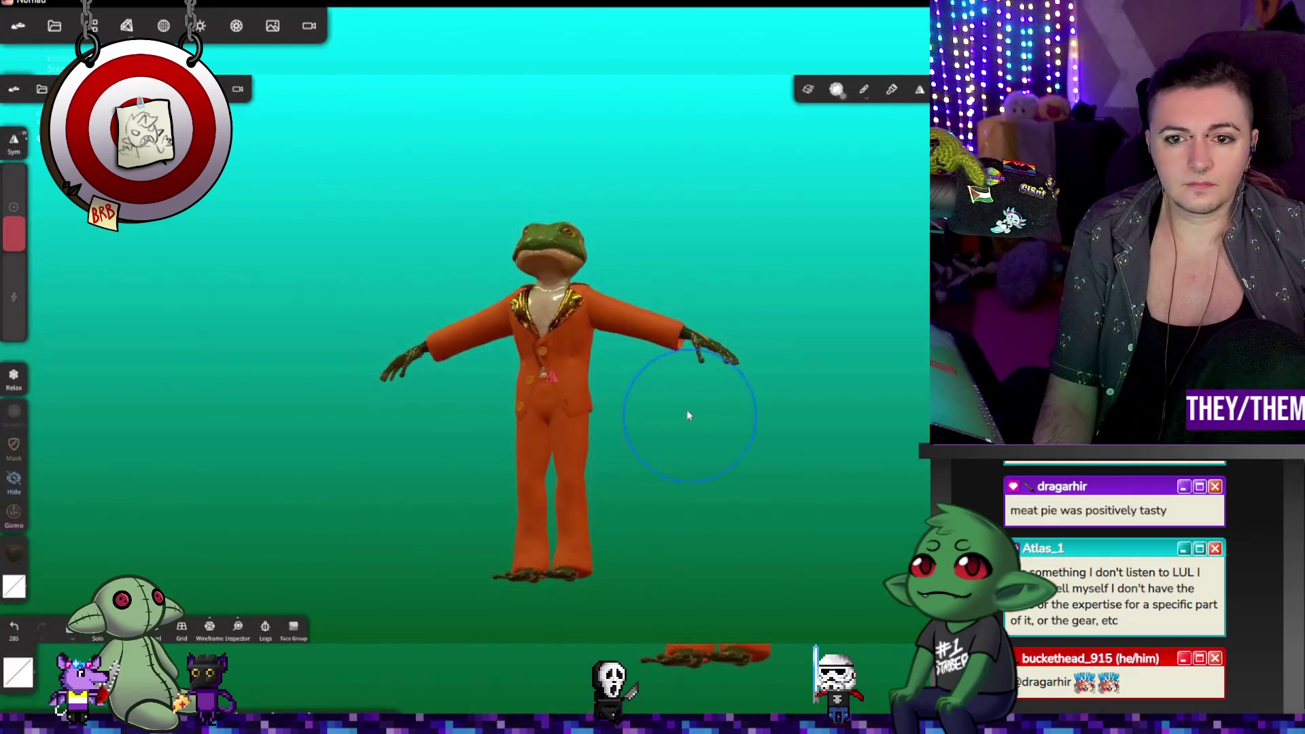
pyautogui.scroll(5, 688, 416)
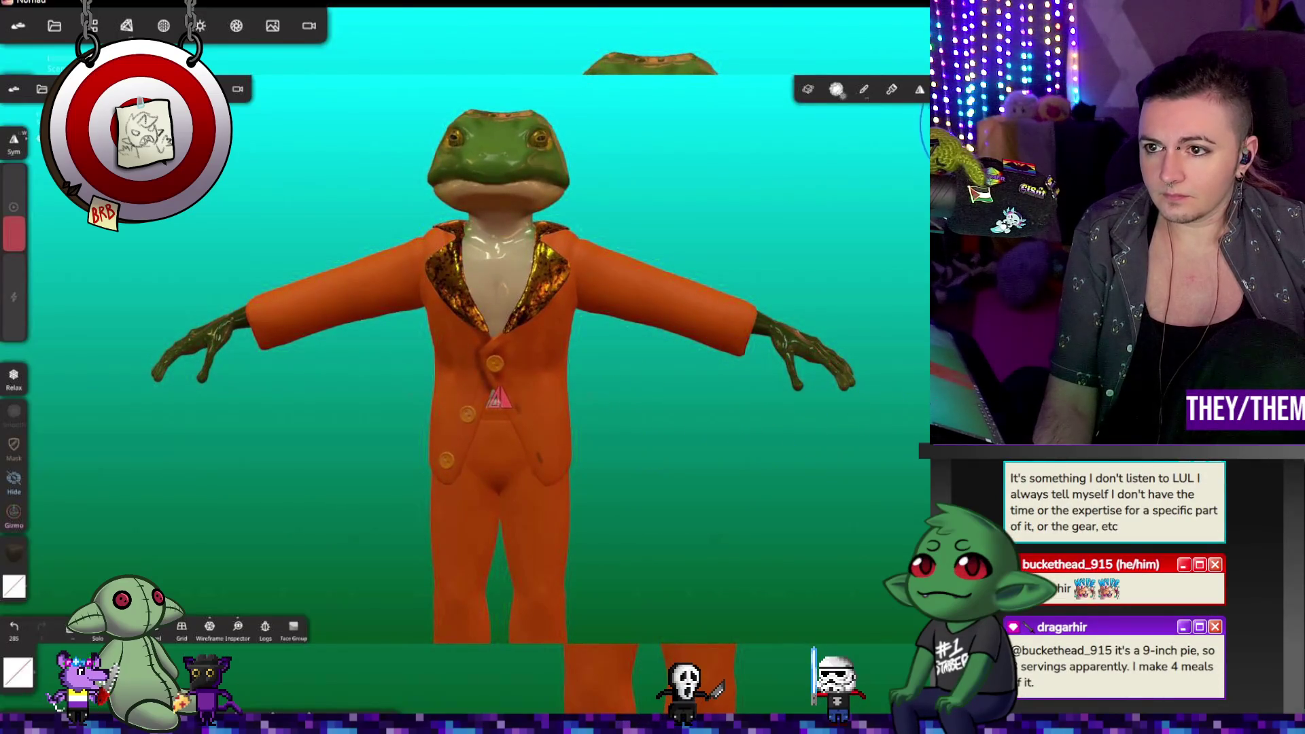
pyautogui.click(959, 89)
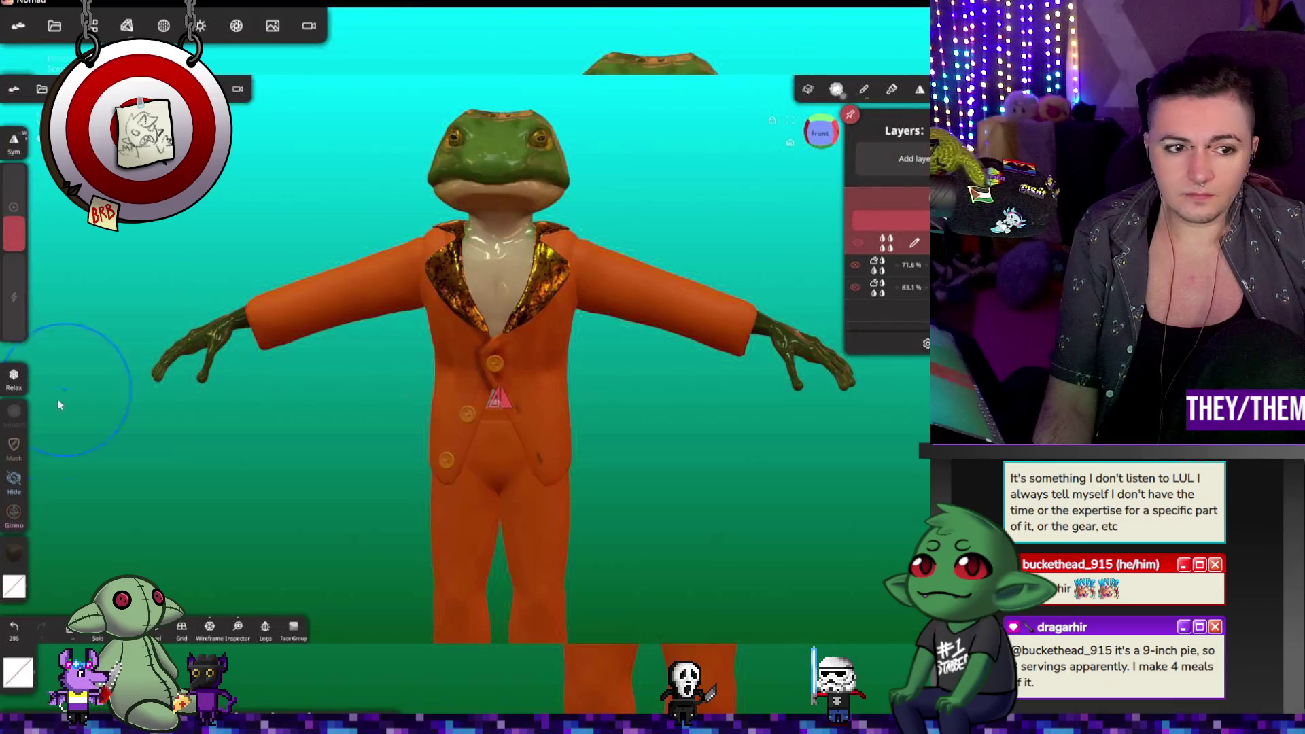
# Step: Set the paint colour to bright yellow #f9f84a
pyautogui.click(15, 554)
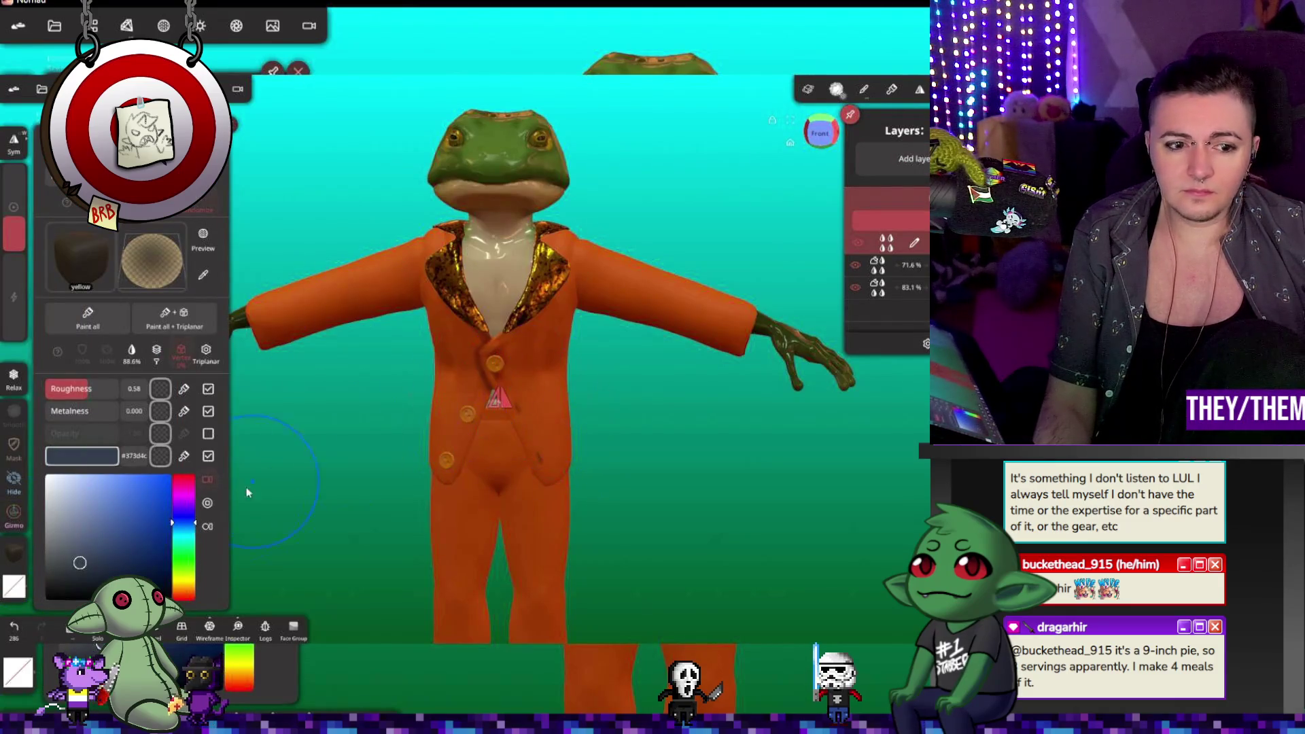
pyautogui.click(184, 579)
pyautogui.moveTo(88, 558); pyautogui.dragTo(134, 476)
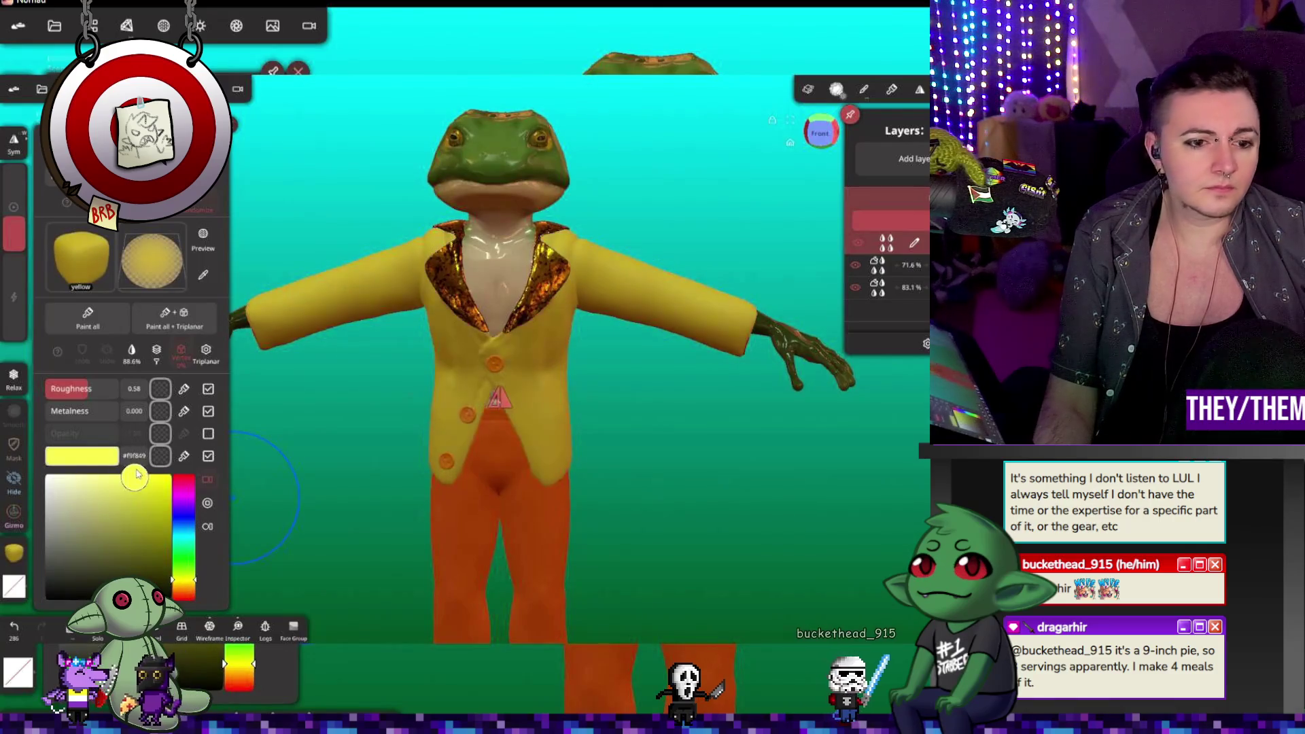
pyautogui.click(14, 554)
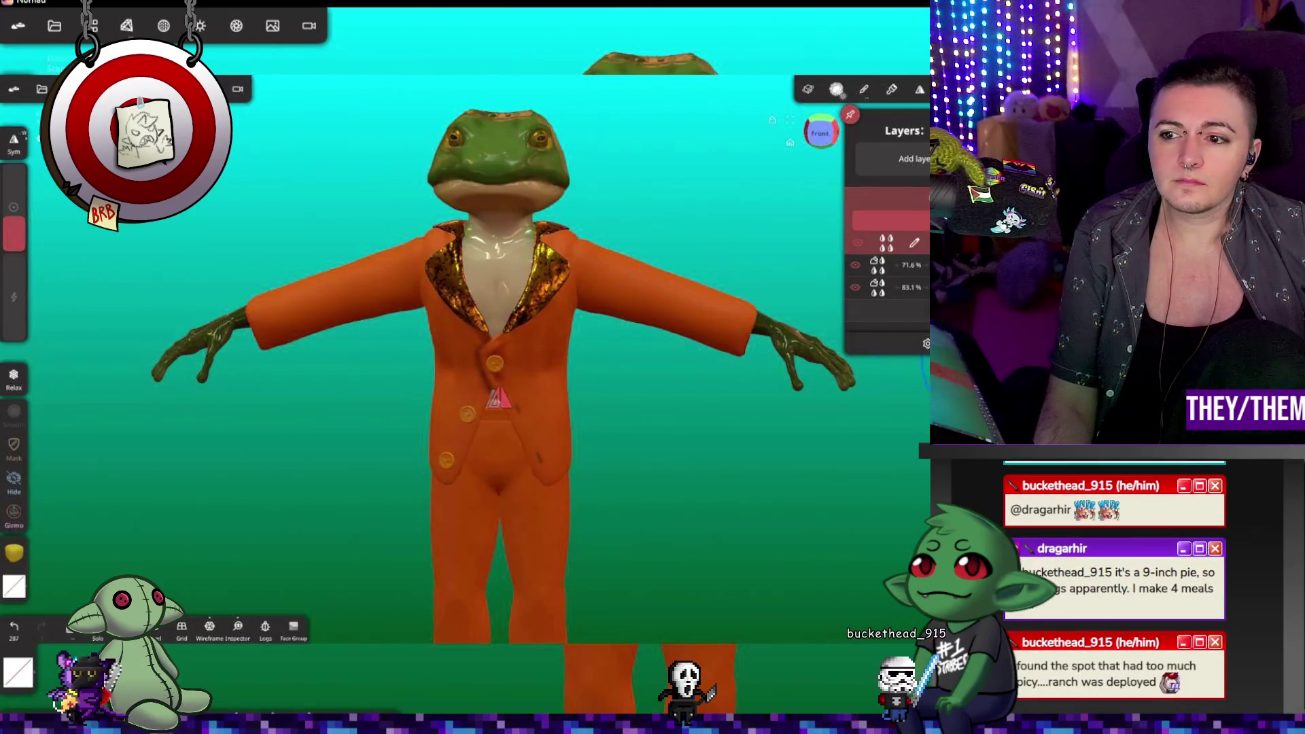
# Step: Paint yellow onto the right-hand shoulder and lower the paint layer's opacity
pyautogui.moveTo(598, 245); pyautogui.dragTo(680, 279)
pyautogui.click(836, 89)
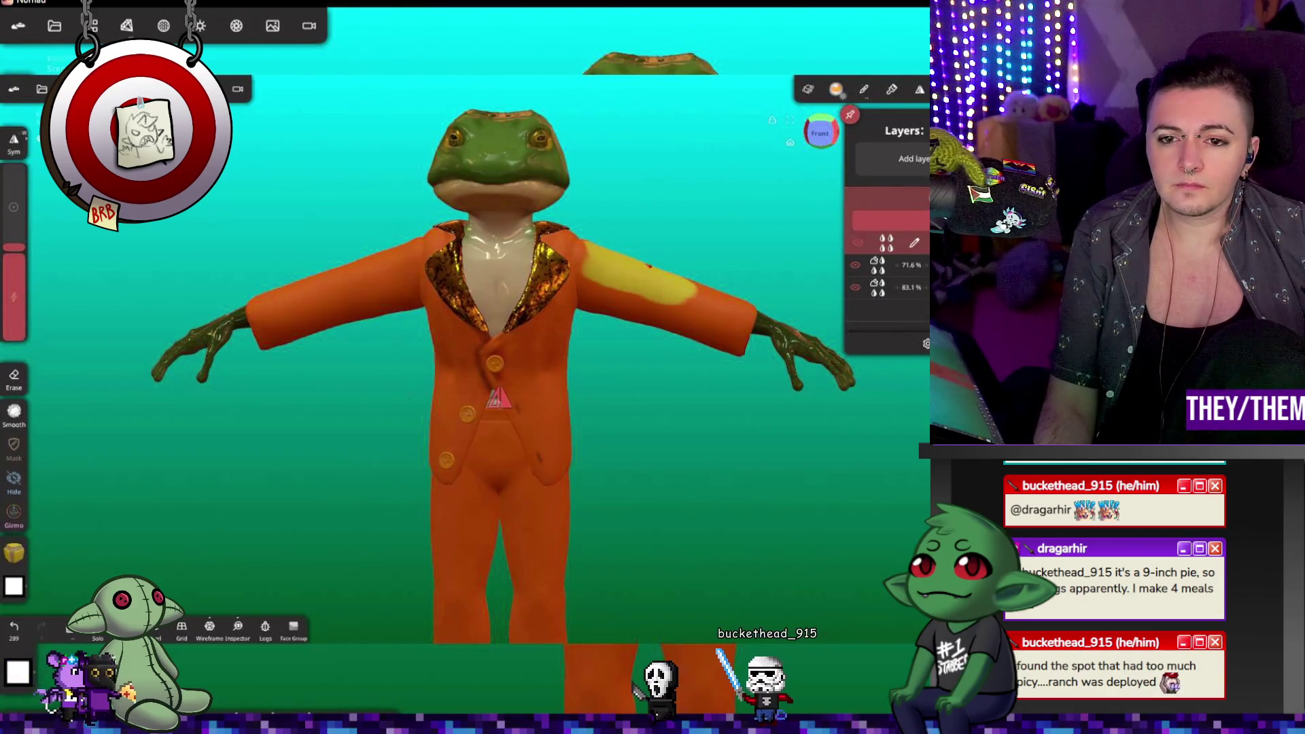
pyautogui.moveTo(915, 220); pyautogui.dragTo(835, 226)
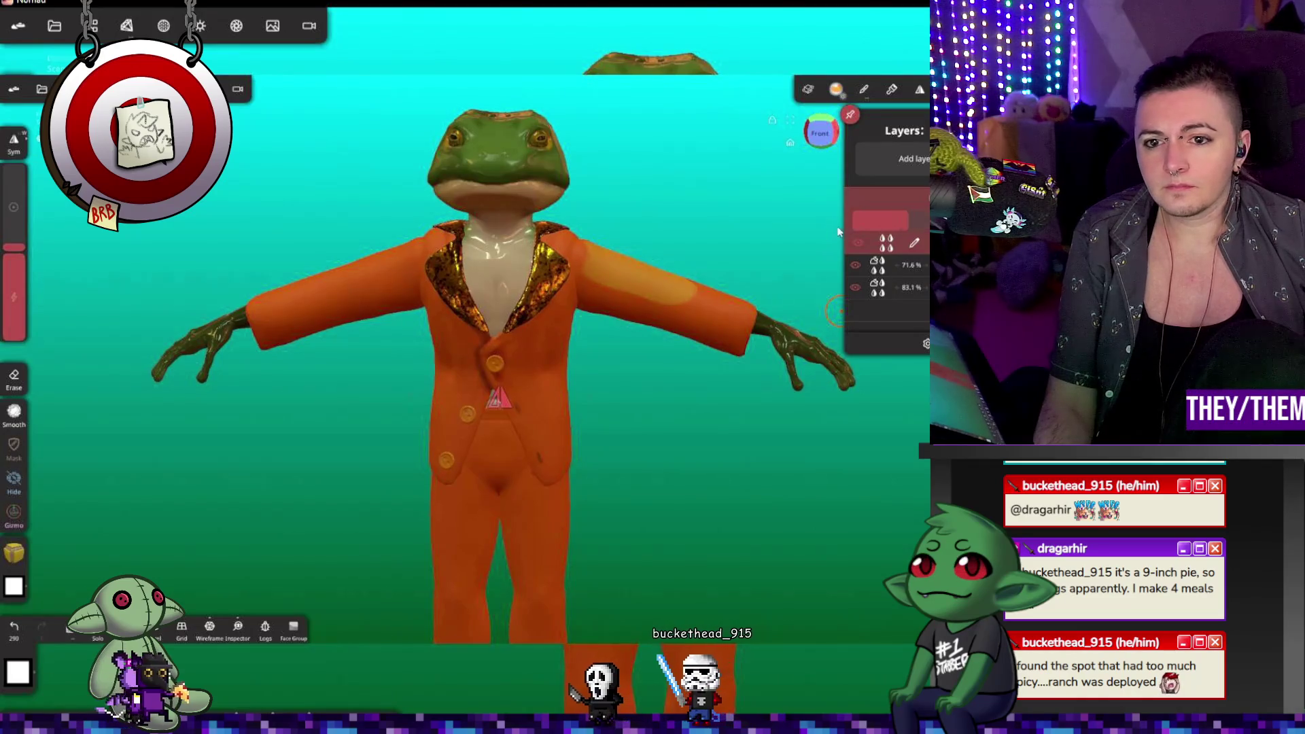
# Step: Set the paint layer's blending to Overlay and orbit around the figure
pyautogui.click(883, 242)
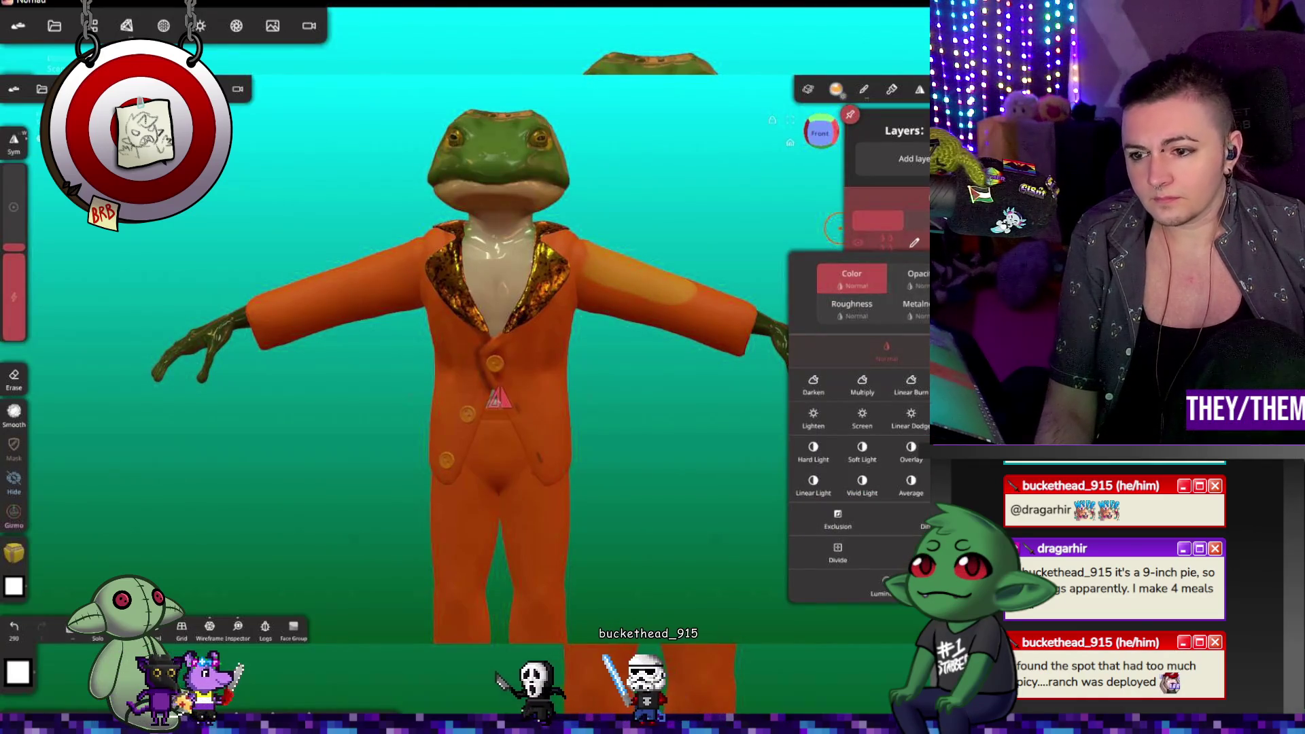
pyautogui.click(911, 450)
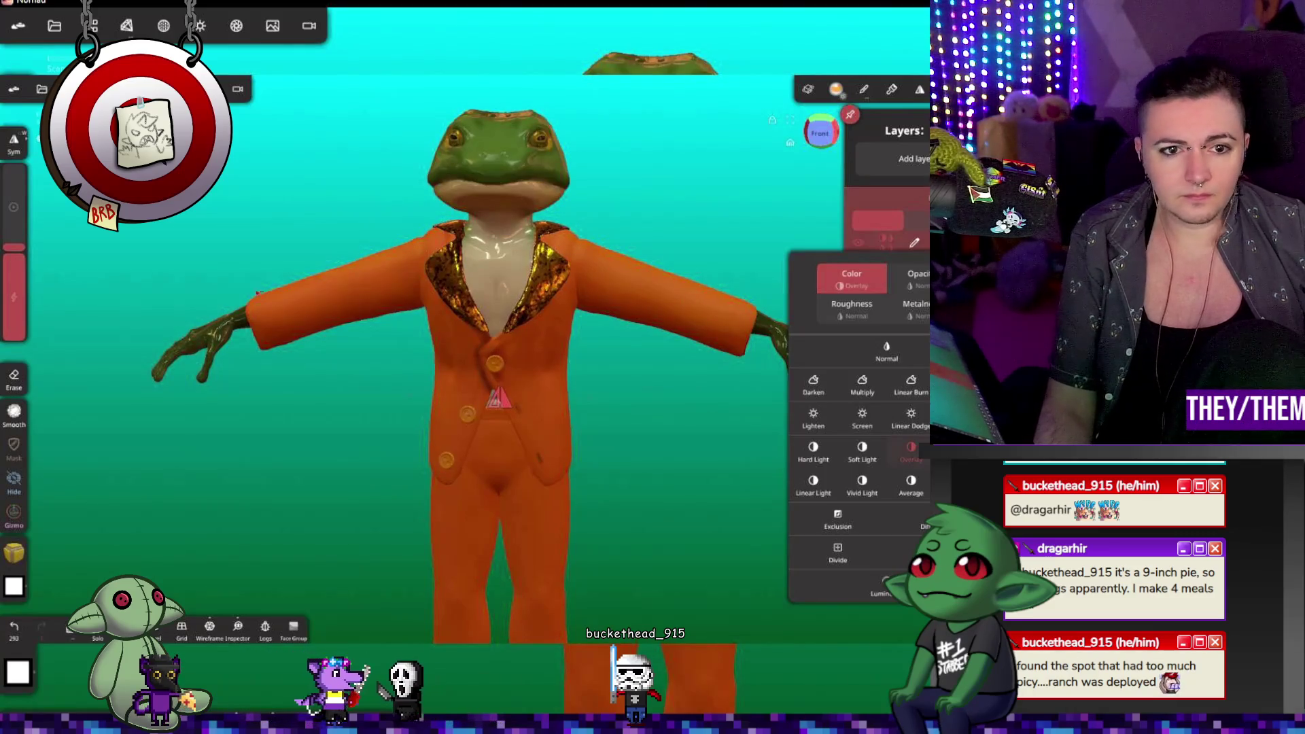
pyautogui.click(297, 285)
pyautogui.moveTo(370, 250)
pyautogui.mouseDown()
pyautogui.moveTo(439, 299)
pyautogui.moveTo(686, 280)
pyautogui.mouseUp()
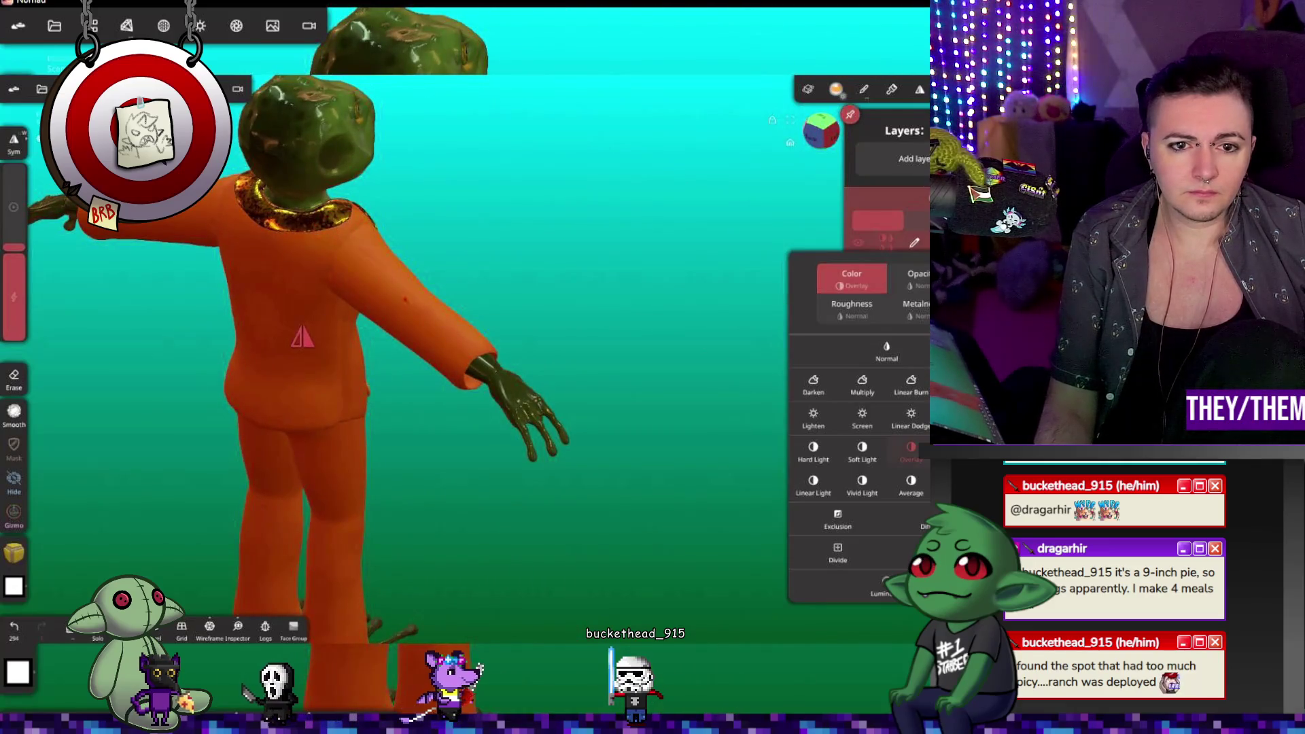
pyautogui.moveTo(482, 319); pyautogui.dragTo(340, 255)
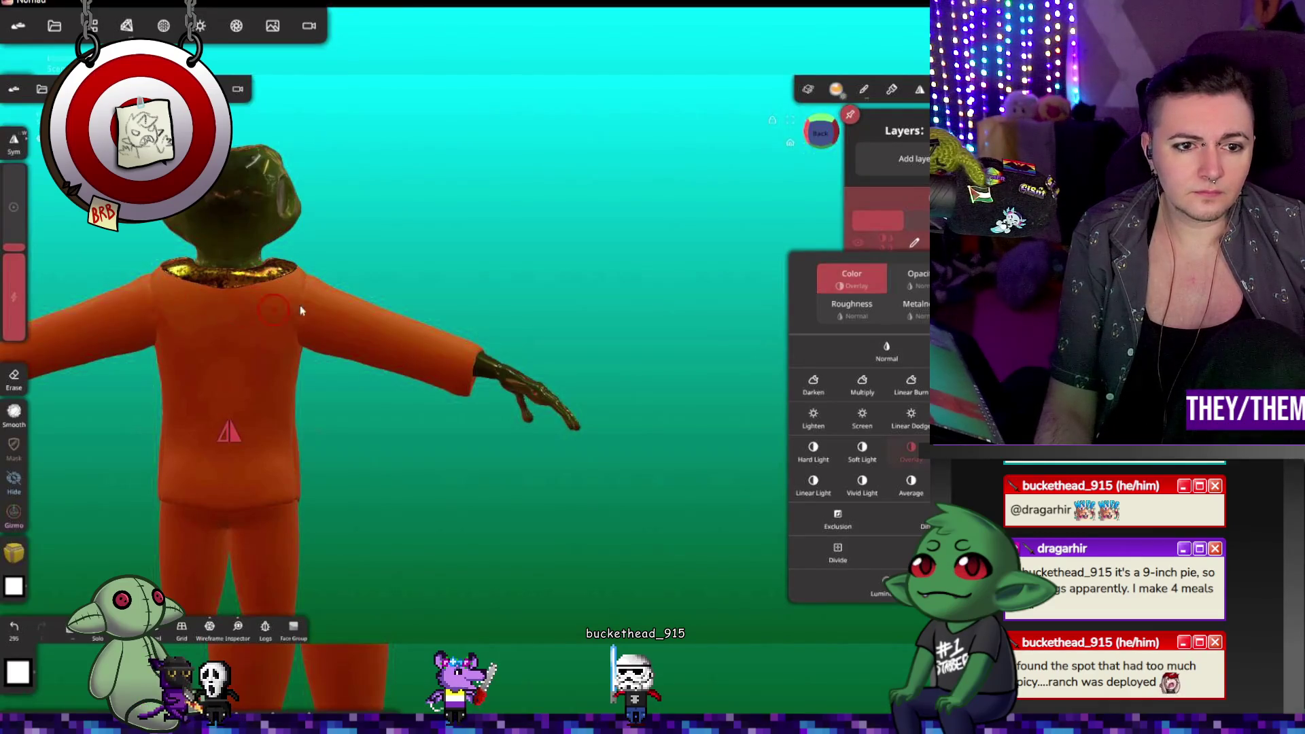
pyautogui.moveTo(366, 285)
pyautogui.mouseDown()
pyautogui.moveTo(585, 313)
pyautogui.moveTo(768, 367)
pyautogui.mouseUp()
# Step: Smooth the surface of the left arm with the Smooth brush
pyautogui.press('s')
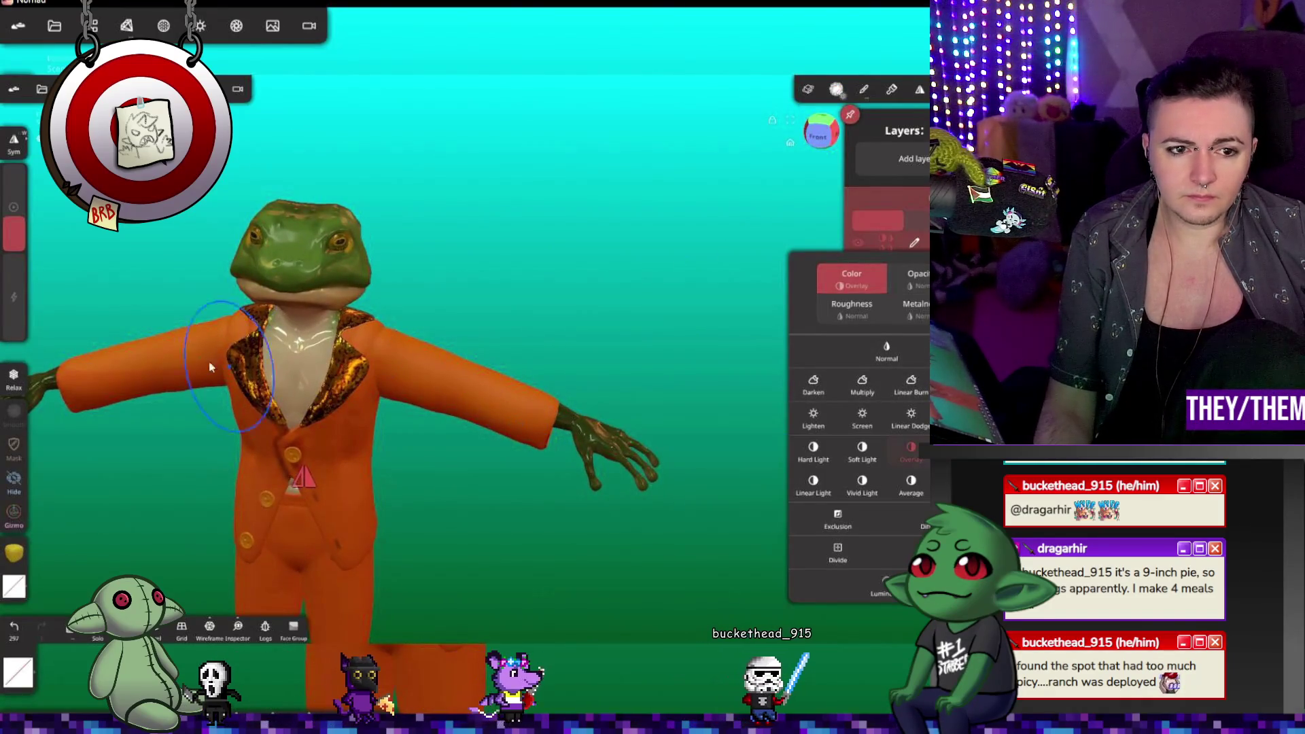
pyautogui.moveTo(109, 381)
pyautogui.mouseDown()
pyautogui.moveTo(81, 376)
pyautogui.moveTo(378, 271)
pyautogui.moveTo(635, 257)
pyautogui.mouseUp()
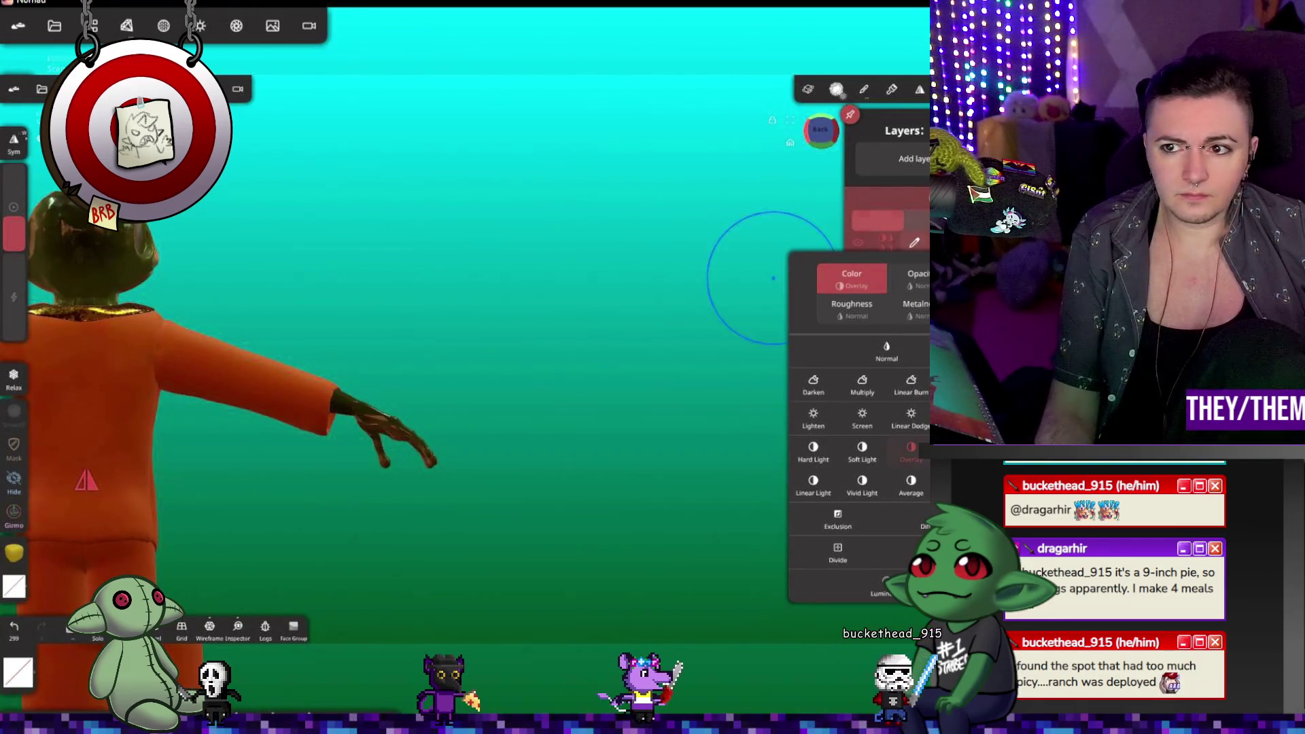
pyautogui.moveTo(408, 259)
pyautogui.mouseDown()
pyautogui.moveTo(272, 361)
pyautogui.moveTo(344, 388)
pyautogui.moveTo(364, 349)
pyautogui.mouseUp()
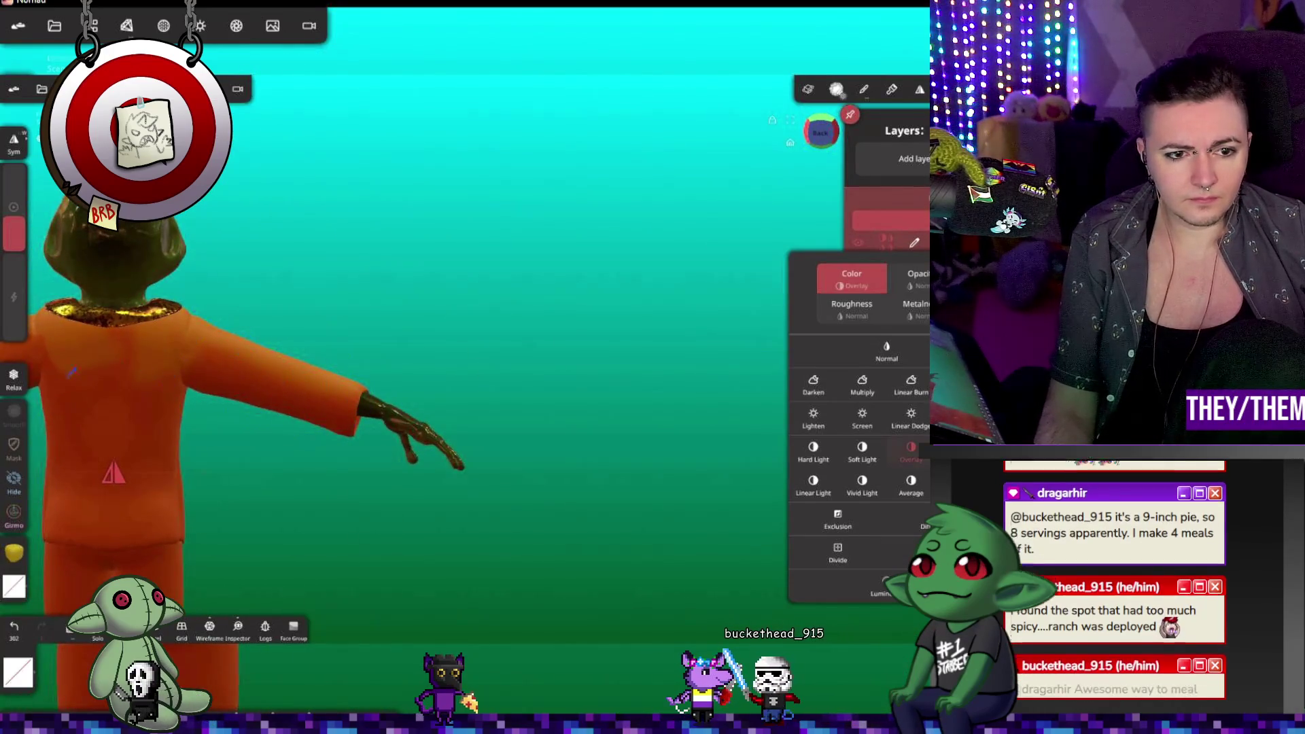
pyautogui.doubleClick(401, 356)
# Step: Inspect the figure from several sides, then dab paint on the left sleeve and undo it
pyautogui.moveTo(248, 437)
pyautogui.mouseDown()
pyautogui.moveTo(507, 469)
pyautogui.moveTo(398, 421)
pyautogui.mouseUp()
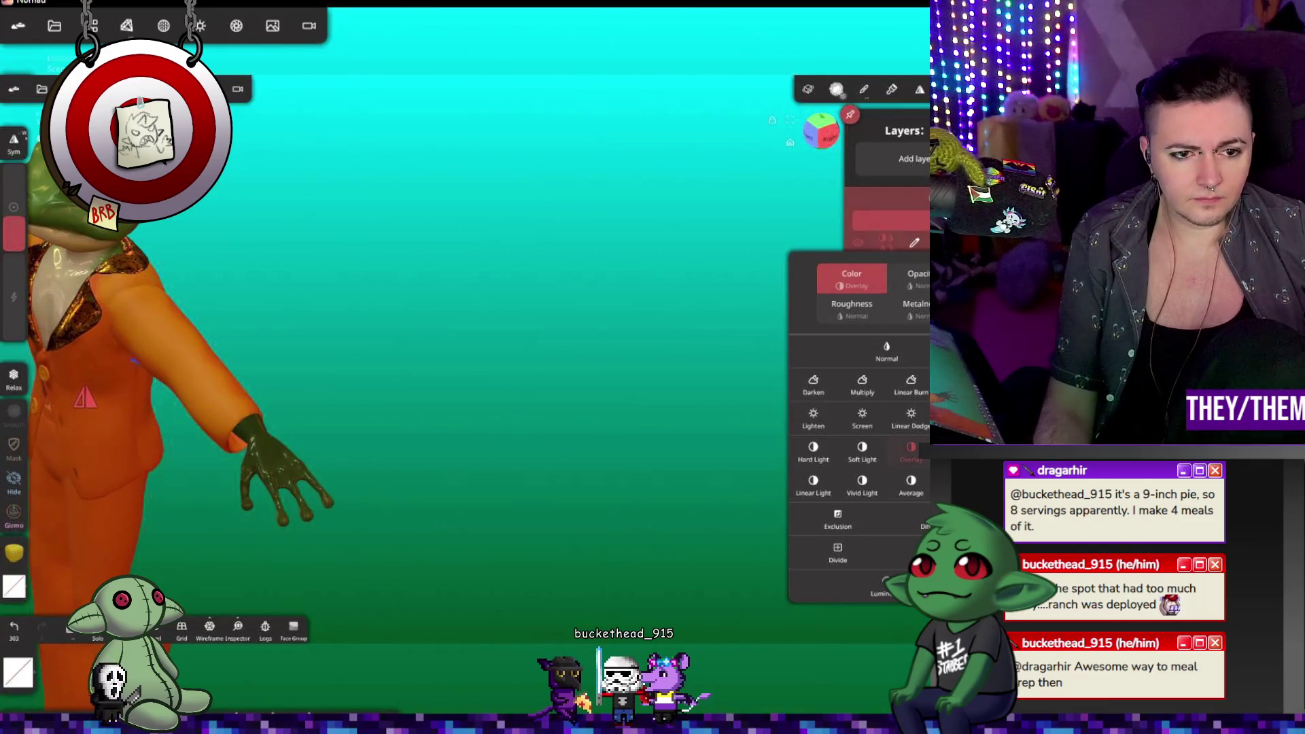
pyautogui.moveTo(119, 320)
pyautogui.mouseDown()
pyautogui.moveTo(329, 341)
pyautogui.moveTo(408, 291)
pyautogui.moveTo(204, 361)
pyautogui.mouseUp()
pyautogui.moveTo(10, 386)
pyautogui.mouseDown()
pyautogui.moveTo(170, 326)
pyautogui.moveTo(216, 291)
pyautogui.mouseUp()
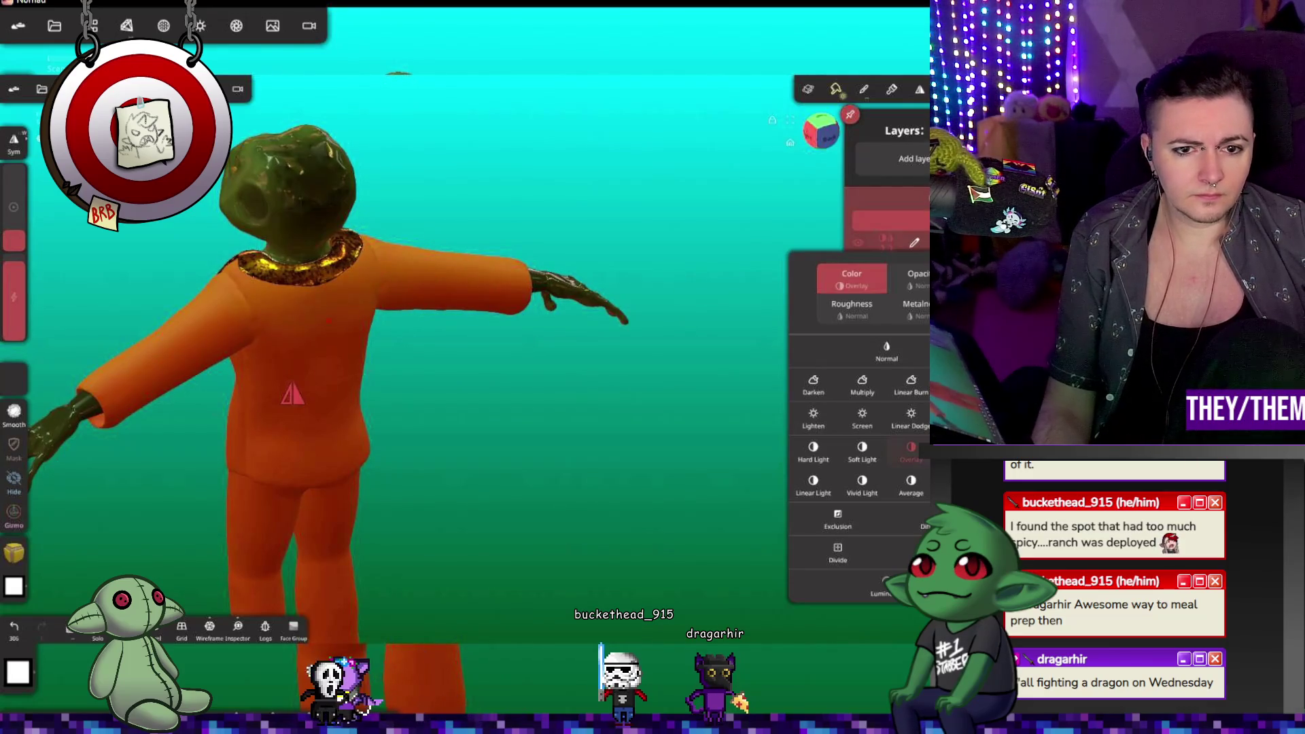
pyautogui.moveTo(338, 378); pyautogui.dragTo(785, 345)
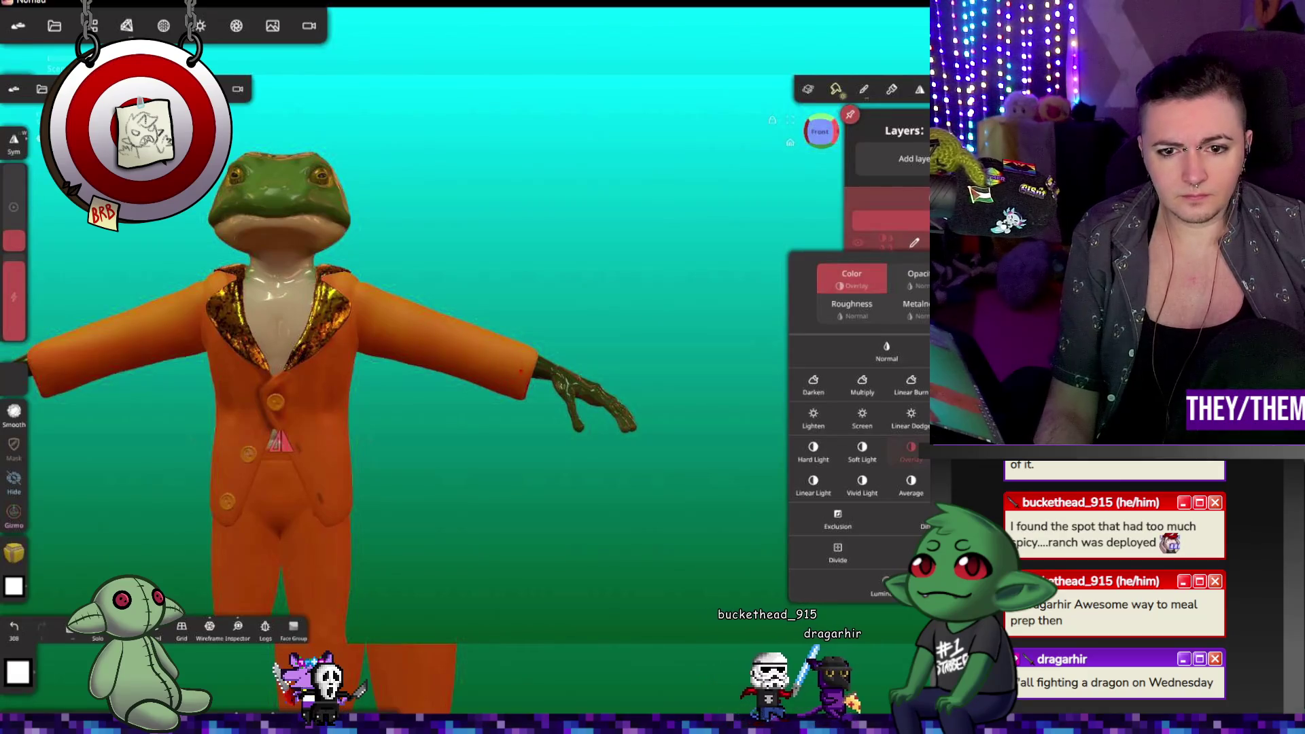
pyautogui.moveTo(102, 344); pyautogui.dragTo(68, 335)
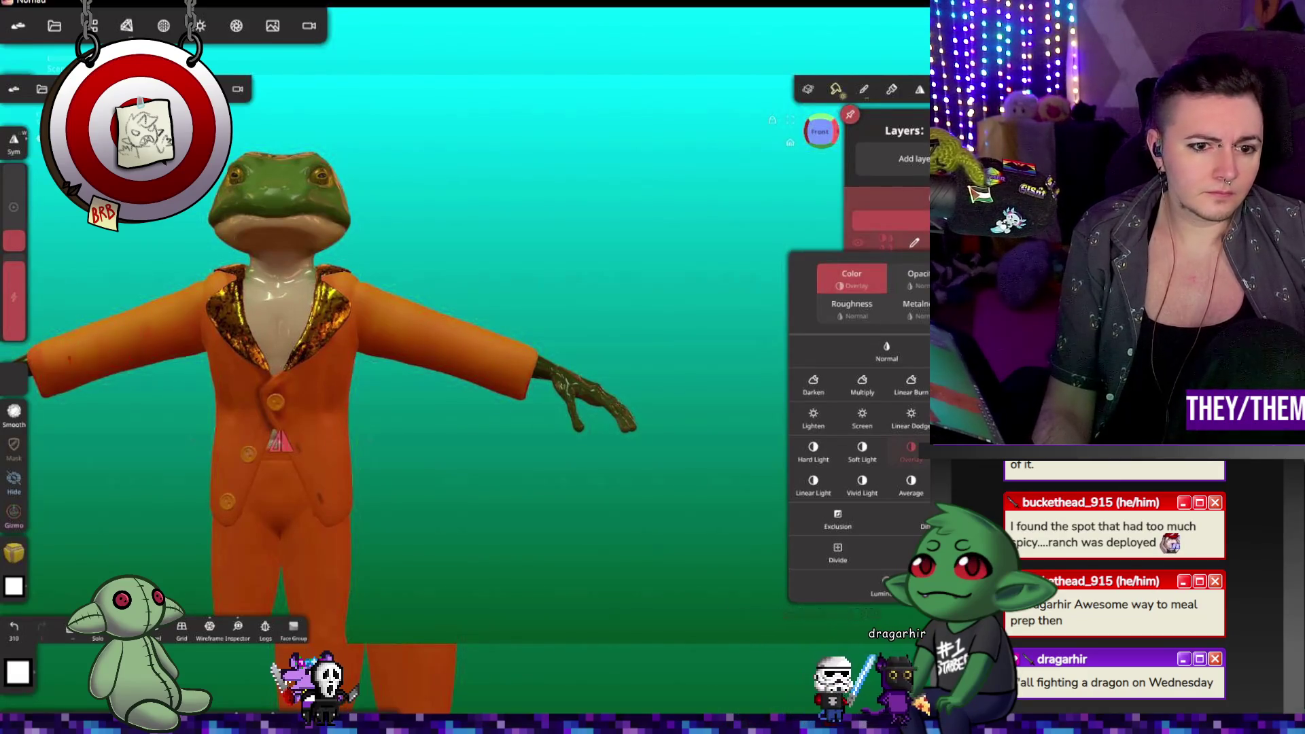
pyautogui.scroll(5, 240, 393)
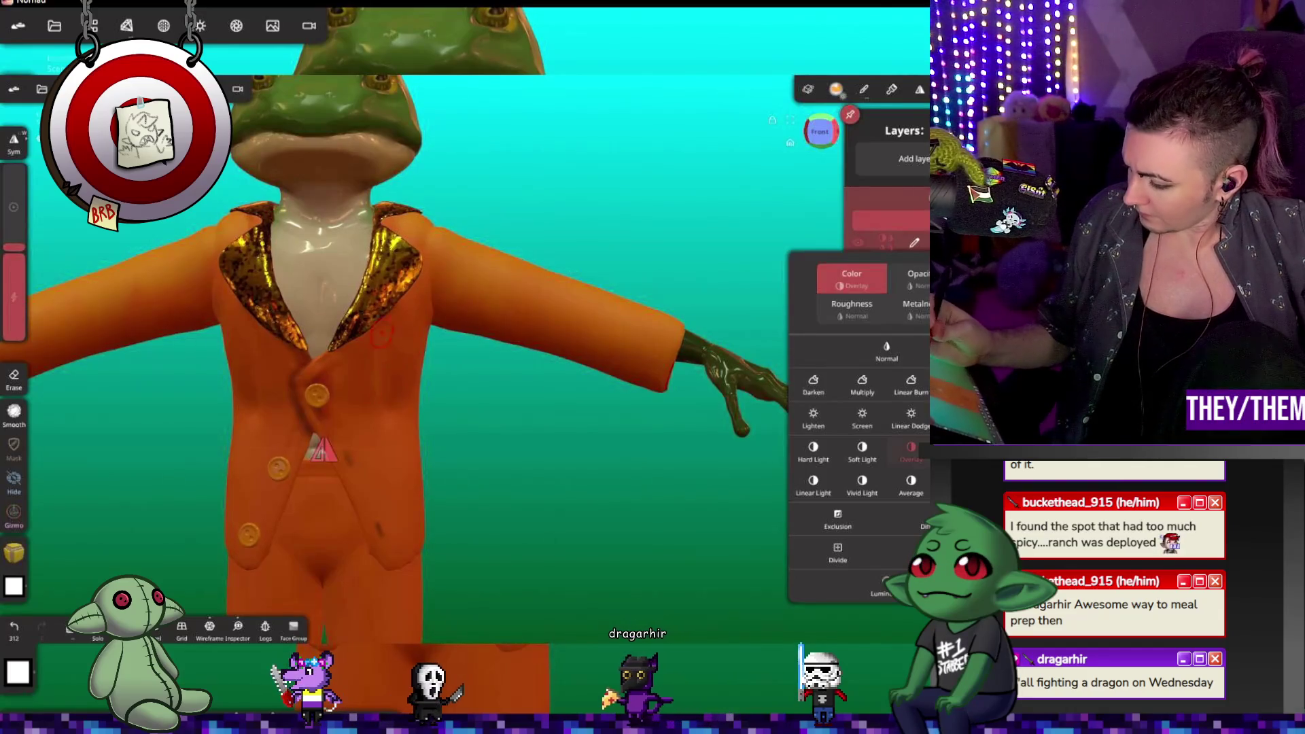
pyautogui.hotkey('ctrl', 'z')
pyautogui.hotkey('ctrl', 'z')
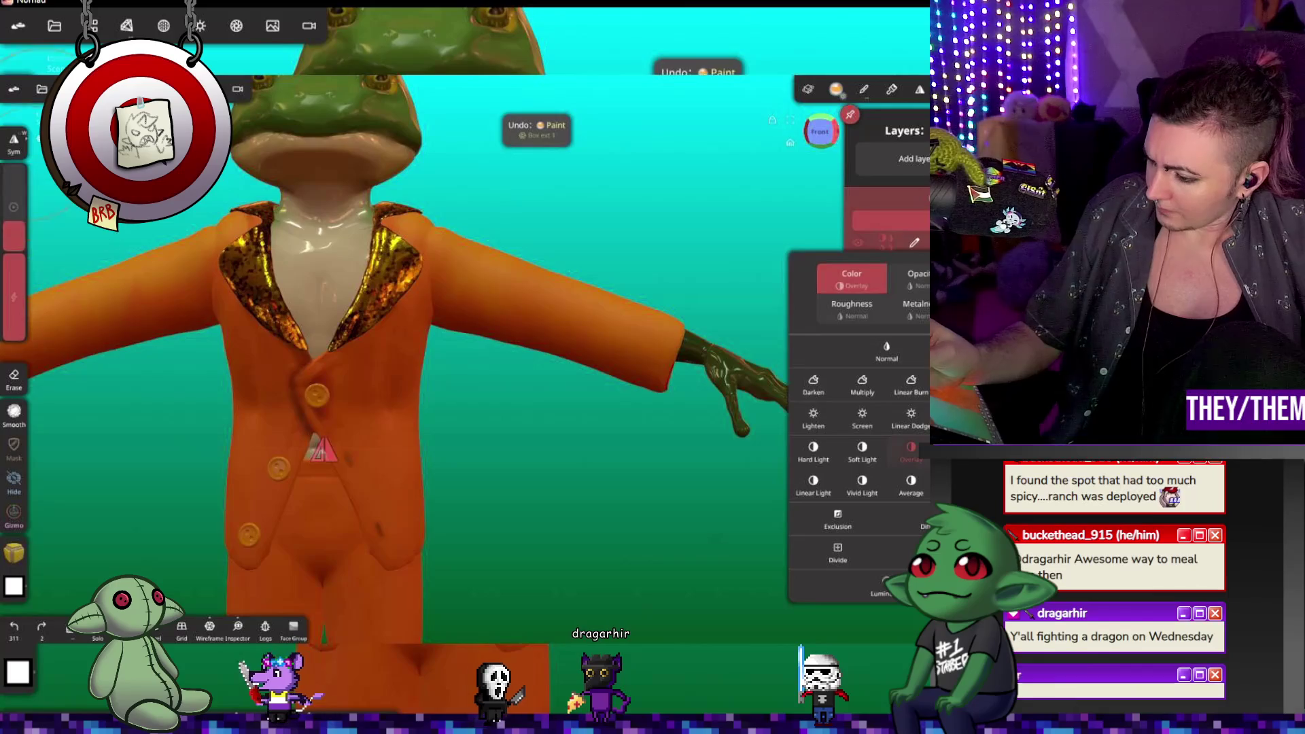
# Step: Shrink the brush, stroke the gold lapel edge on the chest, then undo that stroke
pyautogui.moveTo(421, 340); pyautogui.dragTo(367, 388)
pyautogui.moveTo(611, 340); pyautogui.dragTo(471, 274)
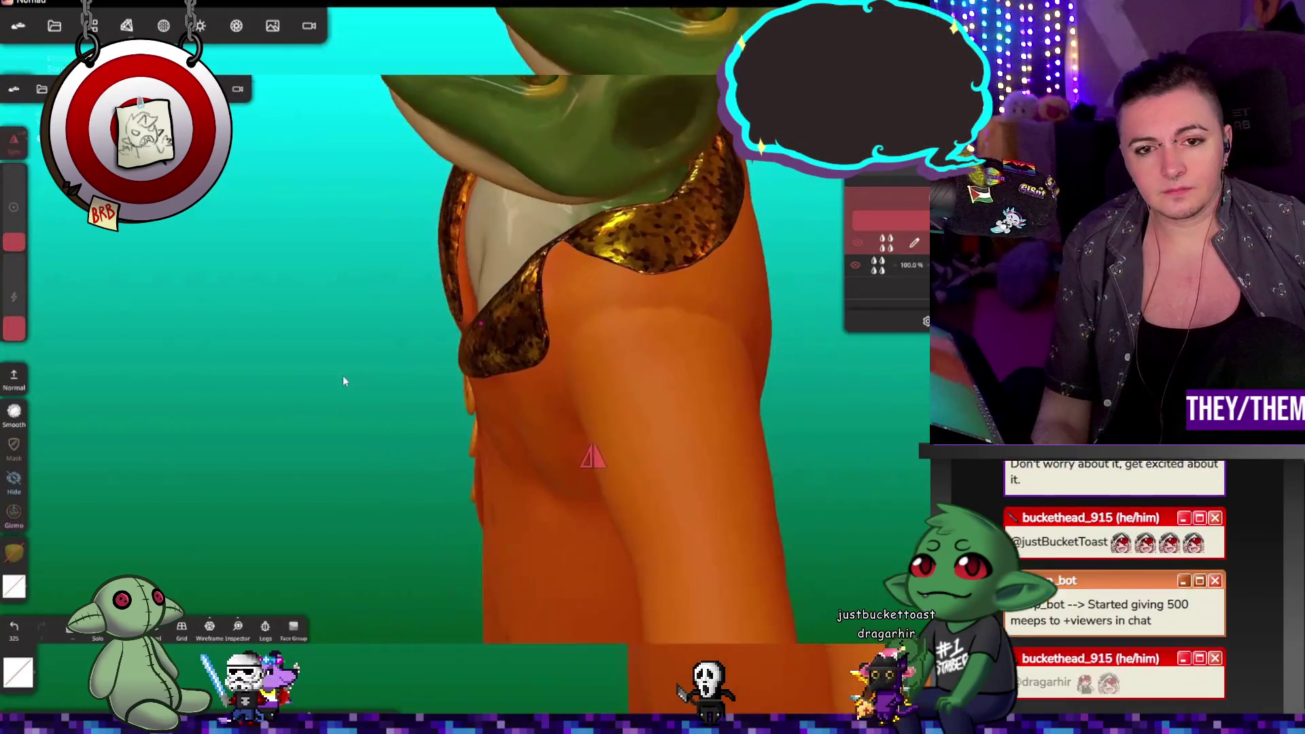
pyautogui.moveTo(14, 241); pyautogui.dragTo(14, 248)
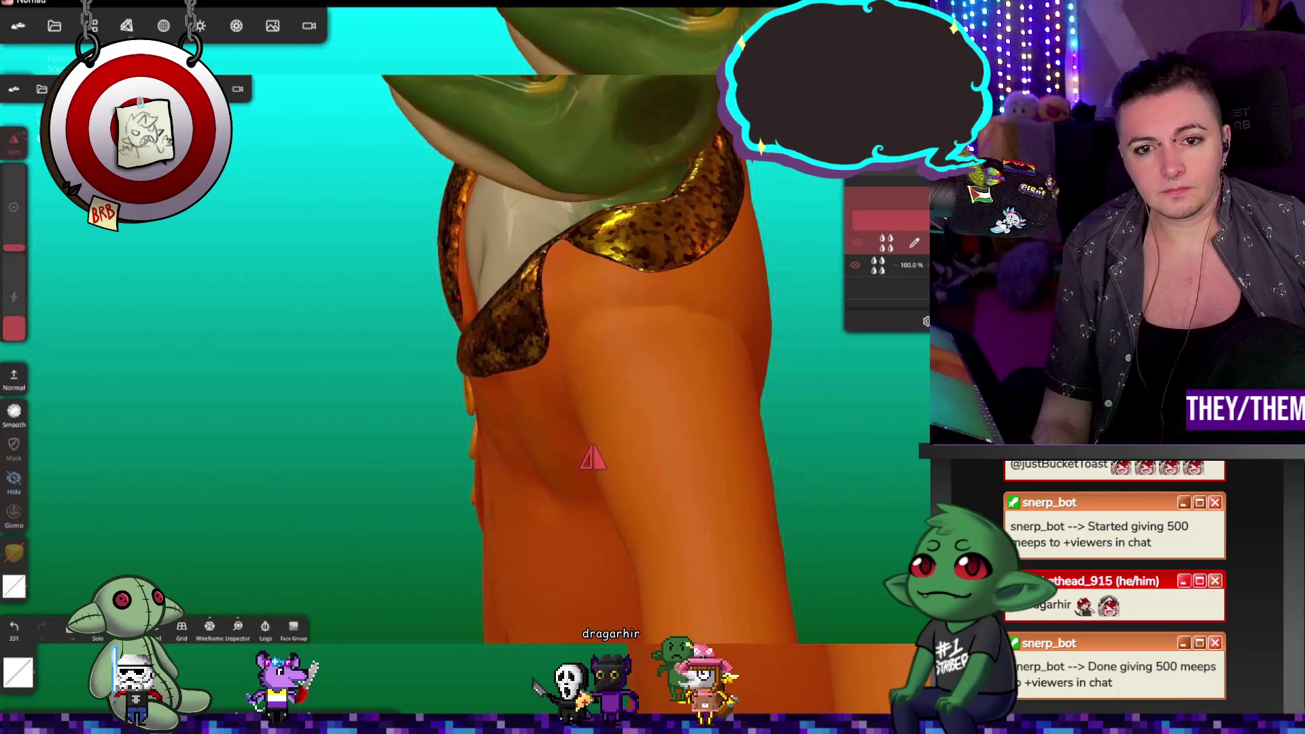
pyautogui.moveTo(504, 340); pyautogui.dragTo(458, 281)
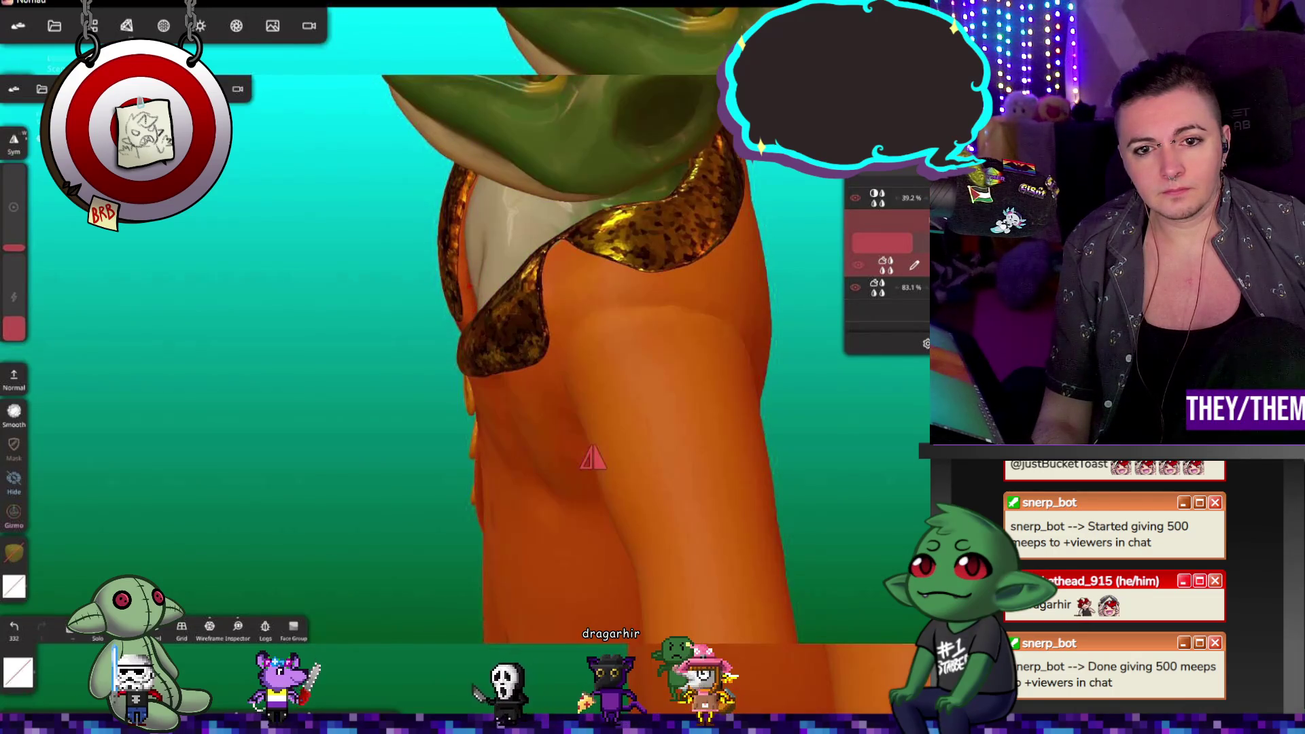
pyautogui.hotkey('ctrl', 'z')
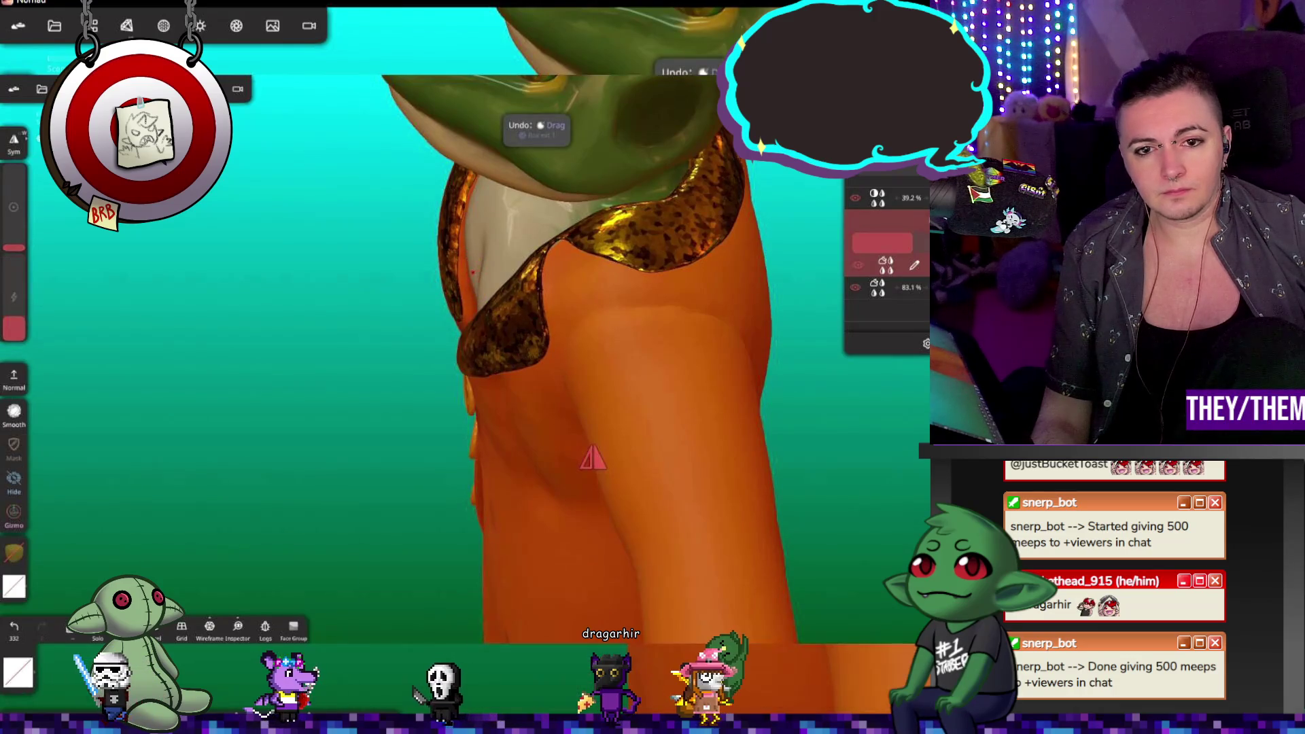
pyautogui.moveTo(478, 288)
pyautogui.mouseDown()
pyautogui.moveTo(633, 249)
pyautogui.moveTo(634, 226)
pyautogui.moveTo(569, 316)
pyautogui.moveTo(693, 327)
pyautogui.moveTo(565, 313)
pyautogui.mouseUp()
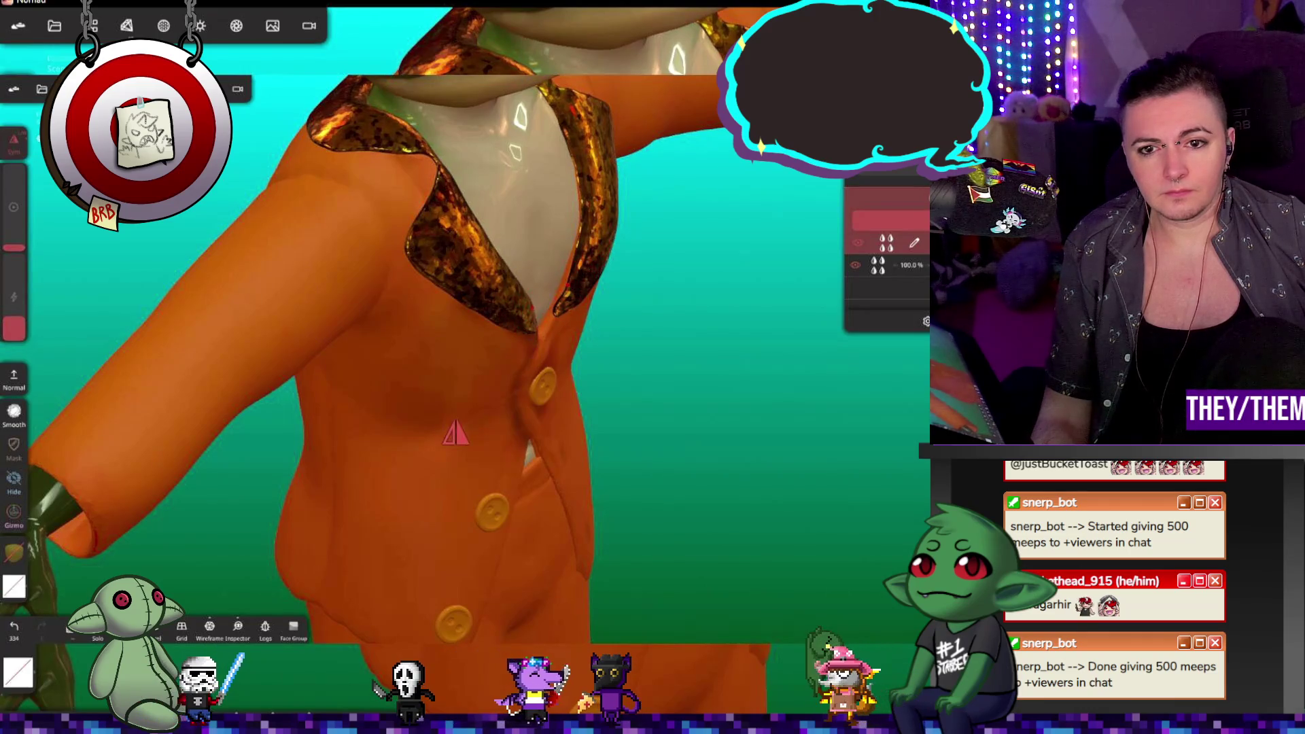
# Step: Reshape the inner lapel edges with several strokes, viewing the collar from below
pyautogui.moveTo(566, 285); pyautogui.dragTo(567, 263)
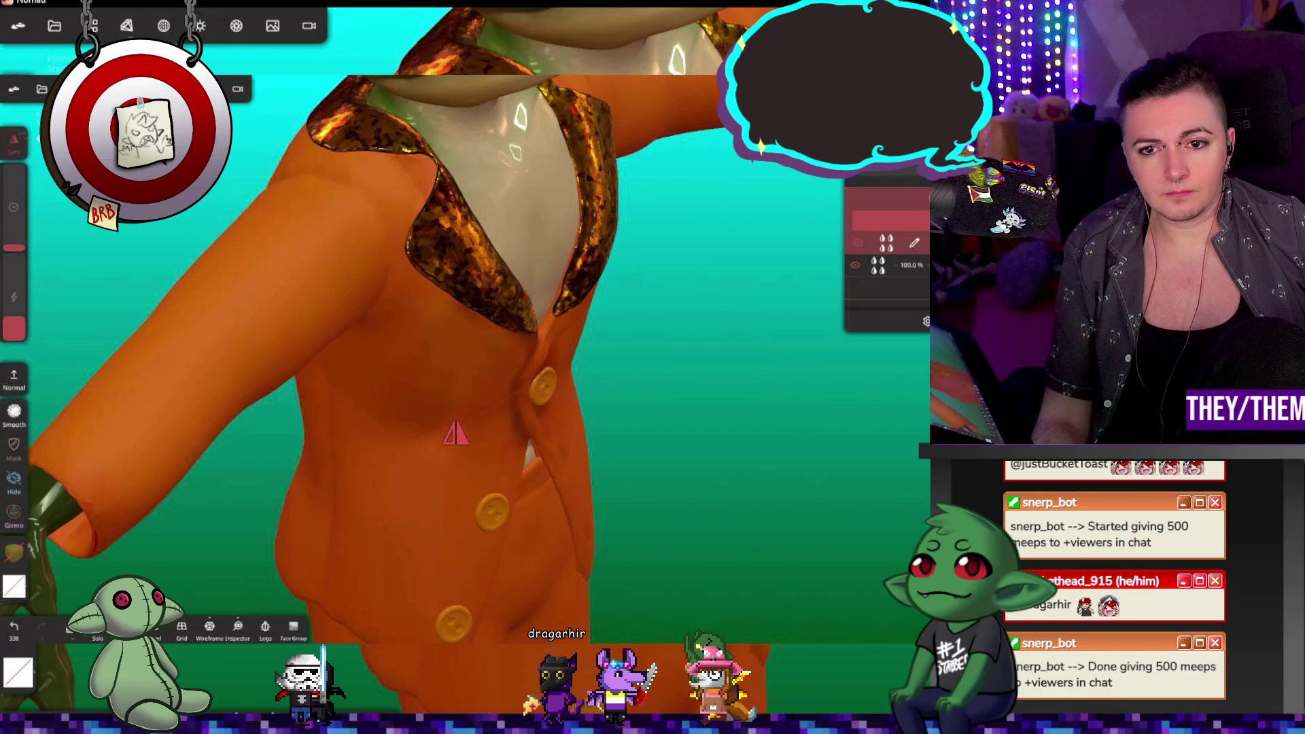
pyautogui.moveTo(584, 228); pyautogui.dragTo(552, 309)
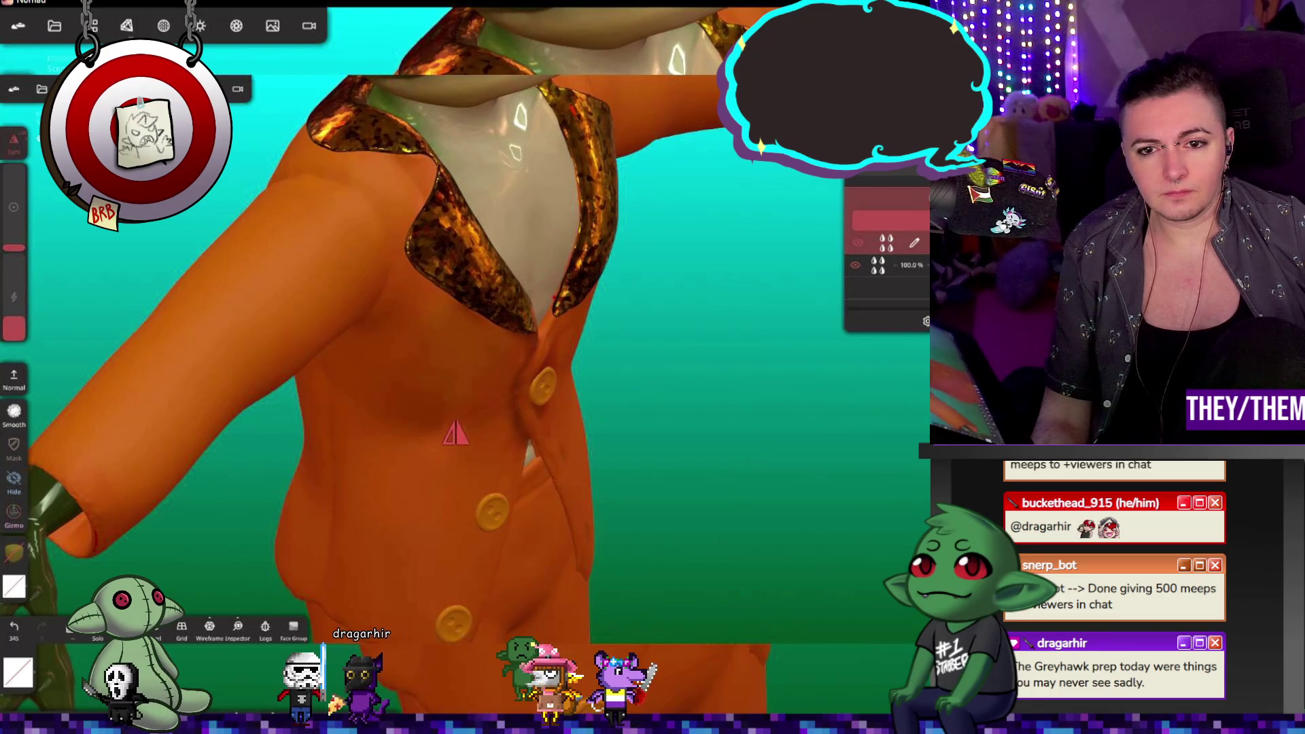
pyautogui.moveTo(680, 367); pyautogui.dragTo(653, 415)
pyautogui.moveTo(554, 294); pyautogui.dragTo(557, 293)
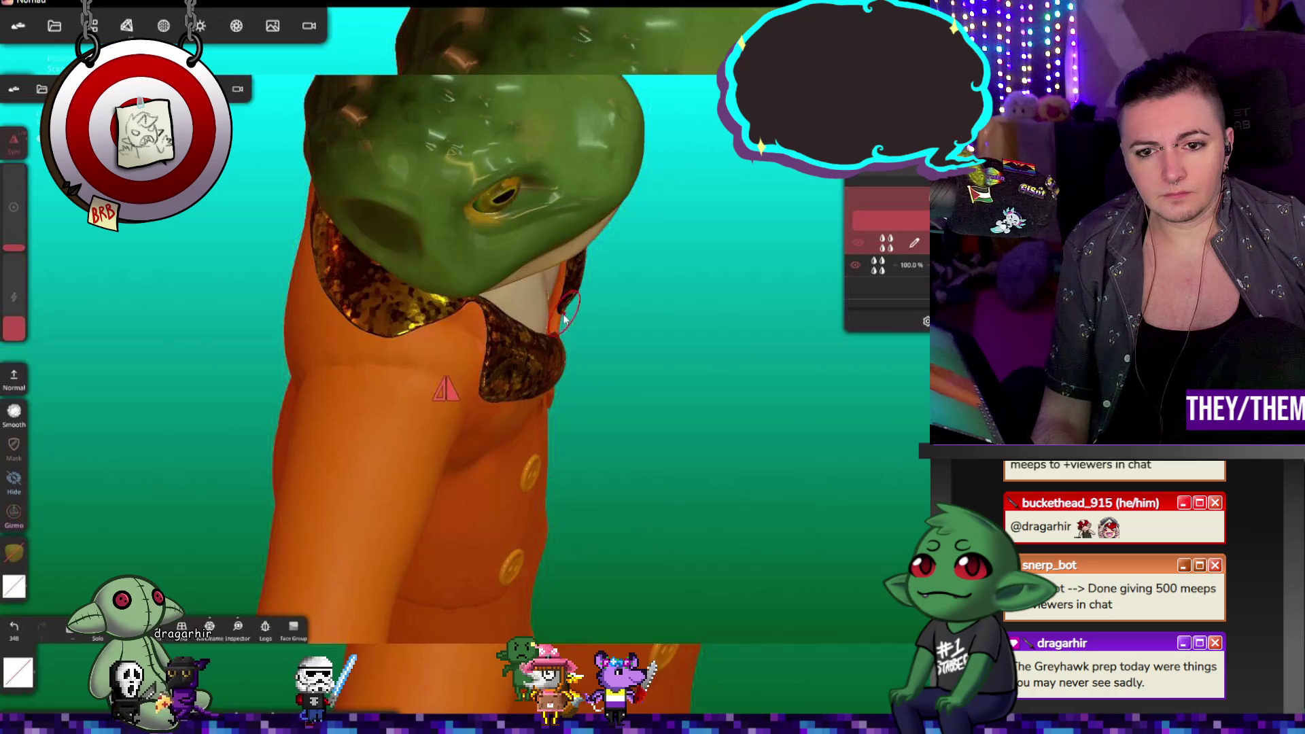
pyautogui.moveTo(659, 300)
pyautogui.mouseDown()
pyautogui.moveTo(752, 275)
pyautogui.moveTo(810, 204)
pyautogui.moveTo(748, 281)
pyautogui.moveTo(486, 253)
pyautogui.moveTo(382, 211)
pyautogui.moveTo(516, 284)
pyautogui.moveTo(507, 367)
pyautogui.moveTo(532, 306)
pyautogui.mouseUp()
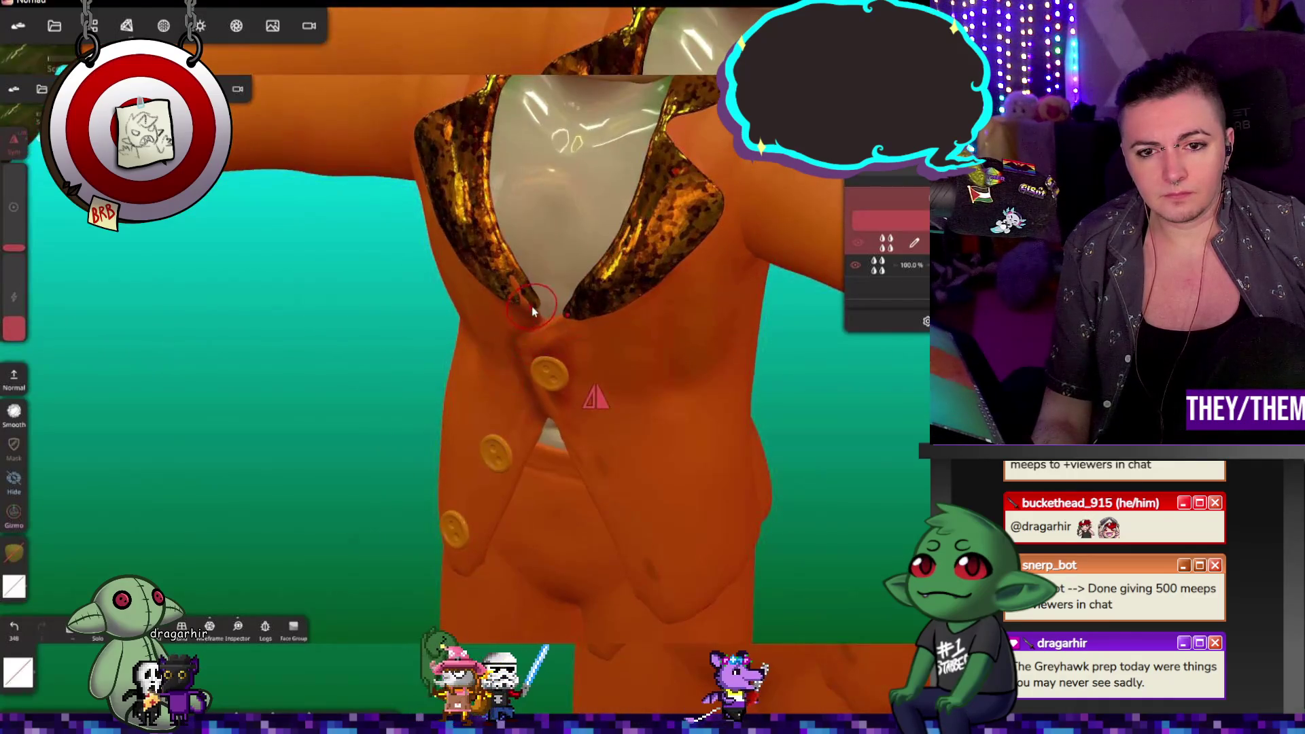
# Step: Show the Symmetry settings and orbit to a side view of the suit
pyautogui.click(14, 143)
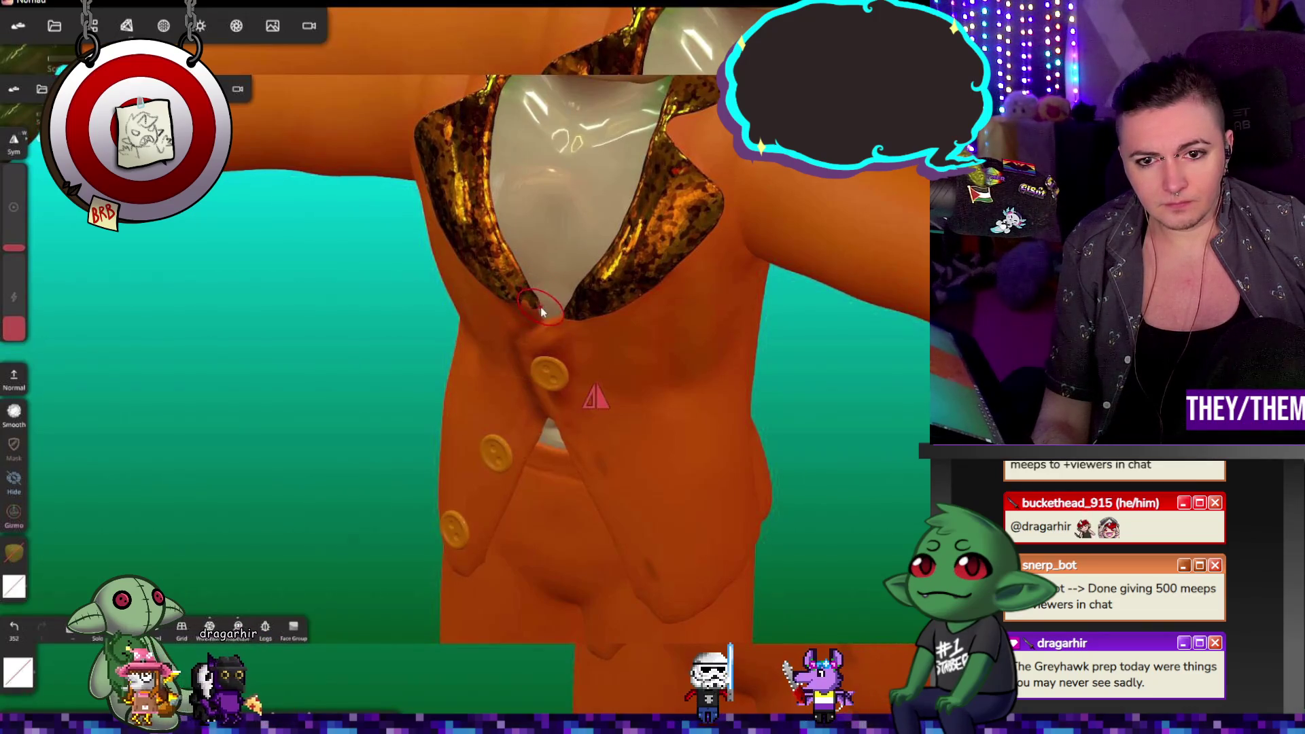
pyautogui.moveTo(539, 307)
pyautogui.mouseDown(button='right')
pyautogui.moveTo(516, 332)
pyautogui.moveTo(516, 301)
pyautogui.moveTo(707, 222)
pyautogui.moveTo(653, 303)
pyautogui.mouseUp(button='right')
pyautogui.moveTo(717, 349)
pyautogui.mouseDown(button='right')
pyautogui.moveTo(737, 368)
pyautogui.moveTo(723, 379)
pyautogui.mouseUp(button='right')
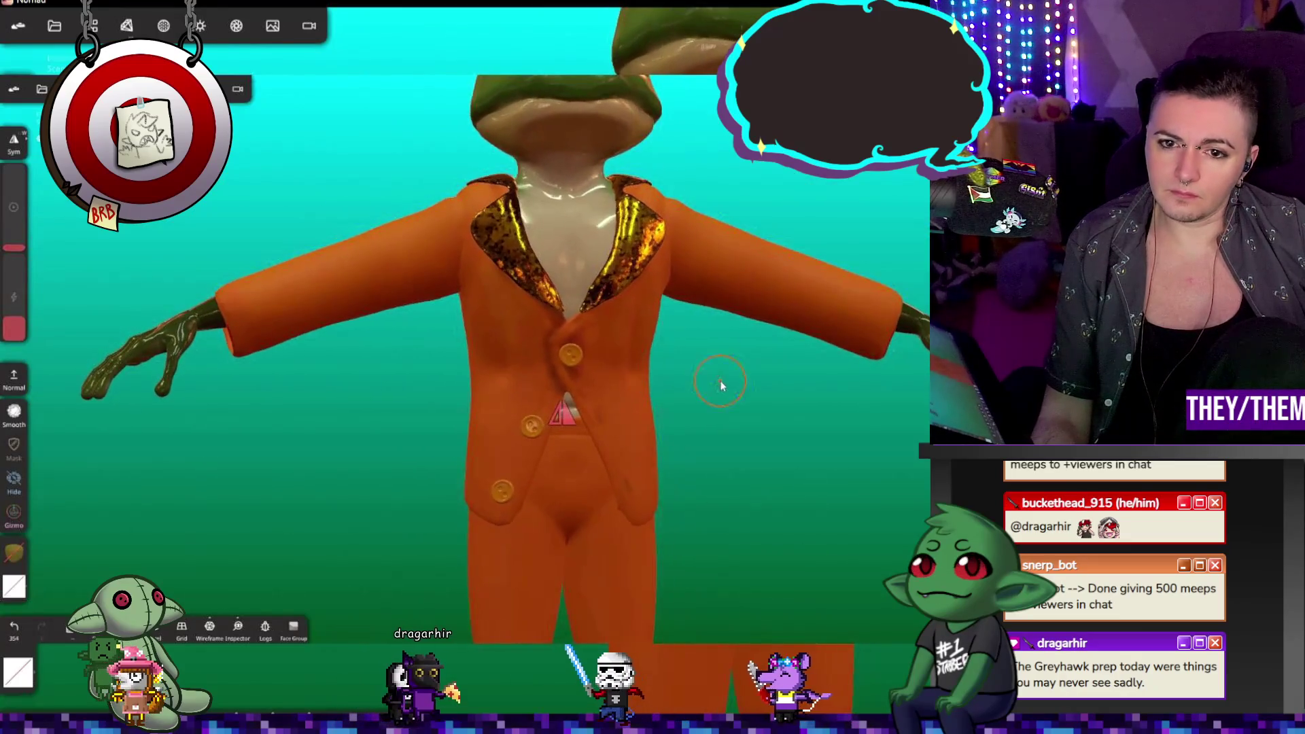
# Step: Orbit around the frog, switch the brush back to normal, and show the Scene overview
pyautogui.scroll(-10, 717, 398)
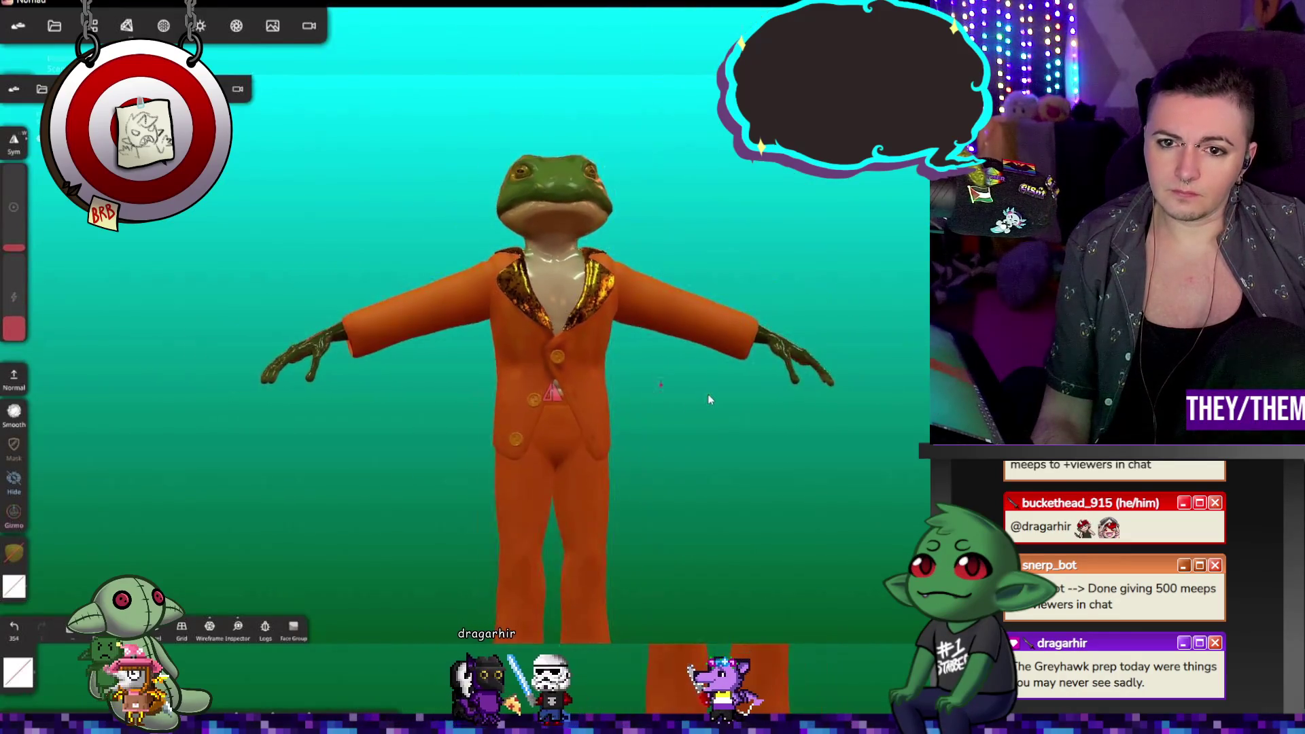
pyautogui.moveTo(680, 415); pyautogui.dragTo(581, 388, button='right')
pyautogui.moveTo(663, 396)
pyautogui.mouseDown(button='right')
pyautogui.moveTo(626, 394)
pyautogui.moveTo(467, 303)
pyautogui.moveTo(525, 333)
pyautogui.moveTo(673, 464)
pyautogui.mouseUp(button='right')
pyautogui.click(557, 345)
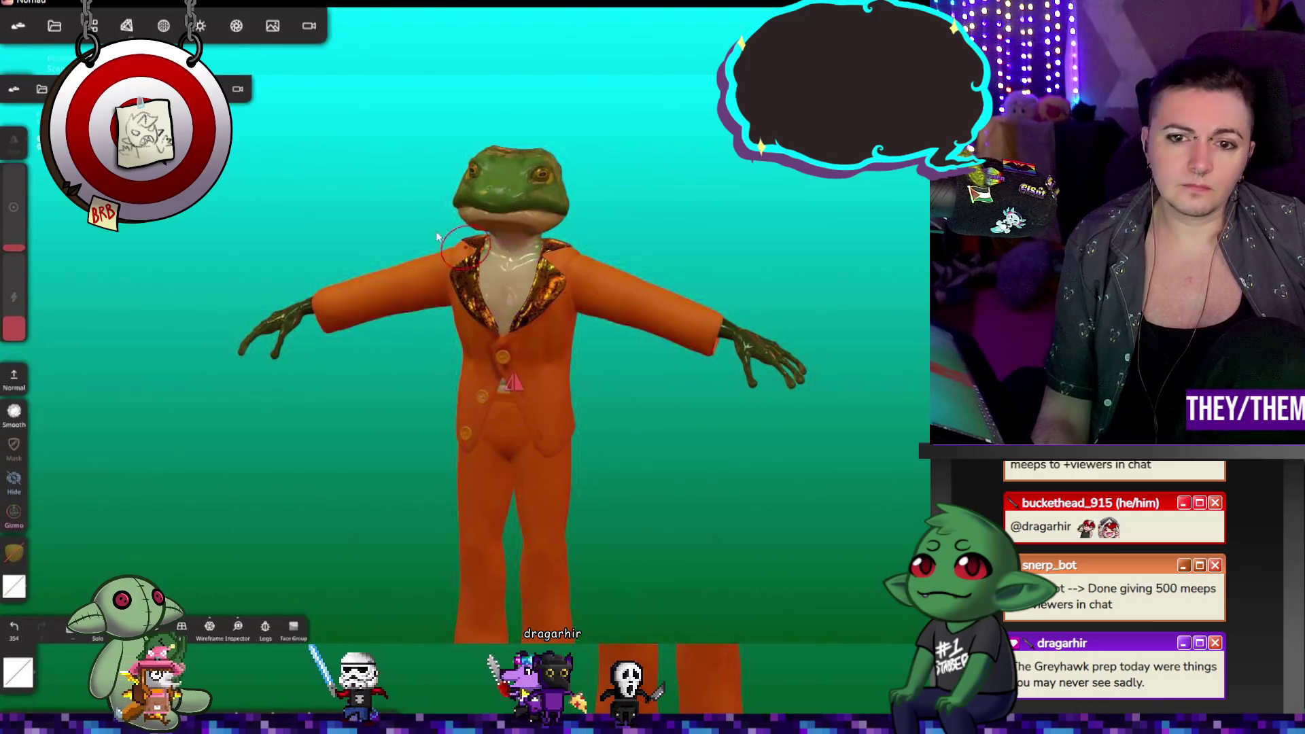
pyautogui.click(132, 25)
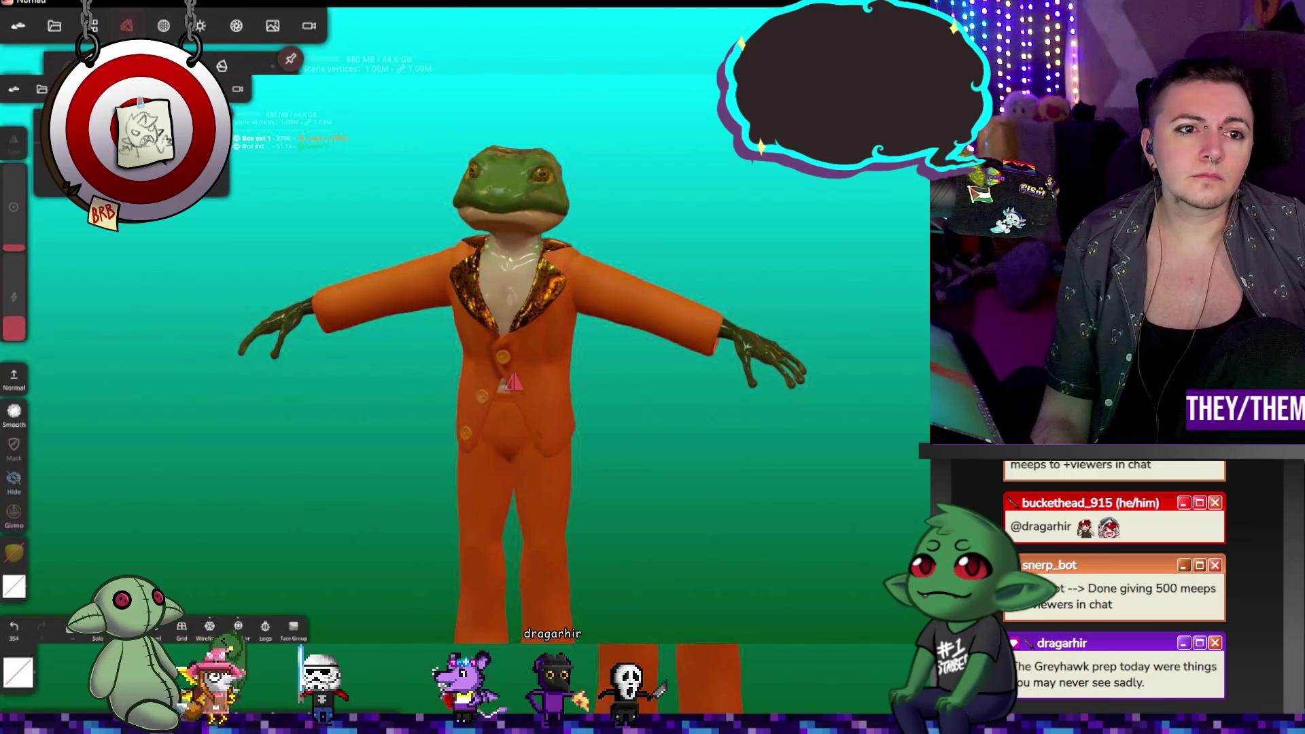
# Step: Voxel-remesh with more multiresolution levels, then undo the remesh
pyautogui.click(126, 25)
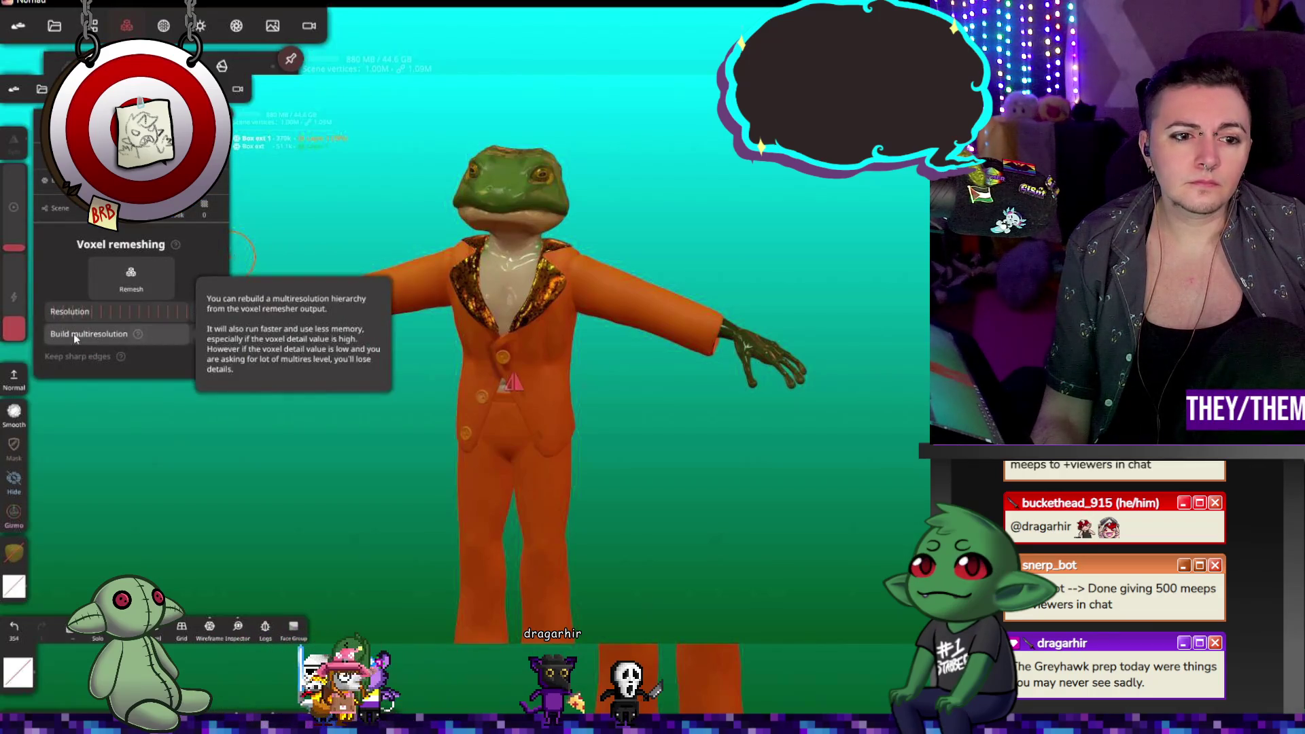
pyautogui.moveTo(81, 338); pyautogui.dragTo(110, 340)
pyautogui.click(131, 277)
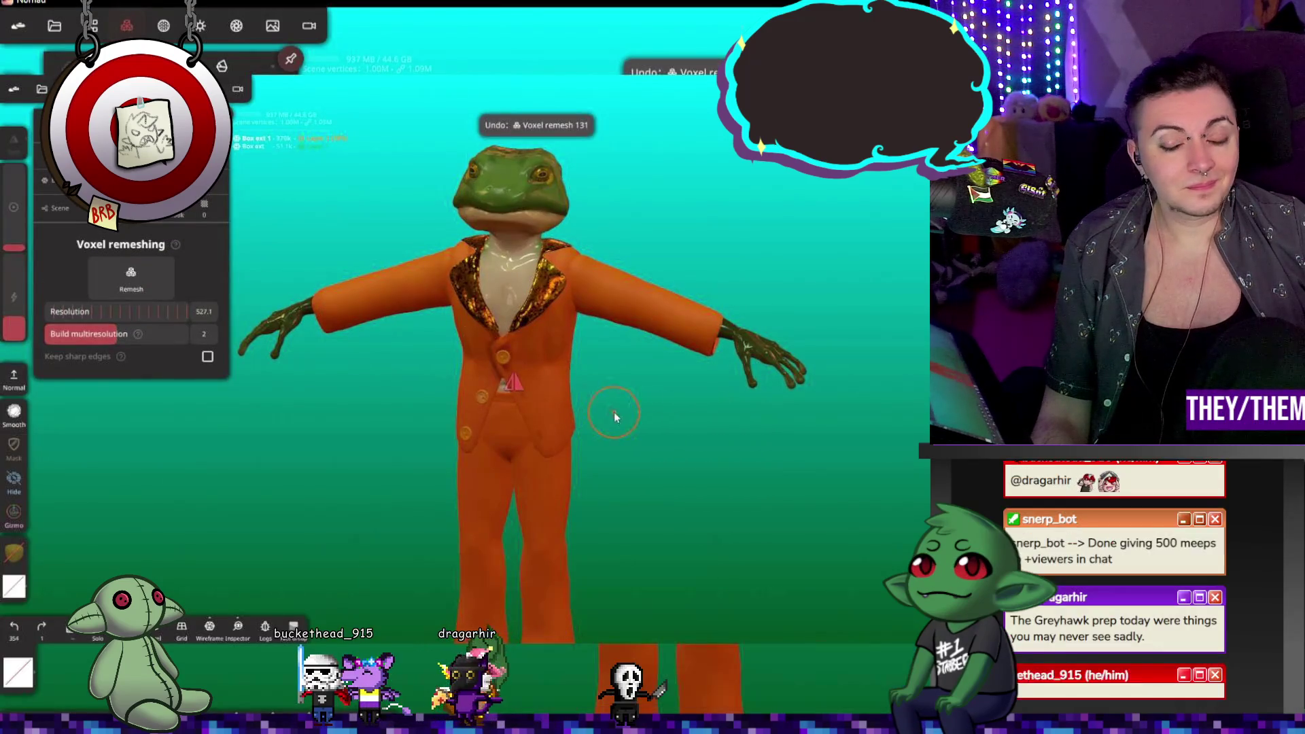
pyautogui.hotkey('ctrl', 'z')
# Step: Zoom in and press two small dents into the lower jacket front with a carving brush
pyautogui.moveTo(700, 349)
pyautogui.mouseDown(button='right')
pyautogui.moveTo(678, 410)
pyautogui.moveTo(623, 390)
pyautogui.moveTo(537, 443)
pyautogui.moveTo(790, 344)
pyautogui.mouseUp(button='right')
pyautogui.scroll(5, 530, 445)
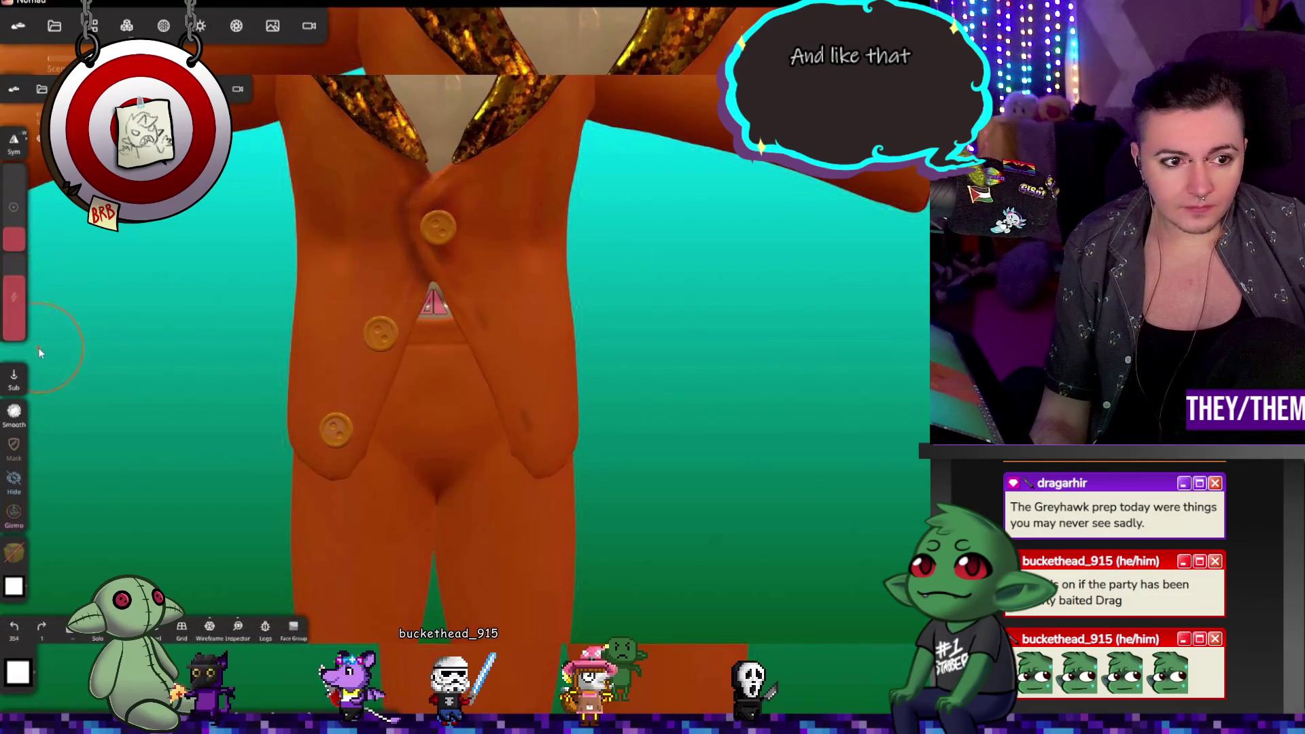
pyautogui.moveTo(14, 248); pyautogui.dragTo(15, 250)
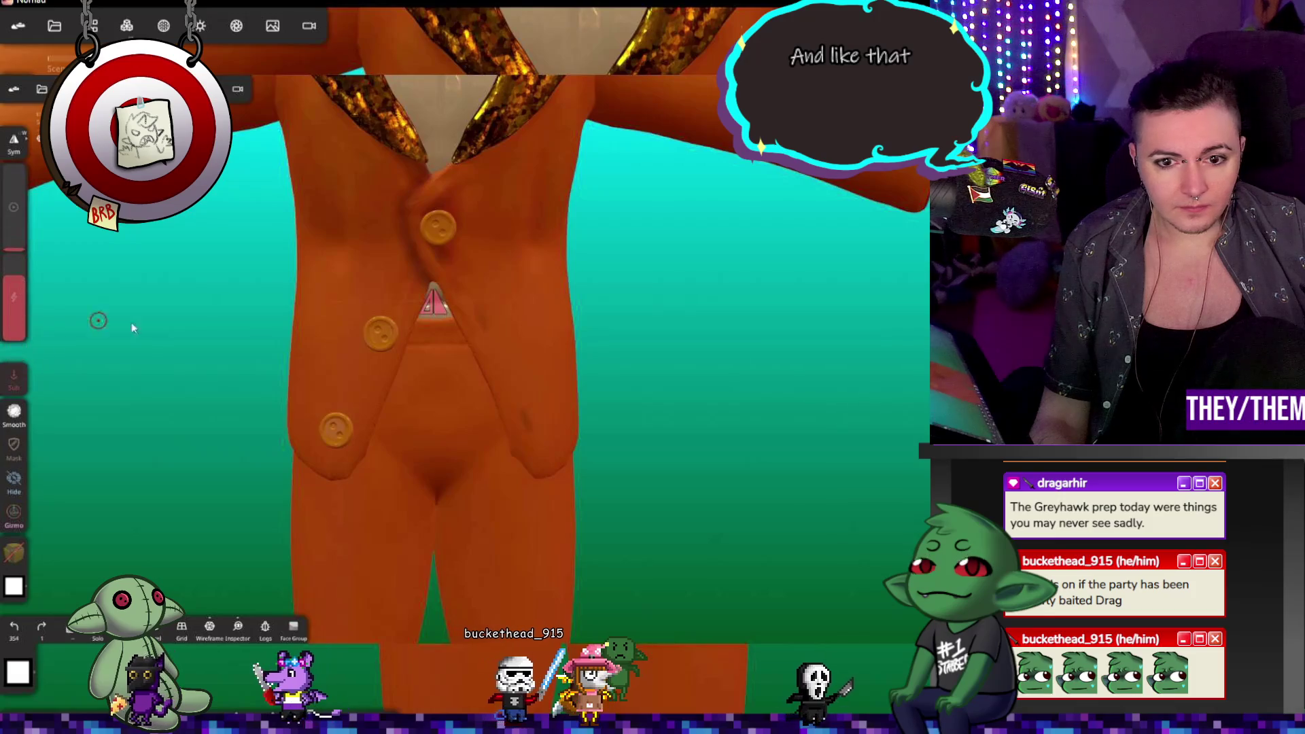
pyautogui.click(477, 315)
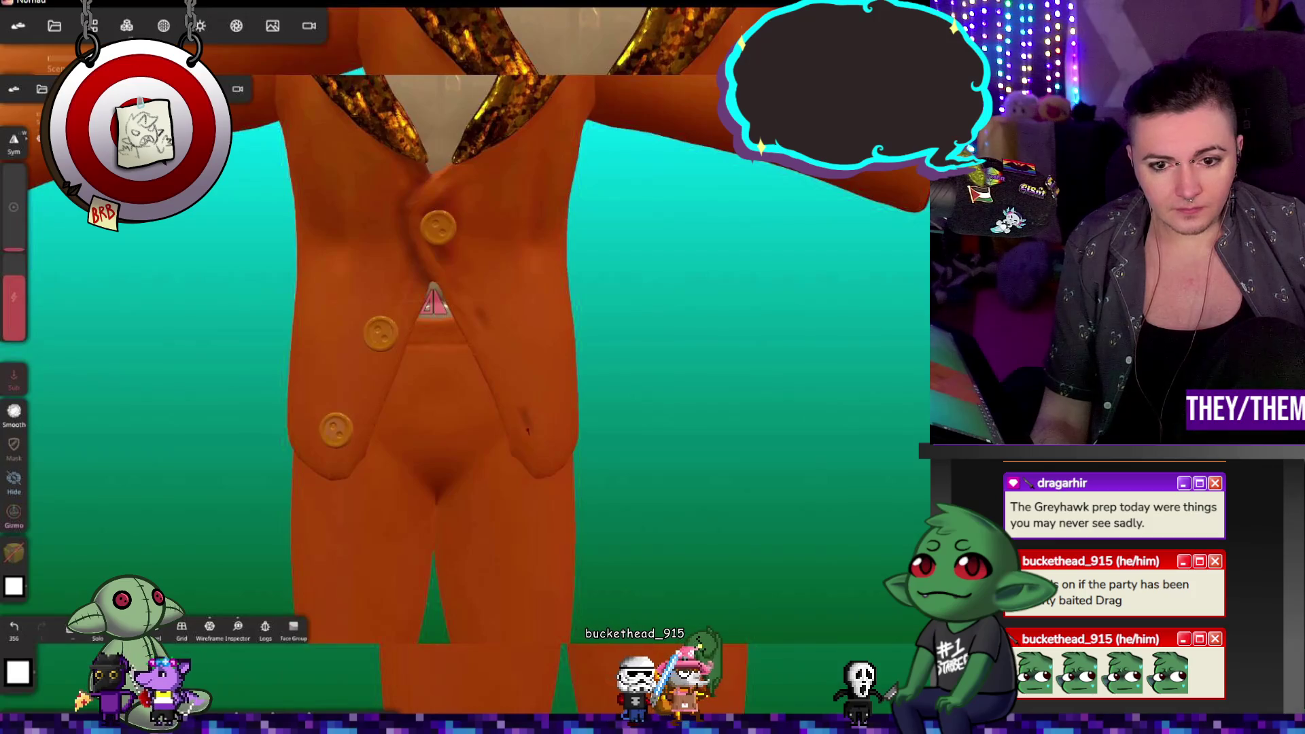
pyautogui.click(522, 413)
pyautogui.scroll(3, 545, 435)
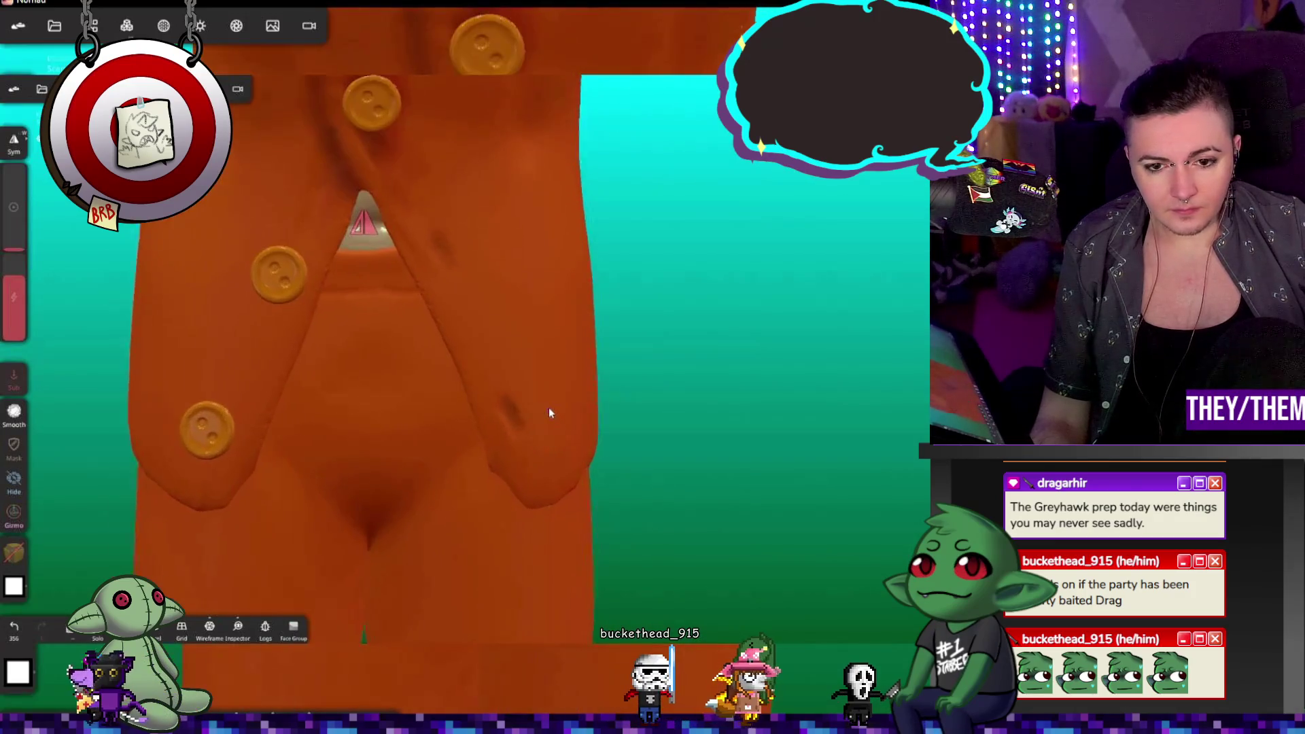
# Step: Sculpt and relax the jacket front, undoing unwanted Clay strokes
pyautogui.hotkey('ctrl', 'z')
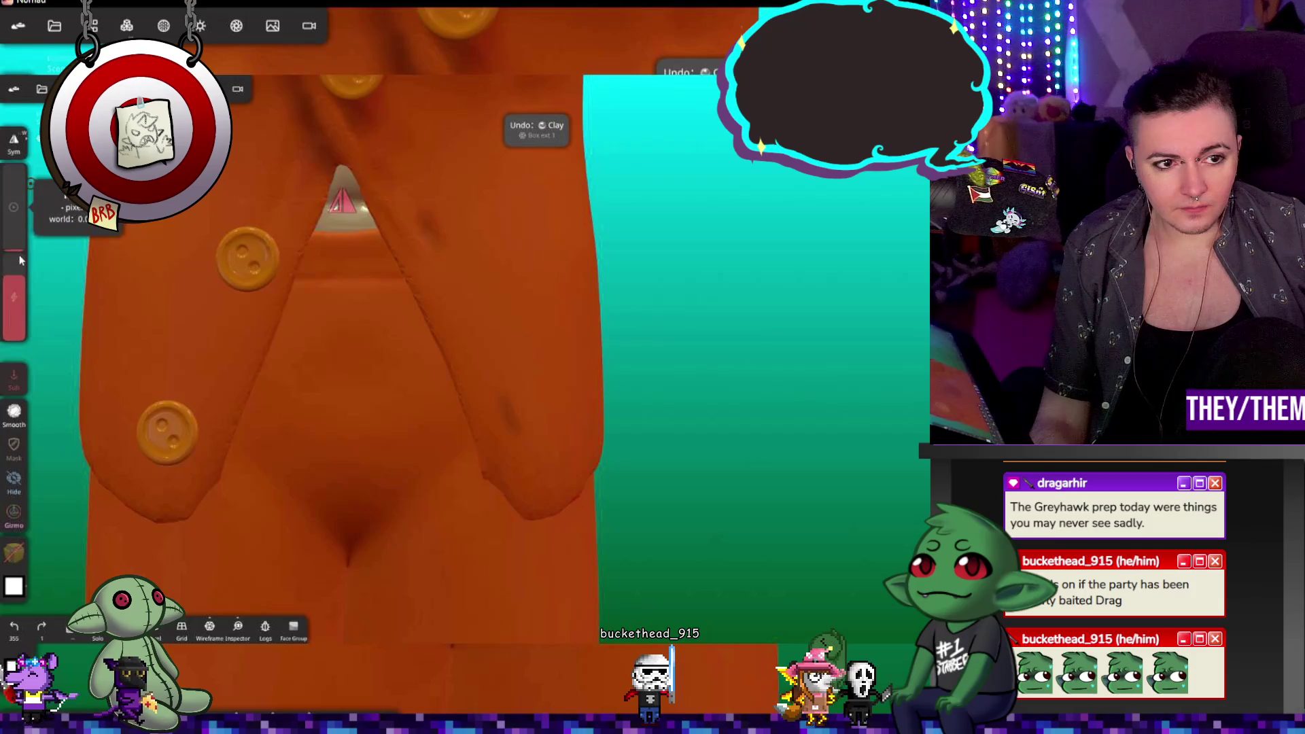
pyautogui.click(529, 409)
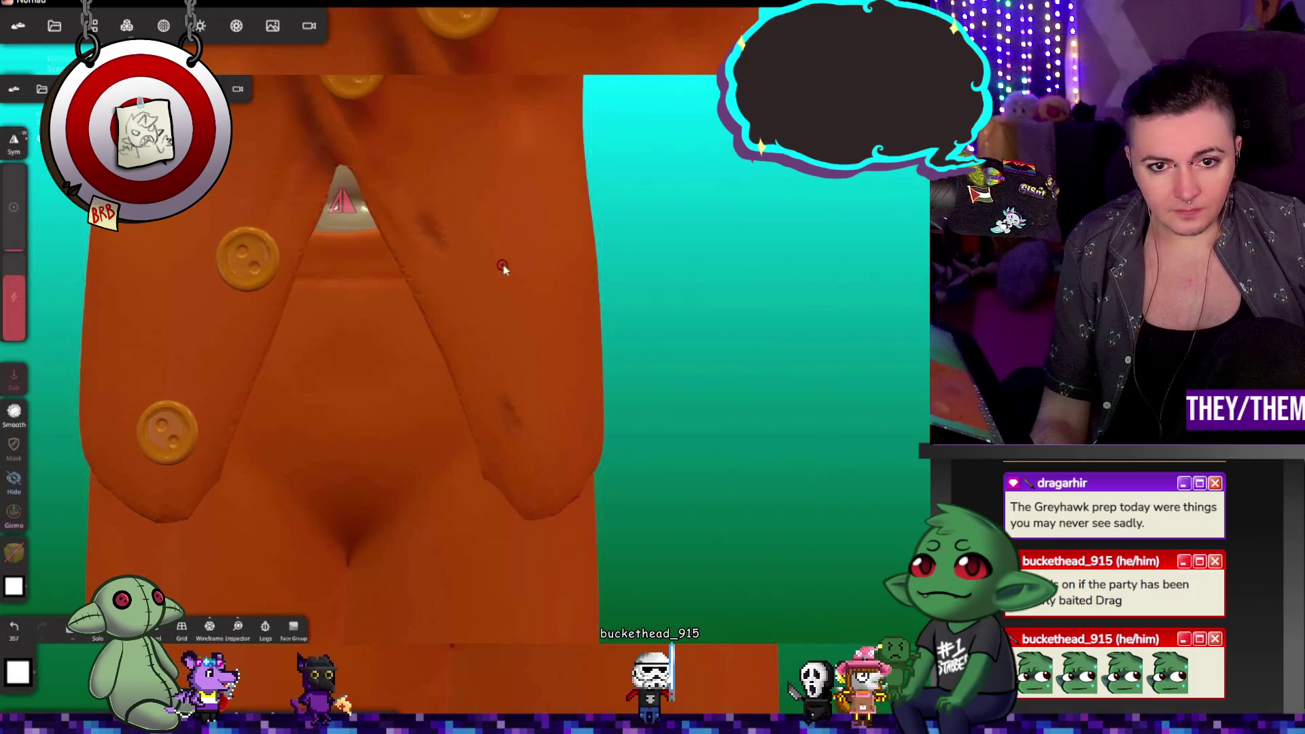
pyautogui.moveTo(435, 231); pyautogui.dragTo(442, 236)
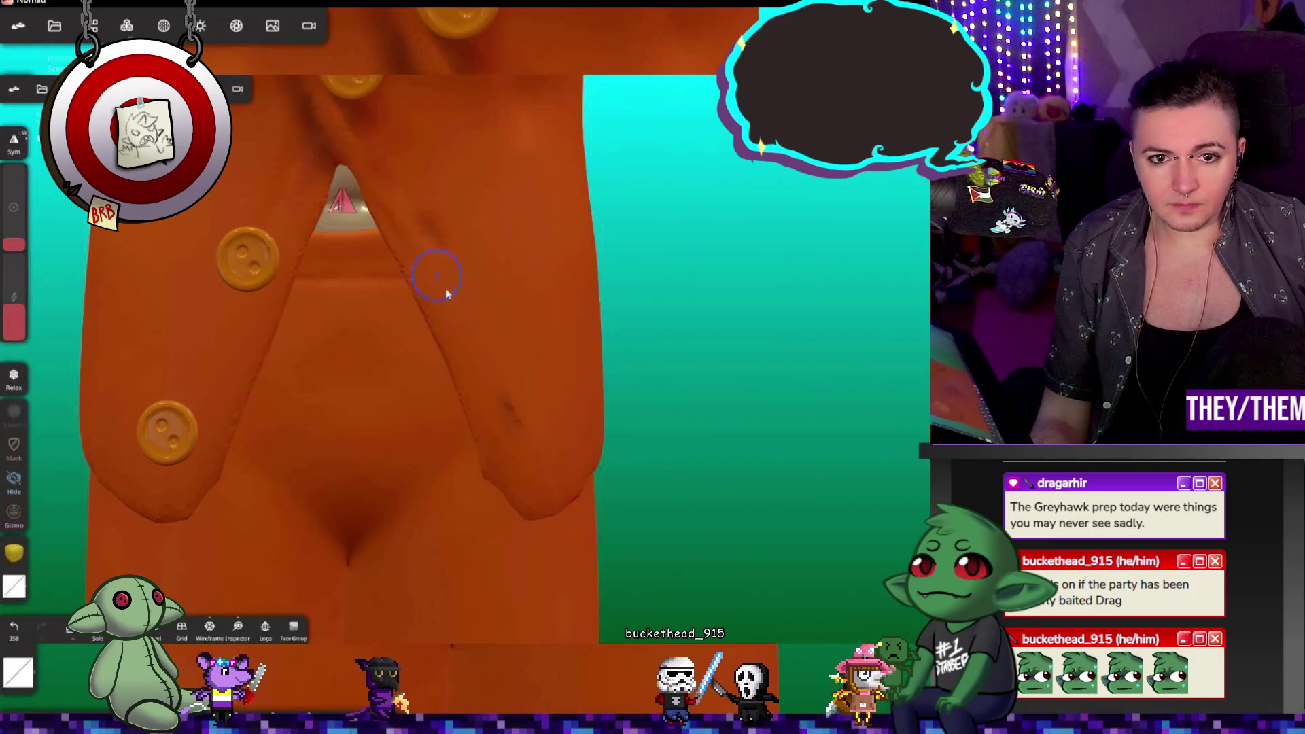
pyautogui.scroll(-3, 504, 364)
pyautogui.scroll(-5, 625, 398)
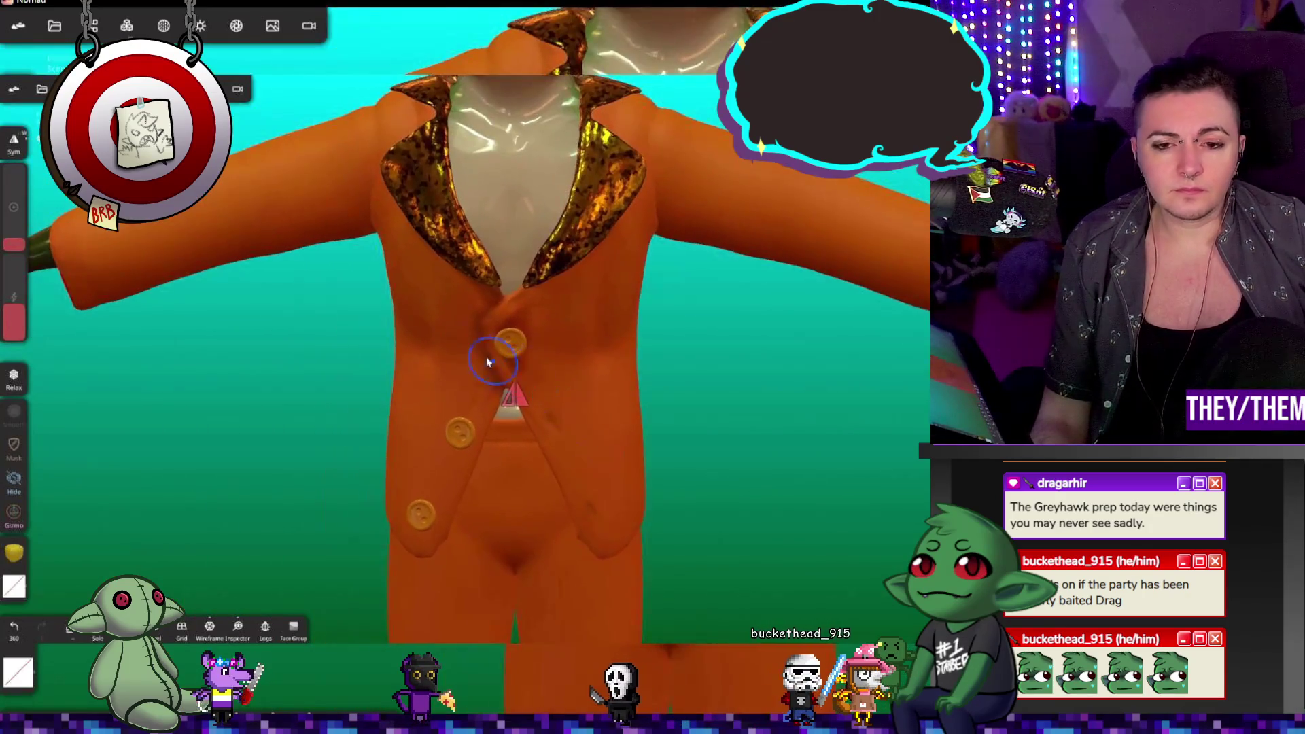
pyautogui.scroll(3, 498, 367)
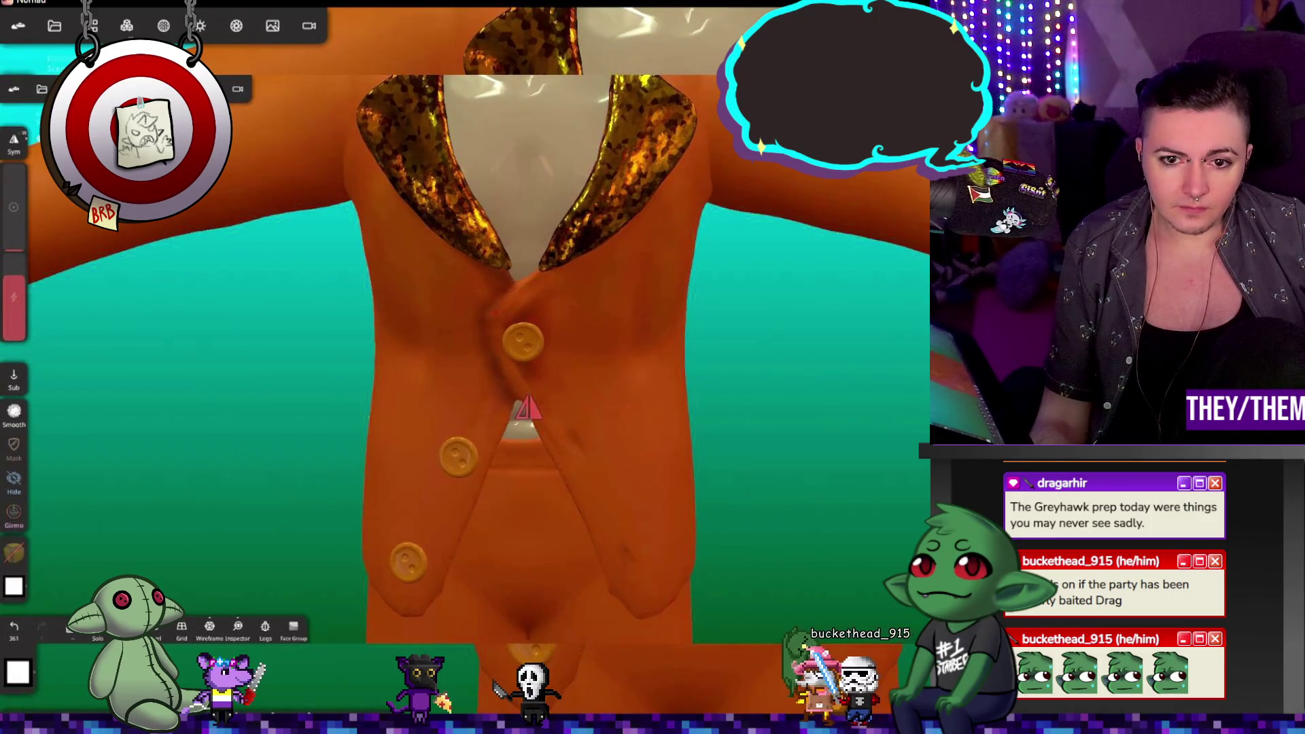
pyautogui.hotkey('ctrl', 'z')
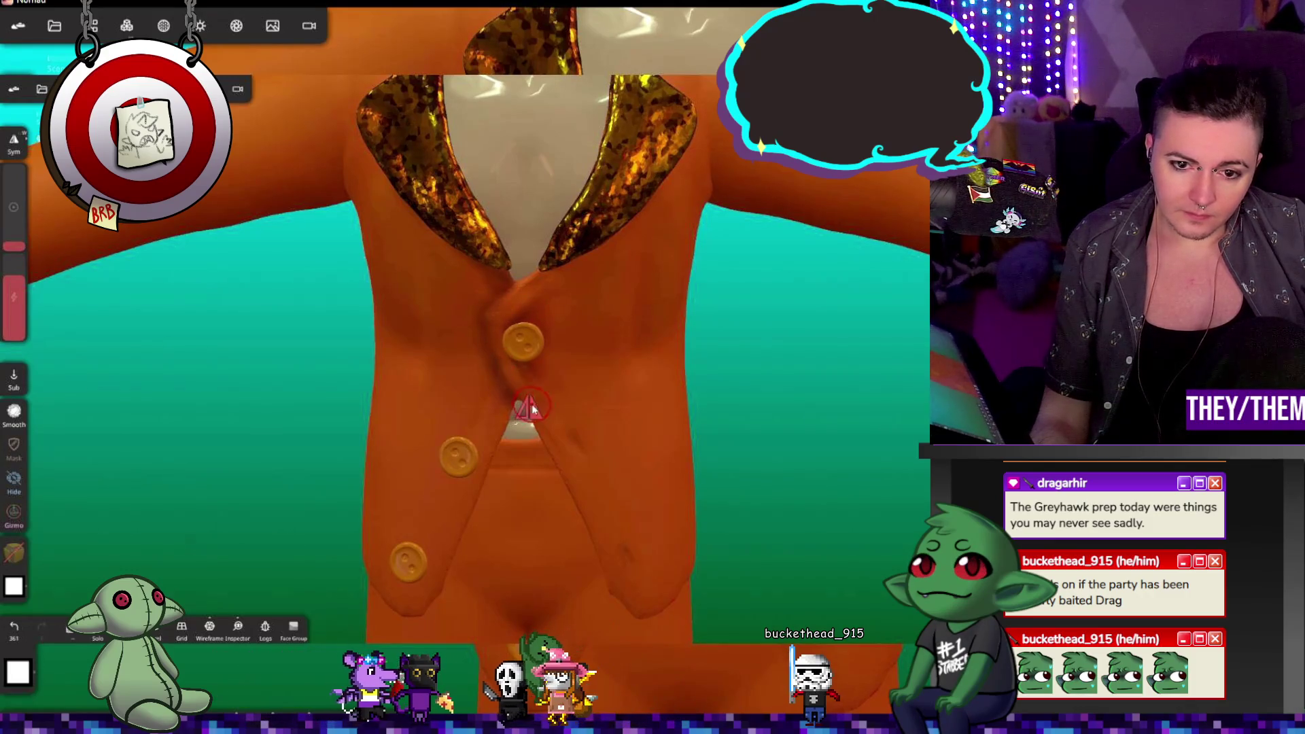
# Step: Add a small stroke near the top button, viewing the buttons from different angles
pyautogui.scroll(5, 525, 356)
pyautogui.moveTo(630, 334); pyautogui.dragTo(622, 231, button='right')
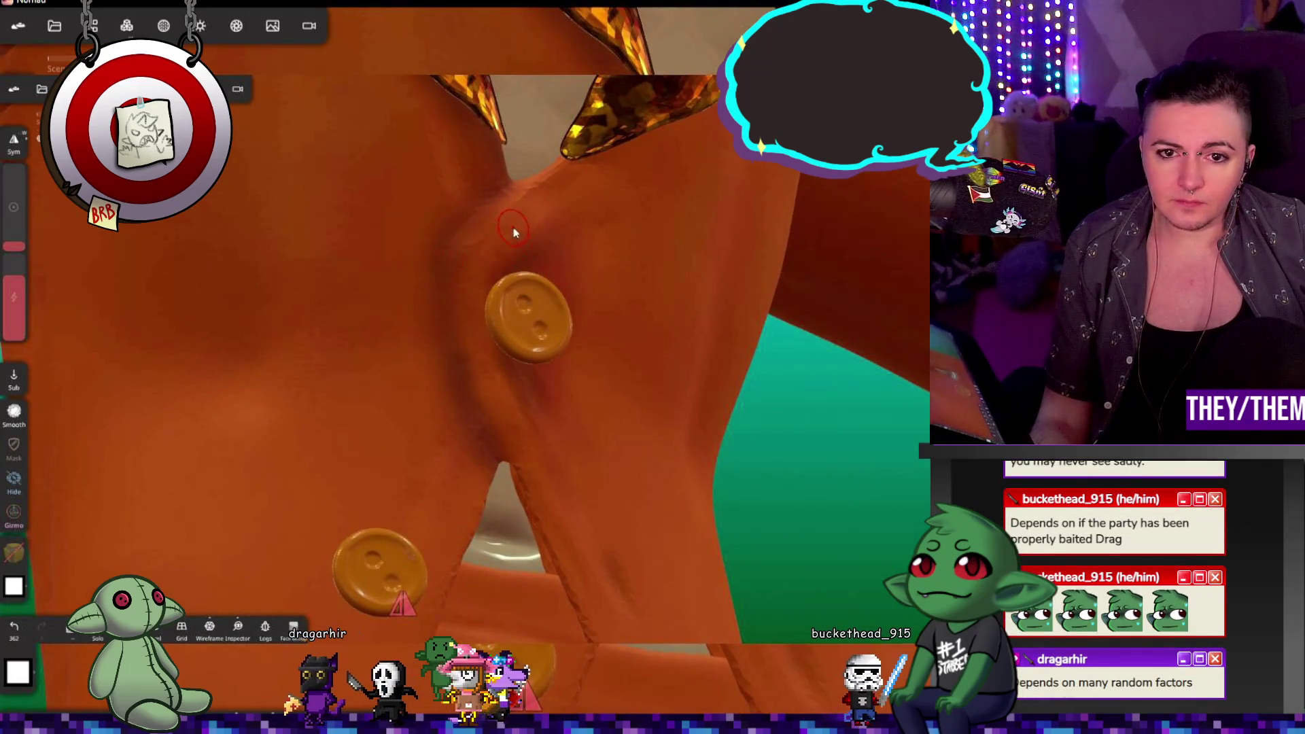
pyautogui.moveTo(513, 225); pyautogui.dragTo(548, 249)
pyautogui.moveTo(548, 249)
pyautogui.mouseDown(button='right')
pyautogui.moveTo(568, 320)
pyautogui.moveTo(614, 300)
pyautogui.mouseUp(button='right')
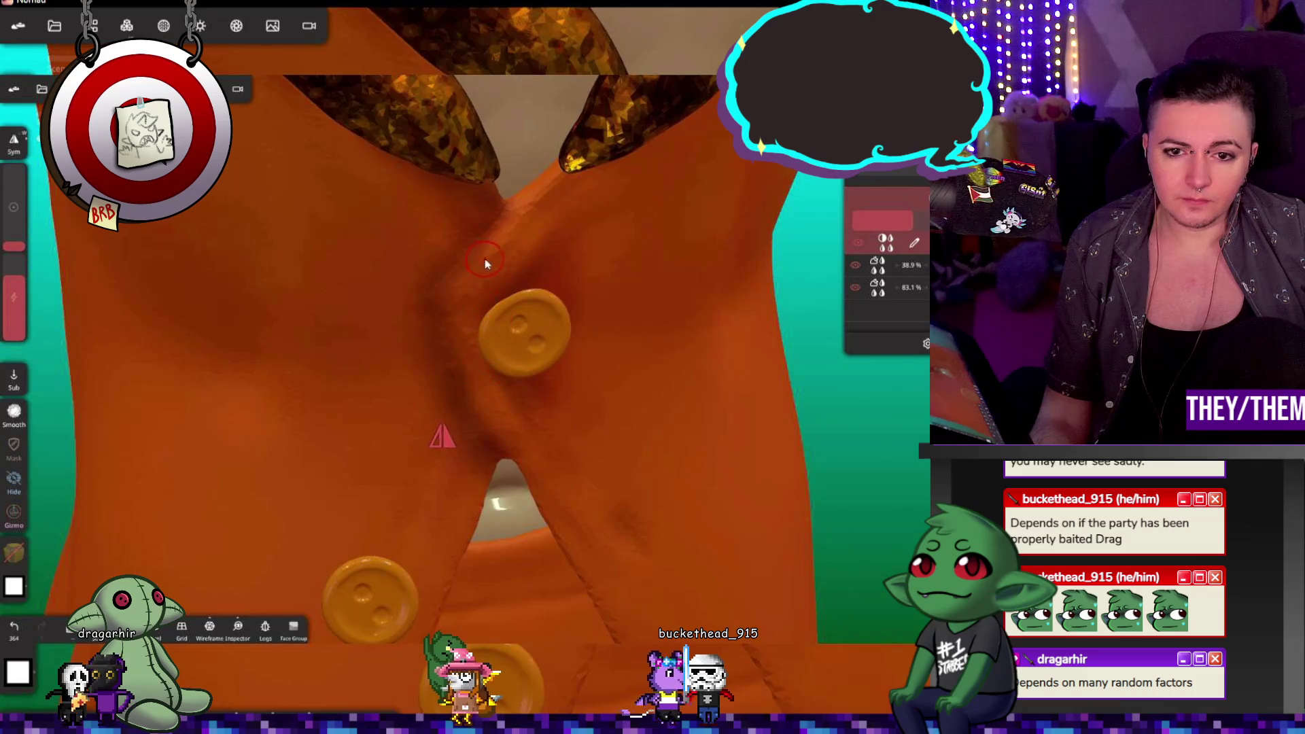
# Step: Add a new layer, sculpt the fold beside the top button, and undo the last crease
pyautogui.click(836, 207)
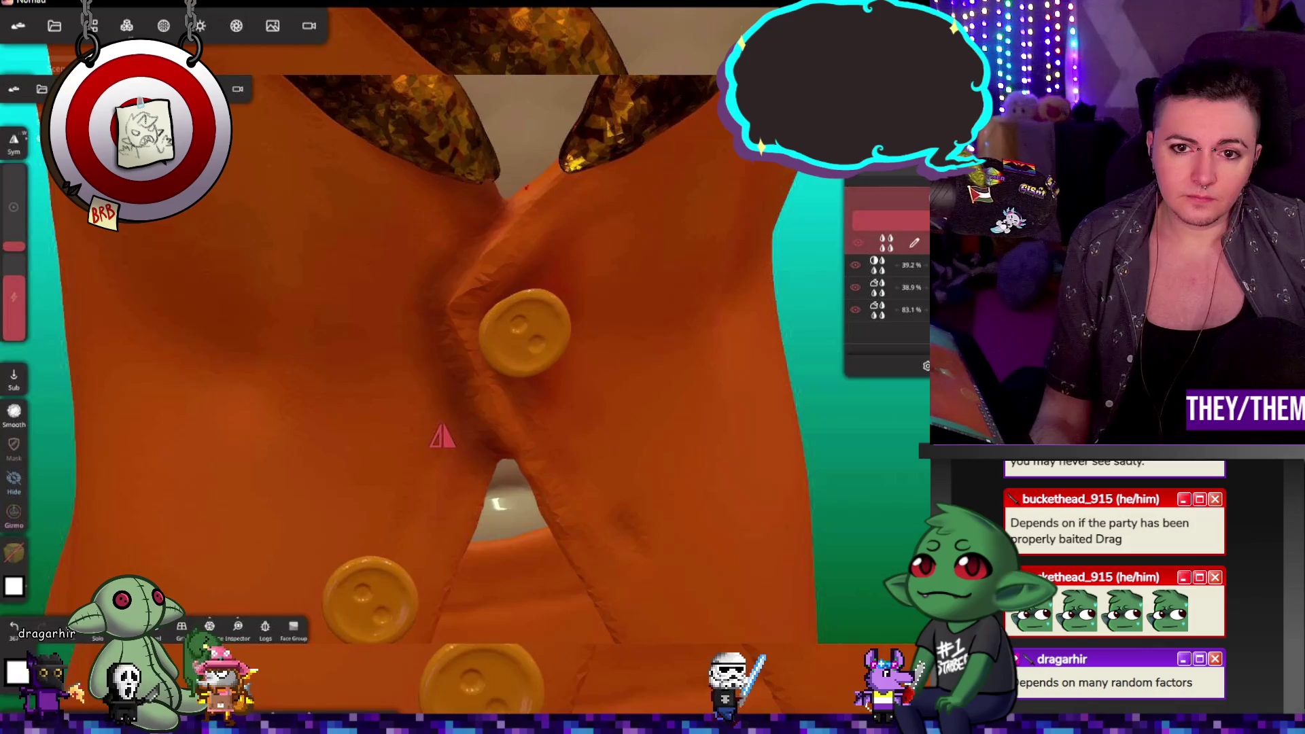
pyautogui.moveTo(442, 339); pyautogui.dragTo(490, 303)
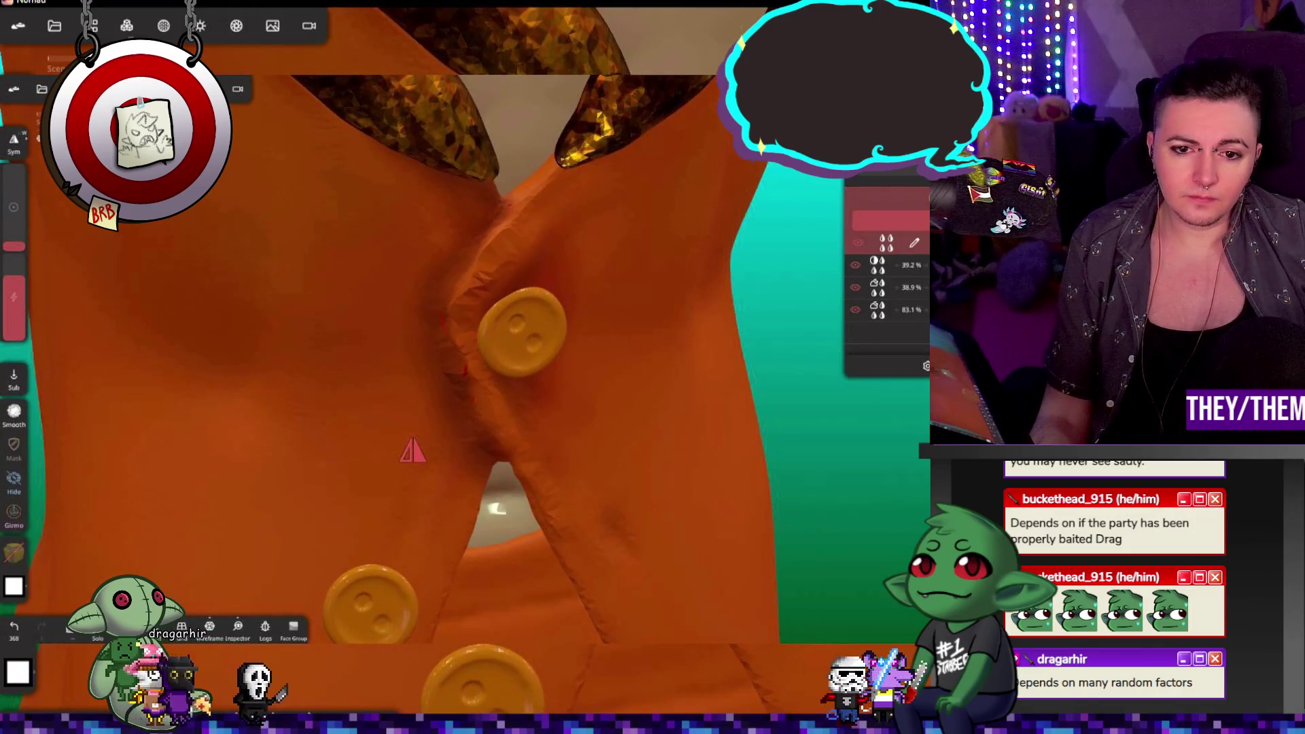
pyautogui.moveTo(503, 292); pyautogui.dragTo(510, 283)
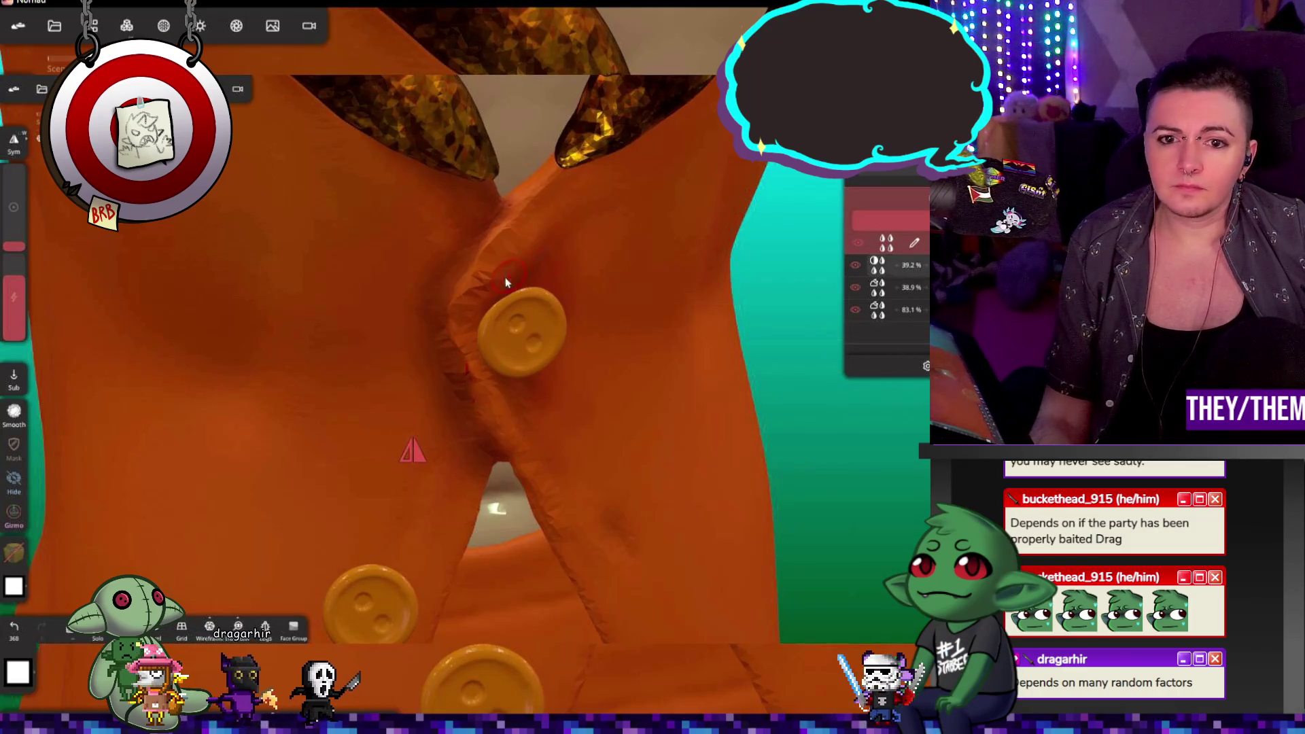
pyautogui.hotkey('ctrl', 'z')
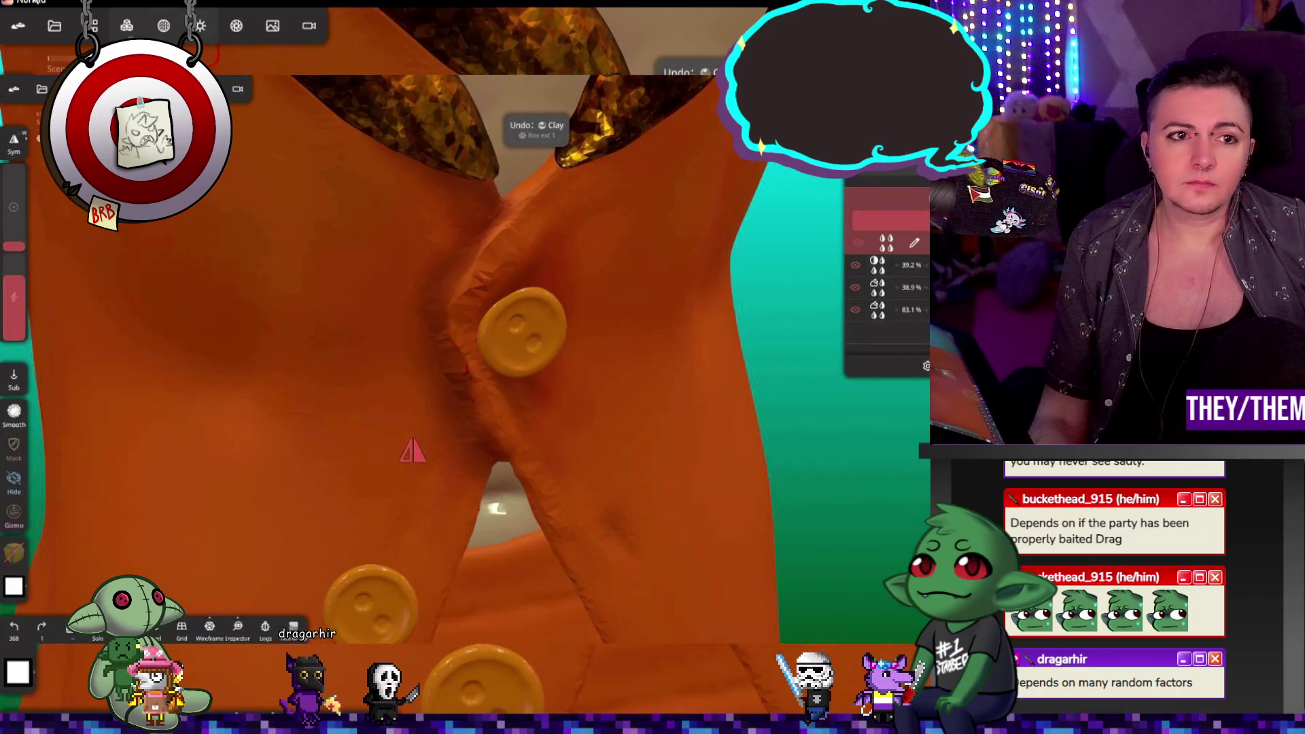
# Step: Voxel-remesh the suit at a slightly higher resolution with sharp edges kept, then undo it
pyautogui.click(93, 25)
pyautogui.click(126, 25)
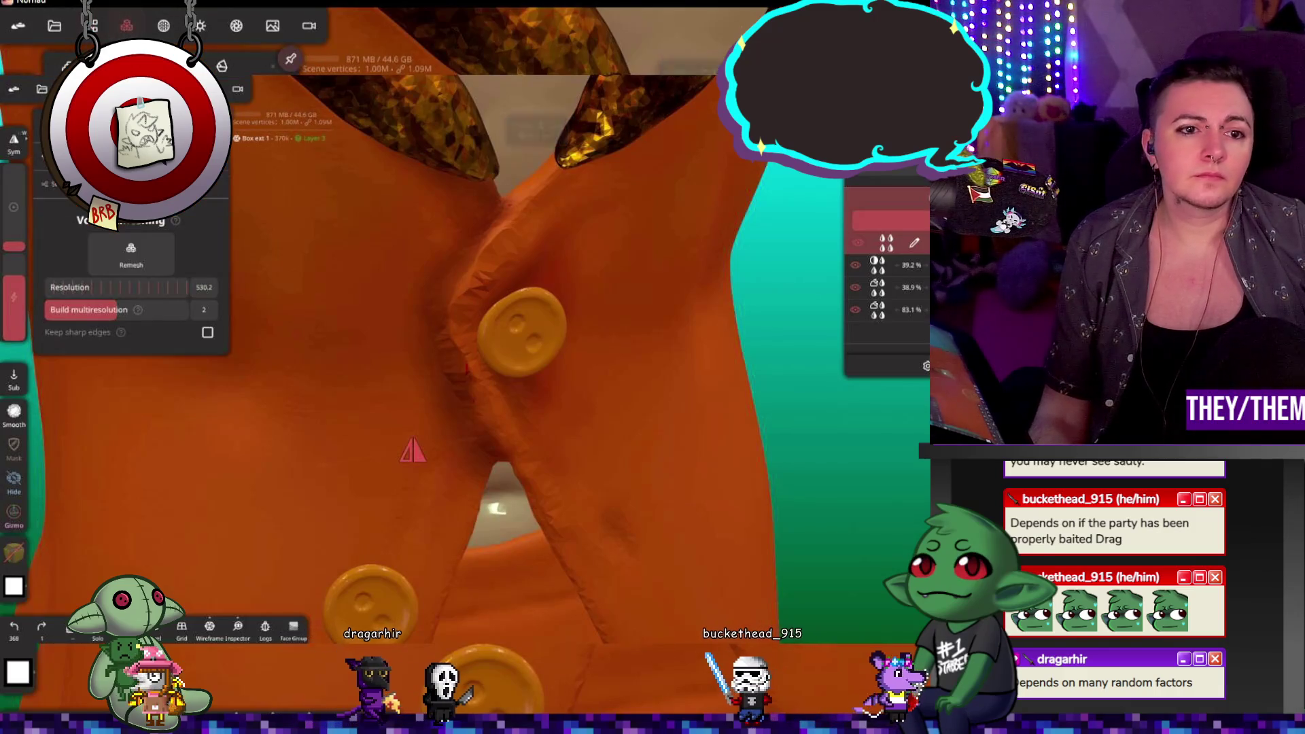
pyautogui.moveTo(76, 288); pyautogui.dragTo(102, 291)
pyautogui.click(191, 331)
pyautogui.click(132, 255)
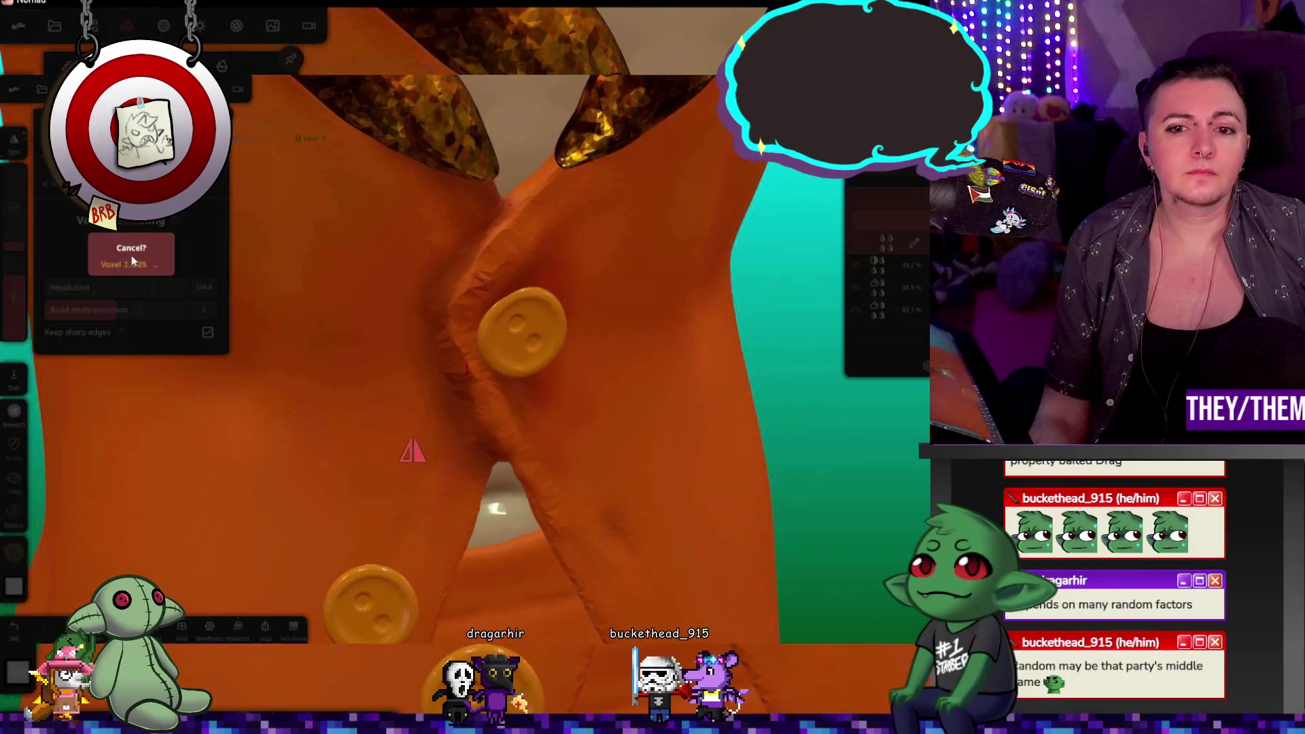
pyautogui.hotkey('ctrl', 'z')
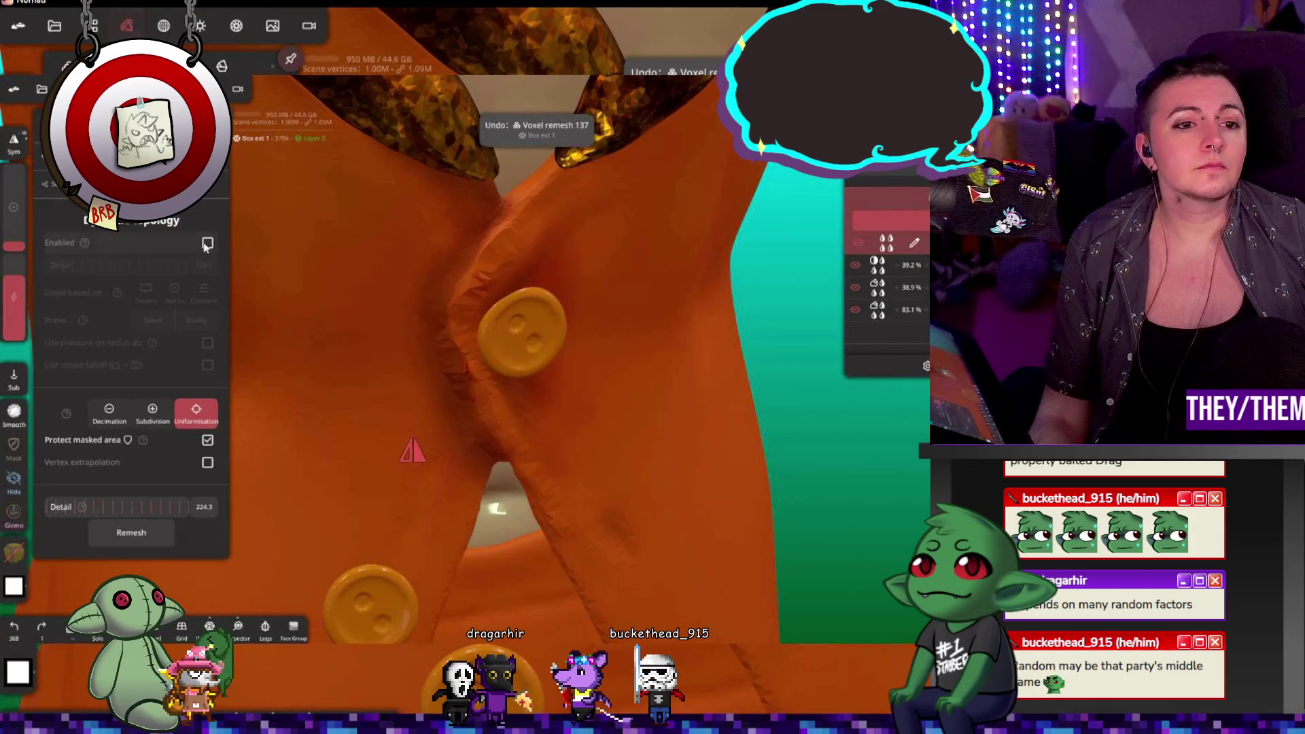
# Step: Remesh the suit with dynamic topology at detail 224.3
pyautogui.click(208, 242)
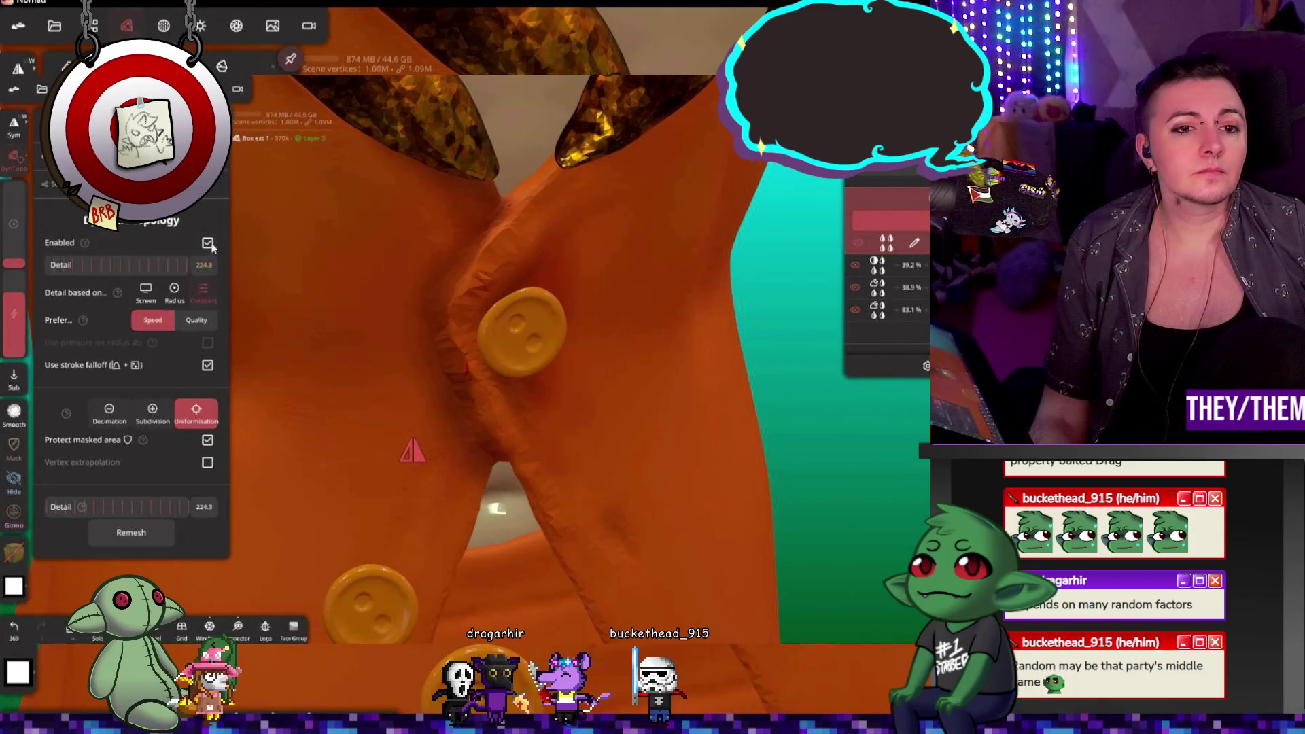
pyautogui.click(151, 533)
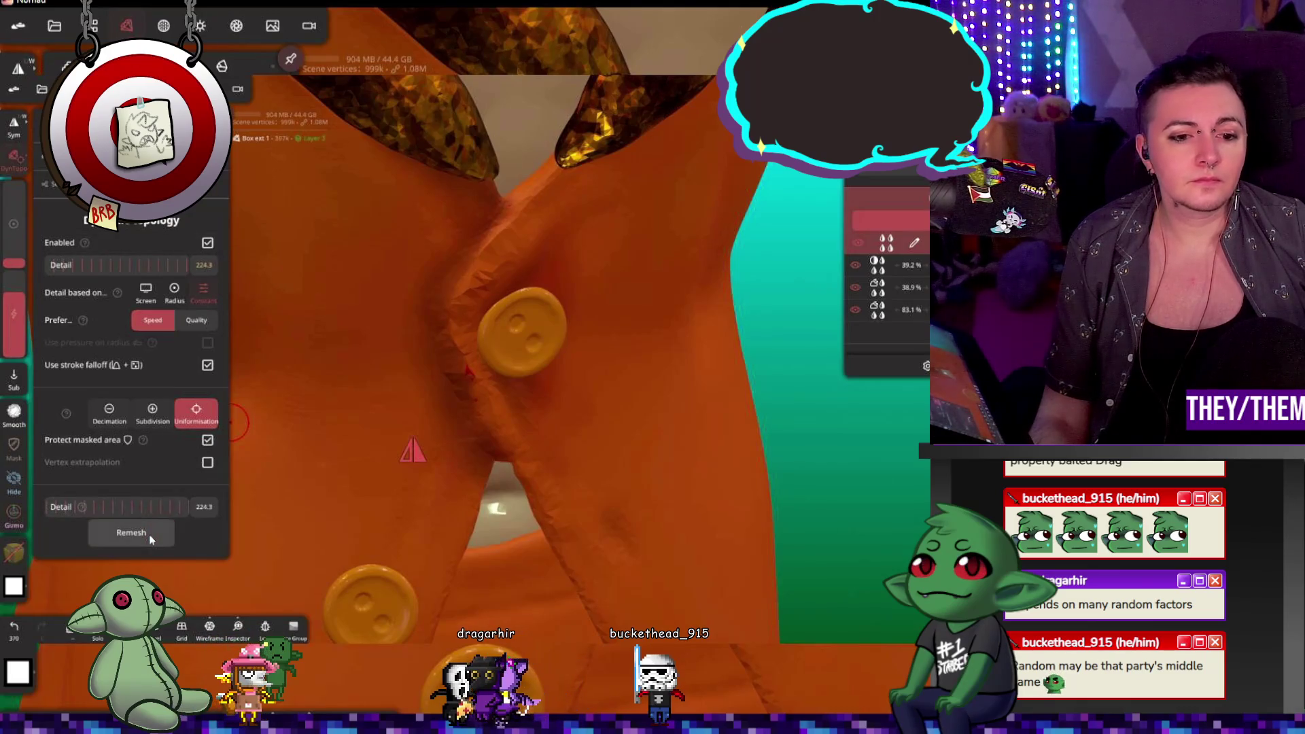
pyautogui.click(845, 258)
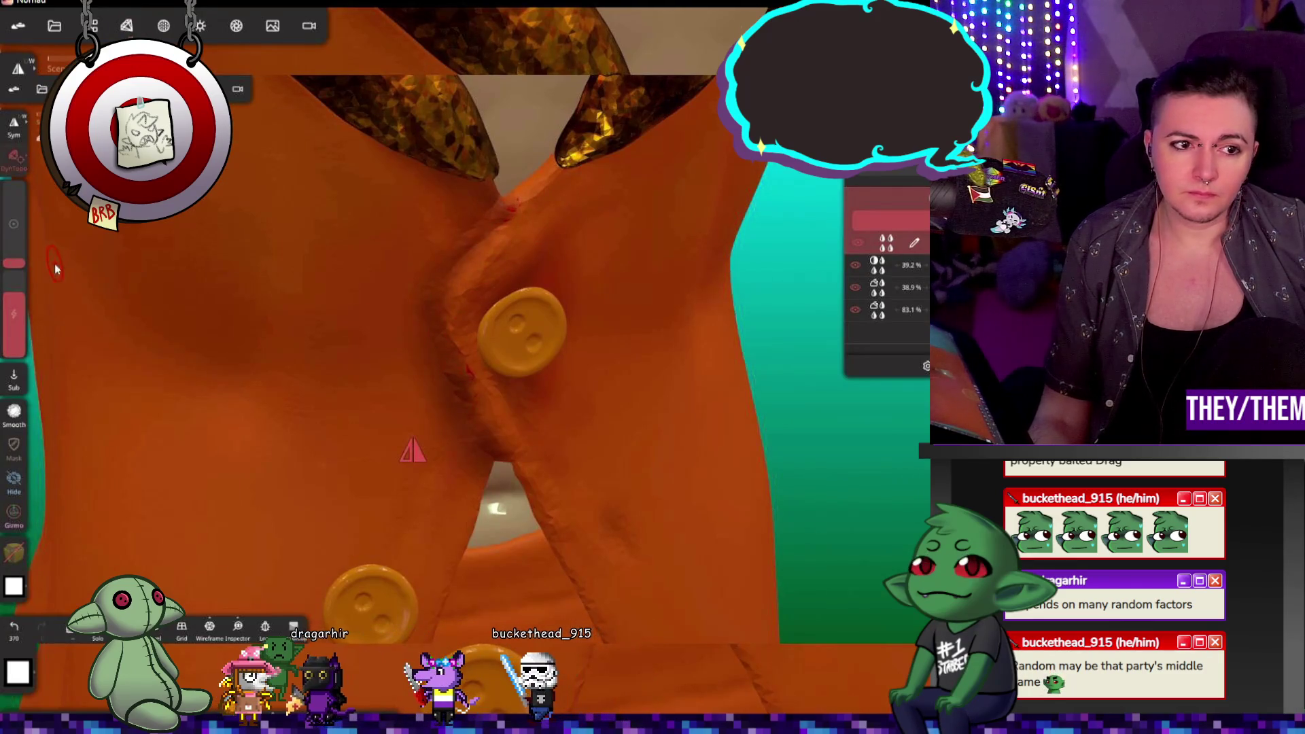
# Step: Undo the last Clay stroke and sculpt along the crease beside the top button
pyautogui.hotkey('ctrl', 'z')
pyautogui.moveTo(23, 284); pyautogui.dragTo(51, 272)
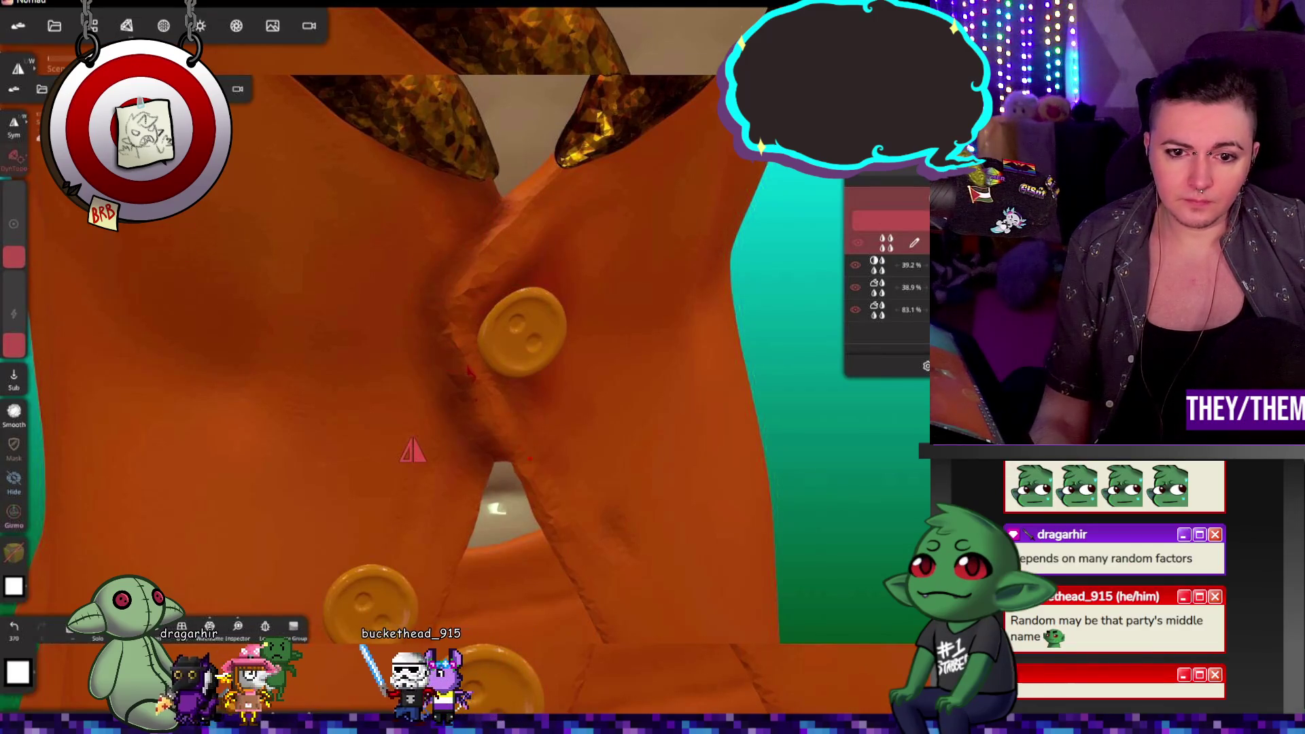
pyautogui.moveTo(573, 533)
pyautogui.mouseDown(button='middle')
pyautogui.moveTo(610, 418)
pyautogui.moveTo(500, 345)
pyautogui.moveTo(600, 348)
pyautogui.moveTo(689, 447)
pyautogui.mouseUp(button='middle')
pyautogui.moveTo(689, 449); pyautogui.dragTo(673, 435)
pyautogui.moveTo(673, 435)
pyautogui.mouseDown(button='middle')
pyautogui.moveTo(634, 299)
pyautogui.moveTo(592, 356)
pyautogui.moveTo(523, 404)
pyautogui.moveTo(557, 329)
pyautogui.mouseUp(button='middle')
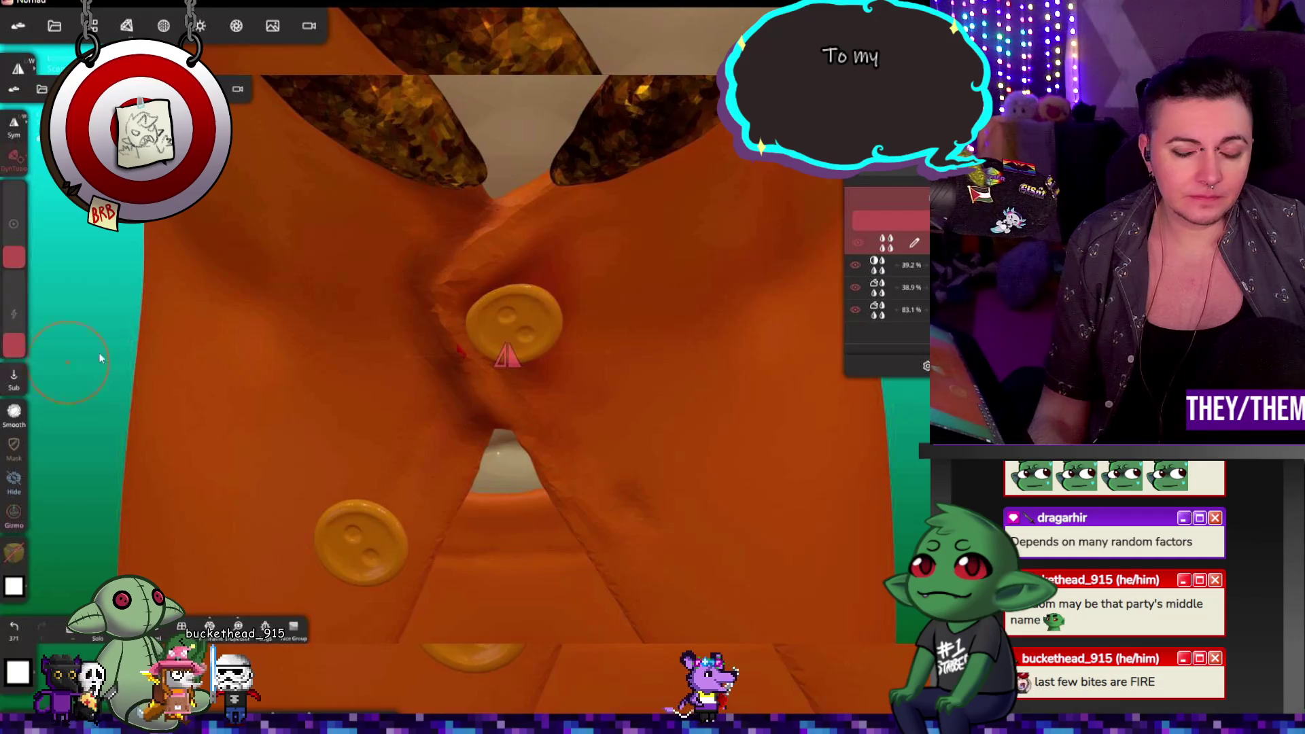
pyautogui.moveTo(474, 215); pyautogui.dragTo(427, 260)
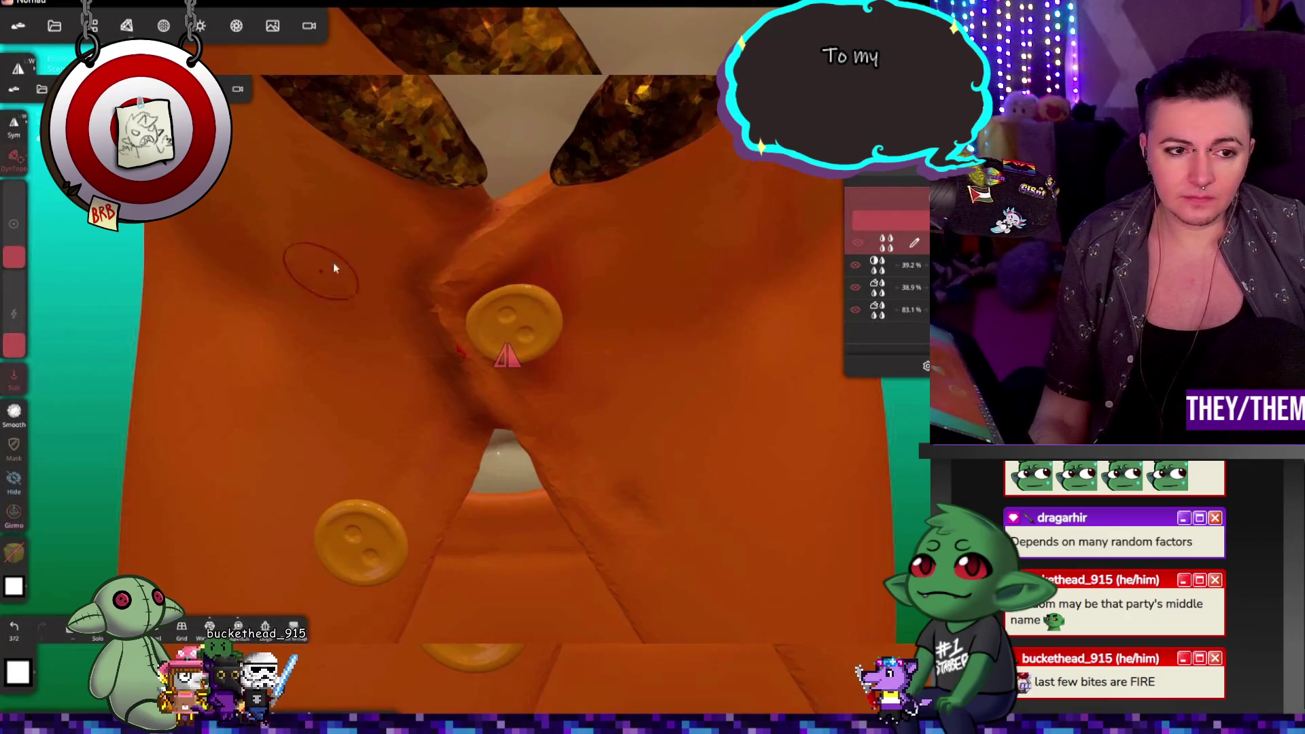
# Step: Make the brush smaller and stronger, then relax the crease along the overlapping panel edge
pyautogui.moveTo(24, 254); pyautogui.dragTo(24, 263)
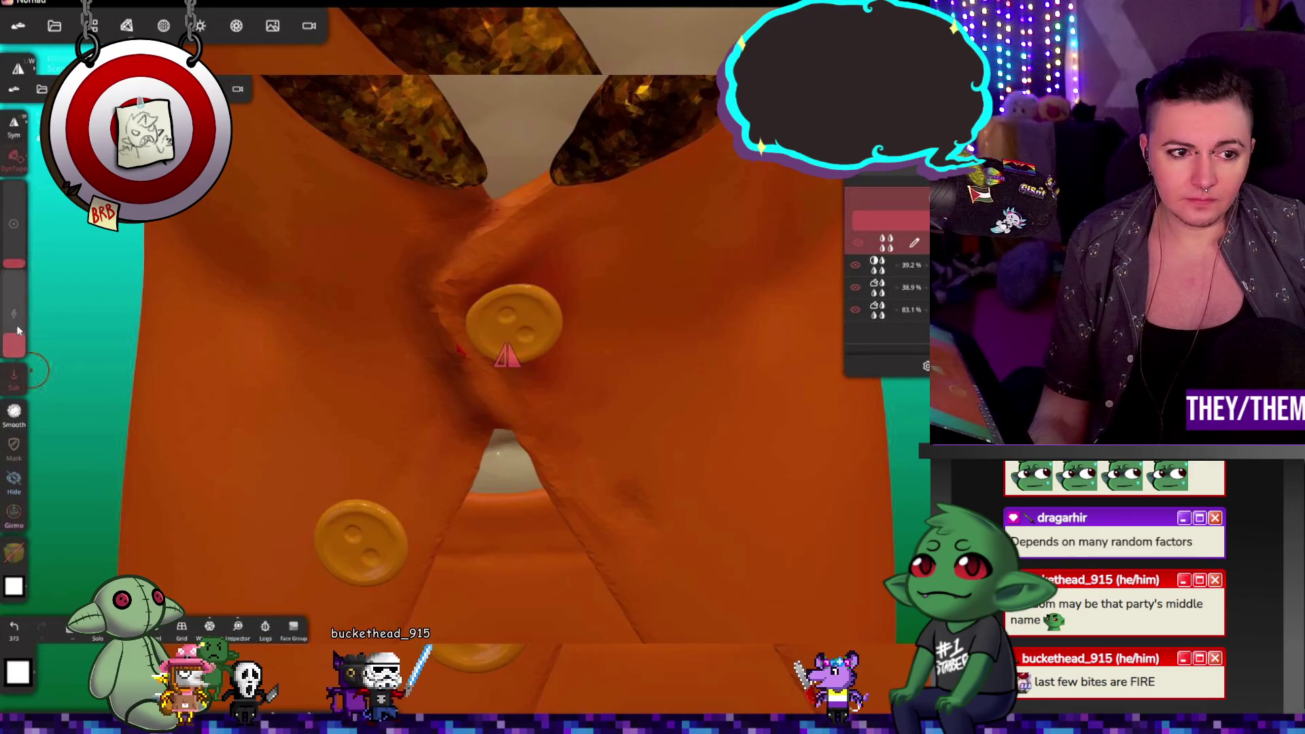
pyautogui.moveTo(18, 329); pyautogui.dragTo(15, 309)
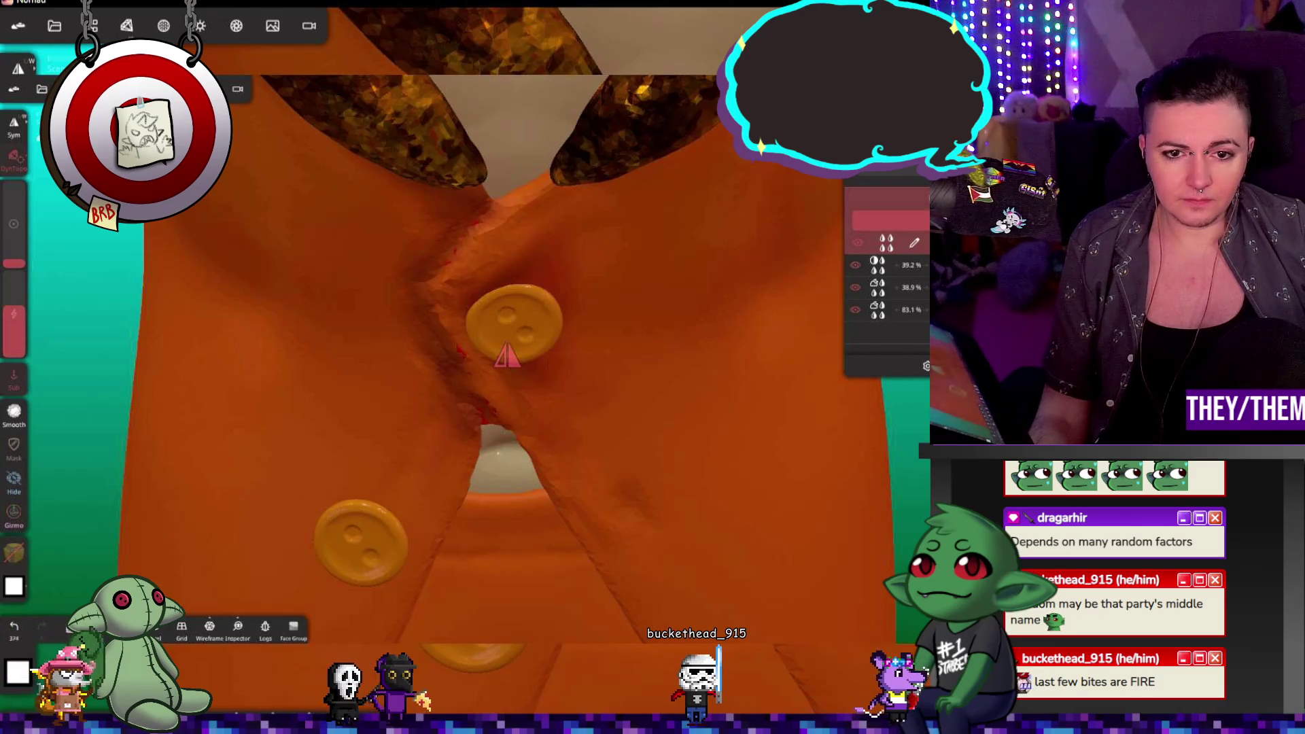
pyautogui.moveTo(507, 357)
pyautogui.mouseDown()
pyautogui.moveTo(283, 399)
pyautogui.moveTo(271, 452)
pyautogui.mouseUp()
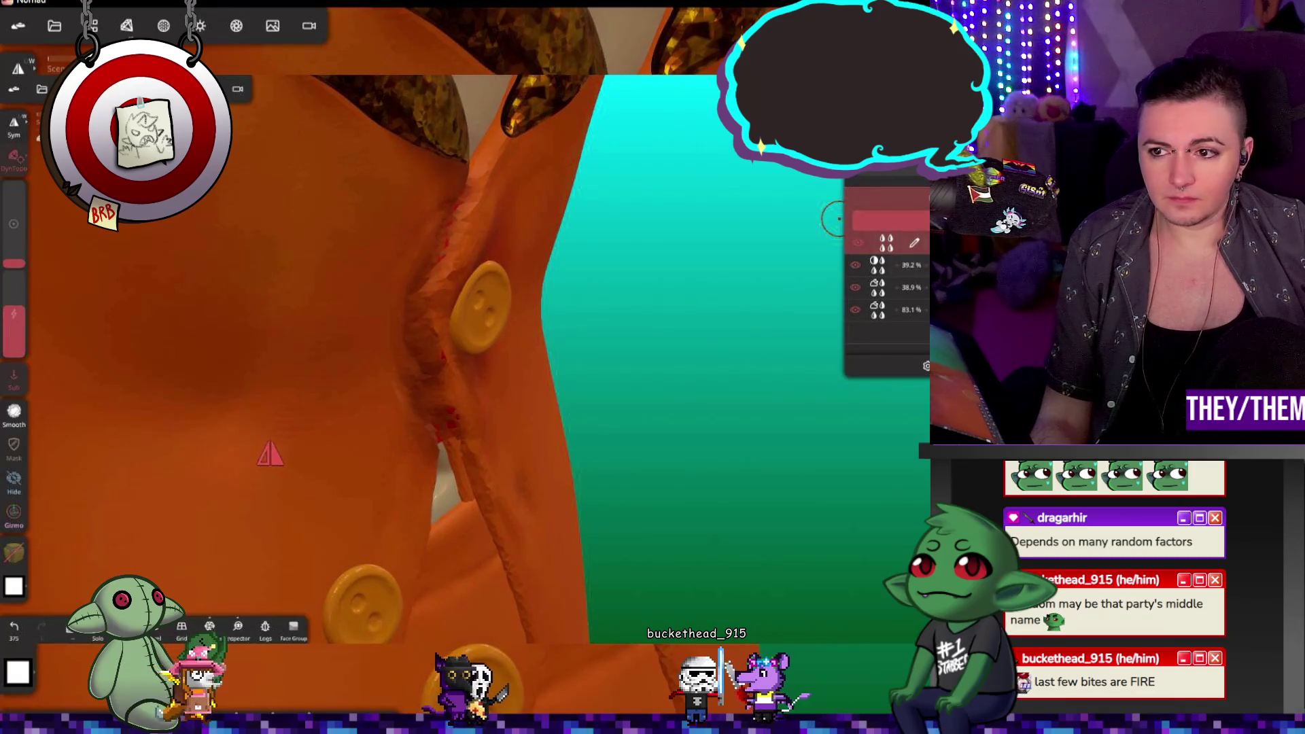
pyautogui.click(952, 224)
pyautogui.moveTo(442, 353)
pyautogui.mouseDown()
pyautogui.moveTo(483, 469)
pyautogui.moveTo(554, 460)
pyautogui.moveTo(559, 375)
pyautogui.moveTo(602, 373)
pyautogui.moveTo(446, 422)
pyautogui.mouseUp()
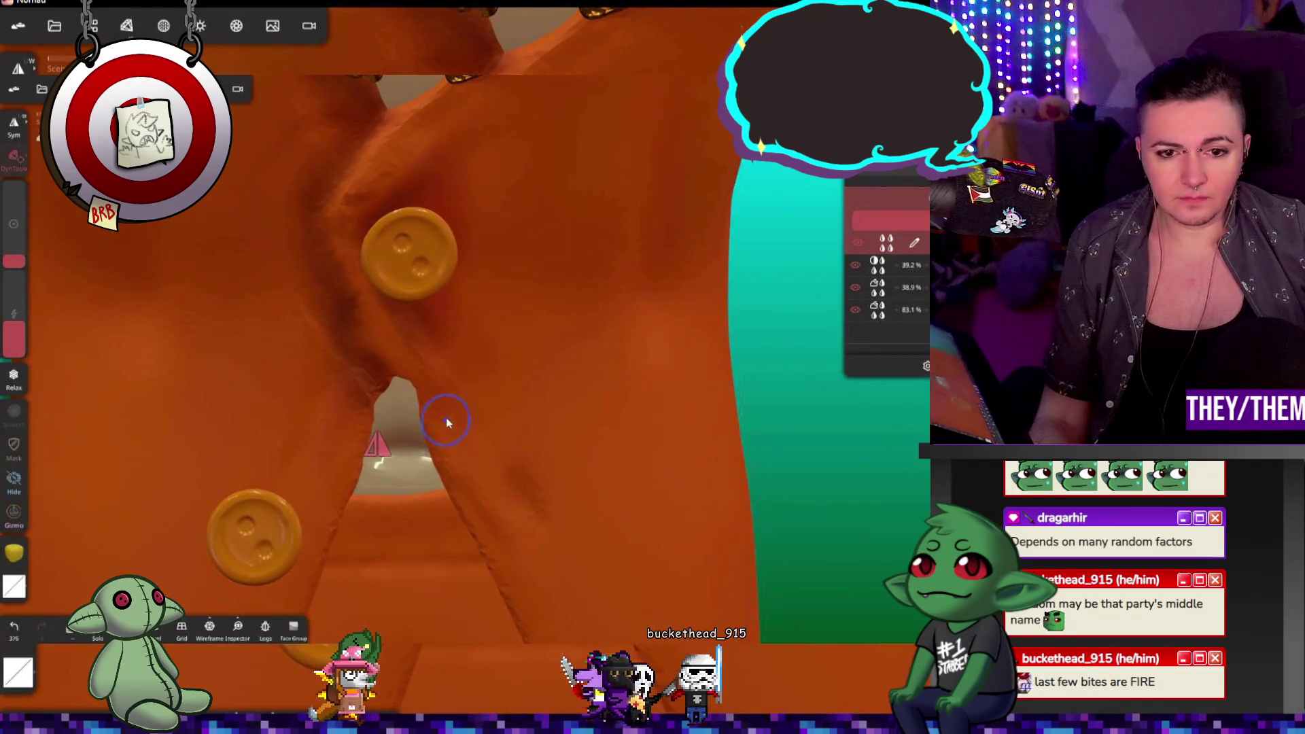
# Step: Switch to Smooth, undo the last move stroke, and resculpt the crease by the top button
pyautogui.click(837, 272)
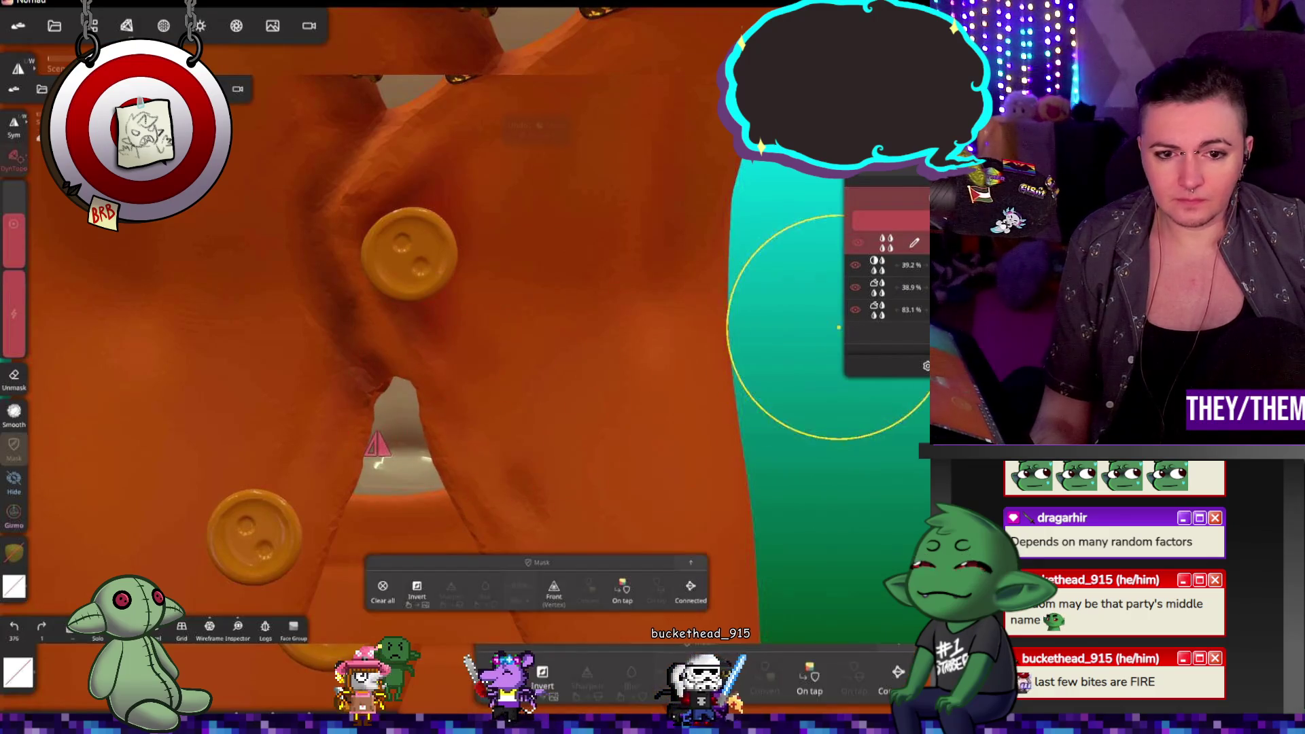
pyautogui.hotkey('ctrl', 'z')
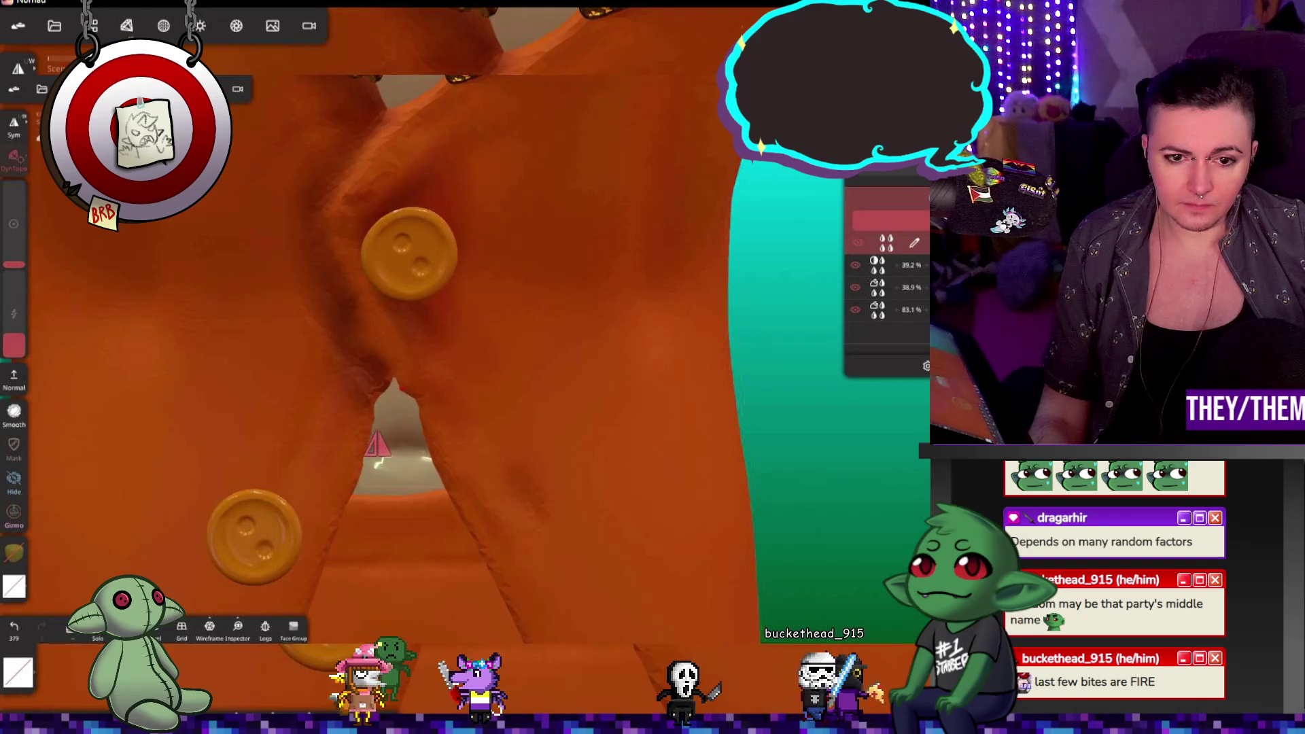
pyautogui.moveTo(423, 413)
pyautogui.mouseDown()
pyautogui.moveTo(390, 435)
pyautogui.moveTo(421, 441)
pyautogui.mouseUp()
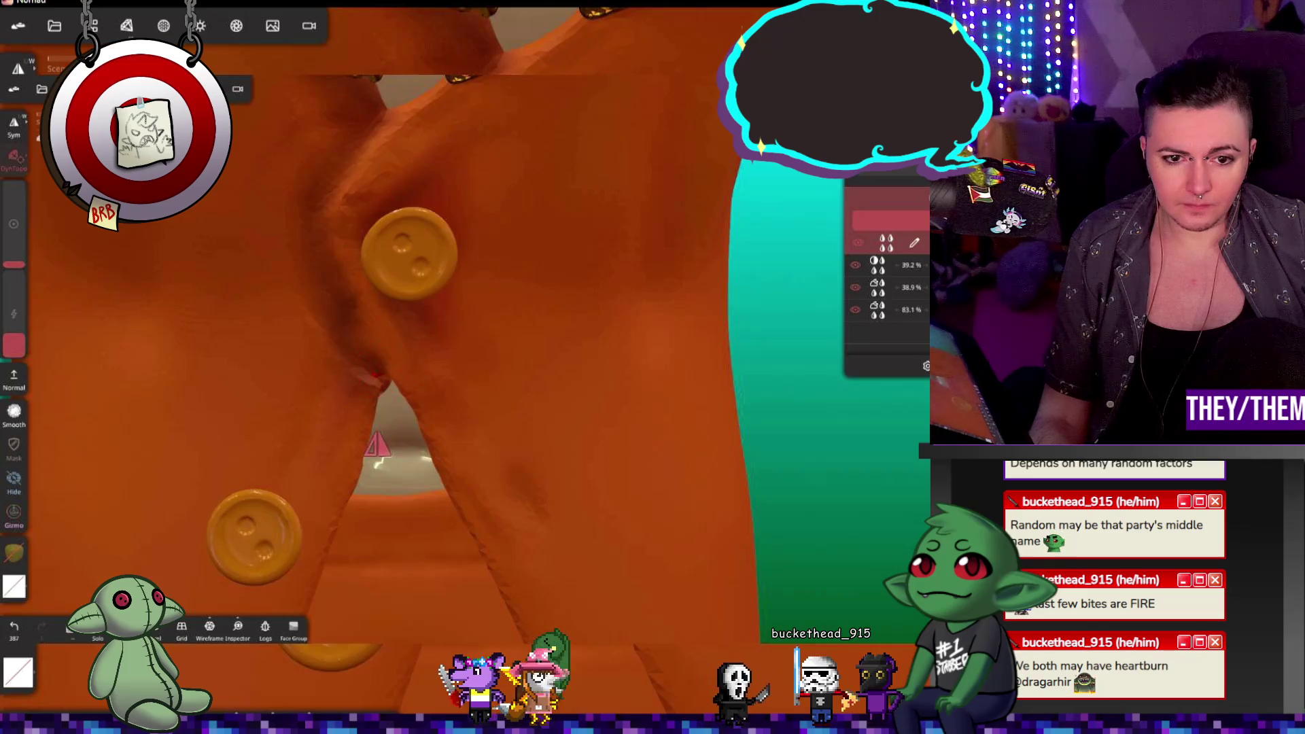
pyautogui.moveTo(381, 381)
pyautogui.mouseDown()
pyautogui.moveTo(408, 306)
pyautogui.moveTo(492, 272)
pyautogui.moveTo(444, 386)
pyautogui.moveTo(475, 374)
pyautogui.moveTo(518, 525)
pyautogui.moveTo(554, 408)
pyautogui.moveTo(647, 314)
pyautogui.moveTo(916, 239)
pyautogui.mouseUp()
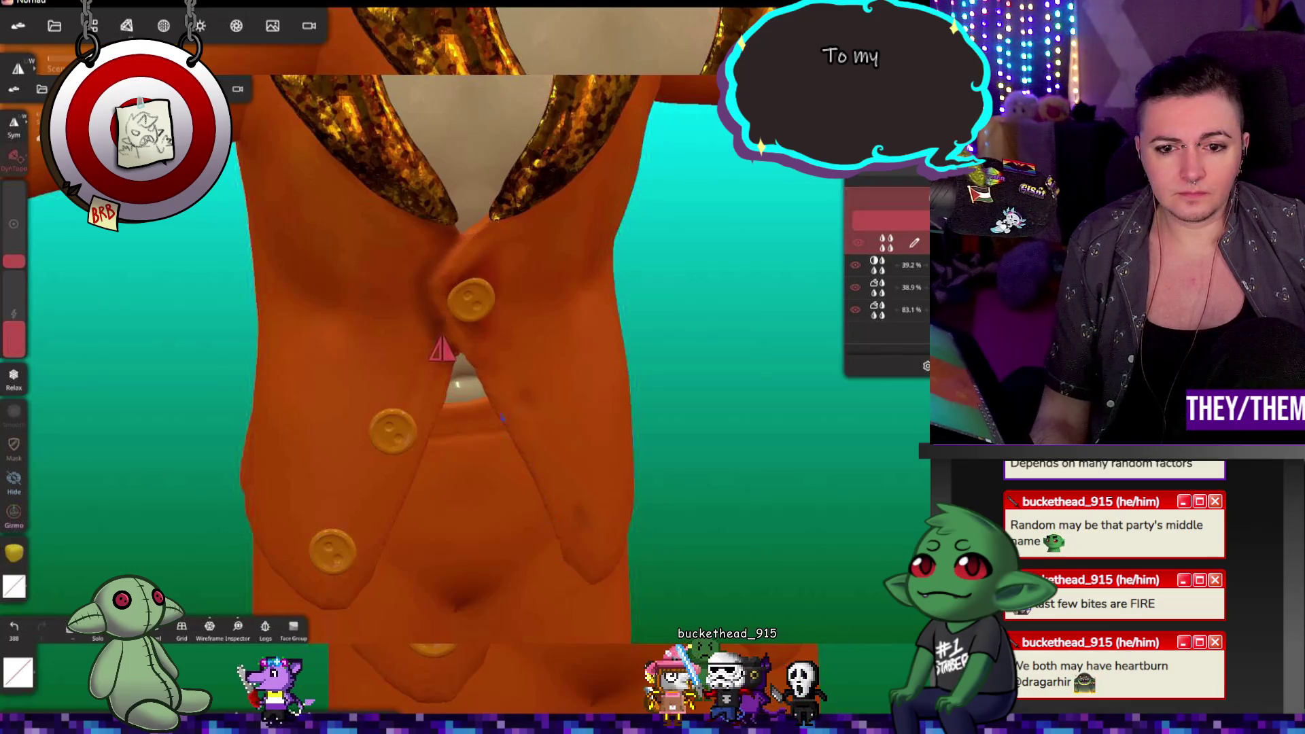
pyautogui.scroll(-10, 706, 415)
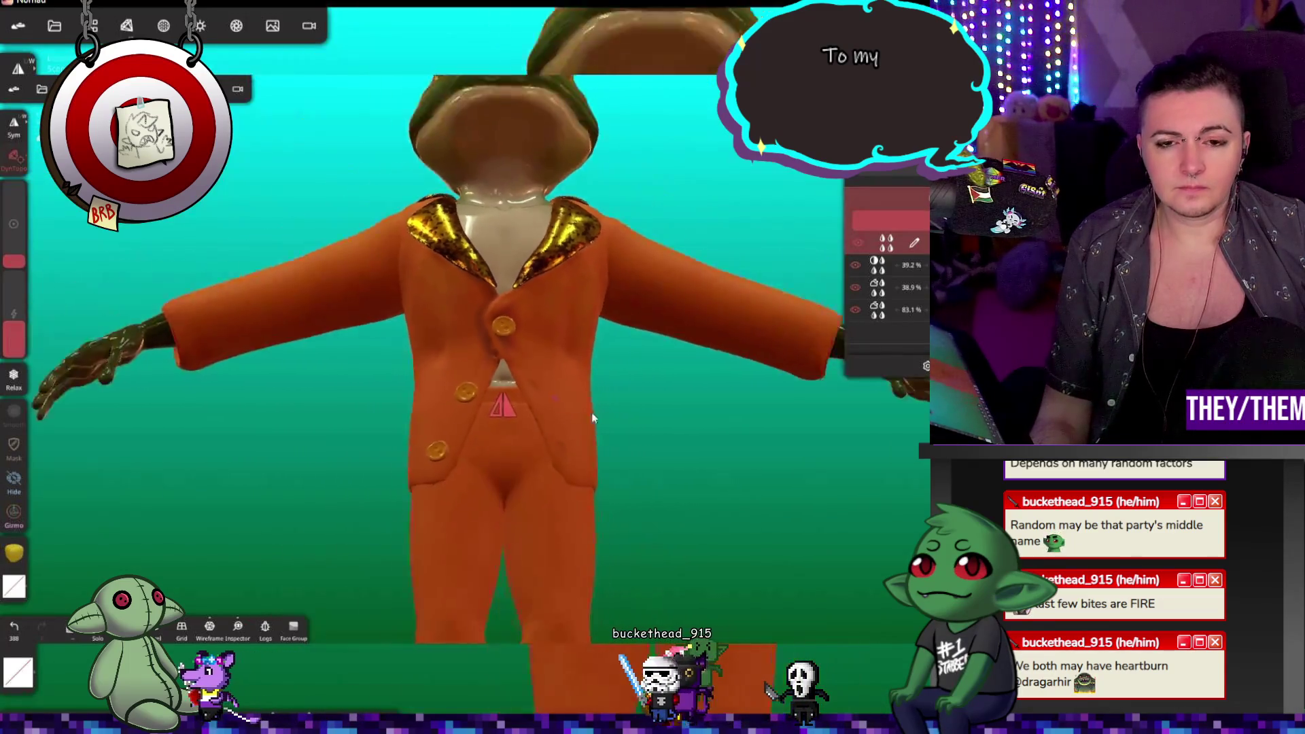
pyautogui.moveTo(620, 377)
pyautogui.mouseDown()
pyautogui.moveTo(621, 519)
pyautogui.moveTo(604, 446)
pyautogui.mouseUp()
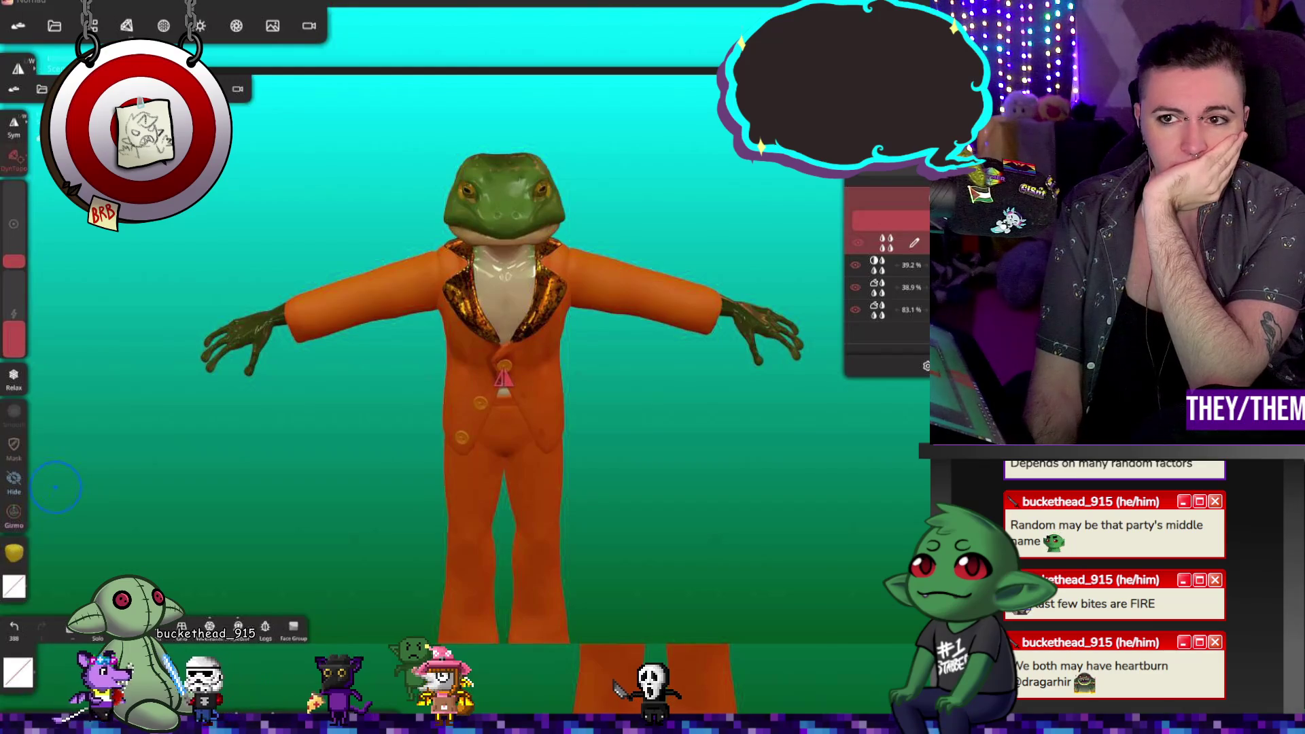
pyautogui.moveTo(578, 306)
pyautogui.mouseDown(button='middle')
pyautogui.moveTo(667, 428)
pyautogui.moveTo(687, 293)
pyautogui.moveTo(471, 243)
pyautogui.mouseUp(button='middle')
pyautogui.click(235, 31)
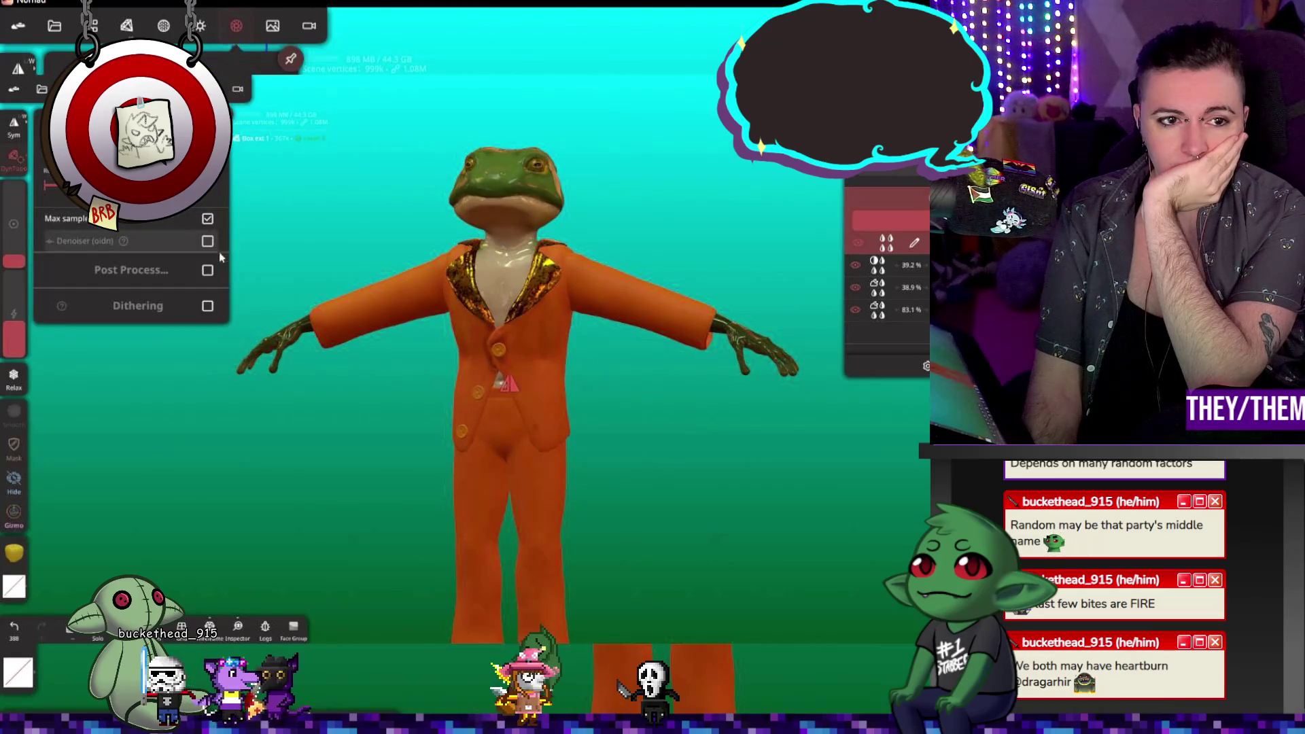
pyautogui.click(215, 273)
pyautogui.click(450, 393)
pyautogui.moveTo(450, 393)
pyautogui.mouseDown(button='middle')
pyautogui.moveTo(438, 374)
pyautogui.moveTo(663, 447)
pyautogui.moveTo(312, 399)
pyautogui.moveTo(687, 402)
pyautogui.moveTo(661, 424)
pyautogui.moveTo(679, 572)
pyautogui.moveTo(668, 441)
pyautogui.moveTo(517, 455)
pyautogui.moveTo(713, 456)
pyautogui.moveTo(602, 450)
pyautogui.moveTo(592, 422)
pyautogui.moveTo(544, 419)
pyautogui.mouseUp(button='middle')
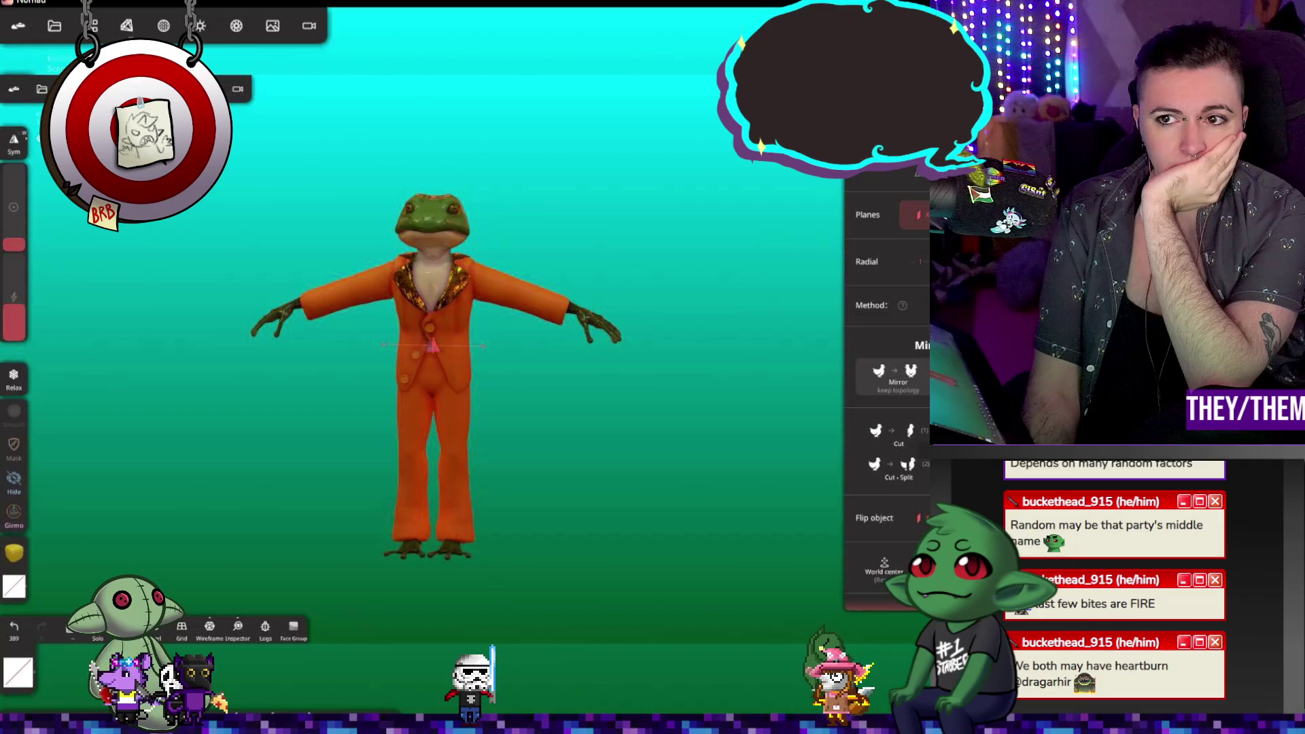
pyautogui.click(813, 216)
pyautogui.moveTo(813, 216); pyautogui.dragTo(824, 241)
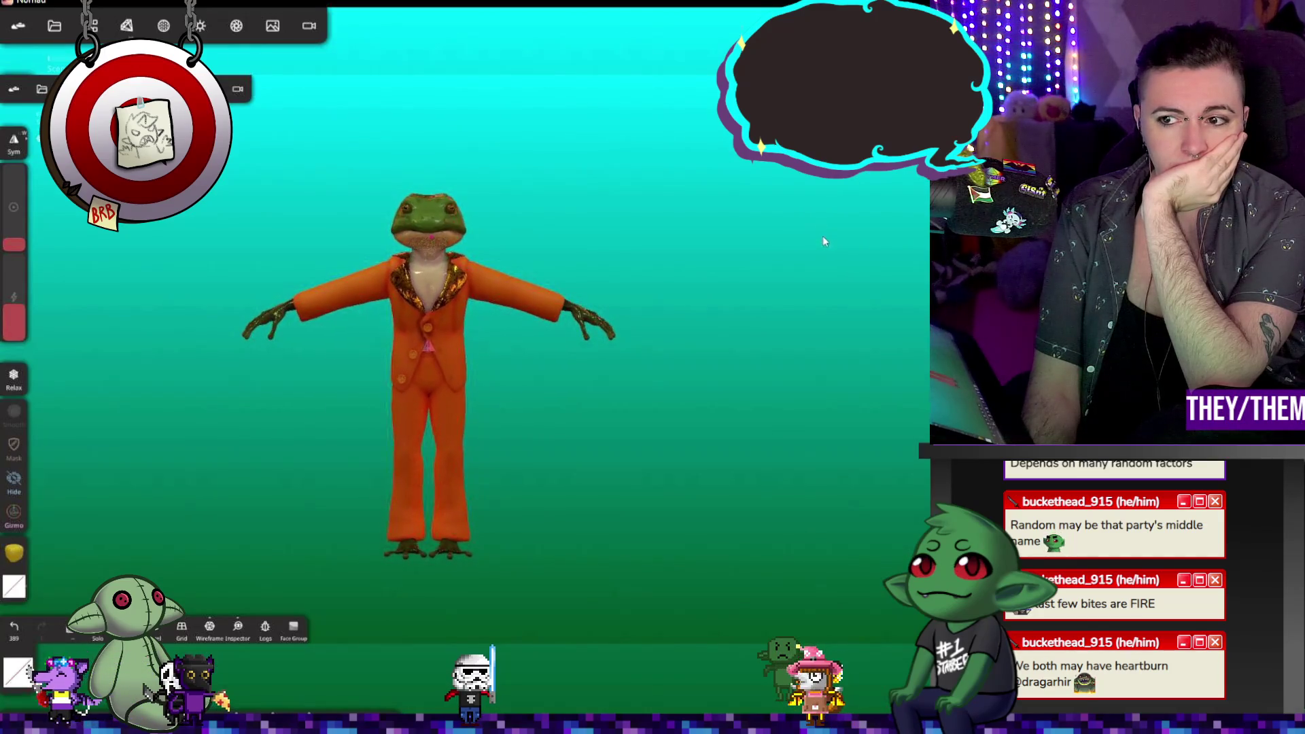
pyautogui.moveTo(789, 260); pyautogui.dragTo(858, 277, button='middle')
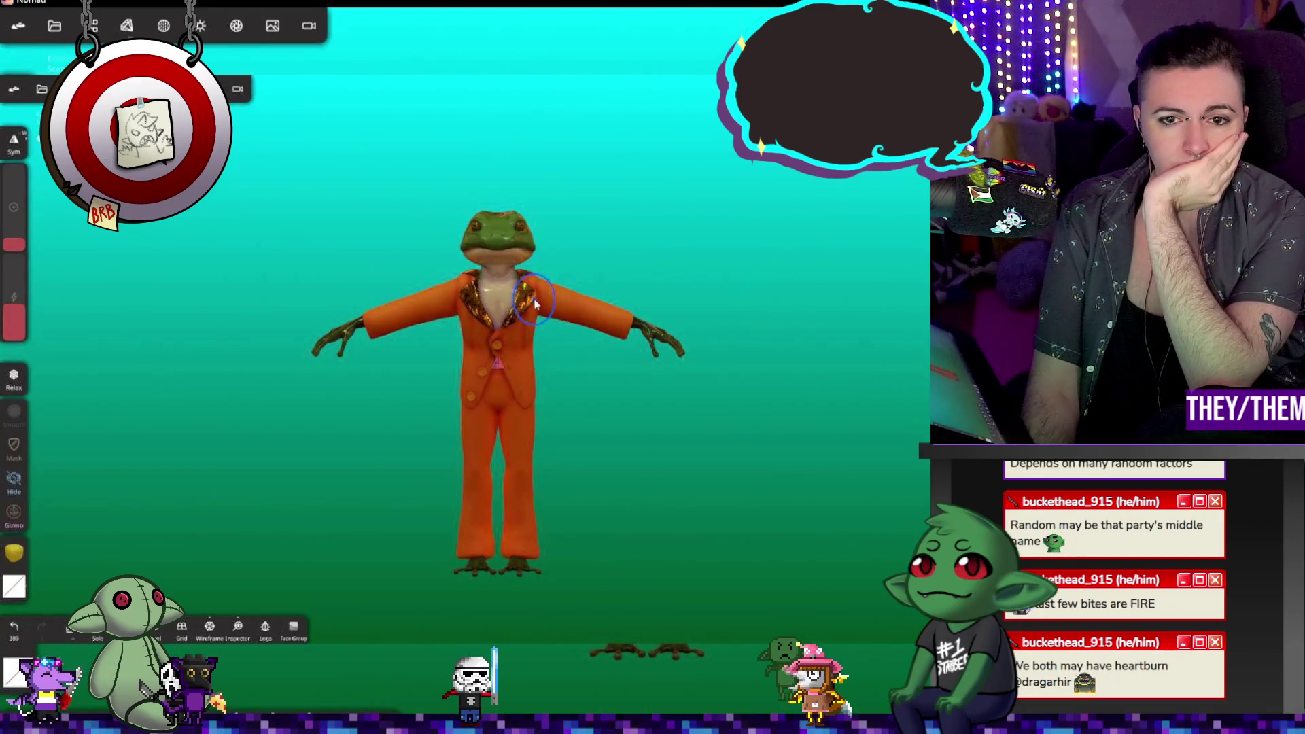
pyautogui.click(524, 332)
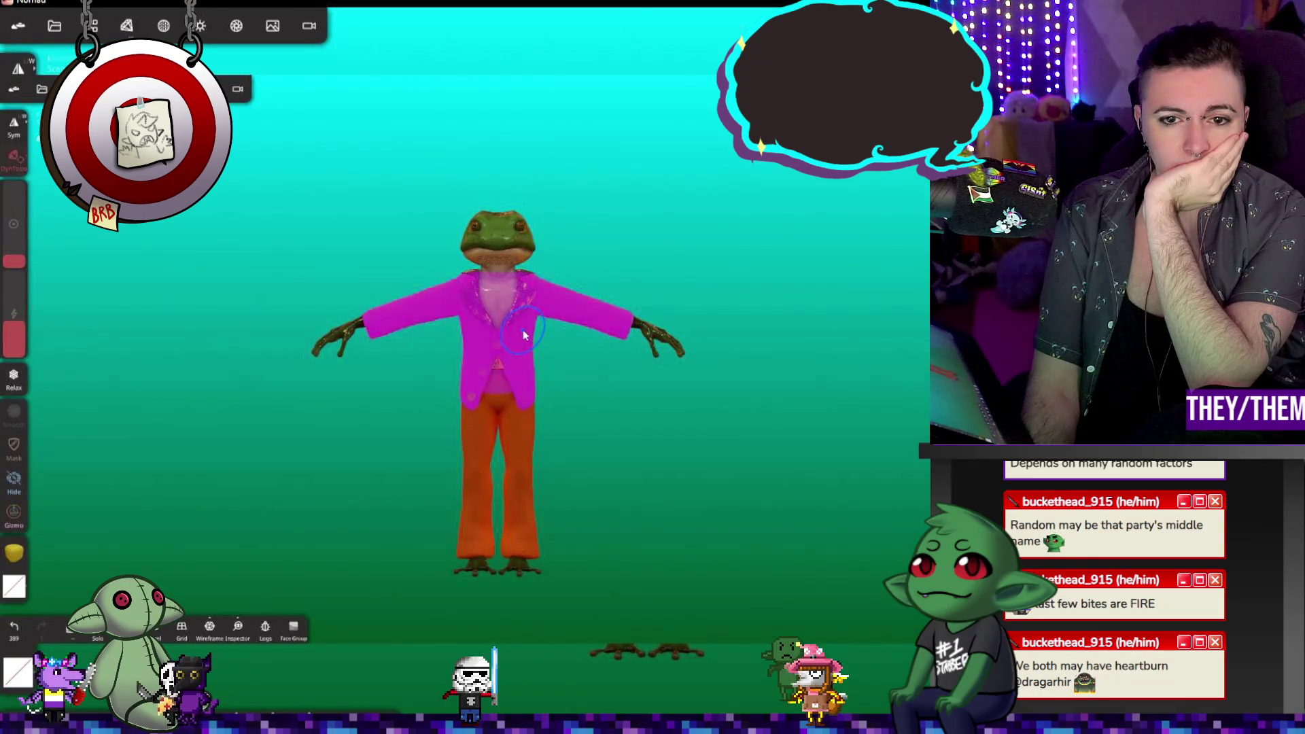
# Step: Select the Mirror 2 layer and validate it, merging it into Quad Sphere
pyautogui.click(94, 26)
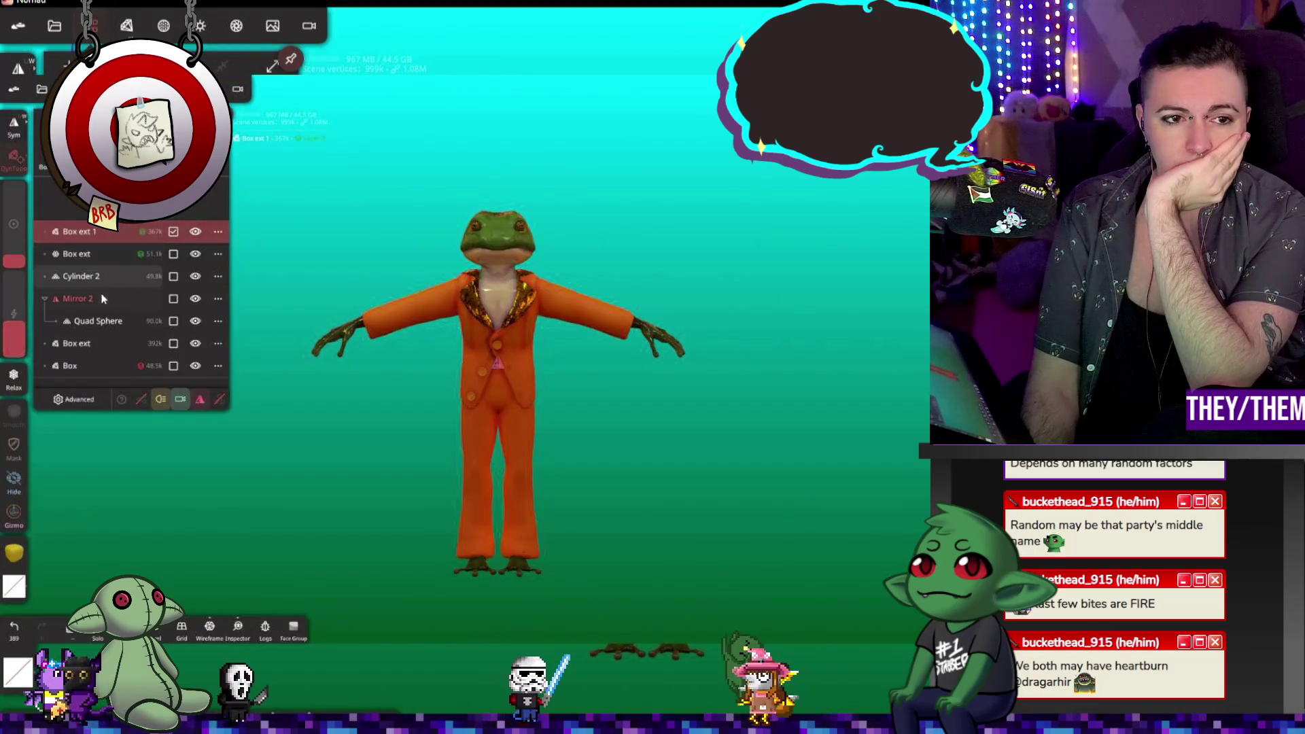
pyautogui.click(79, 298)
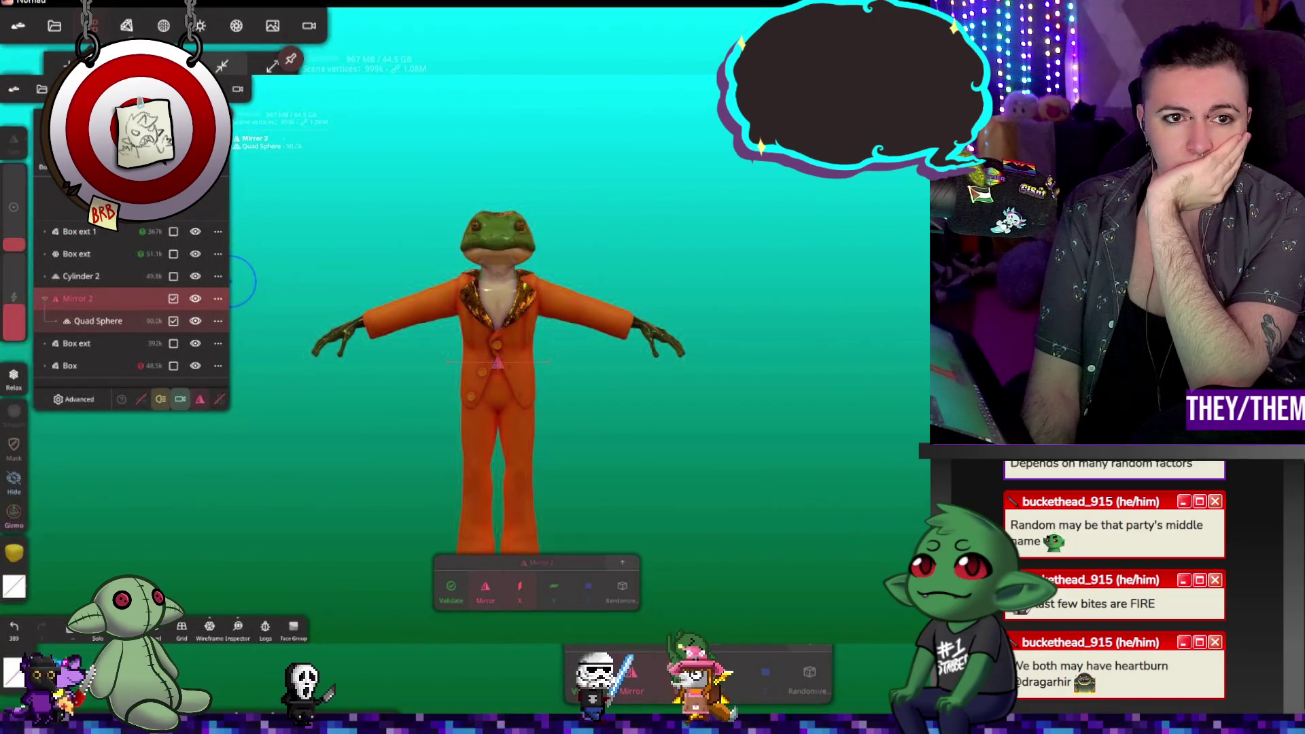
pyautogui.click(450, 586)
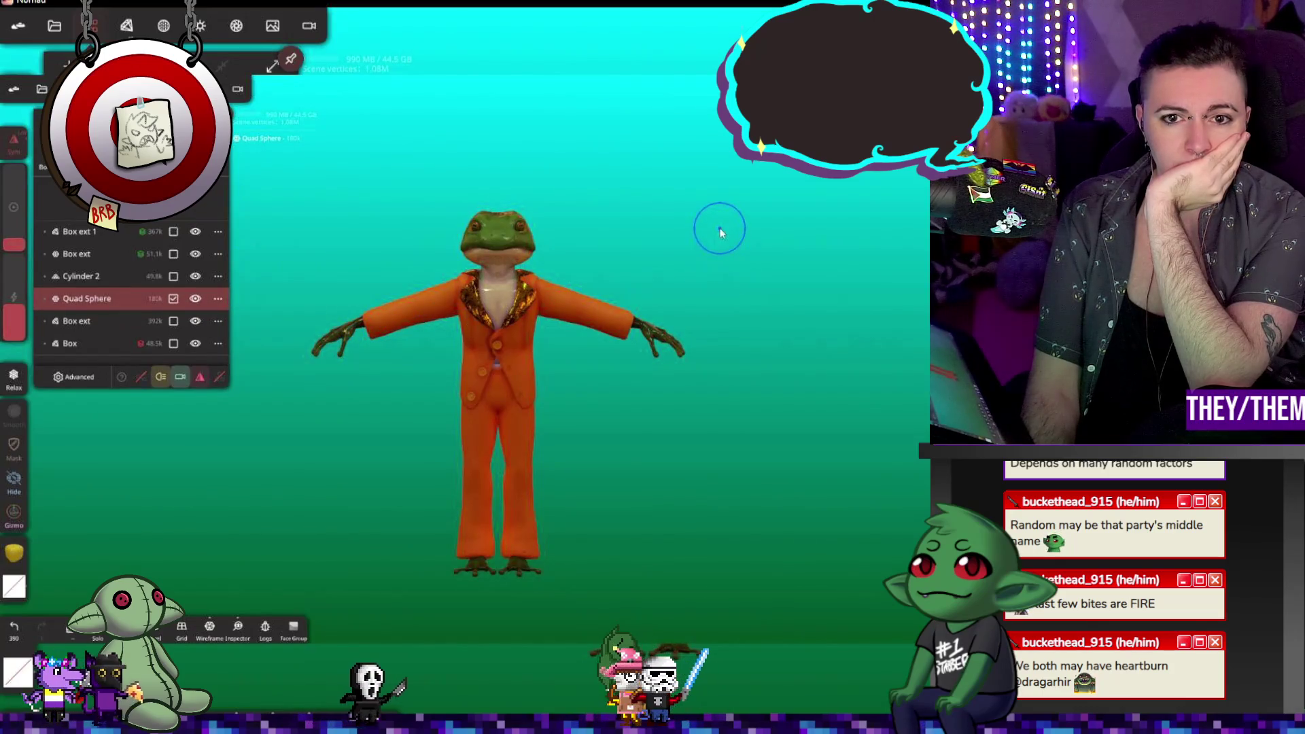
pyautogui.moveTo(734, 222)
pyautogui.mouseDown()
pyautogui.moveTo(643, 242)
pyautogui.moveTo(475, 246)
pyautogui.moveTo(478, 291)
pyautogui.moveTo(612, 248)
pyautogui.moveTo(580, 169)
pyautogui.mouseUp()
# Step: Check the Post Process settings, orbit to inspect the frog, and show the scene layers again
pyautogui.click(236, 25)
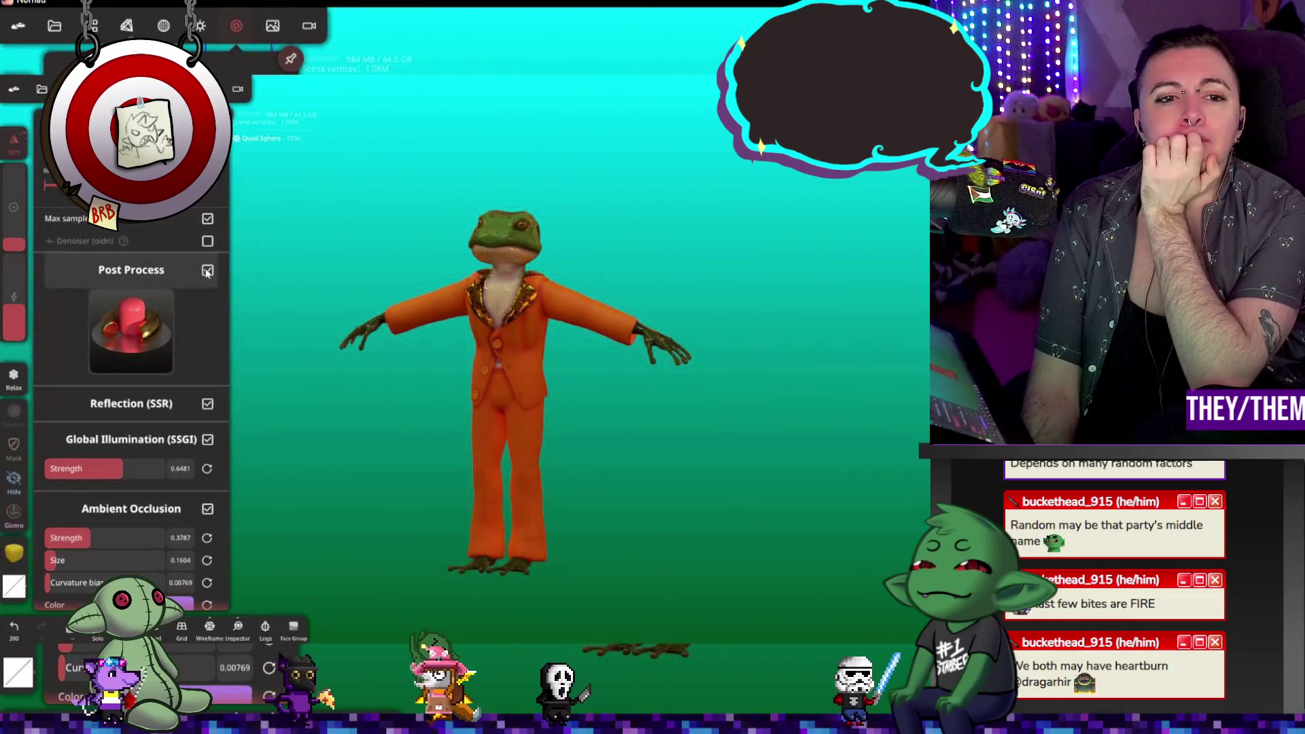
pyautogui.click(292, 271)
pyautogui.moveTo(743, 231); pyautogui.dragTo(786, 242)
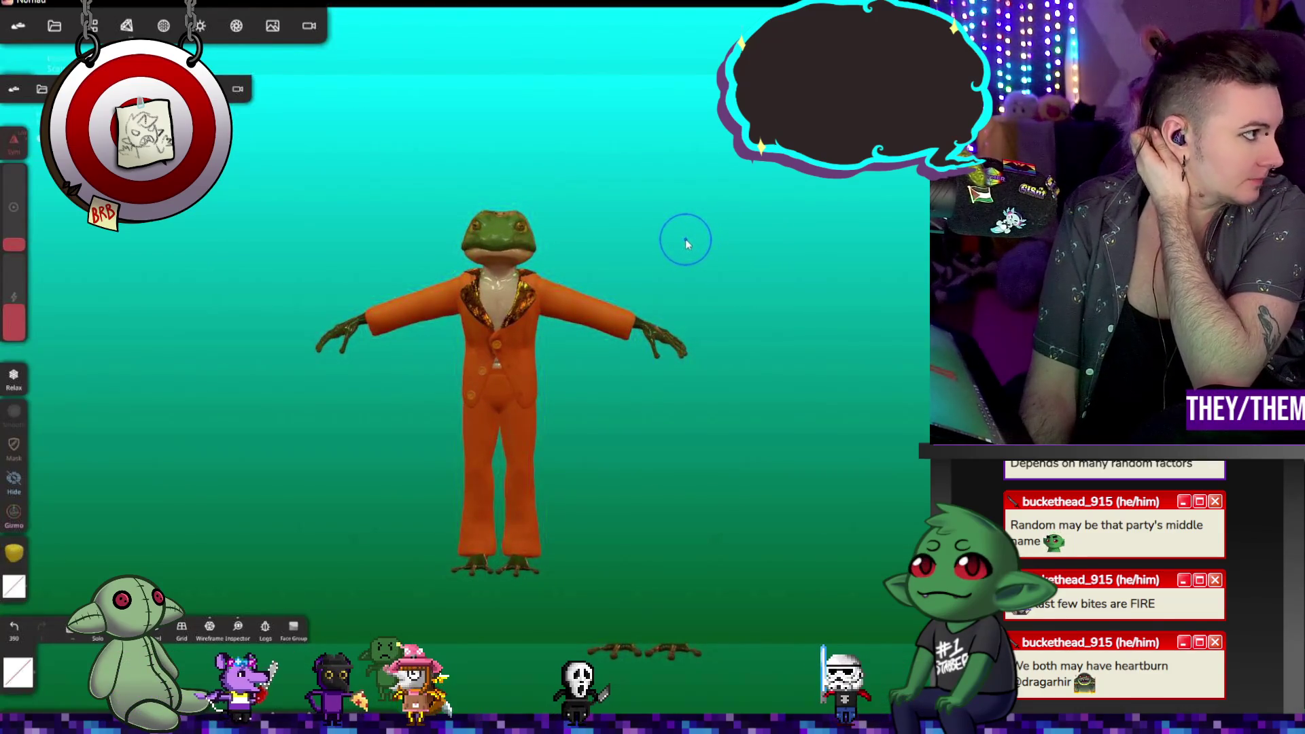
pyautogui.moveTo(650, 360)
pyautogui.mouseDown()
pyautogui.moveTo(737, 408)
pyautogui.moveTo(821, 372)
pyautogui.moveTo(675, 412)
pyautogui.moveTo(712, 420)
pyautogui.moveTo(708, 231)
pyautogui.moveTo(580, 255)
pyautogui.moveTo(595, 209)
pyautogui.moveTo(696, 349)
pyautogui.moveTo(663, 407)
pyautogui.moveTo(753, 404)
pyautogui.moveTo(588, 408)
pyautogui.mouseUp()
pyautogui.scroll(3, 573, 408)
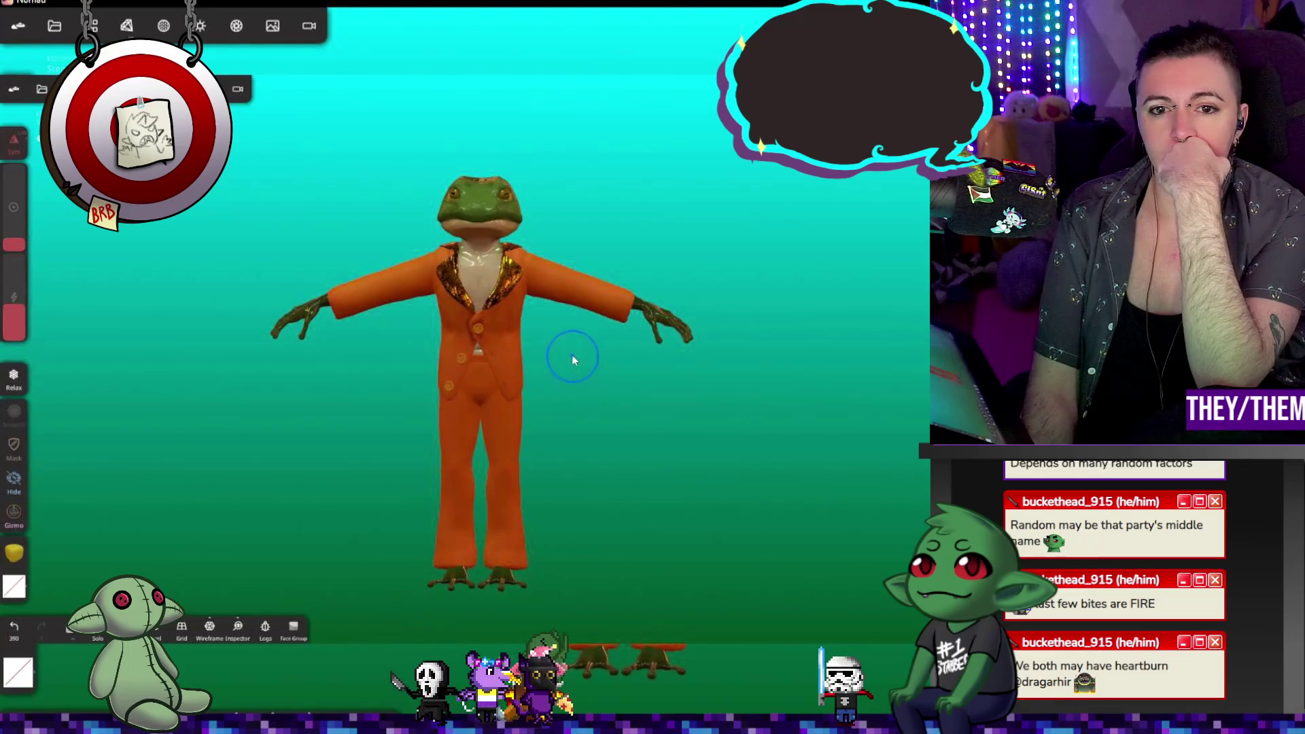
pyautogui.click(96, 20)
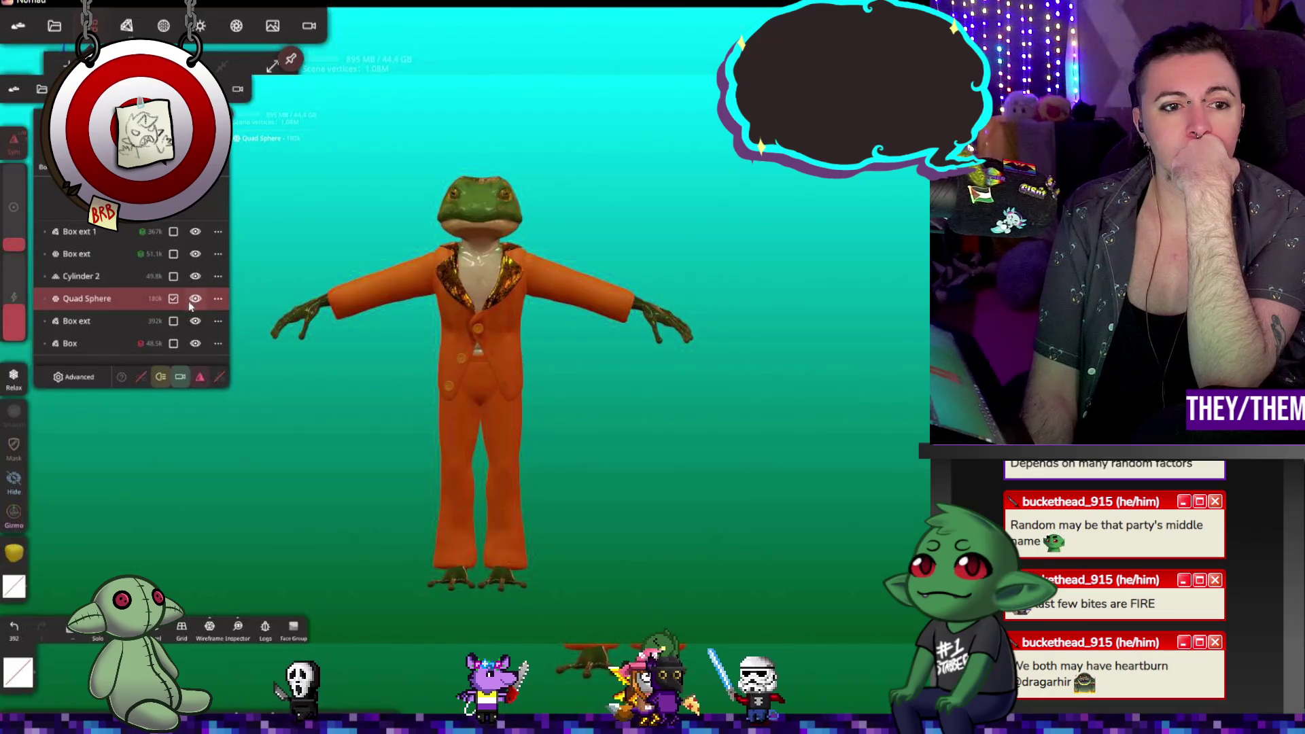
# Step: Rename the Quad Sphere layer to 'eyes'
pyautogui.doubleClick(162, 303)
pyautogui.click(218, 299)
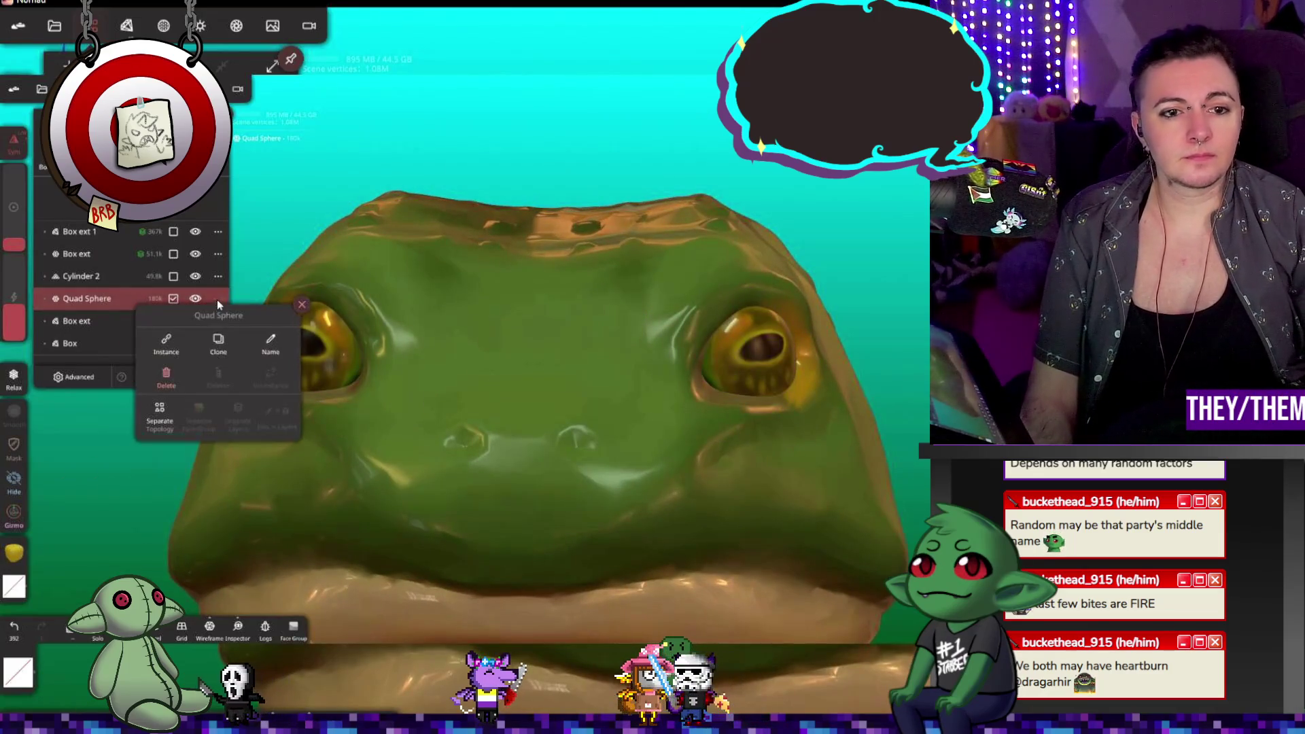
pyautogui.click(271, 348)
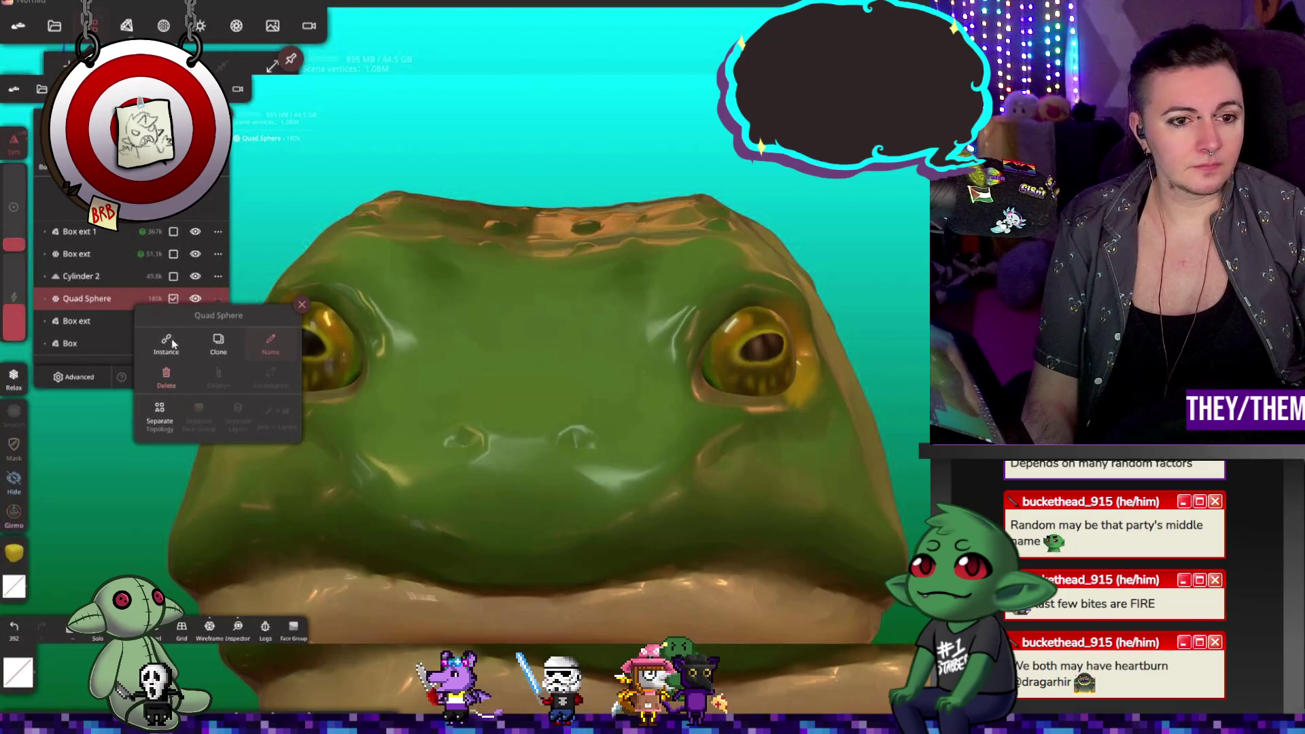
pyautogui.press('Return')
# Step: Turn off visibility of Box ext 1 in the Scene list to reveal the green torso
pyautogui.moveTo(195, 324)
pyautogui.mouseDown()
pyautogui.moveTo(326, 263)
pyautogui.moveTo(705, 178)
pyautogui.moveTo(418, 137)
pyautogui.mouseUp()
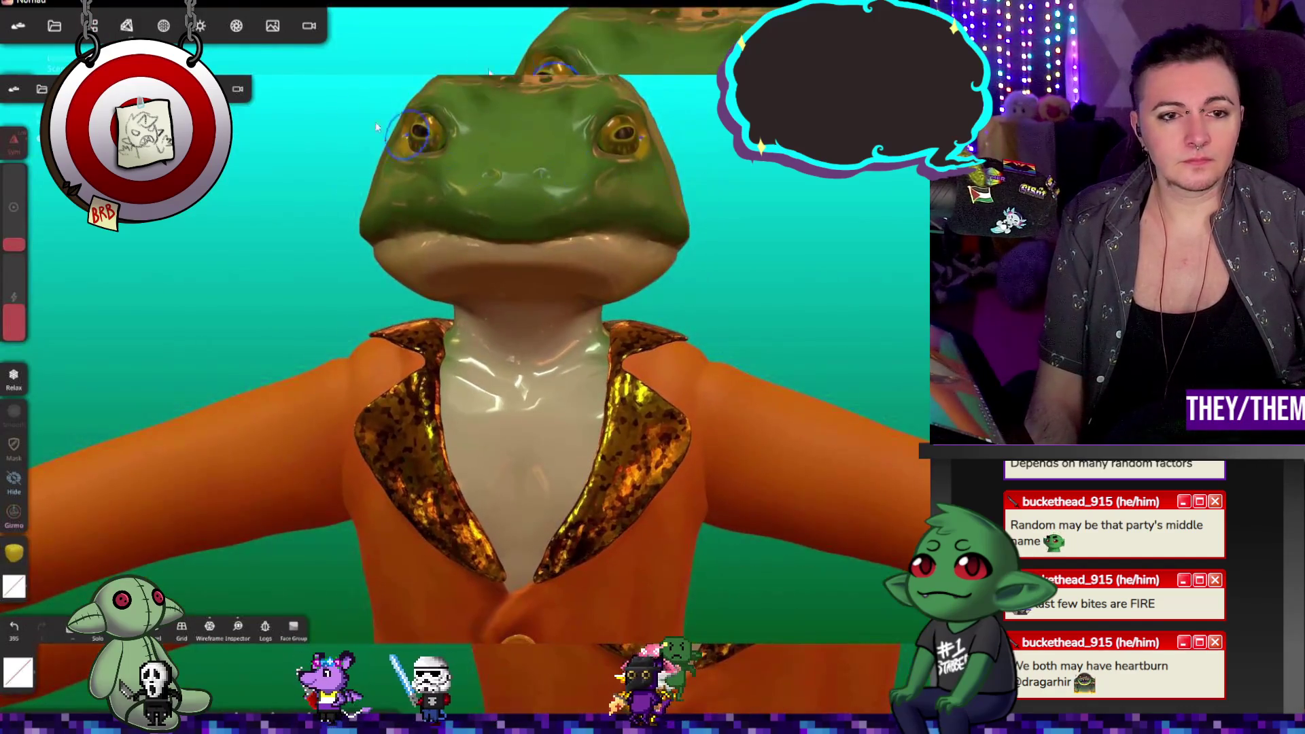
pyautogui.click(98, 30)
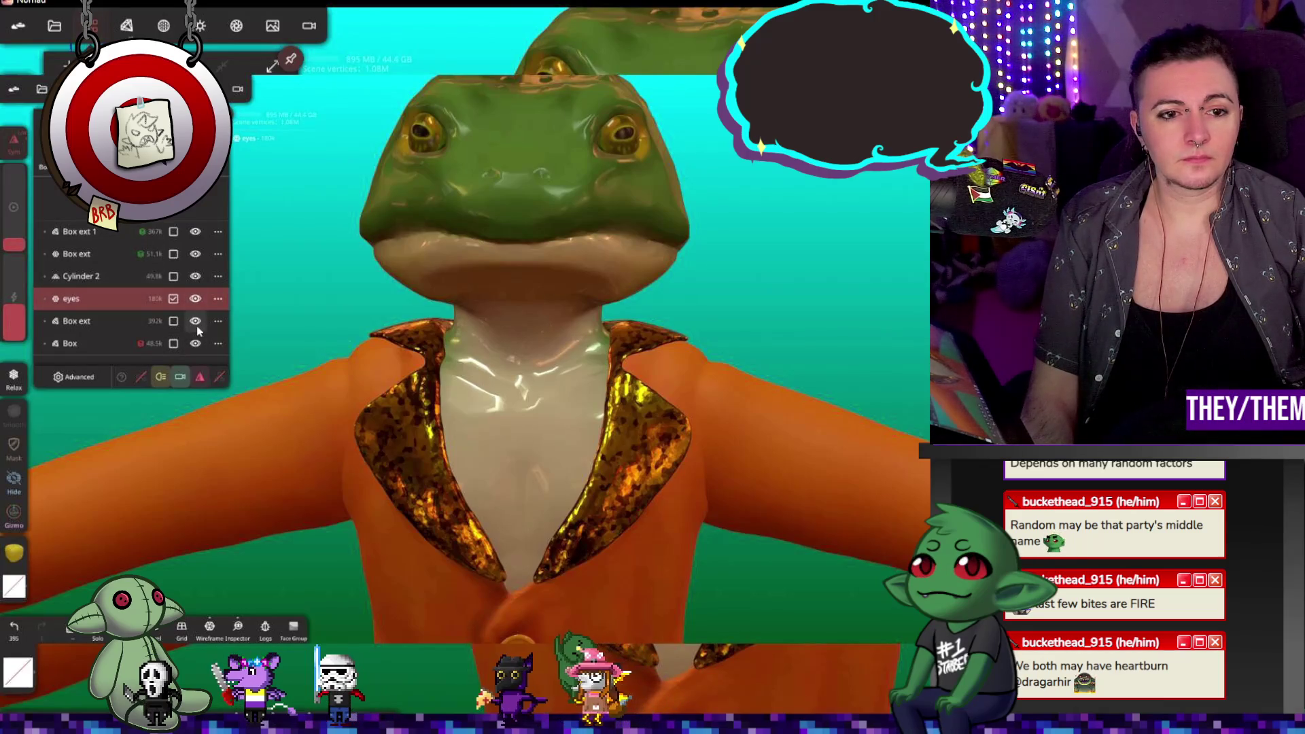
pyautogui.click(257, 305)
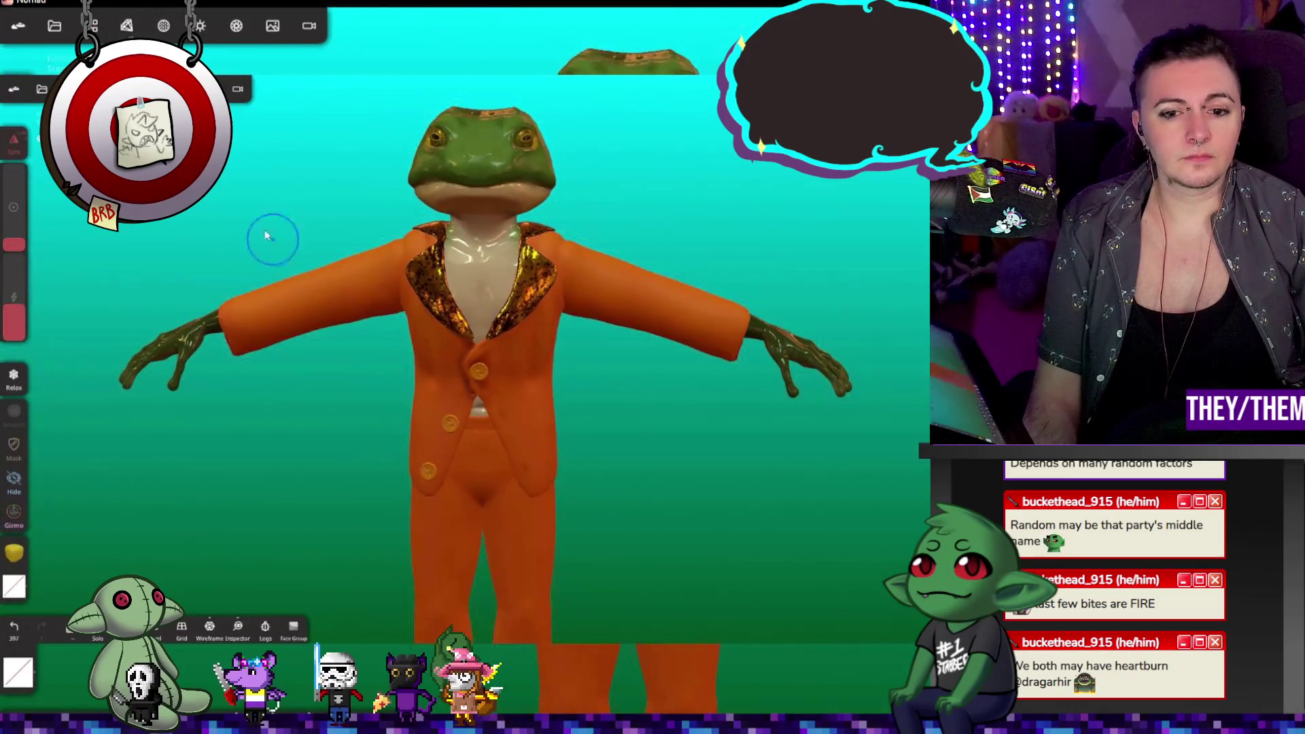
pyautogui.click(126, 23)
pyautogui.click(95, 26)
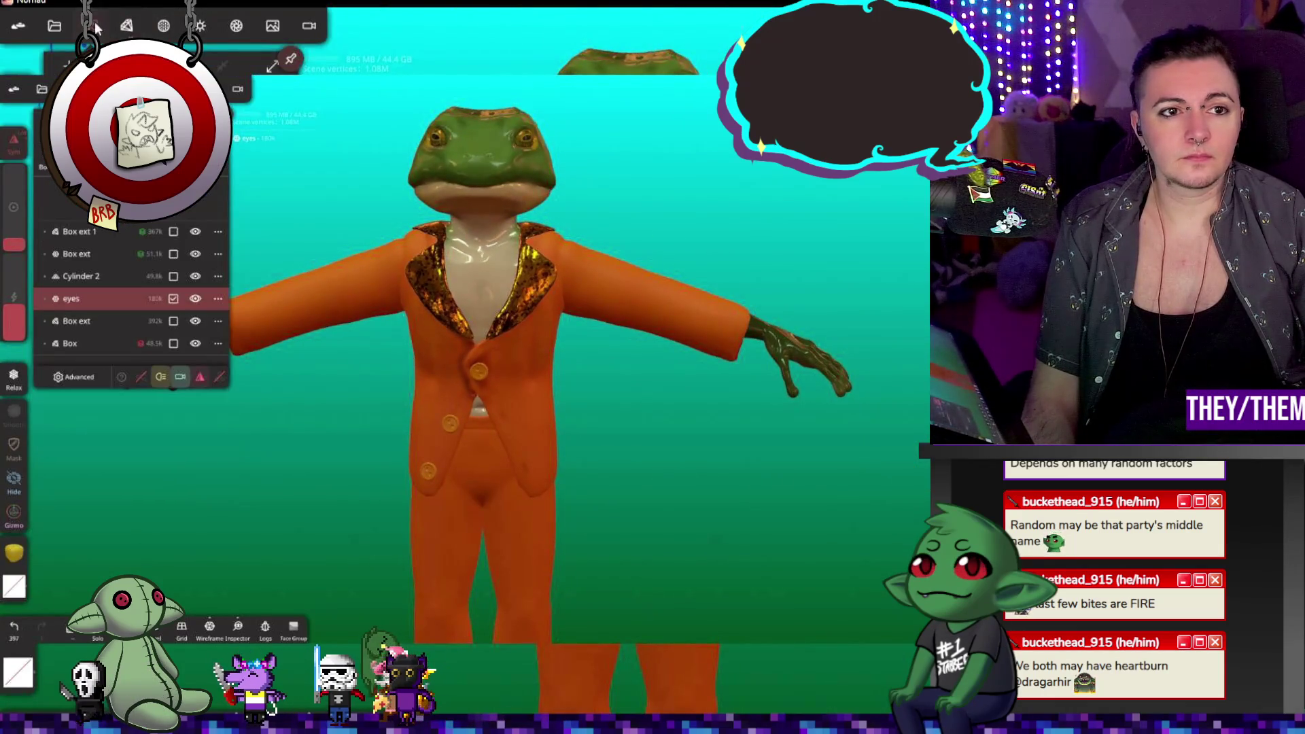
pyautogui.click(193, 234)
pyautogui.click(193, 235)
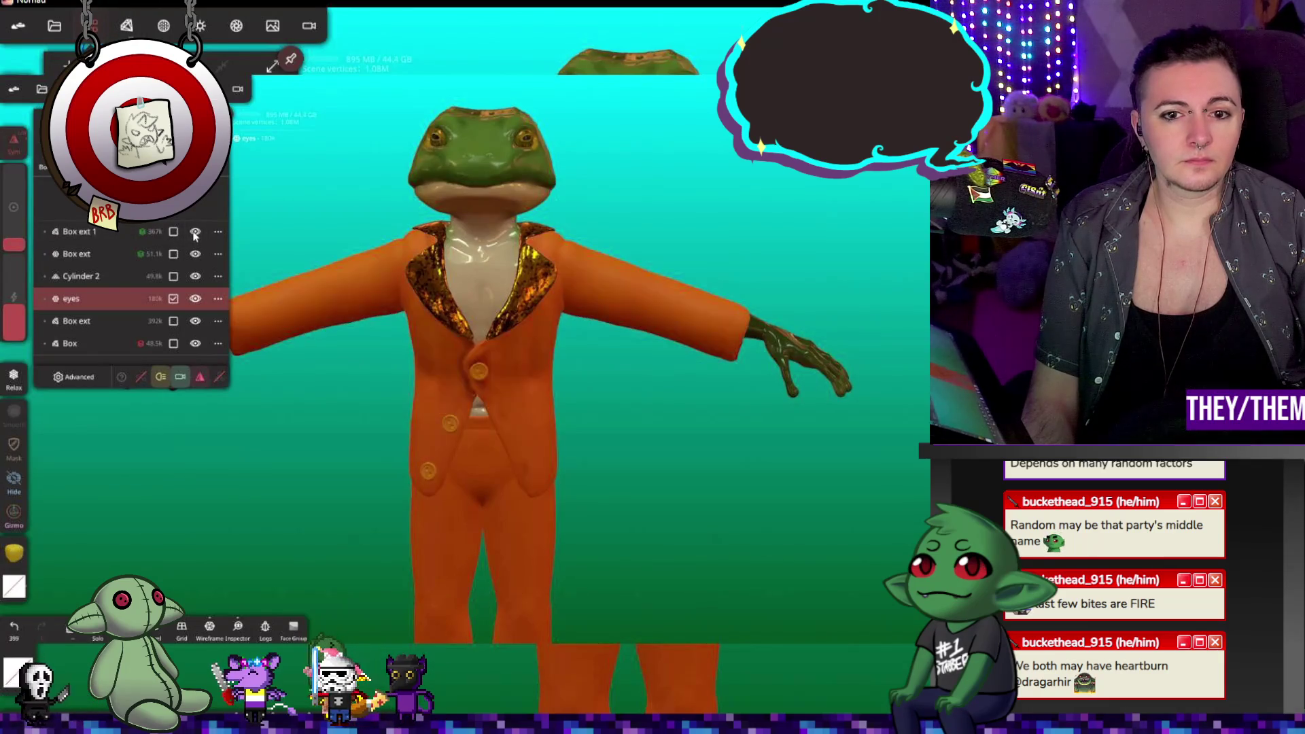
pyautogui.click(193, 236)
pyautogui.moveTo(662, 378); pyautogui.dragTo(351, 329)
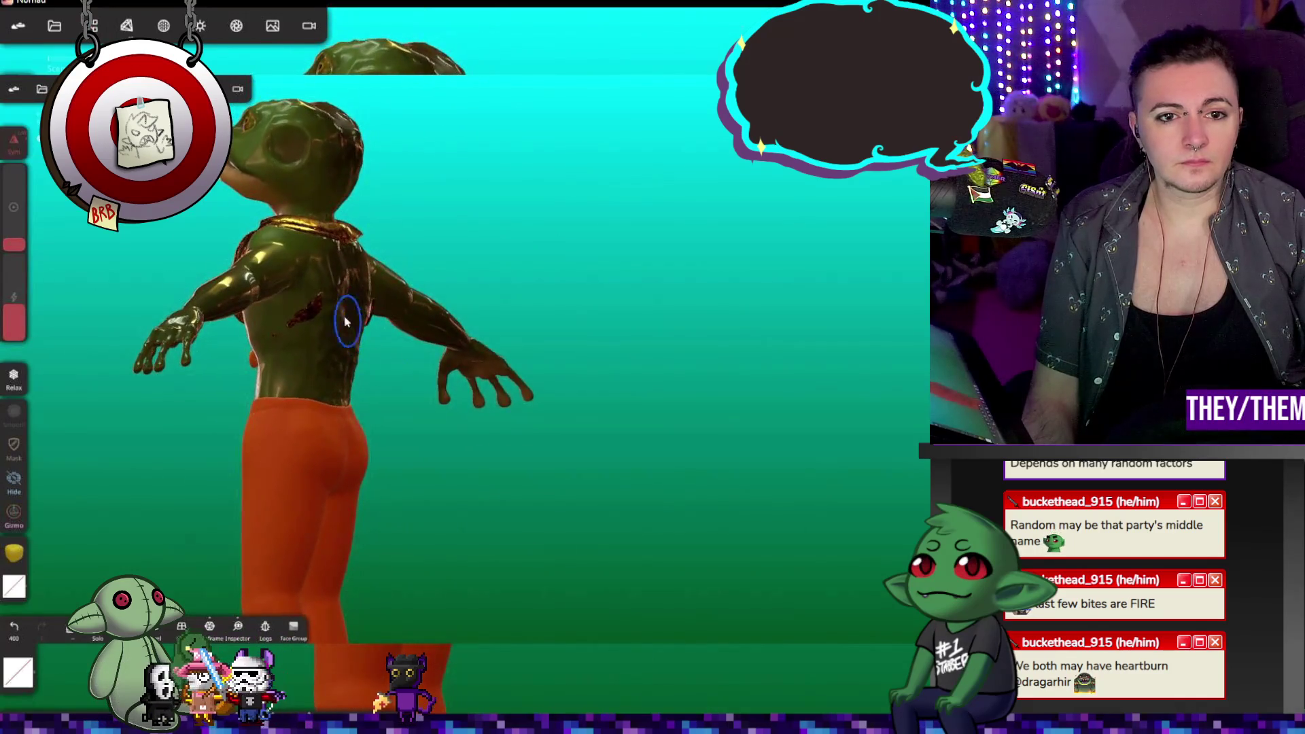
# Step: Place the Trim box over the torso beside the left arm and apply the cut
pyautogui.moveTo(438, 224)
pyautogui.mouseDown()
pyautogui.moveTo(584, 323)
pyautogui.moveTo(582, 299)
pyautogui.mouseUp()
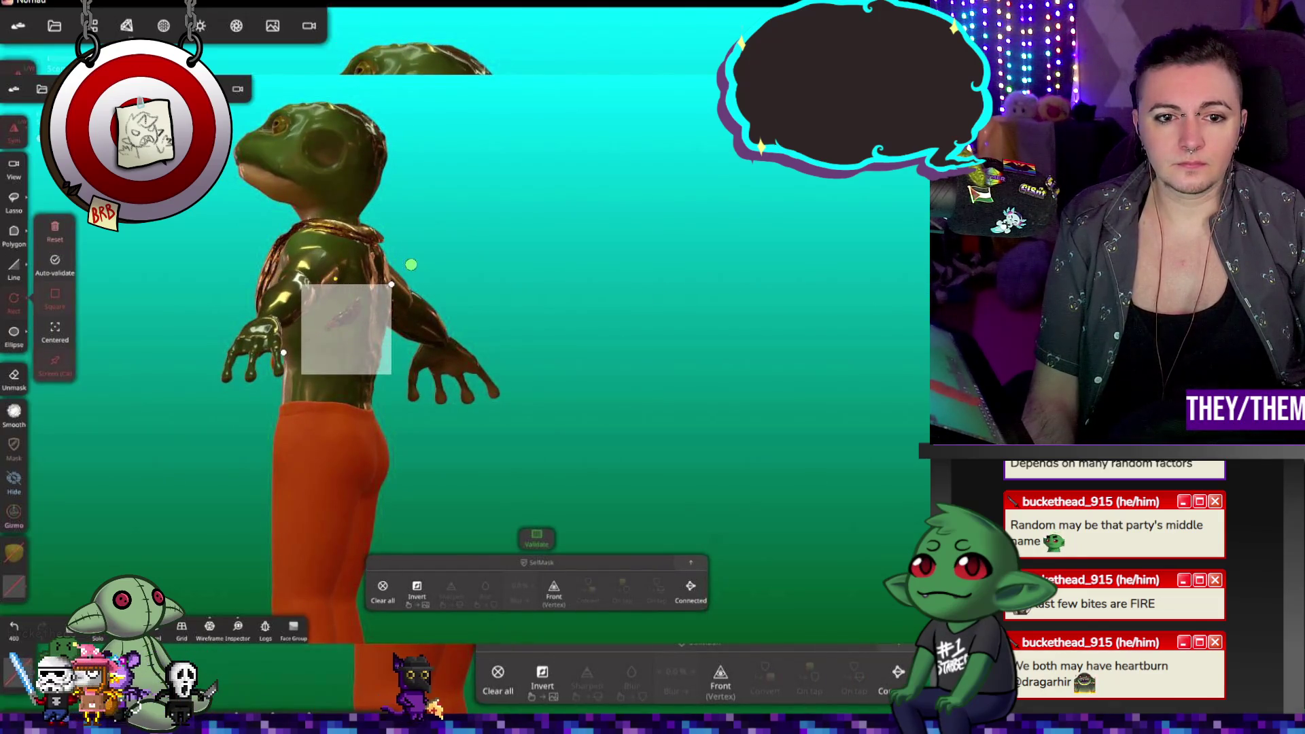
pyautogui.moveTo(392, 340); pyautogui.dragTo(403, 338)
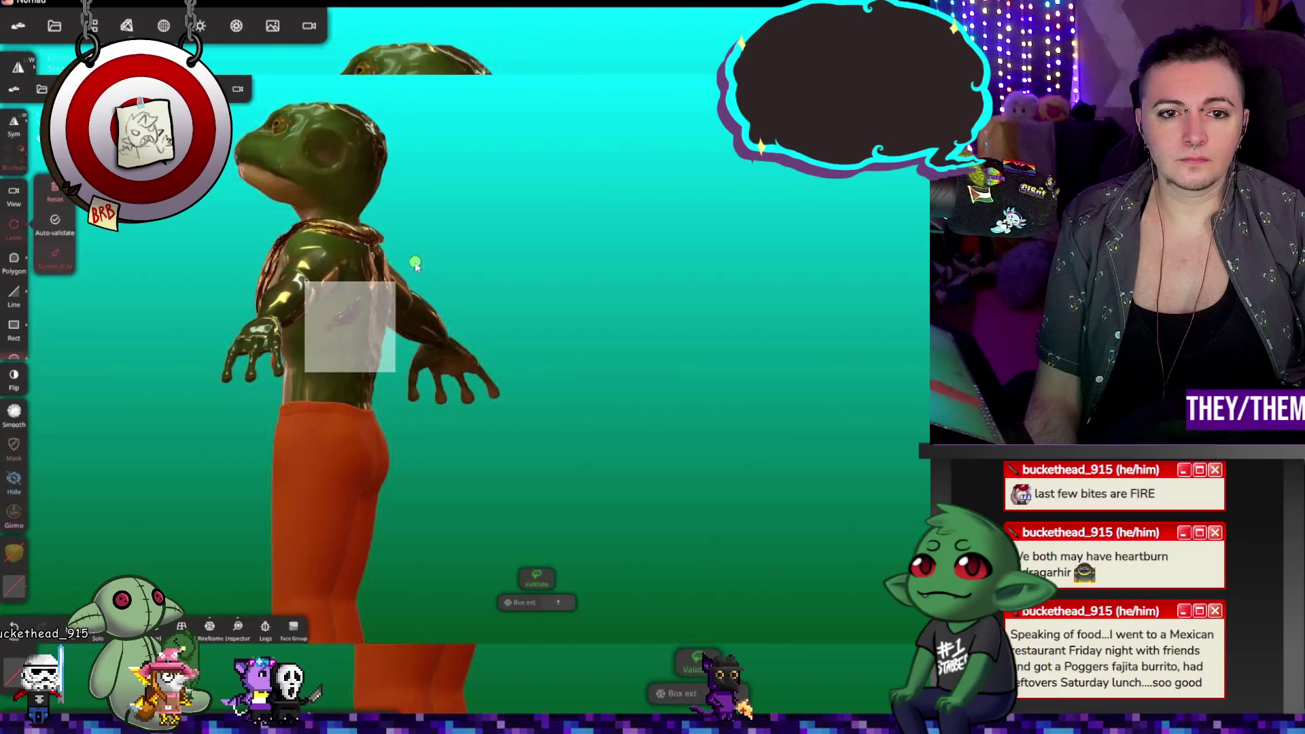
pyautogui.moveTo(507, 325)
pyautogui.mouseDown()
pyautogui.moveTo(778, 321)
pyautogui.moveTo(548, 288)
pyautogui.moveTo(653, 293)
pyautogui.mouseUp()
pyautogui.hotkey('ctrl', 'z')
pyautogui.moveTo(639, 225)
pyautogui.mouseDown()
pyautogui.moveTo(538, 191)
pyautogui.moveTo(493, 211)
pyautogui.moveTo(521, 227)
pyautogui.moveTo(513, 243)
pyautogui.mouseUp()
pyautogui.moveTo(382, 297); pyautogui.dragTo(421, 297)
pyautogui.click(474, 257)
# Step: Try a smaller Mask stroke on the upper arm, then undo it
pyautogui.scroll(5, 431, 250)
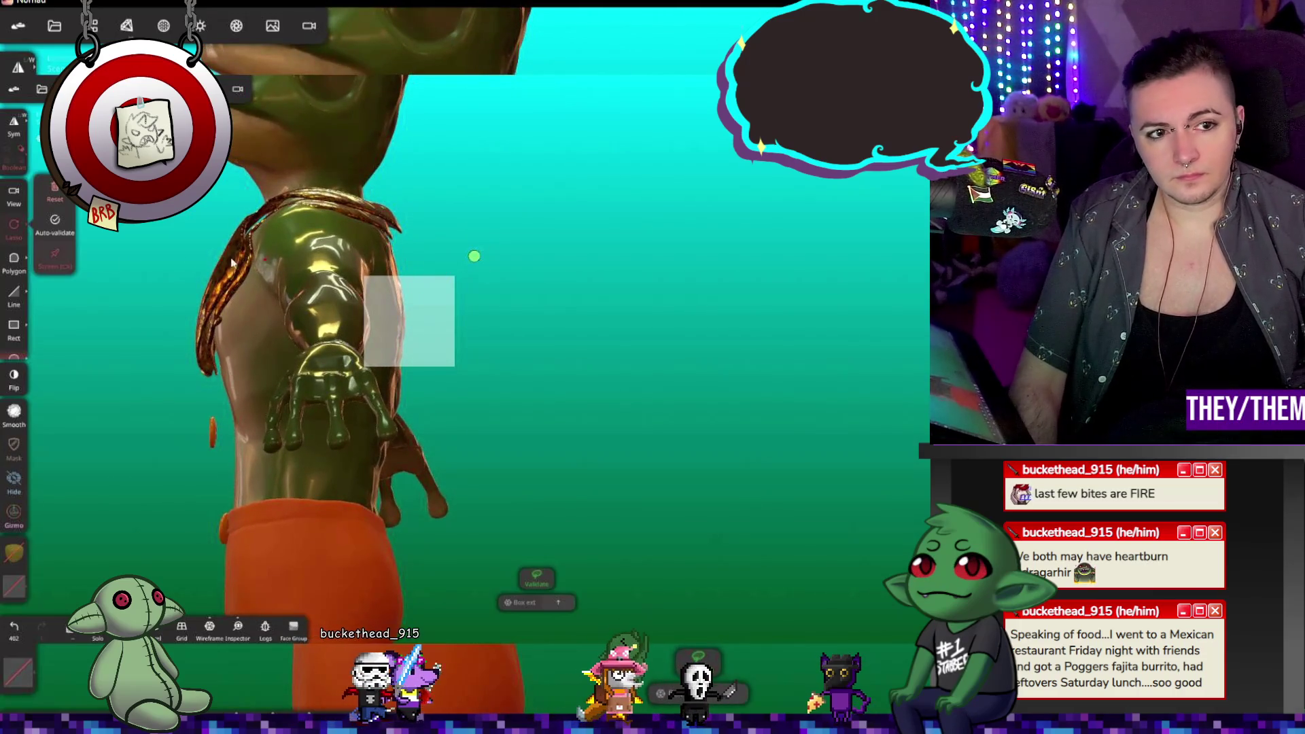
pyautogui.scroll(3, 352, 218)
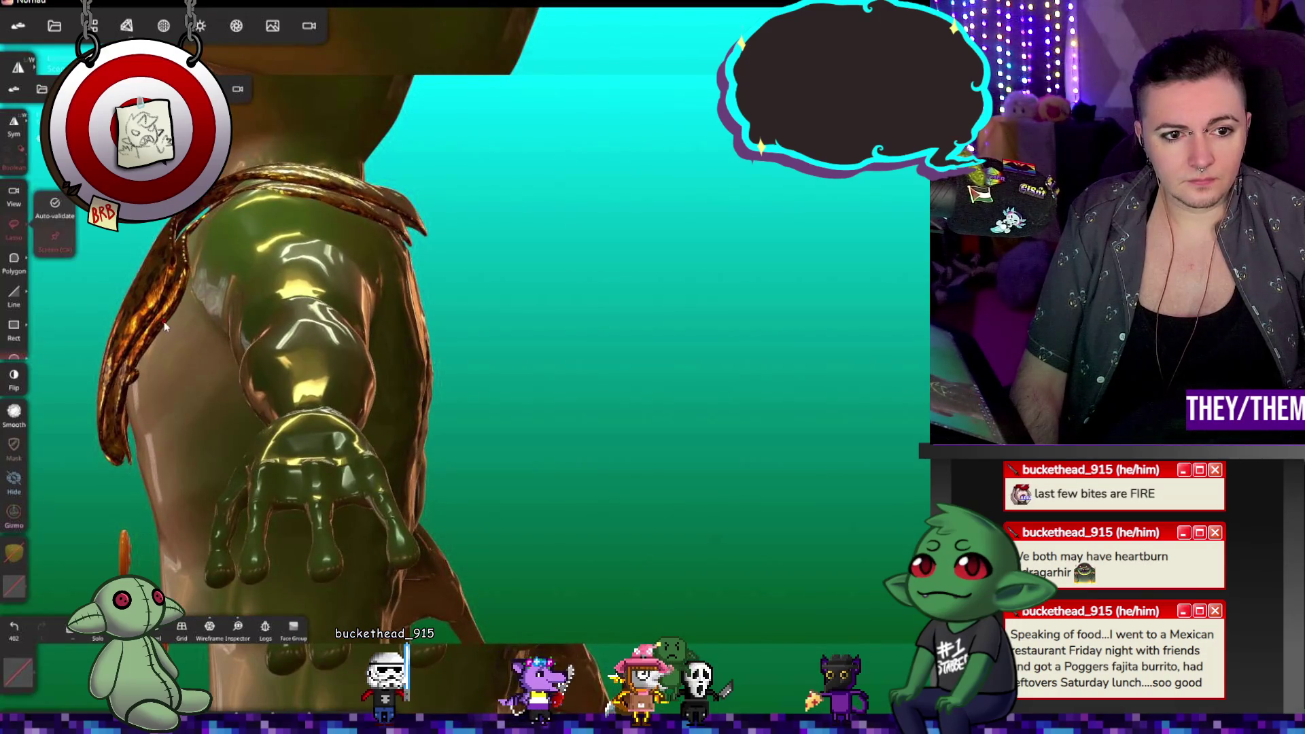
pyautogui.moveTo(191, 351)
pyautogui.mouseDown(button='middle')
pyautogui.moveTo(231, 348)
pyautogui.moveTo(202, 355)
pyautogui.moveTo(168, 409)
pyautogui.moveTo(177, 447)
pyautogui.mouseUp(button='middle')
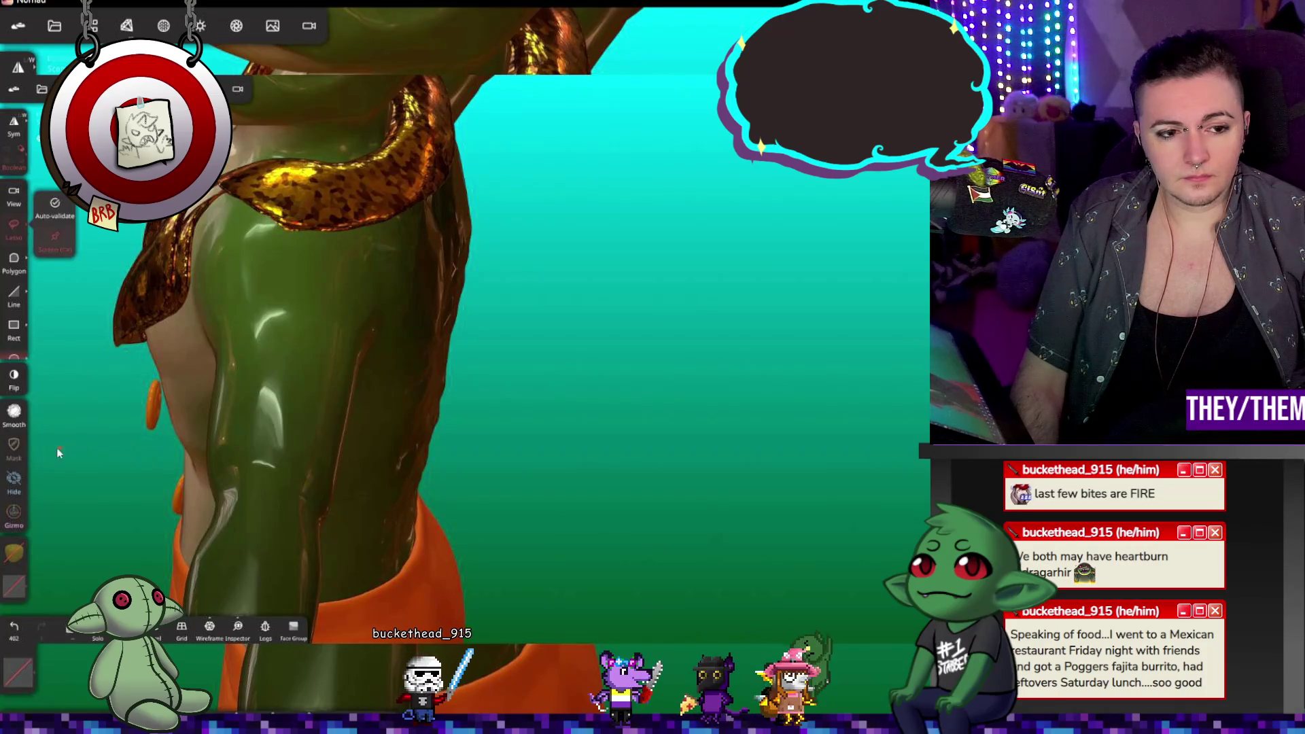
pyautogui.click(17, 451)
pyautogui.press('[')
pyautogui.press('[')
pyautogui.press('[')
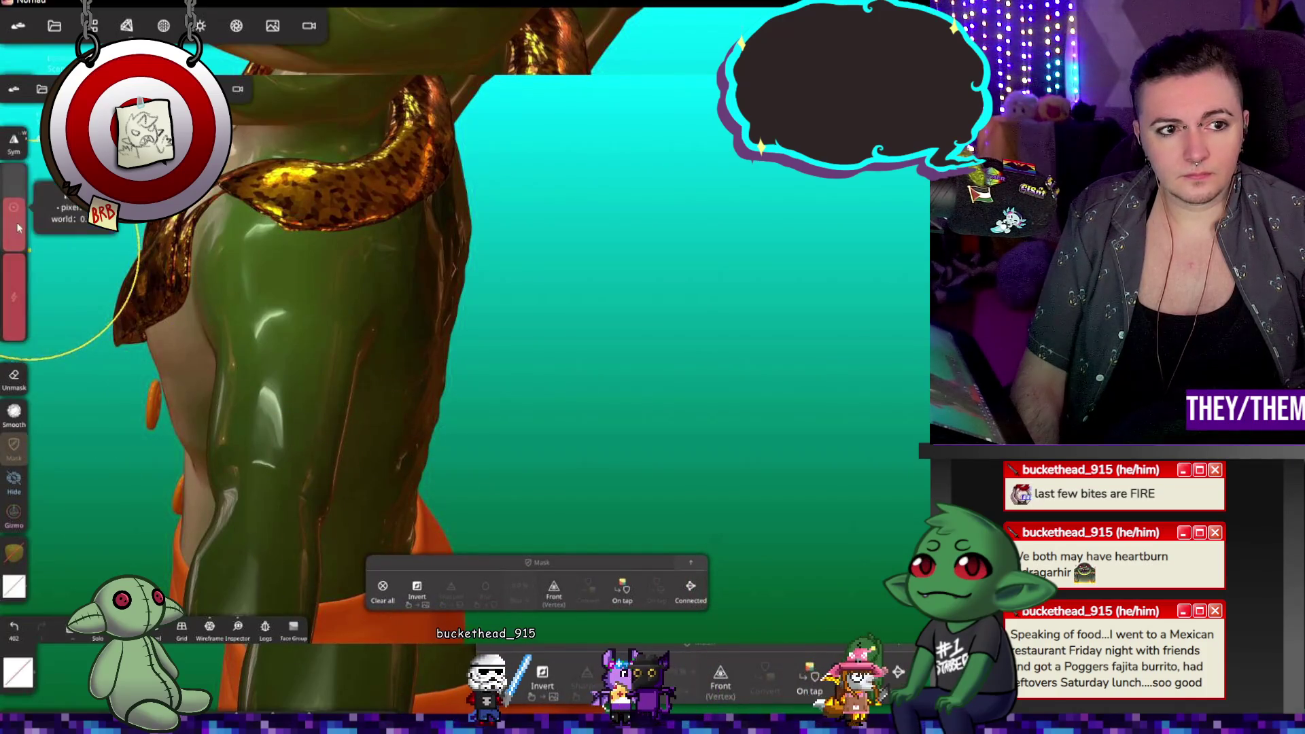
pyautogui.moveTo(226, 249)
pyautogui.mouseDown(button='middle')
pyautogui.moveTo(205, 251)
pyautogui.moveTo(191, 280)
pyautogui.mouseUp(button='middle')
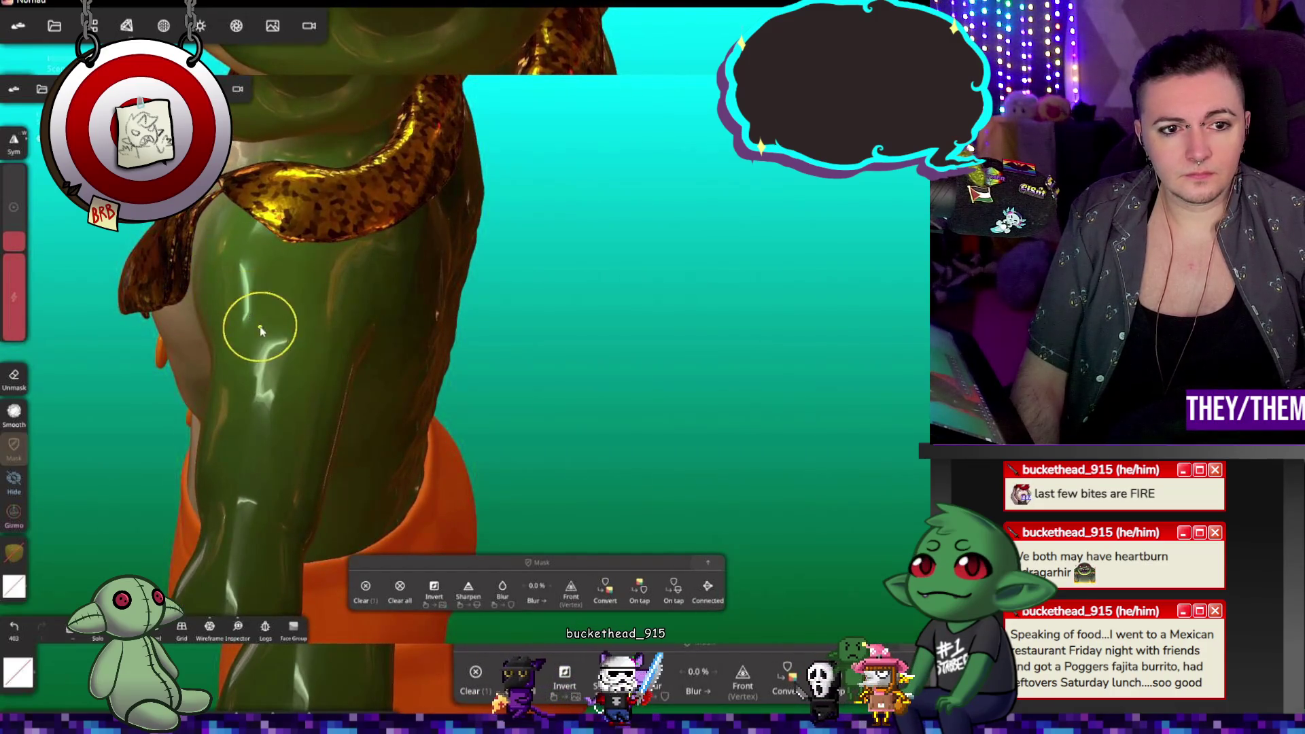
pyautogui.moveTo(260, 330); pyautogui.dragTo(279, 248, button='middle')
pyautogui.hotkey('ctrl', 'z')
pyautogui.moveTo(378, 313)
pyautogui.mouseDown(button='middle')
pyautogui.moveTo(319, 144)
pyautogui.moveTo(413, 328)
pyautogui.moveTo(501, 371)
pyautogui.moveTo(467, 369)
pyautogui.mouseUp(button='middle')
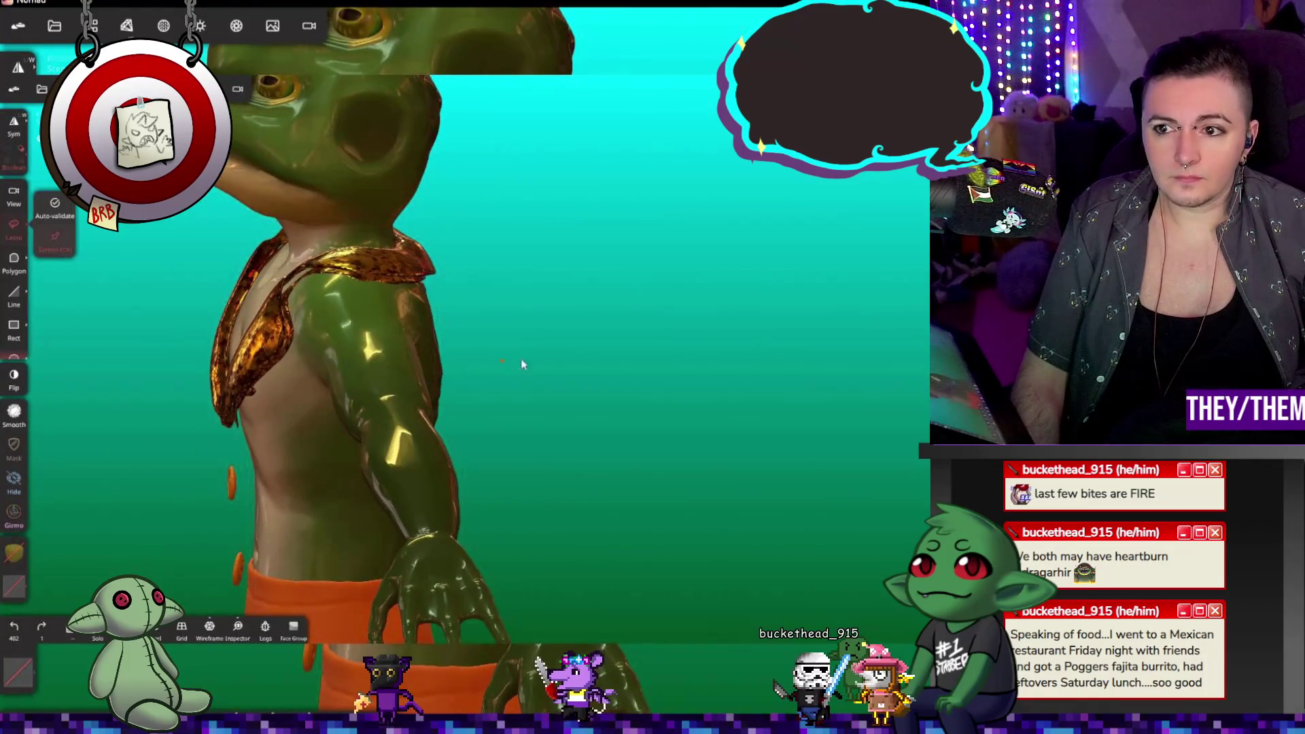
# Step: Unhide the Box ext 1 jacket, then select Box ext and apply Topology Remesh
pyautogui.click(96, 25)
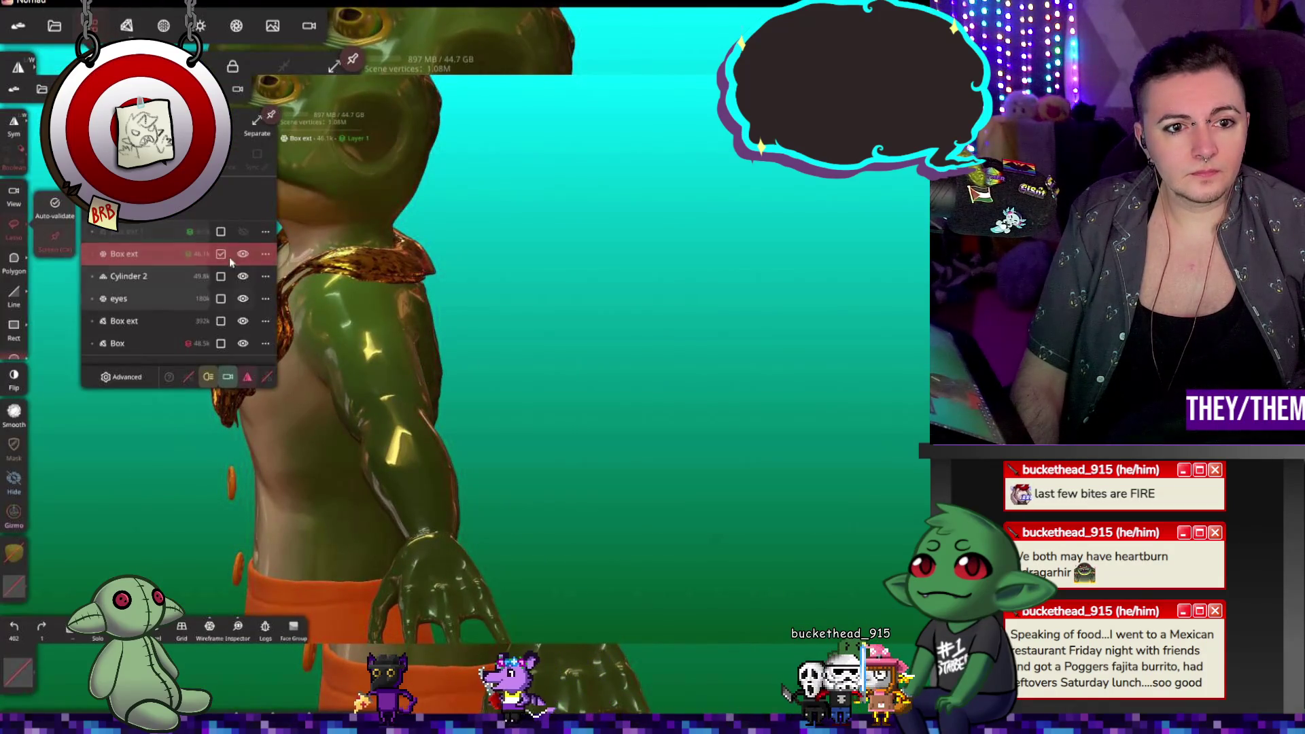
pyautogui.click(242, 231)
pyautogui.click(140, 233)
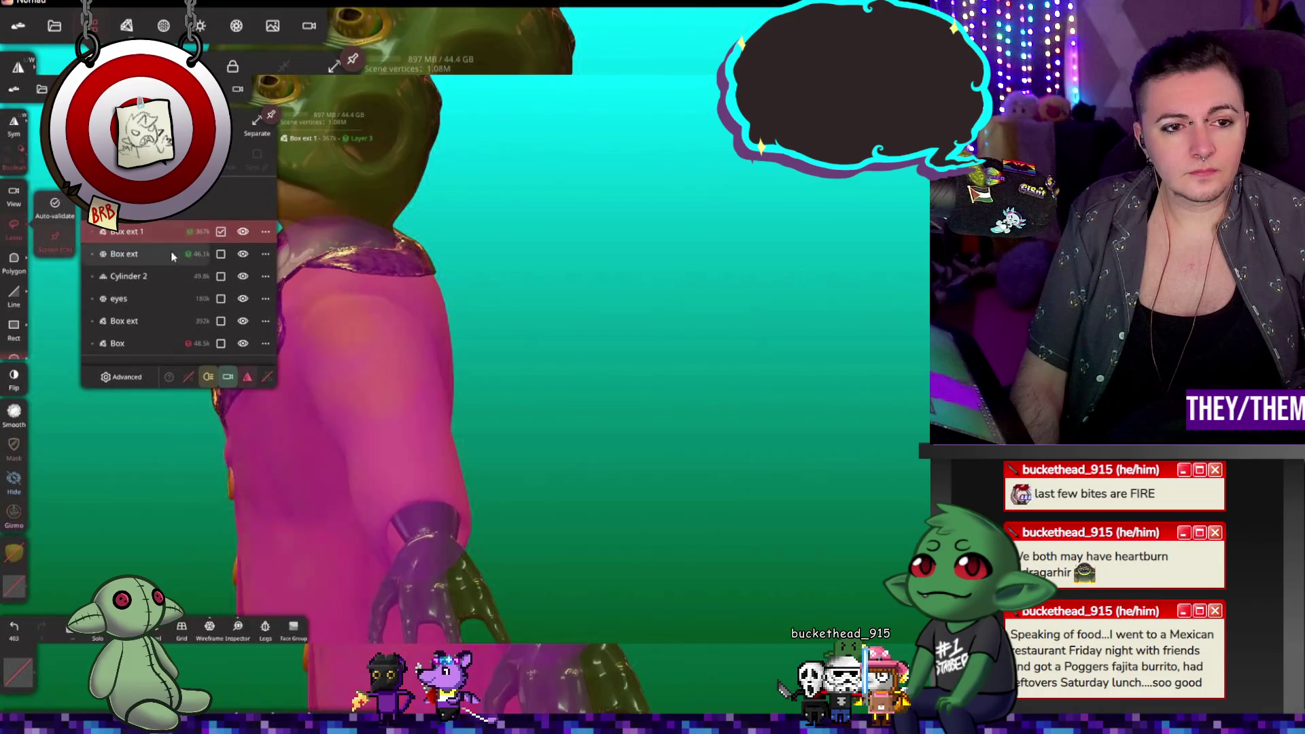
pyautogui.click(138, 255)
pyautogui.moveTo(306, 306); pyautogui.dragTo(541, 235)
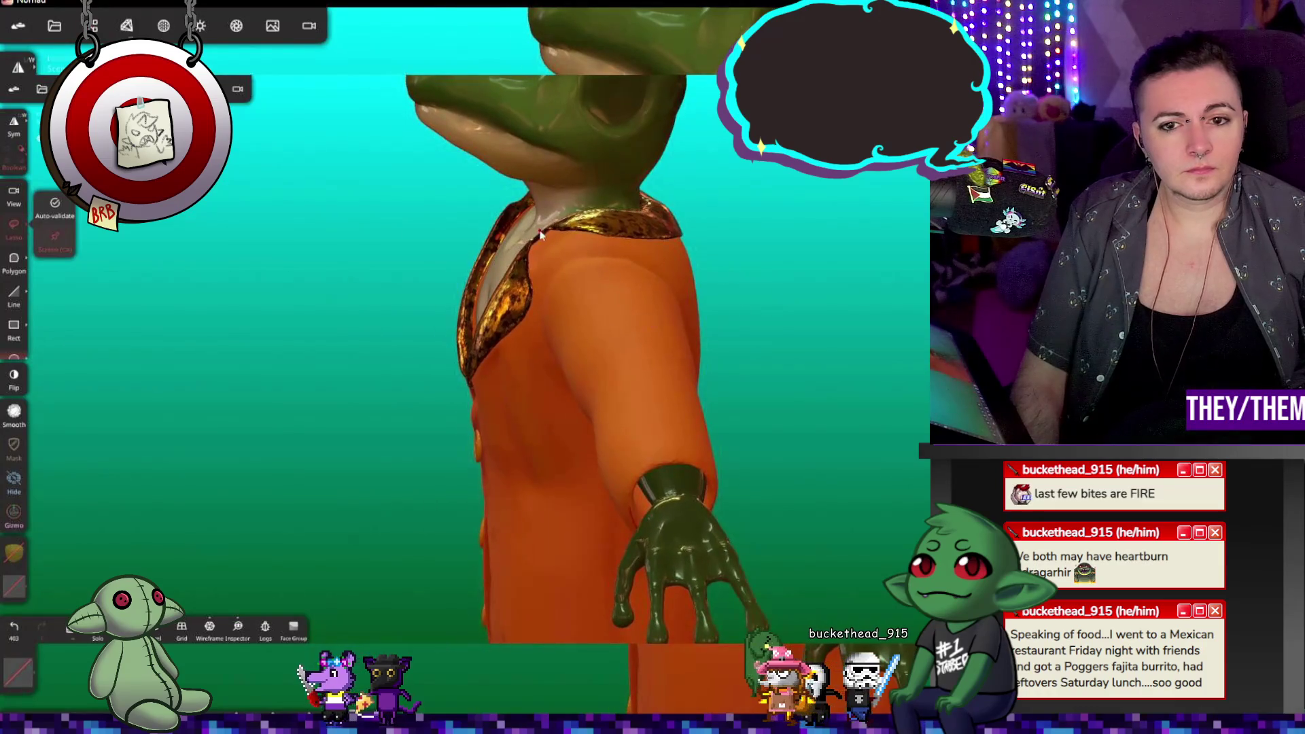
pyautogui.click(128, 26)
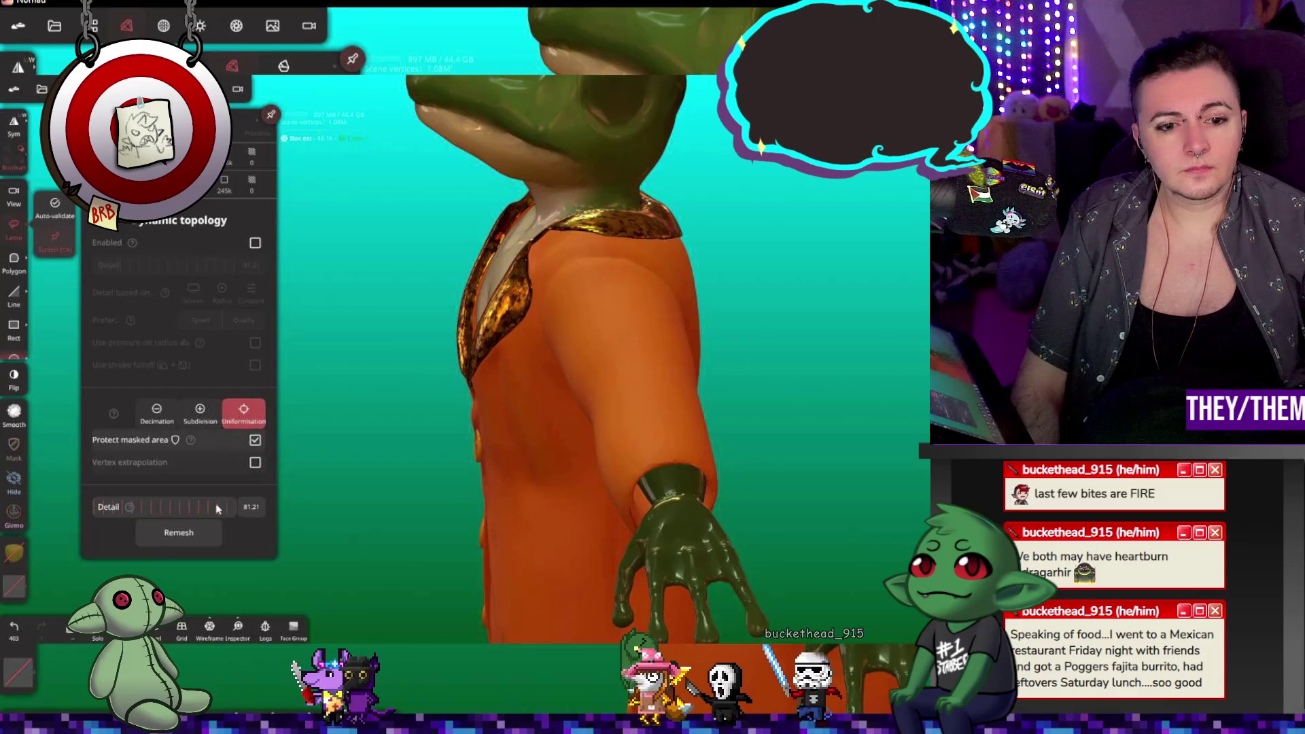
pyautogui.click(190, 535)
pyautogui.moveTo(402, 443)
pyautogui.mouseDown()
pyautogui.moveTo(605, 375)
pyautogui.moveTo(414, 430)
pyautogui.mouseUp()
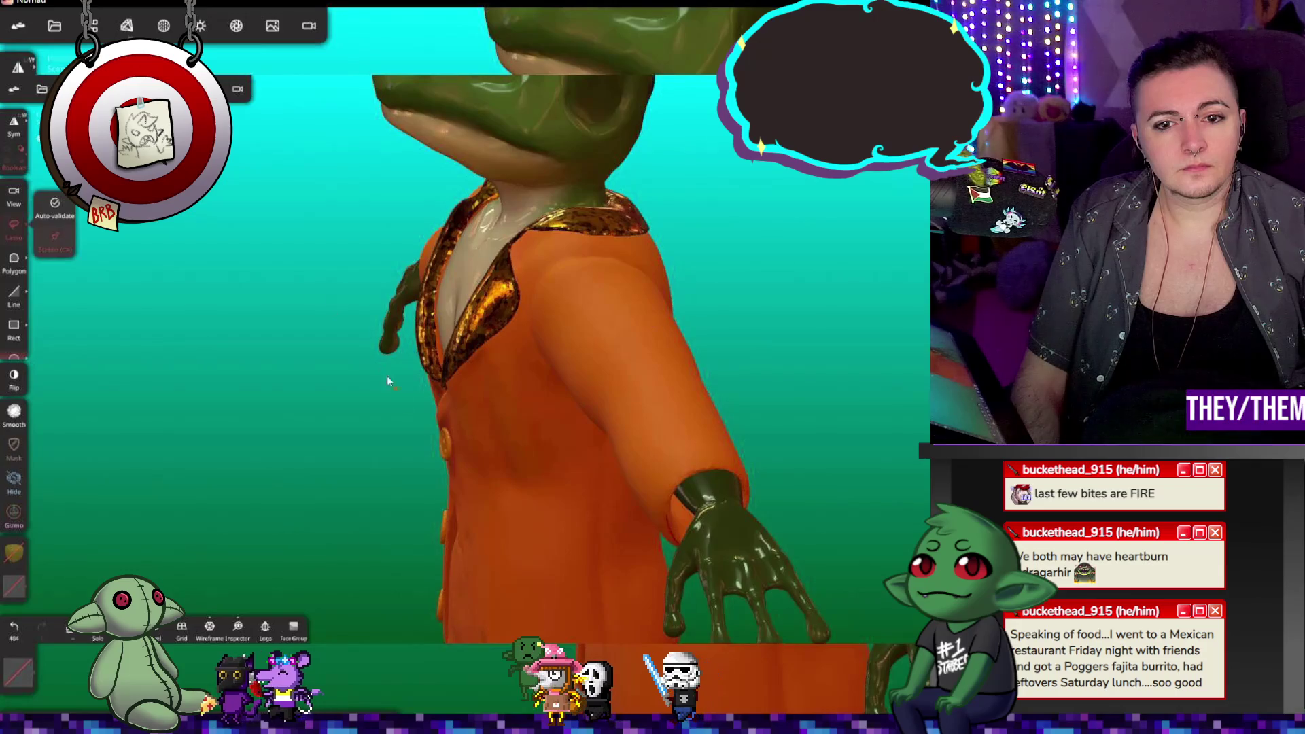
# Step: Select Cylinder 2, toggle its visibility and Voxel remesh it
pyautogui.click(127, 26)
pyautogui.click(93, 26)
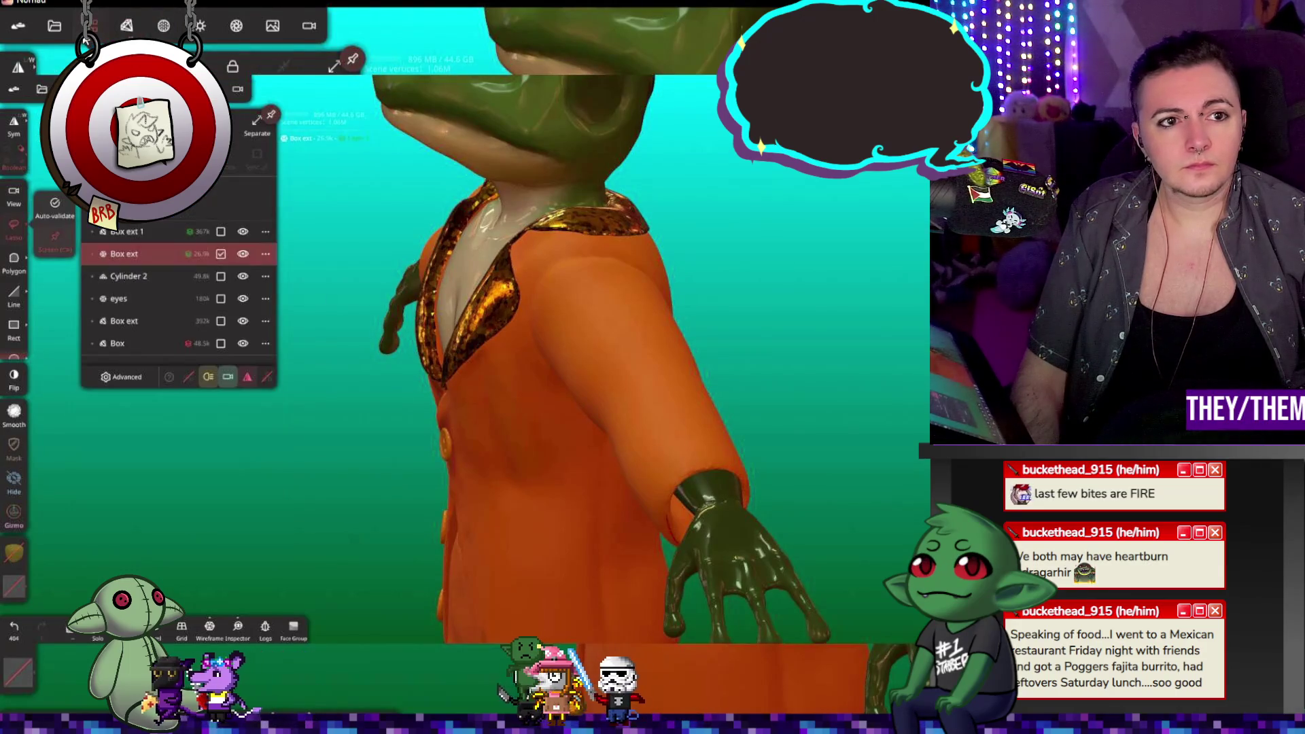
pyautogui.click(133, 276)
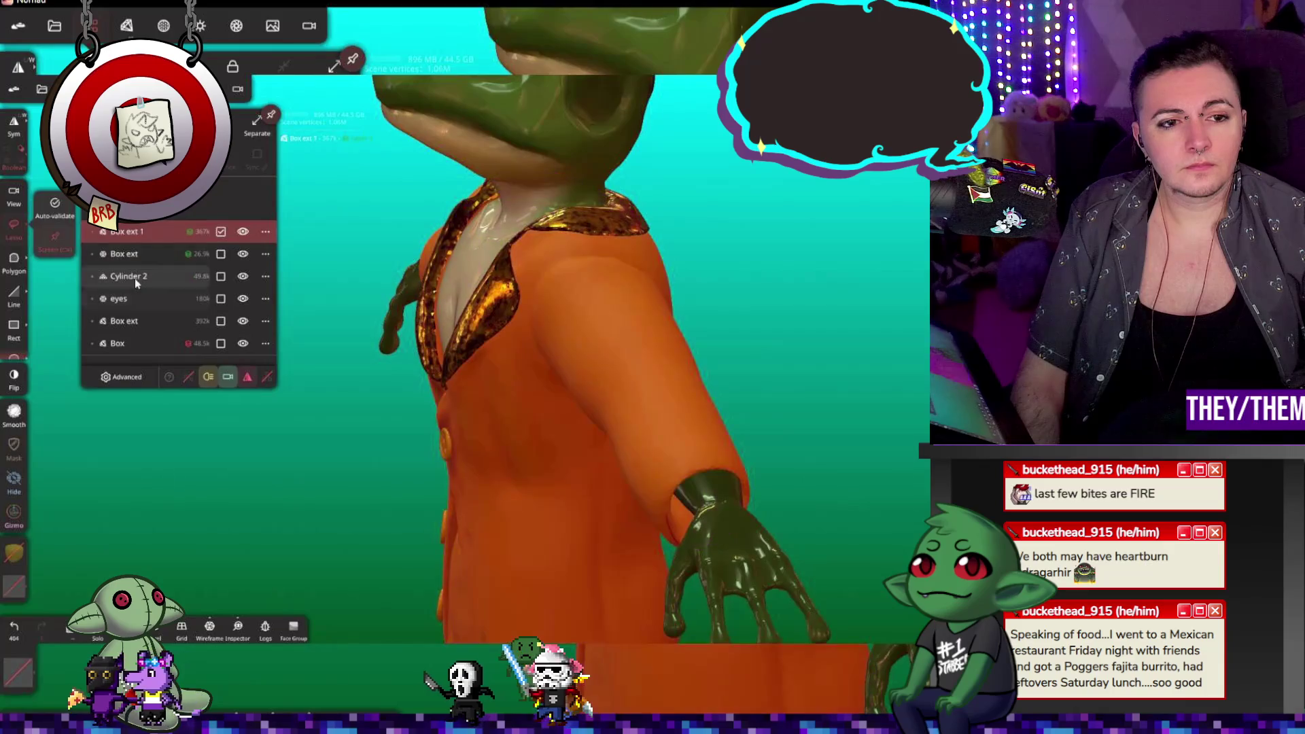
pyautogui.click(242, 277)
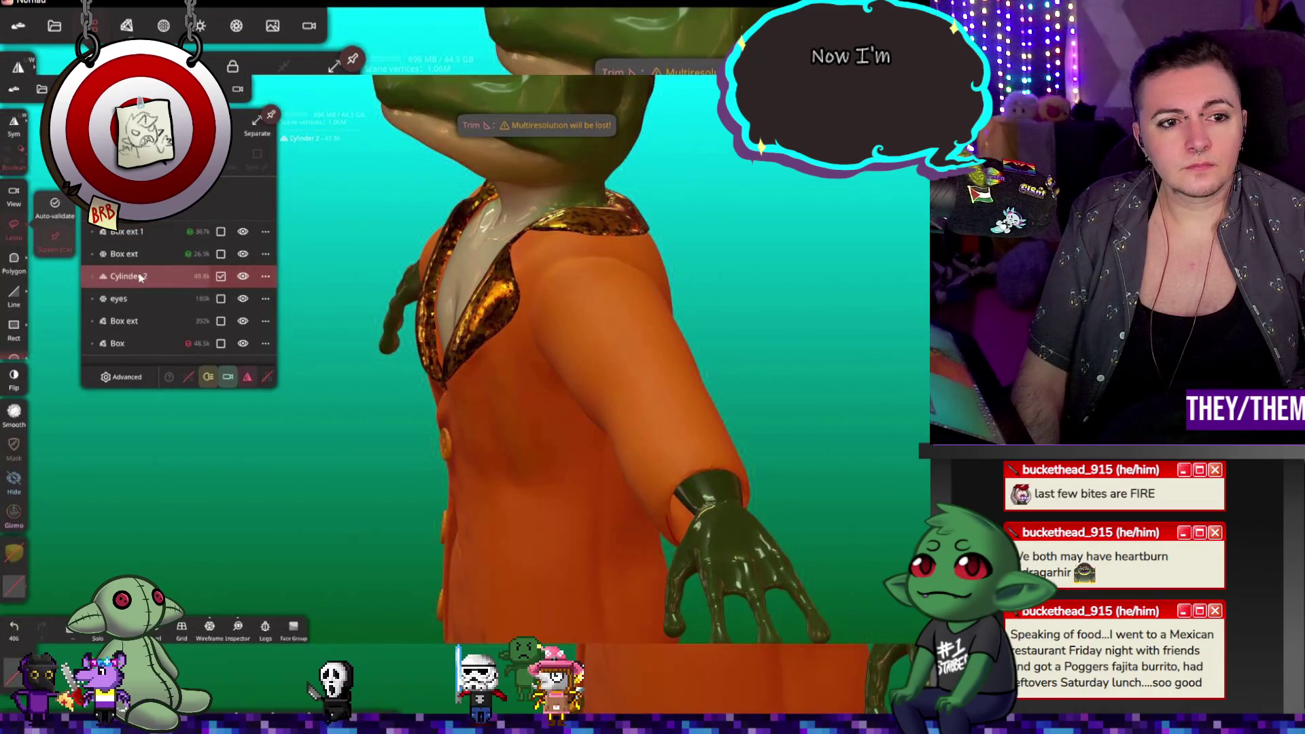
pyautogui.click(126, 25)
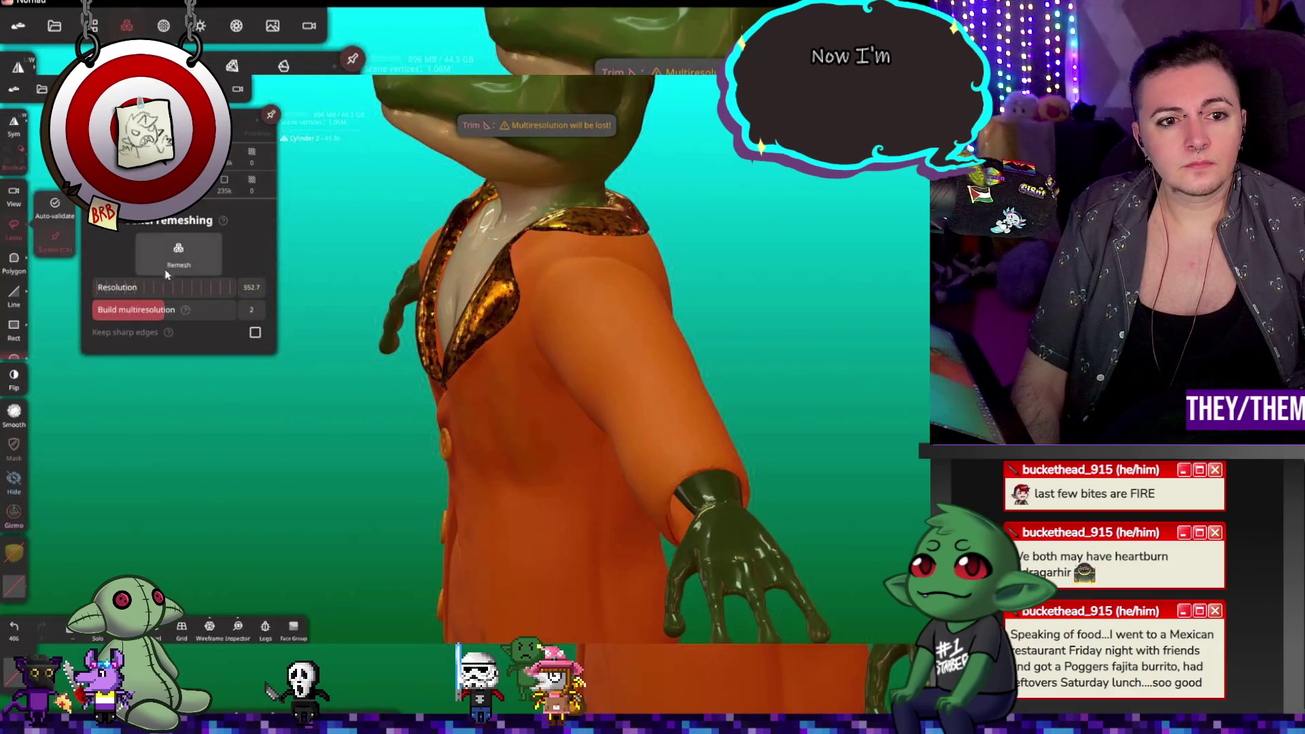
pyautogui.click(173, 262)
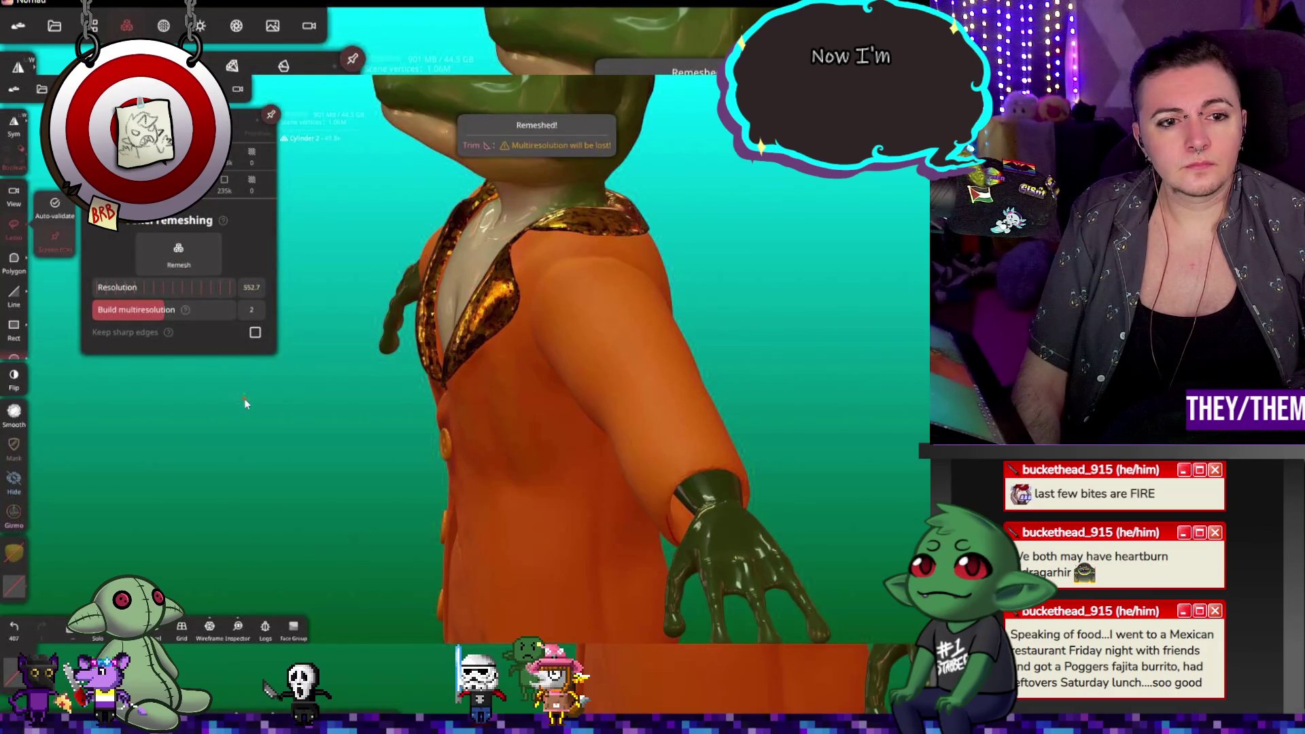
pyautogui.click(96, 25)
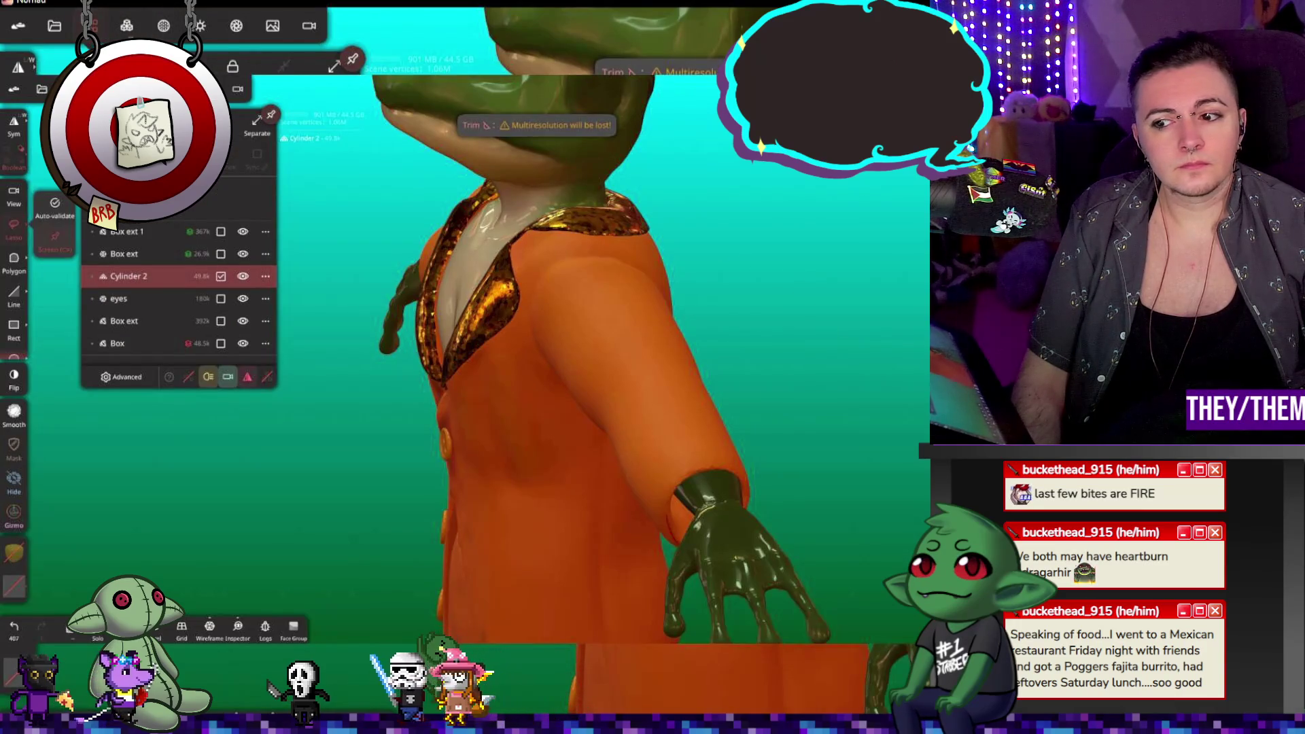
# Step: Zoom out to the whole frog and bring up Cylinder 2's object options
pyautogui.moveTo(816, 340)
pyautogui.mouseDown()
pyautogui.moveTo(913, 362)
pyautogui.moveTo(870, 367)
pyautogui.moveTo(907, 279)
pyautogui.moveTo(870, 302)
pyautogui.mouseUp()
pyautogui.scroll(-5, 546, 439)
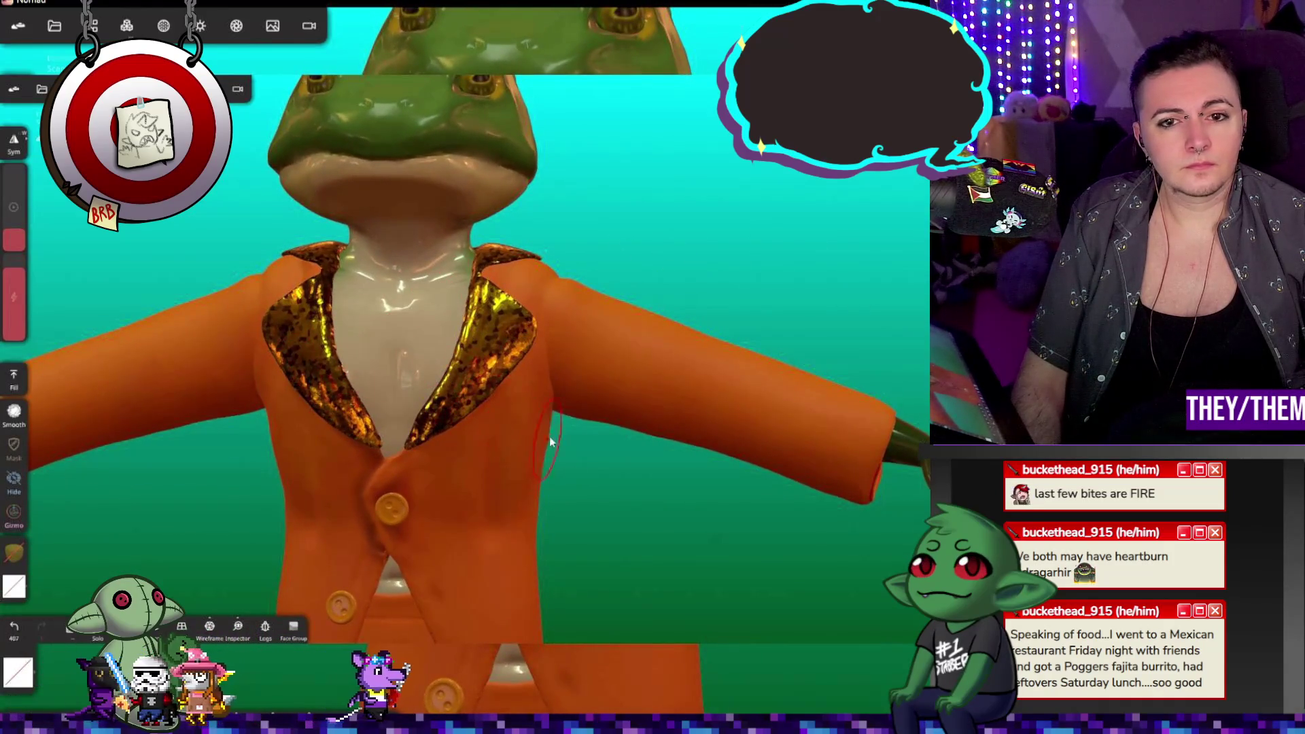
pyautogui.moveTo(560, 418)
pyautogui.mouseDown()
pyautogui.moveTo(668, 498)
pyautogui.moveTo(677, 480)
pyautogui.moveTo(642, 476)
pyautogui.moveTo(697, 419)
pyautogui.moveTo(696, 431)
pyautogui.mouseUp()
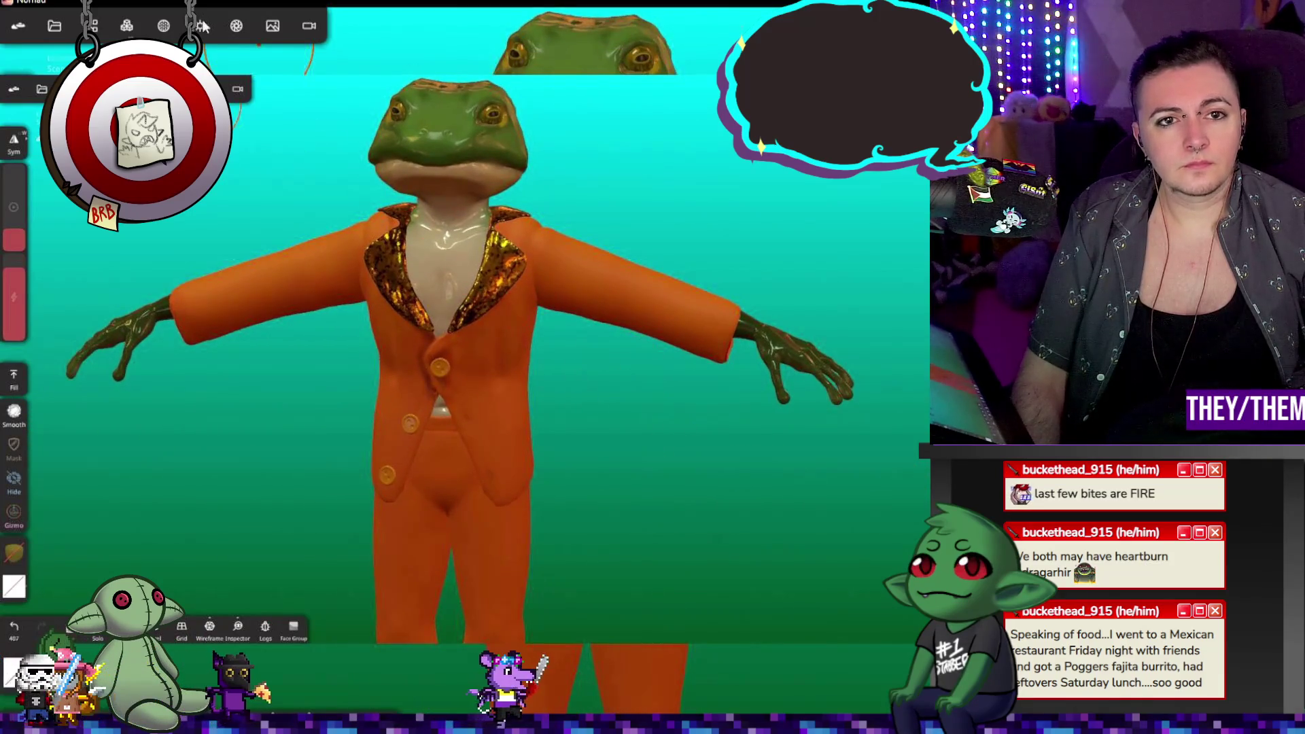
pyautogui.click(101, 30)
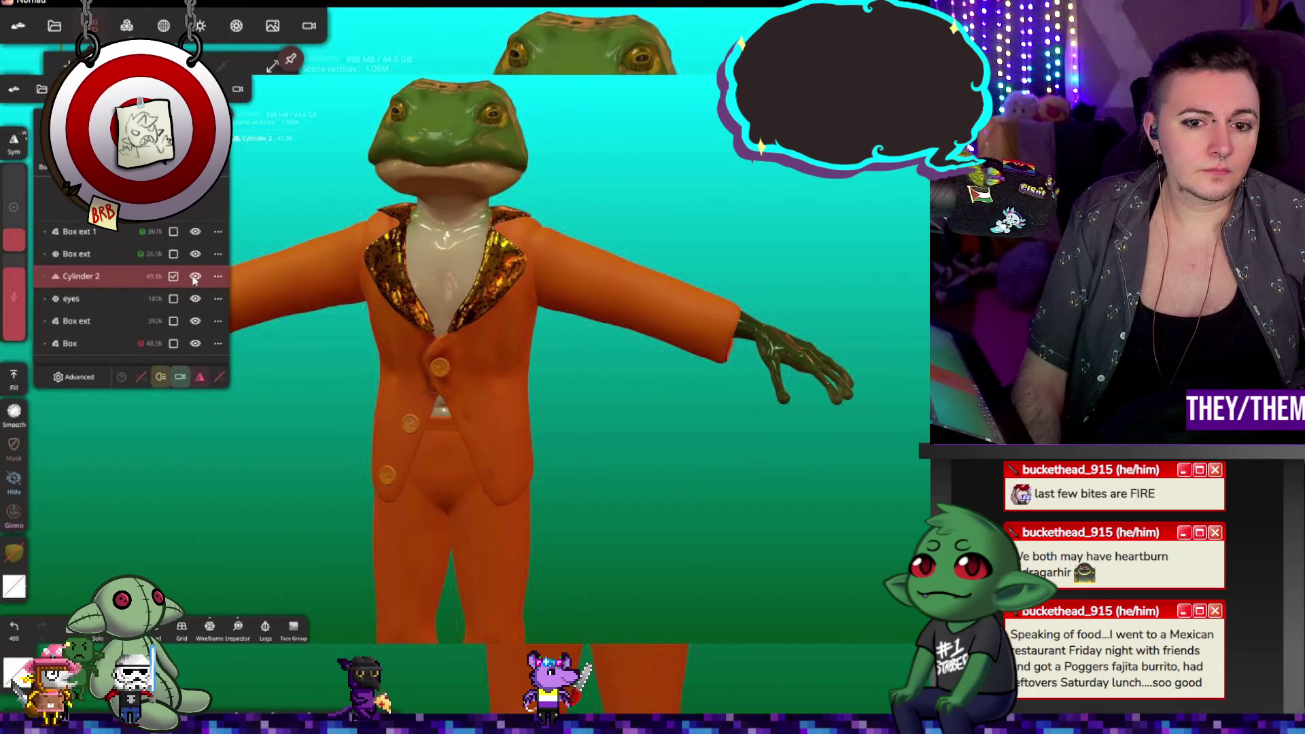
pyautogui.click(218, 277)
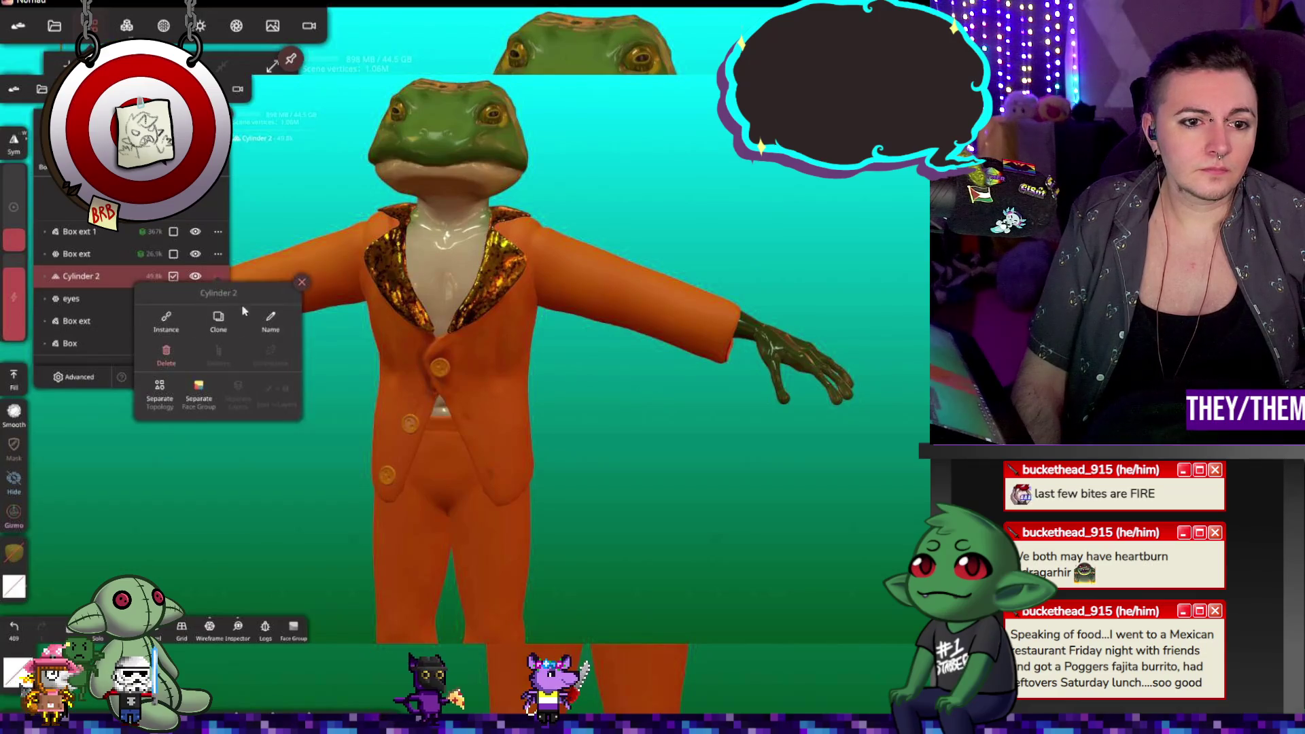
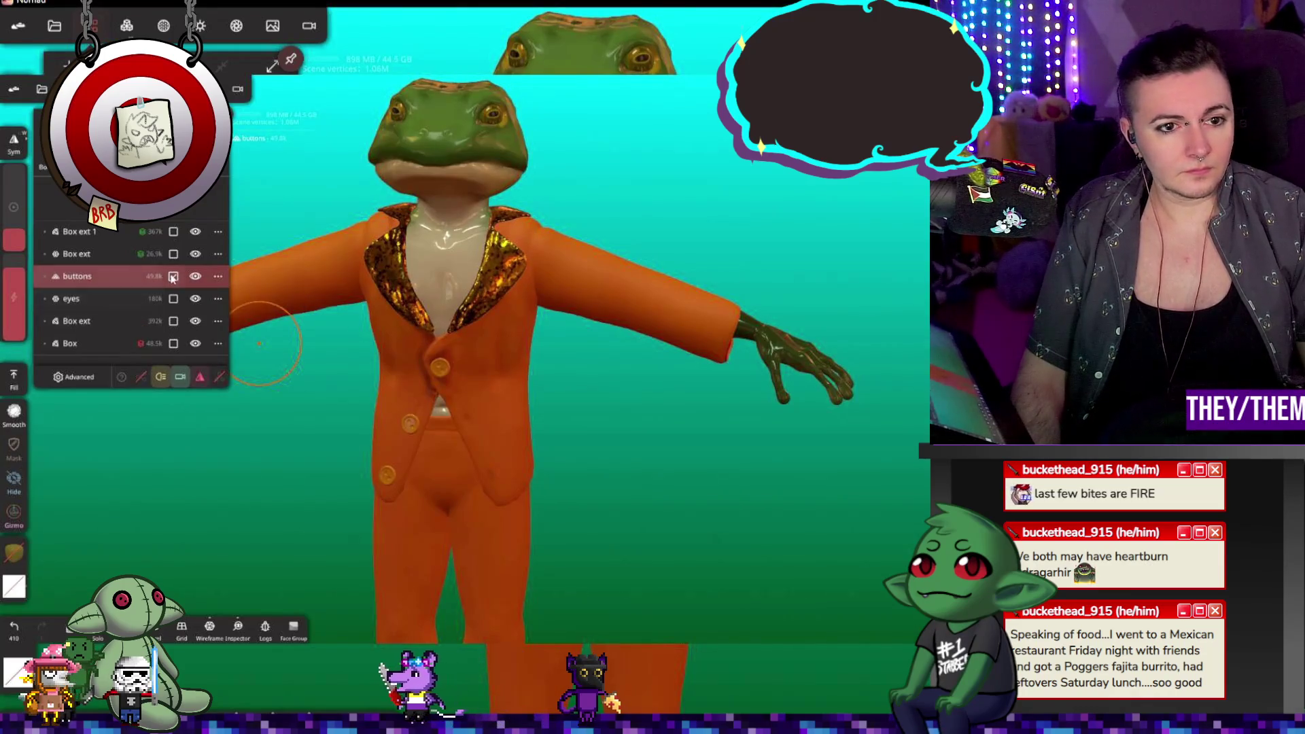
# Step: Rename the gold lapel layer to 'collar'
pyautogui.click(196, 254)
pyautogui.click(195, 254)
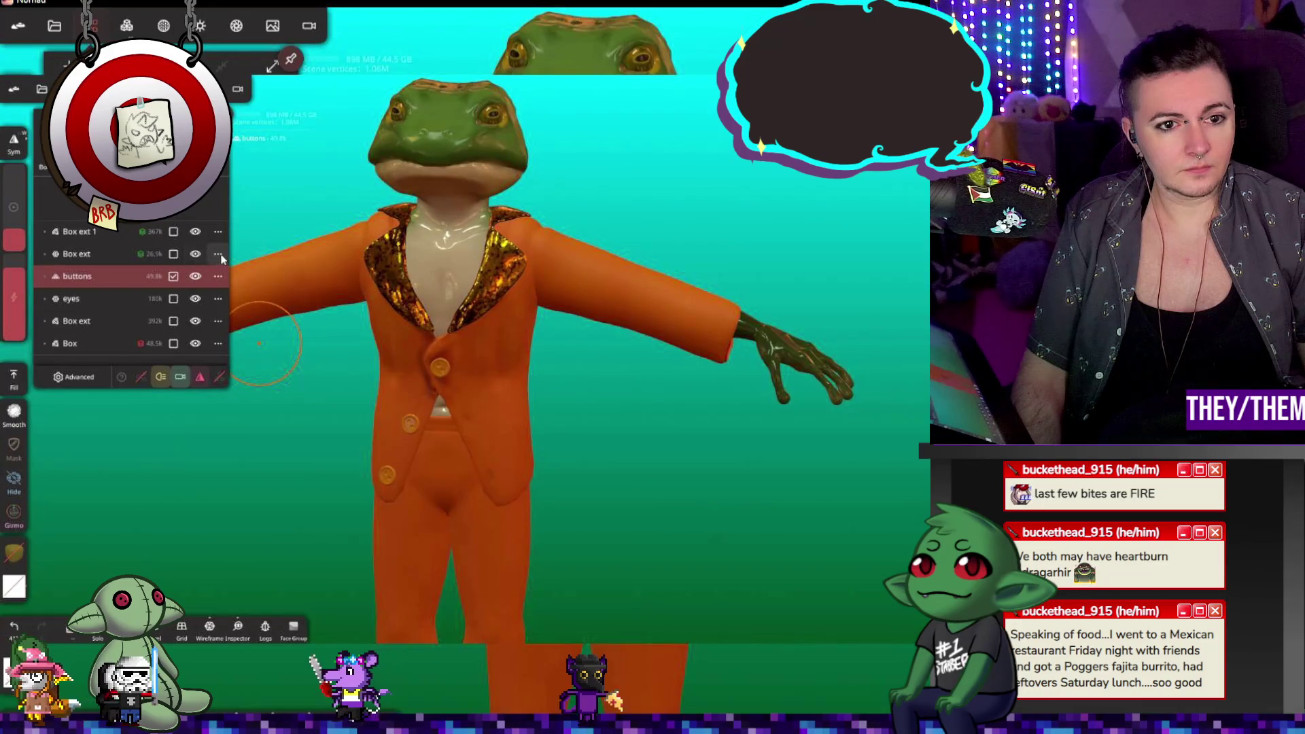
pyautogui.click(218, 254)
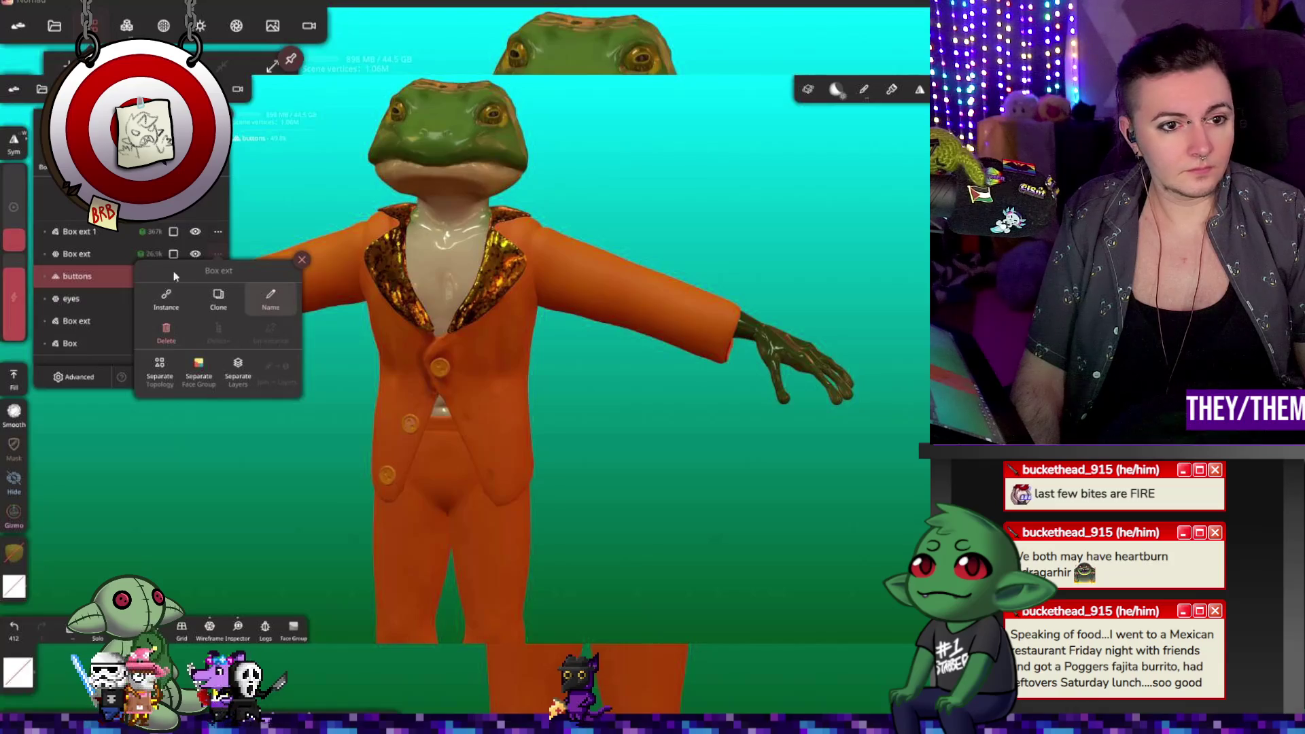
pyautogui.press('Return')
# Step: Move the orange jacket layer below the collar and rename it 'suit top'
pyautogui.click(195, 232)
pyautogui.click(195, 232)
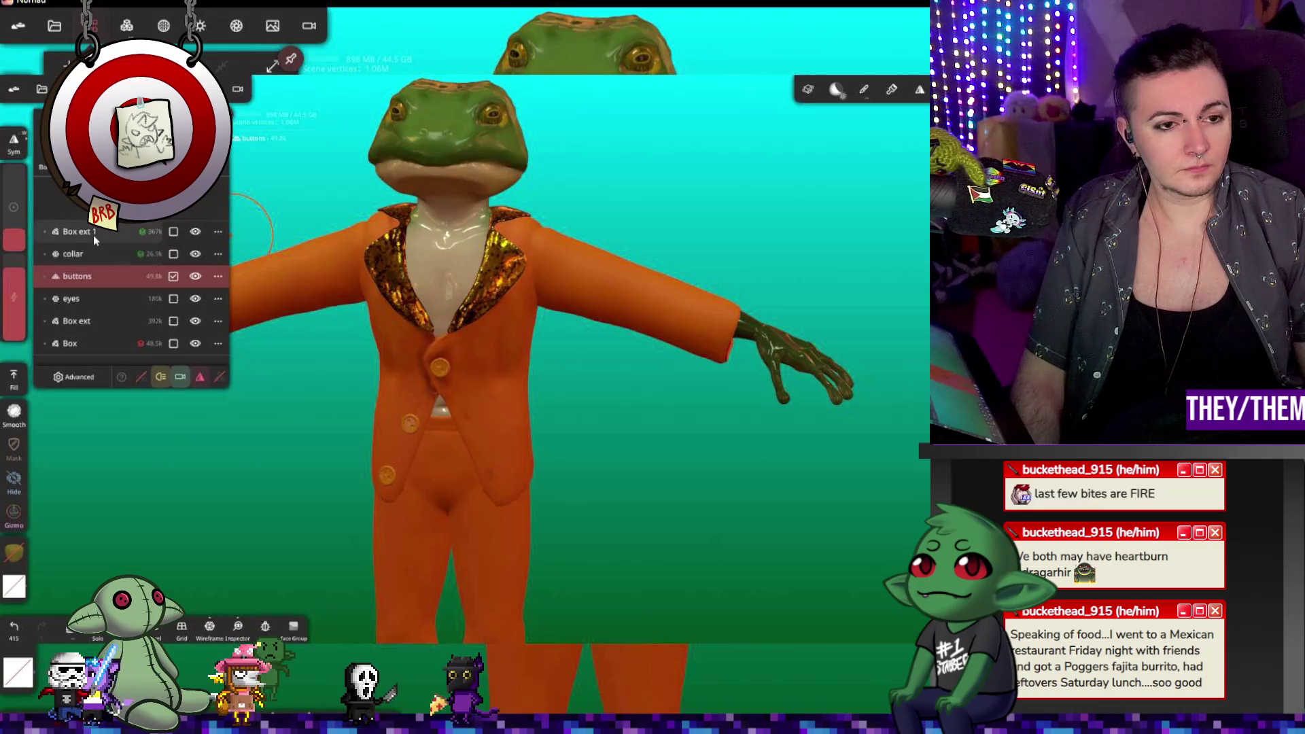
pyautogui.moveTo(94, 233); pyautogui.dragTo(85, 264)
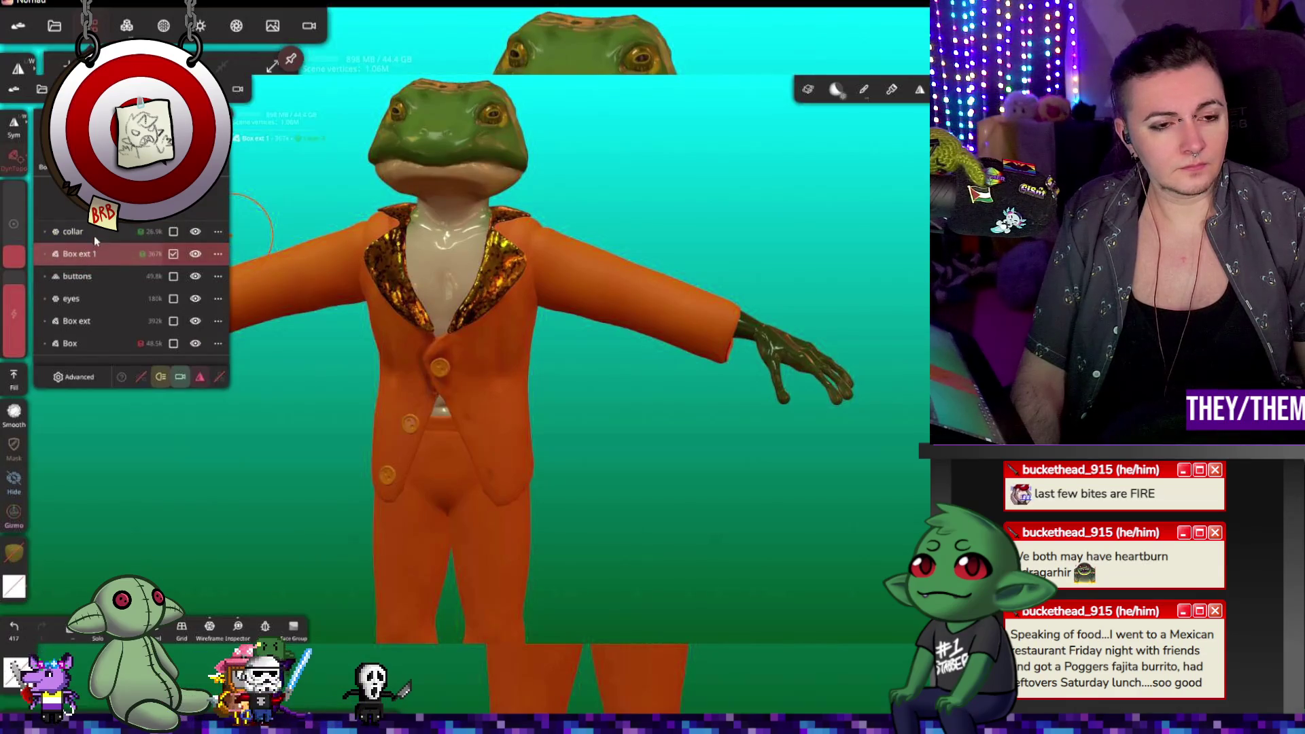
pyautogui.click(94, 235)
pyautogui.click(156, 254)
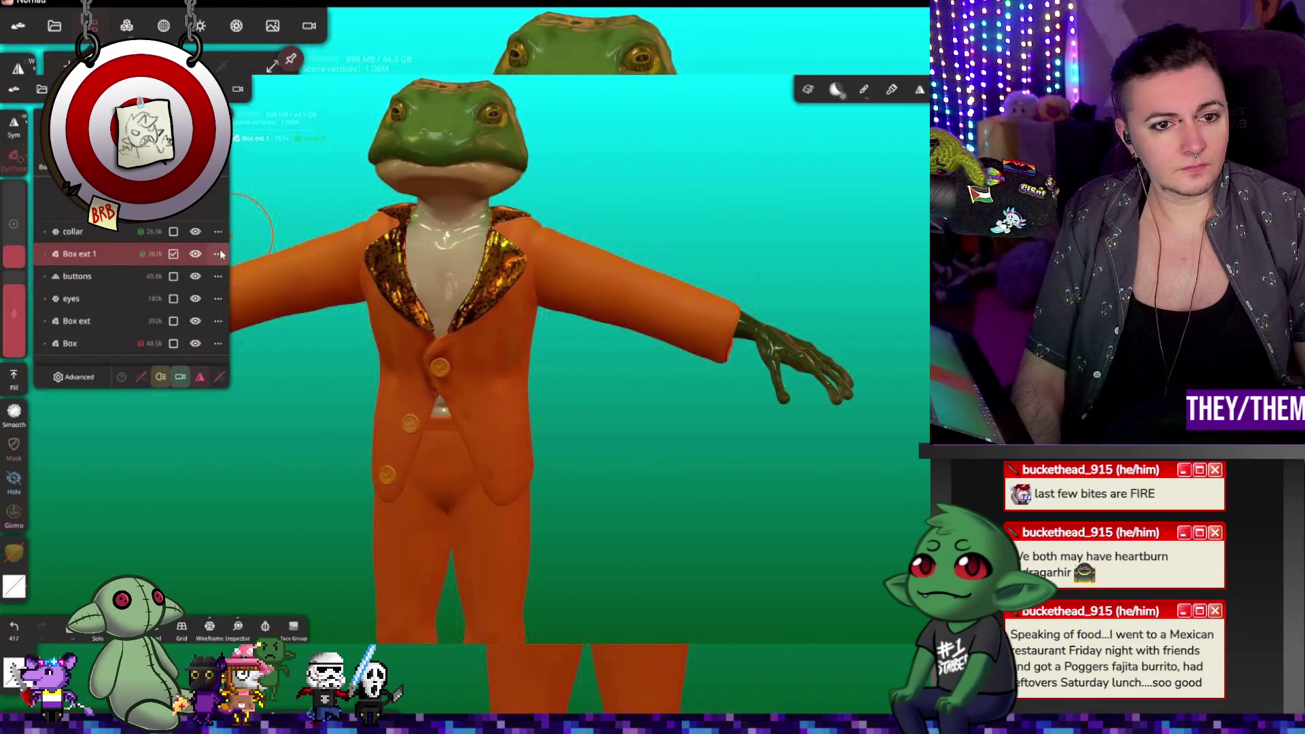
pyautogui.click(218, 253)
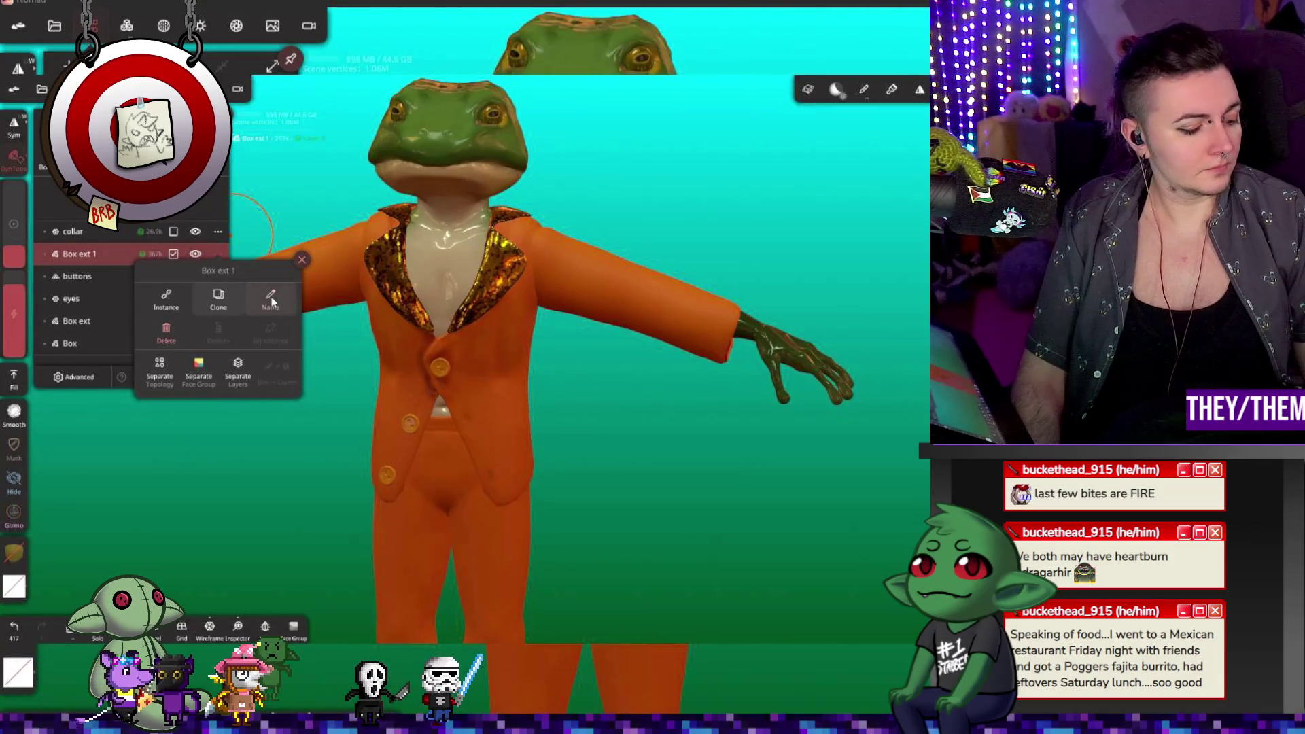
pyautogui.write('suit top')
pyautogui.press('Return')
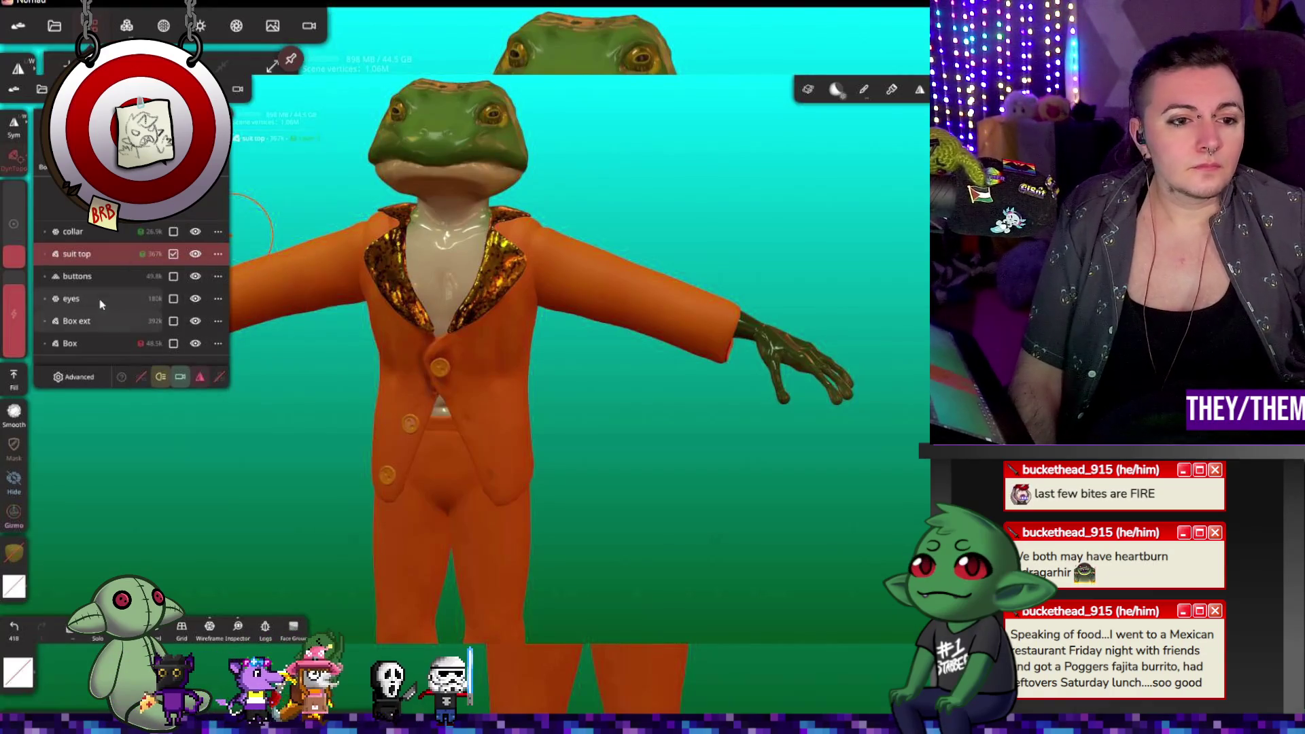
# Step: Rename the trousers layer to 'suit pants'
pyautogui.click(99, 320)
pyautogui.click(218, 322)
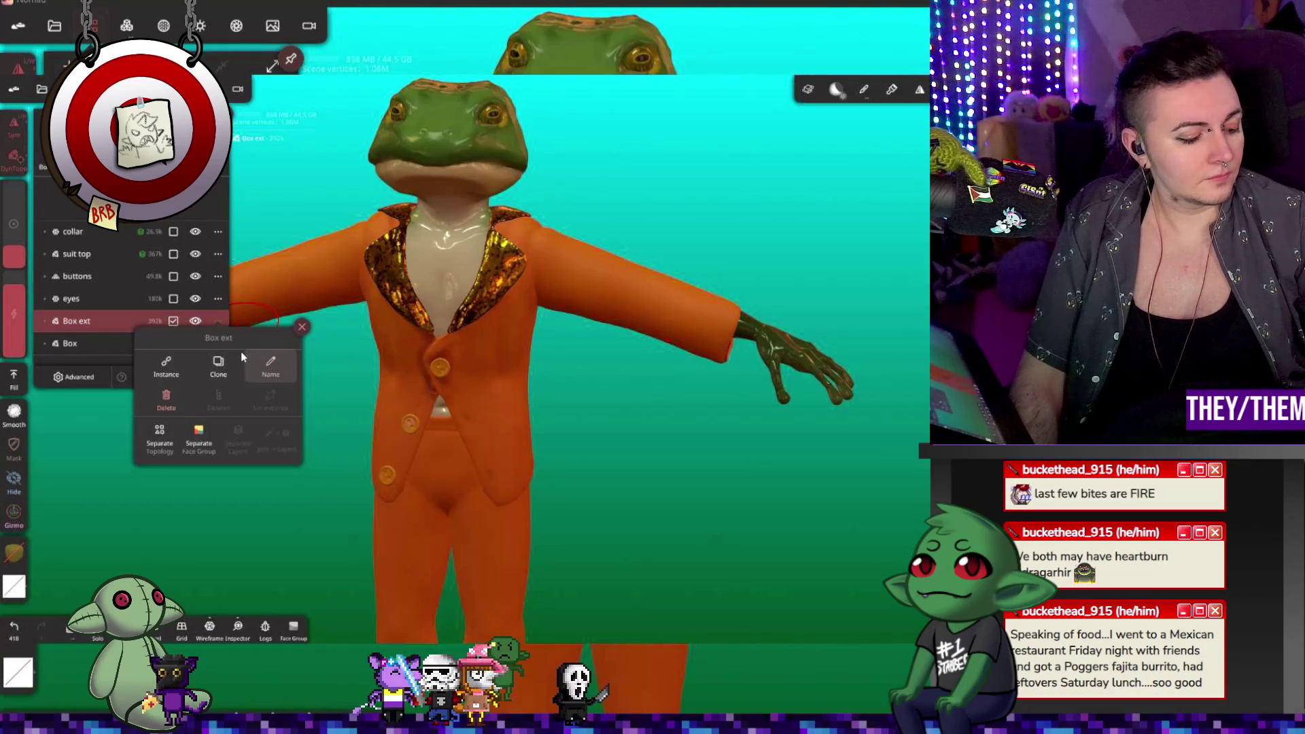
pyautogui.click(271, 367)
pyautogui.write('suit pants')
pyautogui.press('Return')
# Step: Rename the Box layer, the frog body, to 'fwog' and frame the whole frog
pyautogui.click(193, 344)
pyautogui.click(194, 344)
pyautogui.click(193, 343)
pyautogui.click(218, 344)
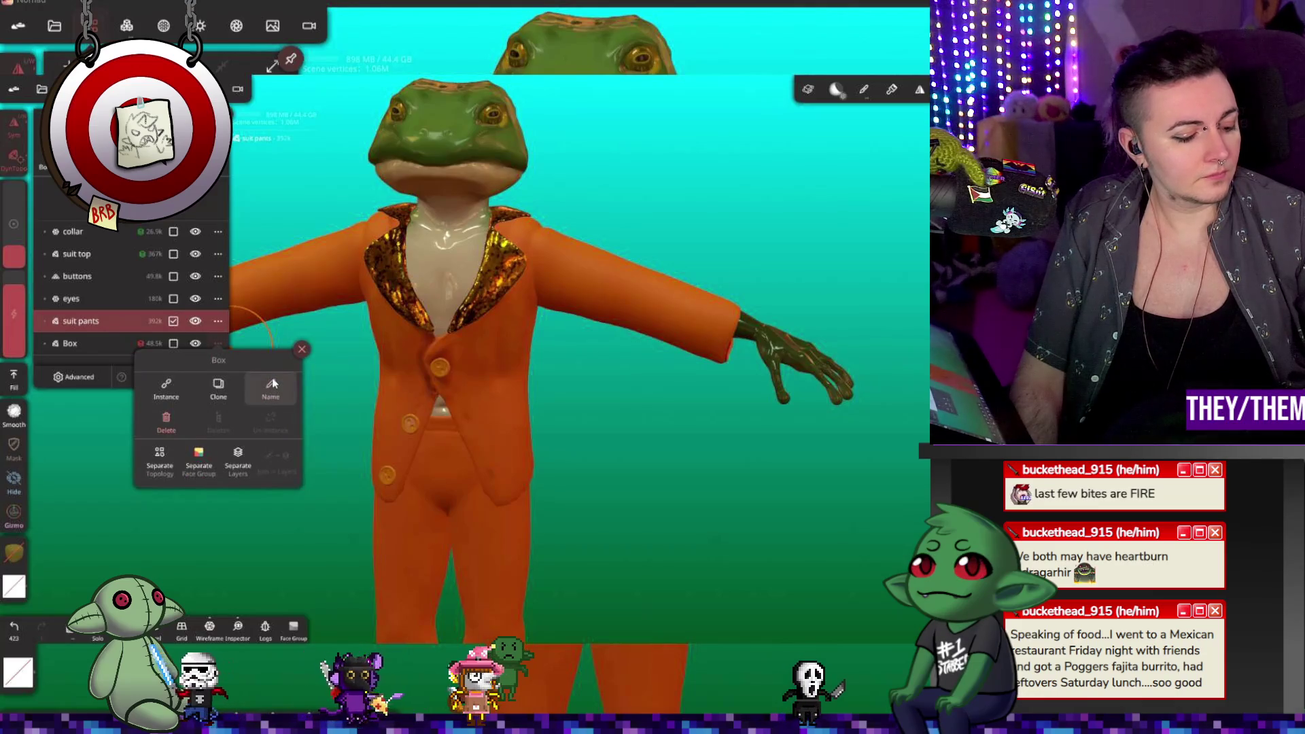
pyautogui.click(261, 368)
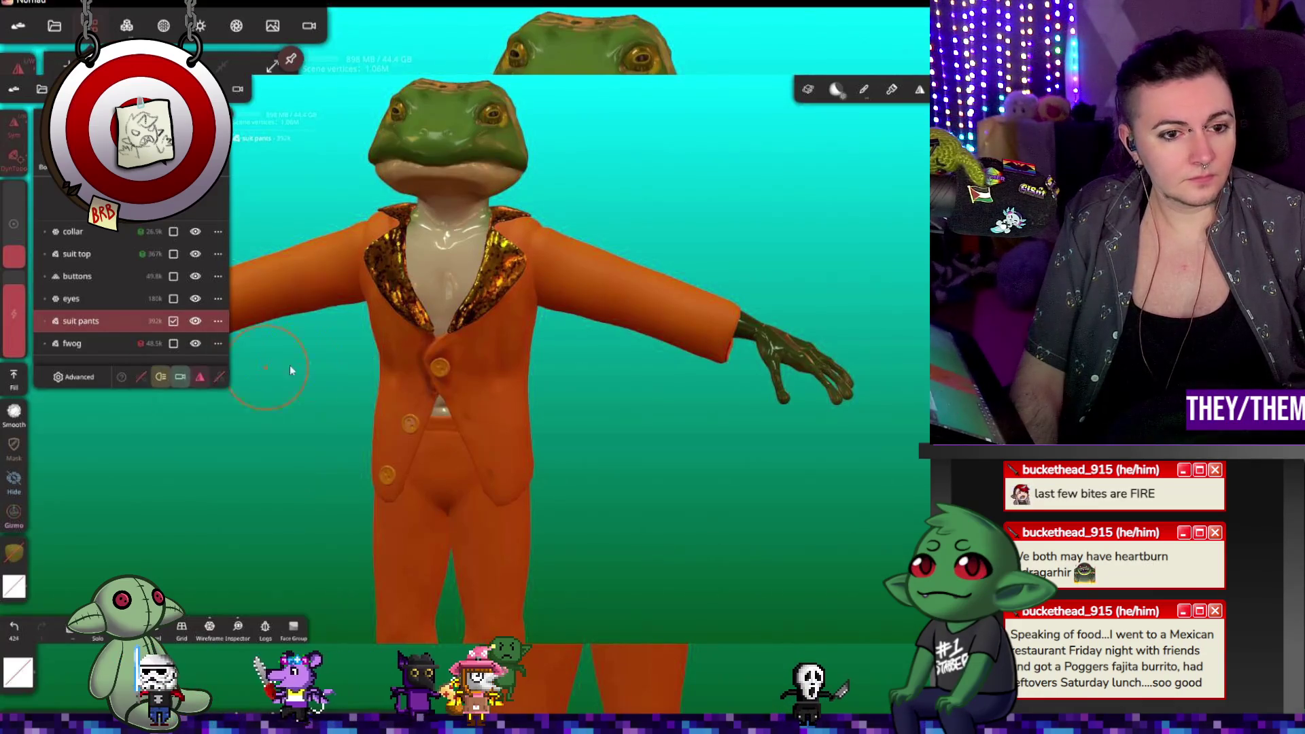
pyautogui.doubleClick(358, 344)
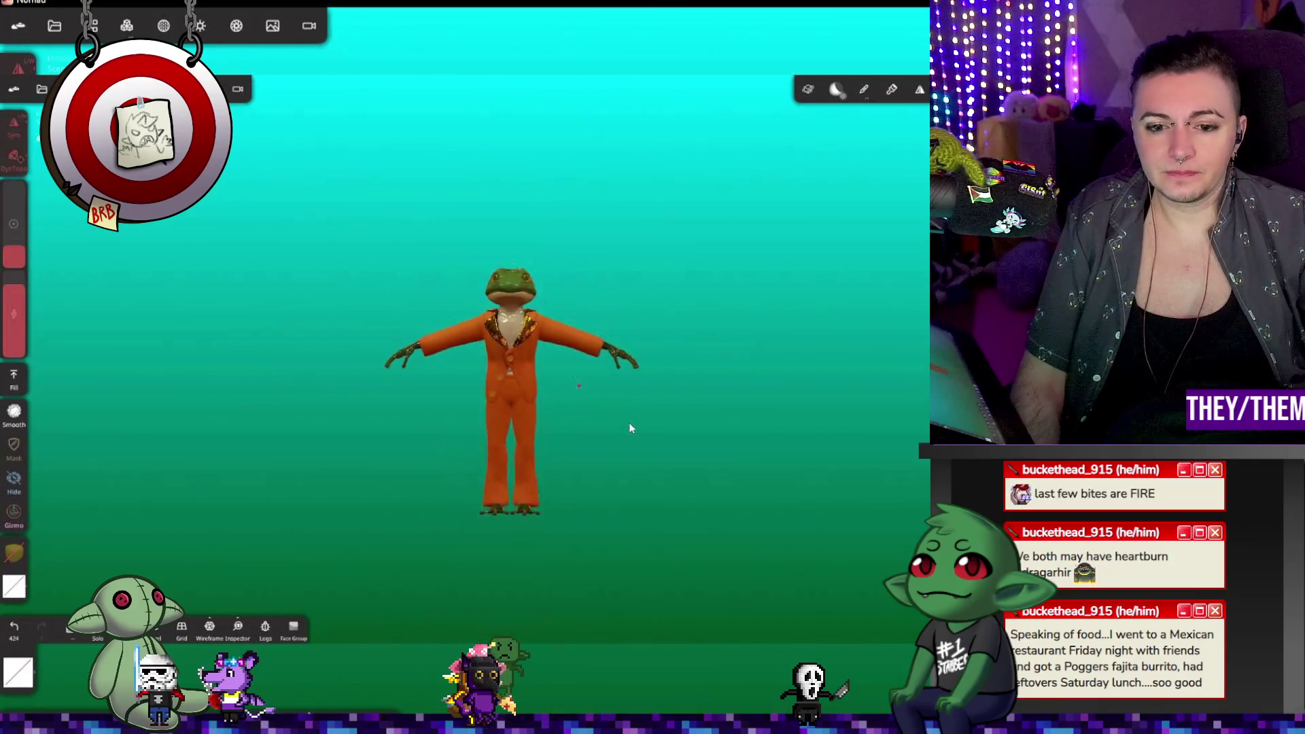
pyautogui.moveTo(629, 422)
pyautogui.mouseDown()
pyautogui.moveTo(586, 495)
pyautogui.moveTo(443, 441)
pyautogui.moveTo(583, 420)
pyautogui.mouseUp()
pyautogui.scroll(5, 544, 415)
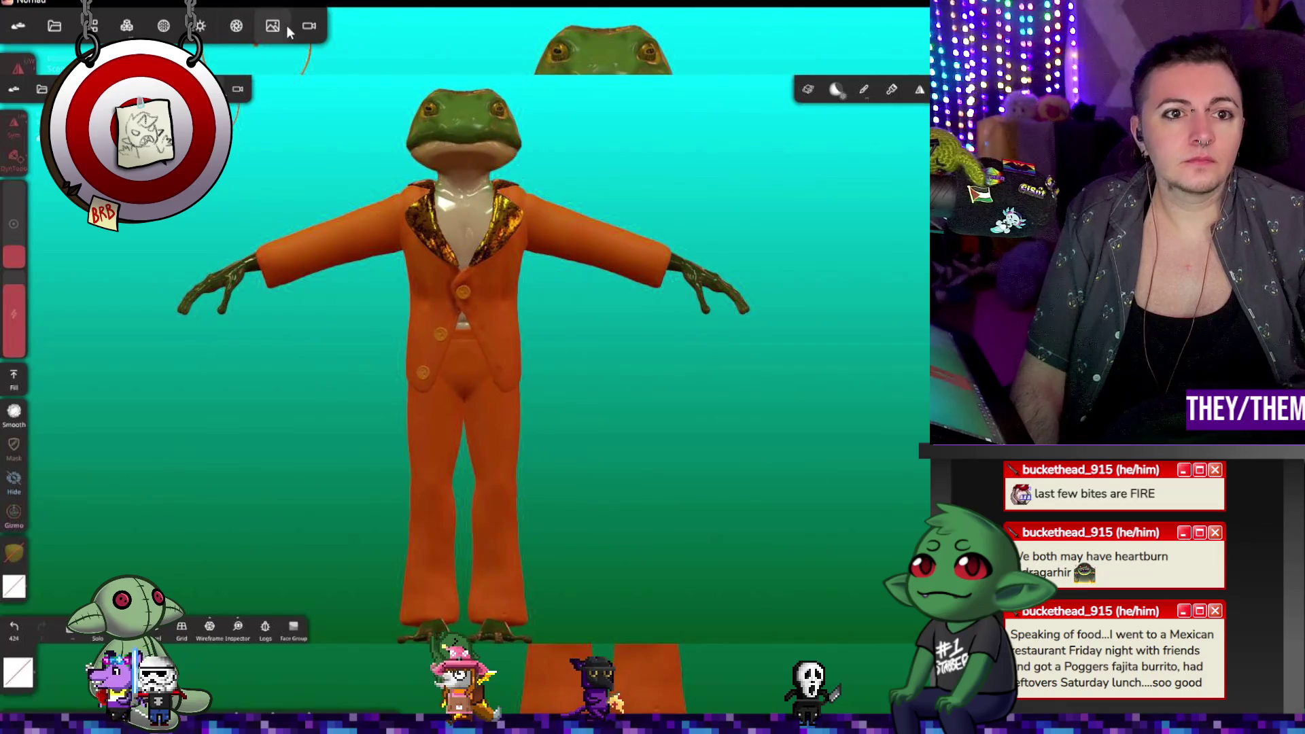
# Step: Set the background gradient to a purple top fading to a black bottom
pyautogui.click(286, 26)
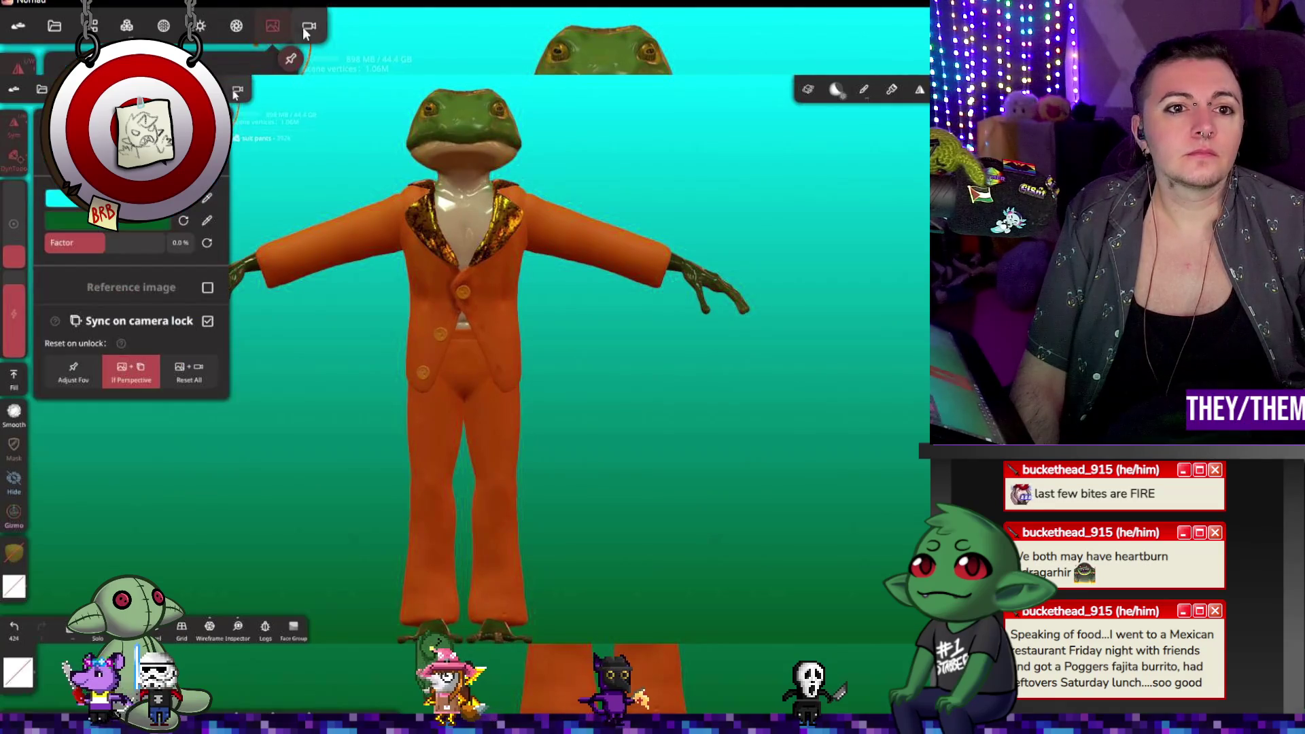
pyautogui.click(126, 225)
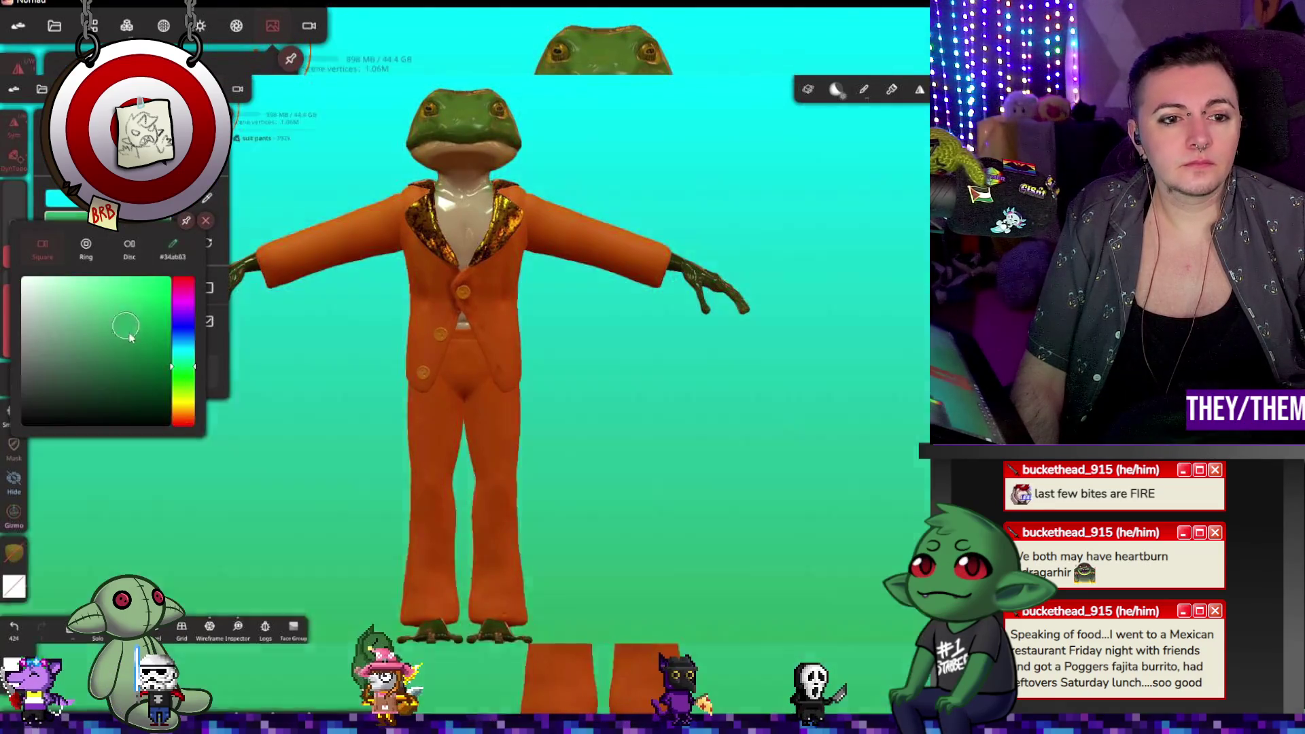
pyautogui.moveTo(136, 354); pyautogui.dragTo(171, 426)
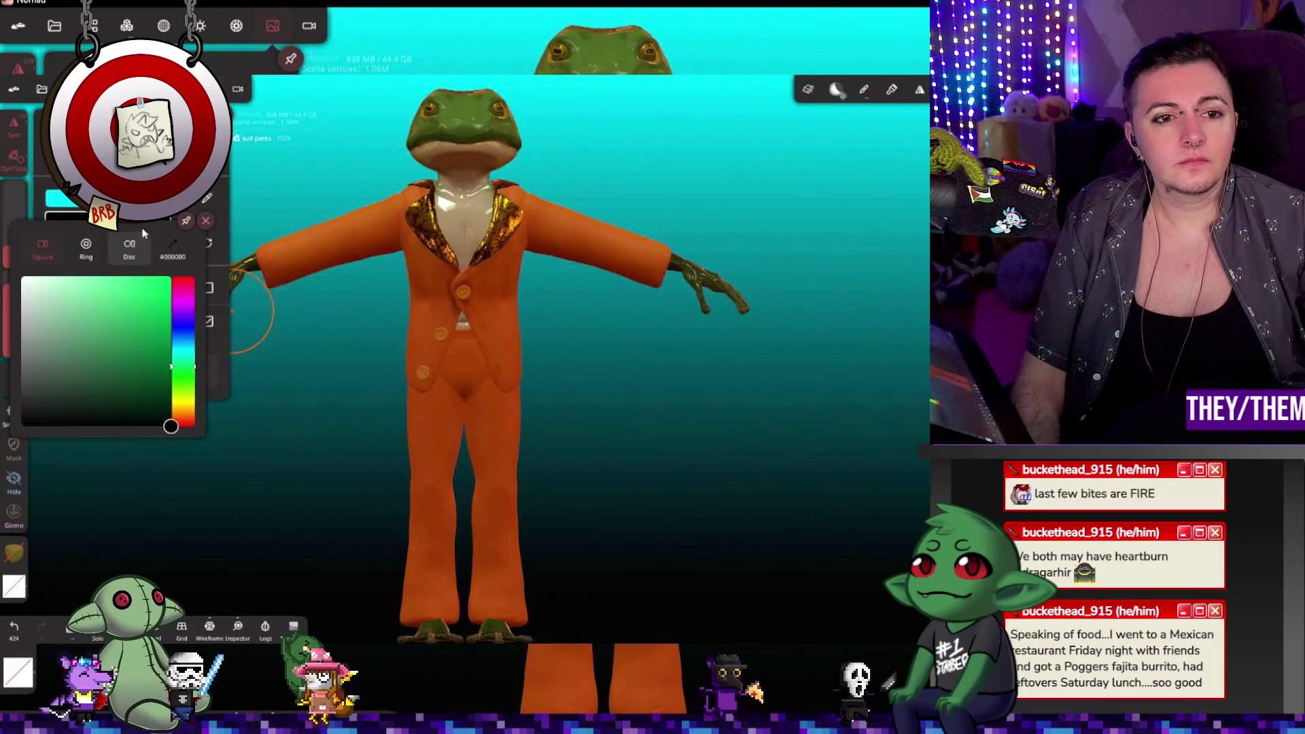
pyautogui.moveTo(193, 344)
pyautogui.mouseDown()
pyautogui.moveTo(193, 257)
pyautogui.moveTo(196, 401)
pyautogui.moveTo(196, 293)
pyautogui.moveTo(212, 296)
pyautogui.mouseUp()
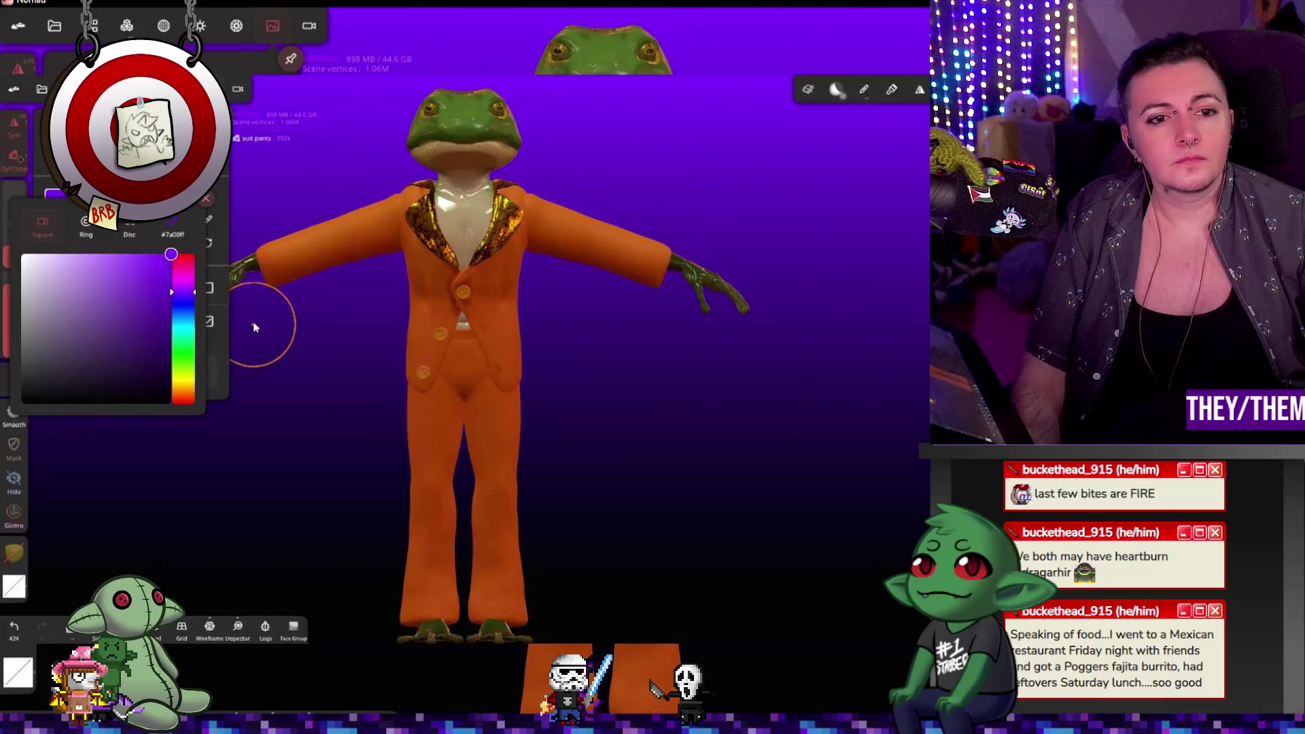
pyautogui.click(233, 247)
pyautogui.scroll(-5, 291, 306)
pyautogui.moveTo(332, 359)
pyautogui.mouseDown()
pyautogui.moveTo(510, 480)
pyautogui.moveTo(501, 373)
pyautogui.moveTo(430, 344)
pyautogui.mouseUp()
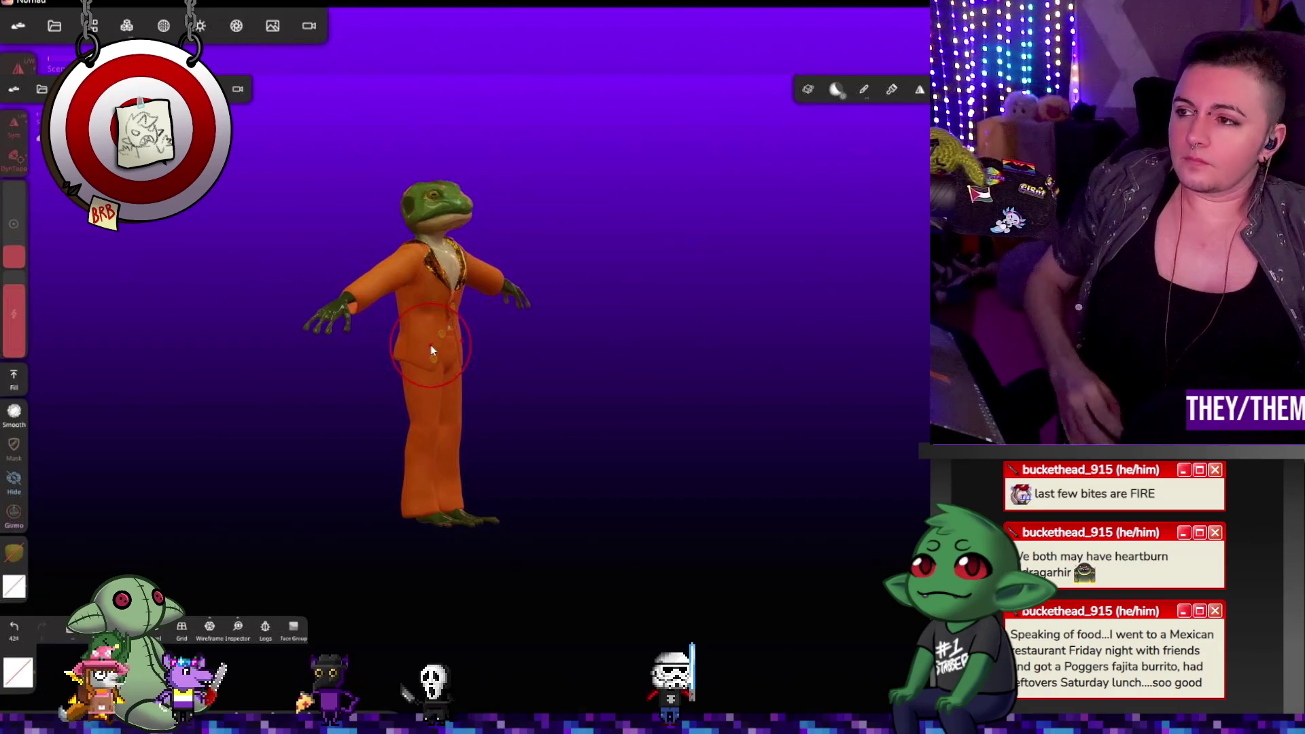
pyautogui.moveTo(524, 181)
pyautogui.mouseDown()
pyautogui.moveTo(496, 230)
pyautogui.moveTo(547, 202)
pyautogui.mouseUp()
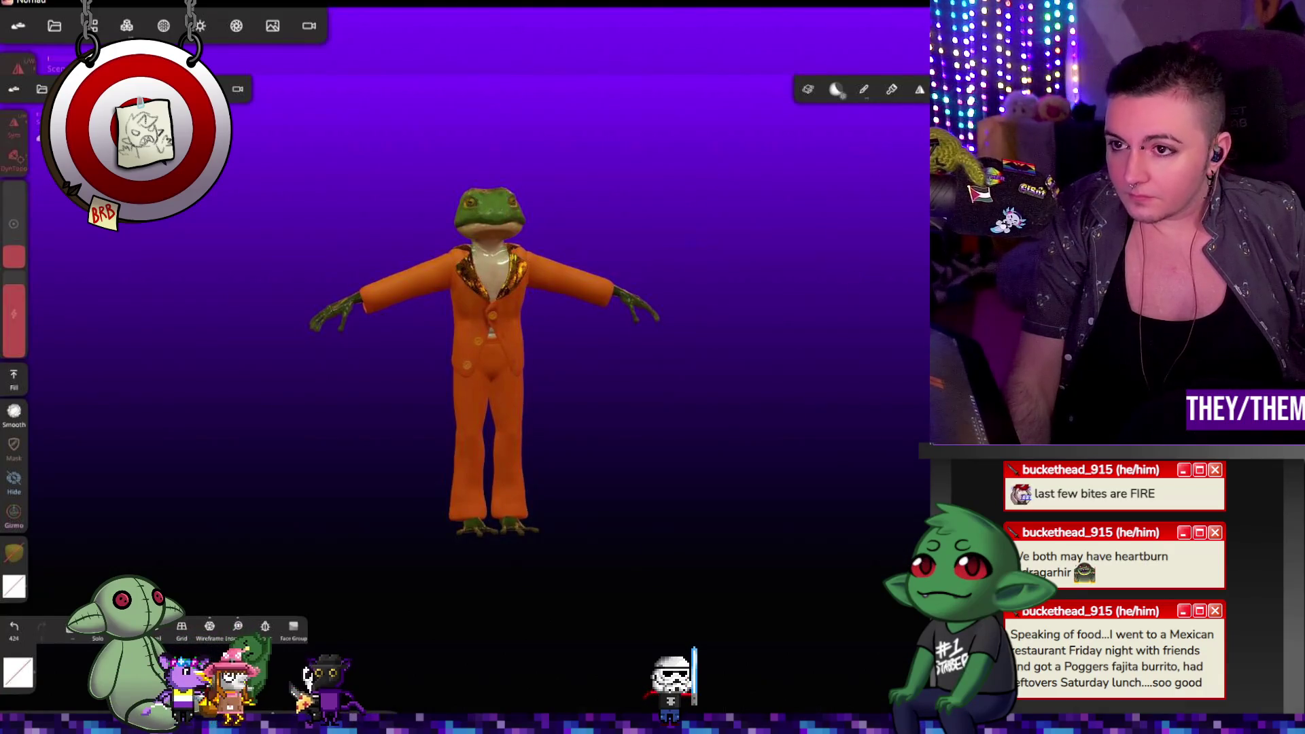
# Step: Save the frog project over its existing file, confirming Yes at the prompt
pyautogui.click(18, 25)
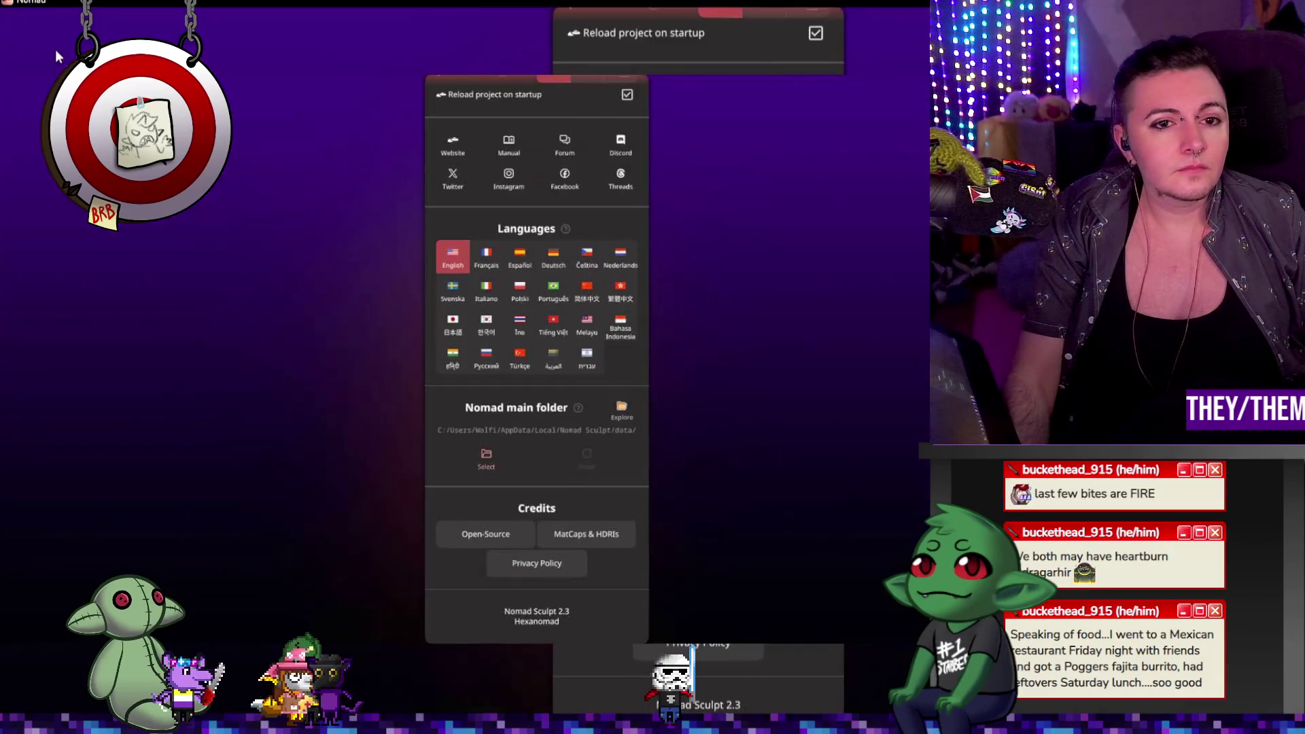
pyautogui.click(804, 176)
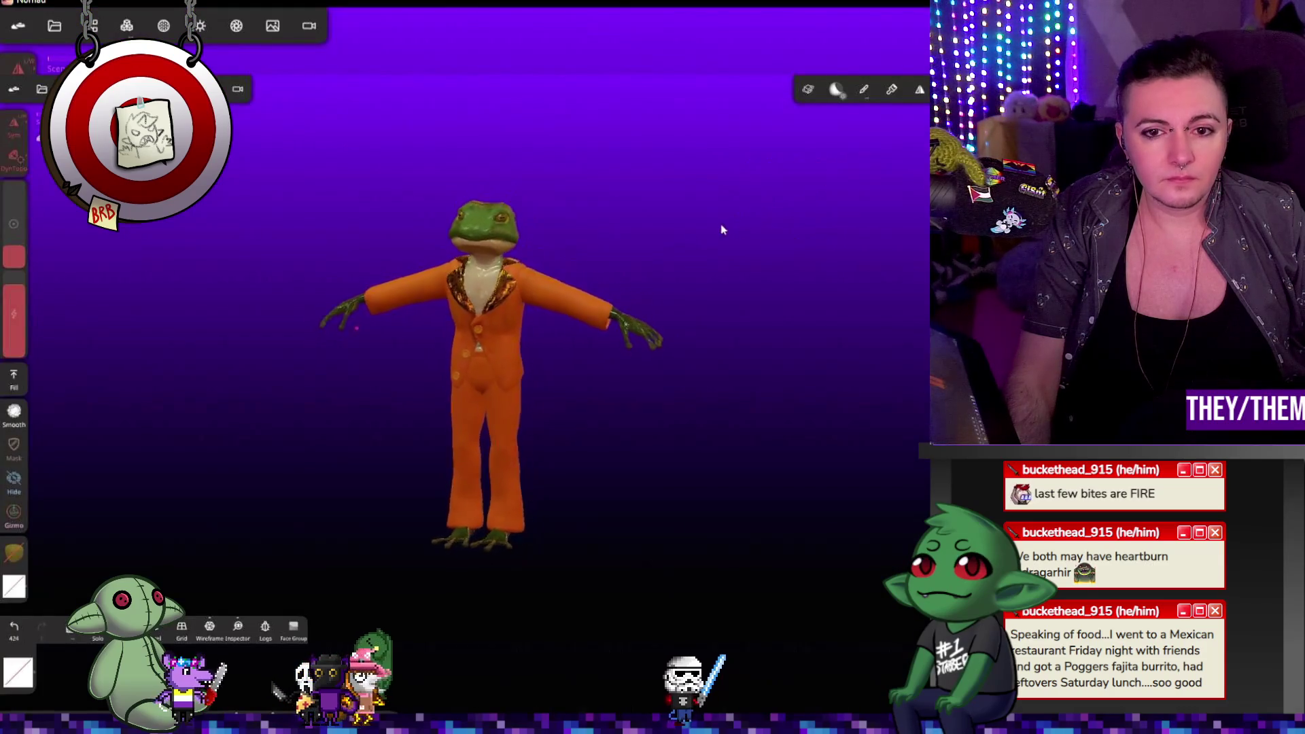
pyautogui.click(746, 218)
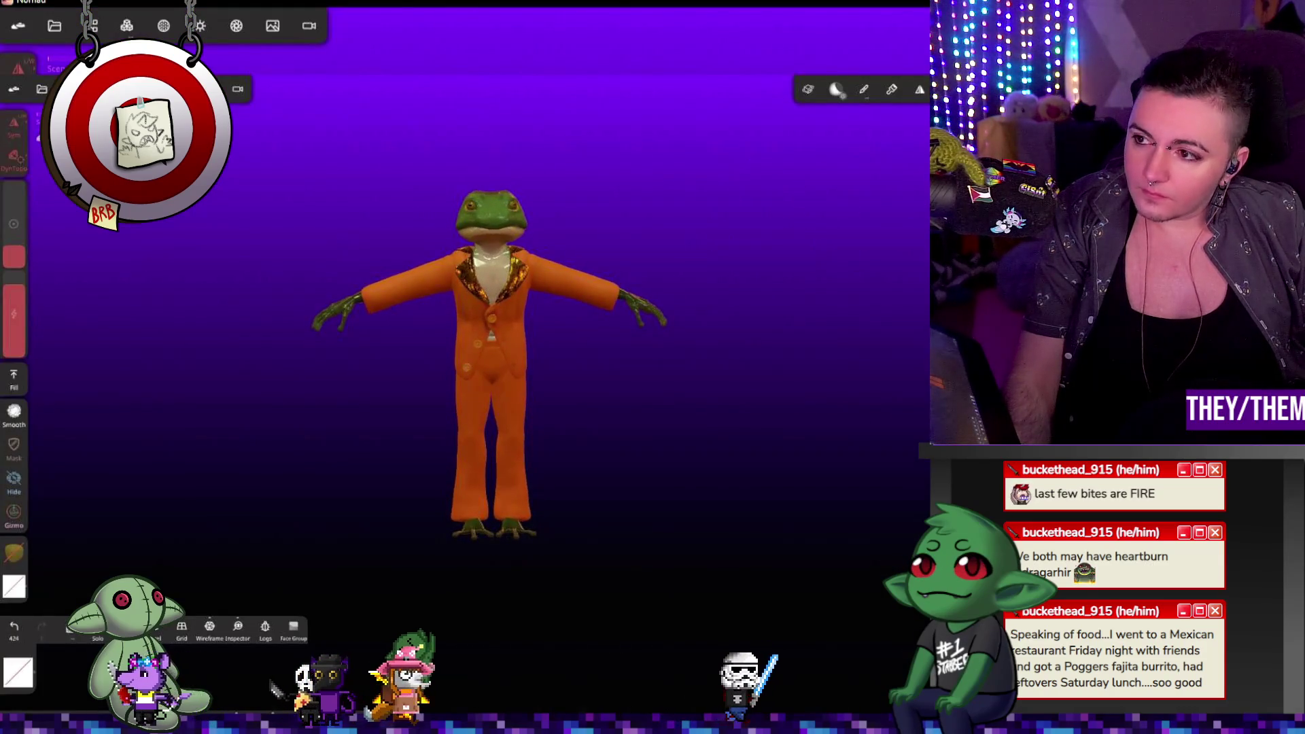
pyautogui.click(55, 26)
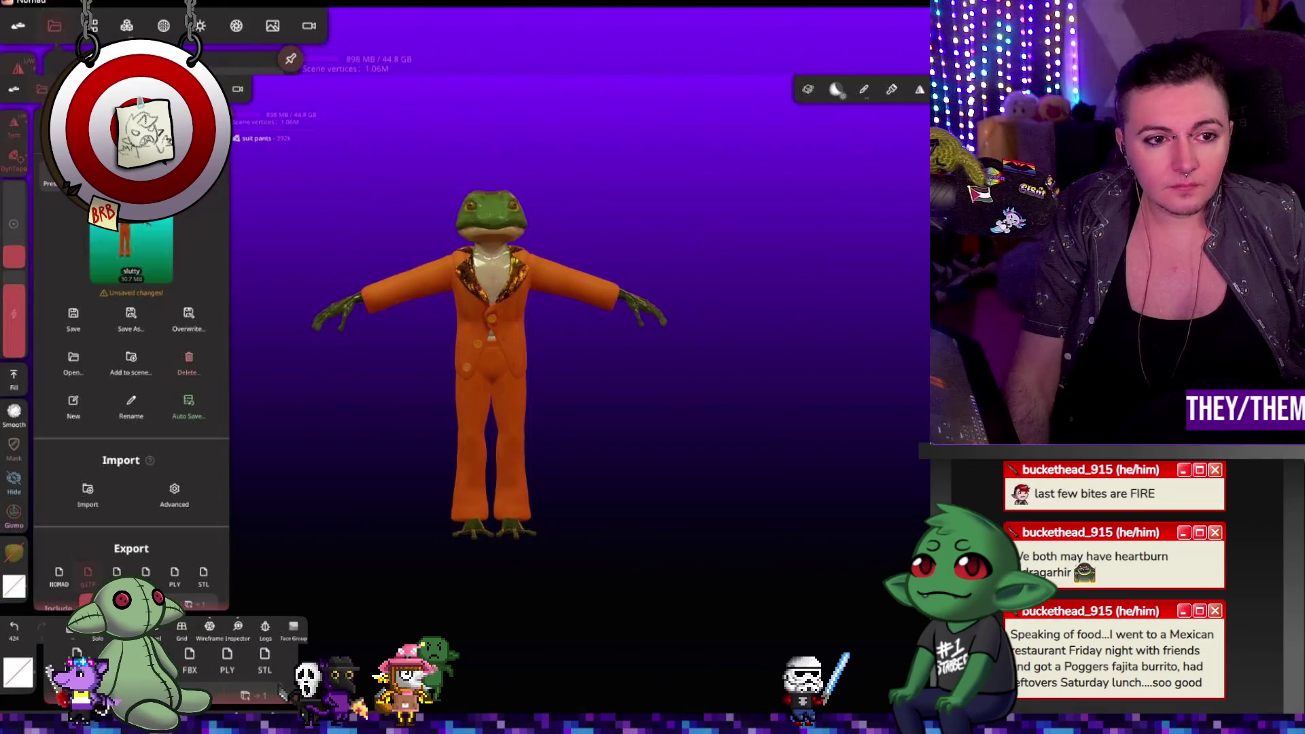
pyautogui.click(74, 312)
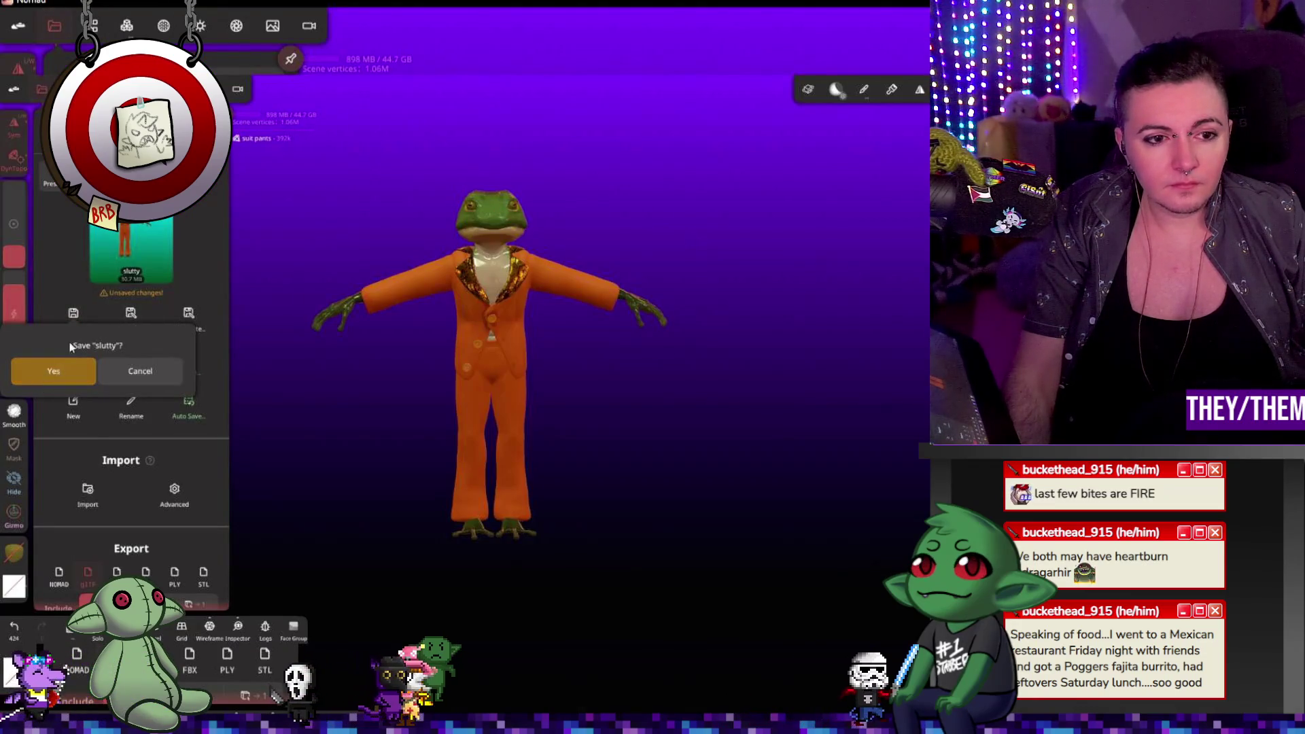
pyautogui.click(39, 378)
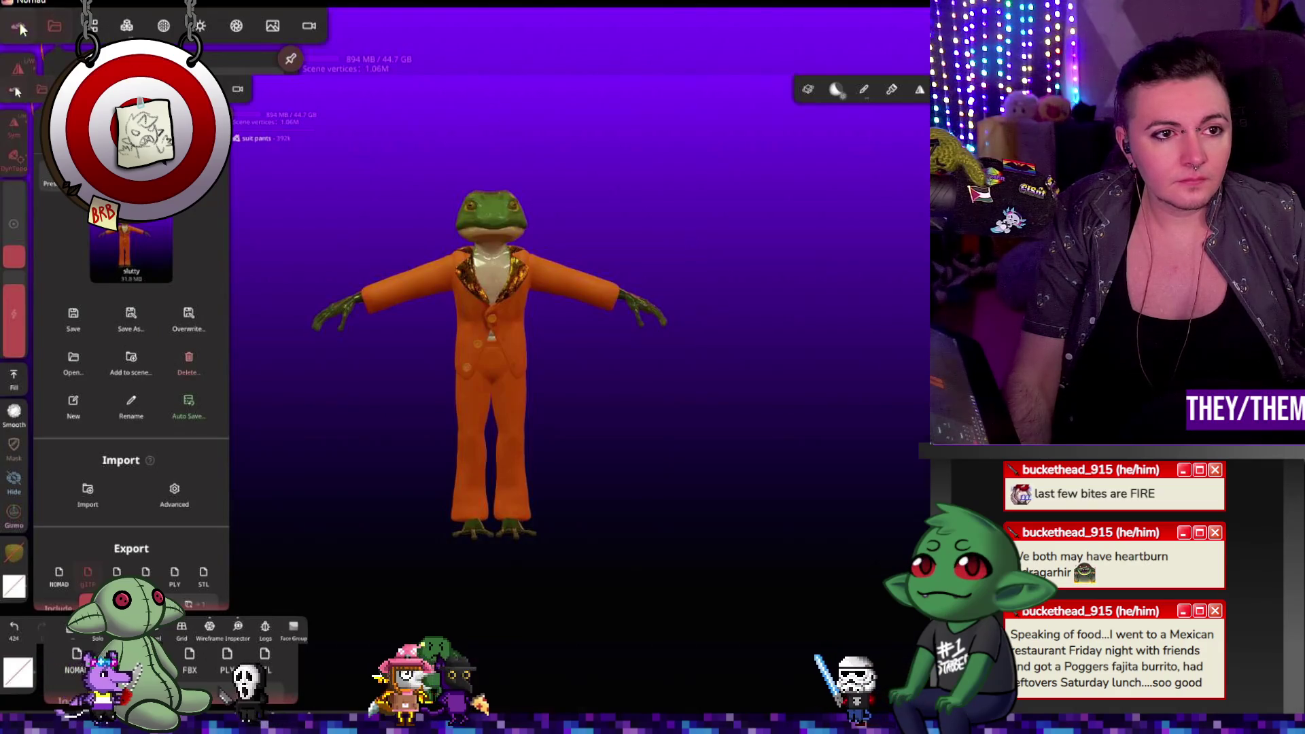
pyautogui.click(19, 26)
pyautogui.click(852, 173)
pyautogui.moveTo(662, 266)
pyautogui.mouseDown()
pyautogui.moveTo(706, 253)
pyautogui.moveTo(682, 241)
pyautogui.mouseUp()
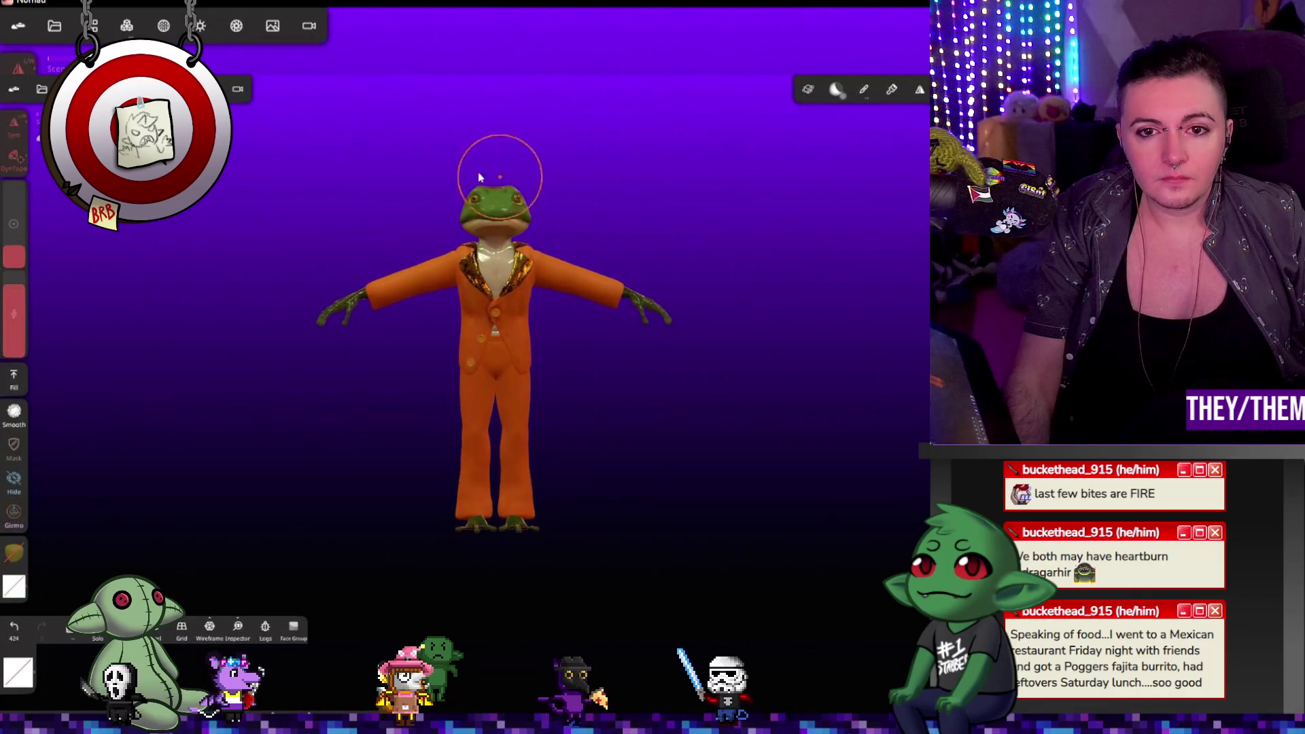
pyautogui.click(272, 26)
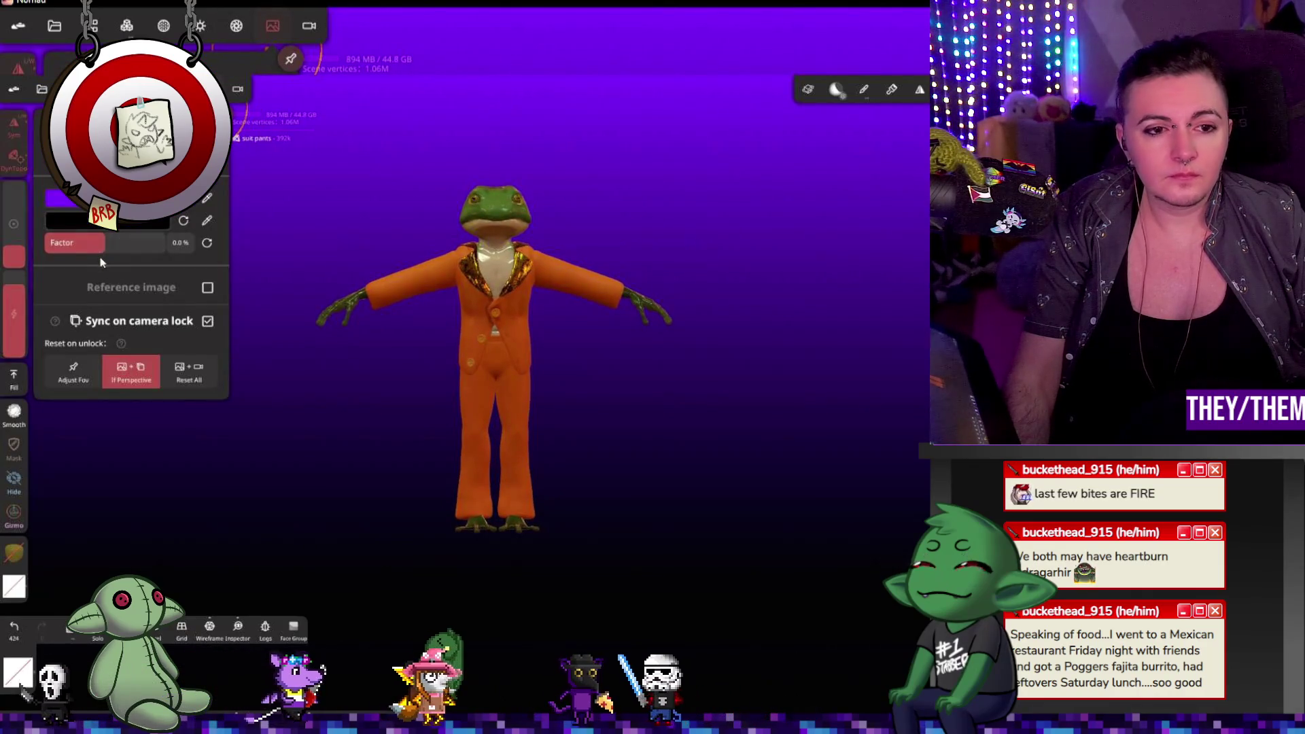
# Step: Enable Post Process in the render settings and move the light above the frog's head
pyautogui.click(236, 26)
pyautogui.click(207, 270)
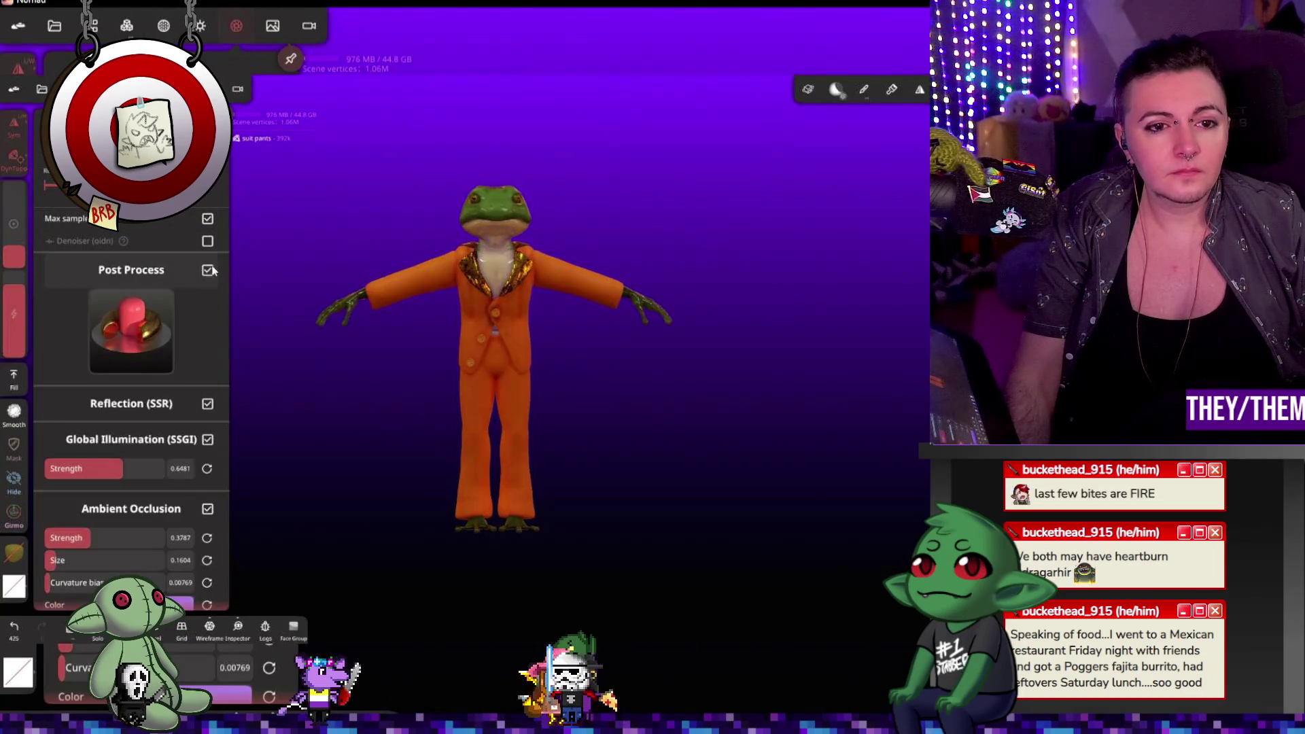
pyautogui.click(379, 347)
pyautogui.scroll(-3, 611, 233)
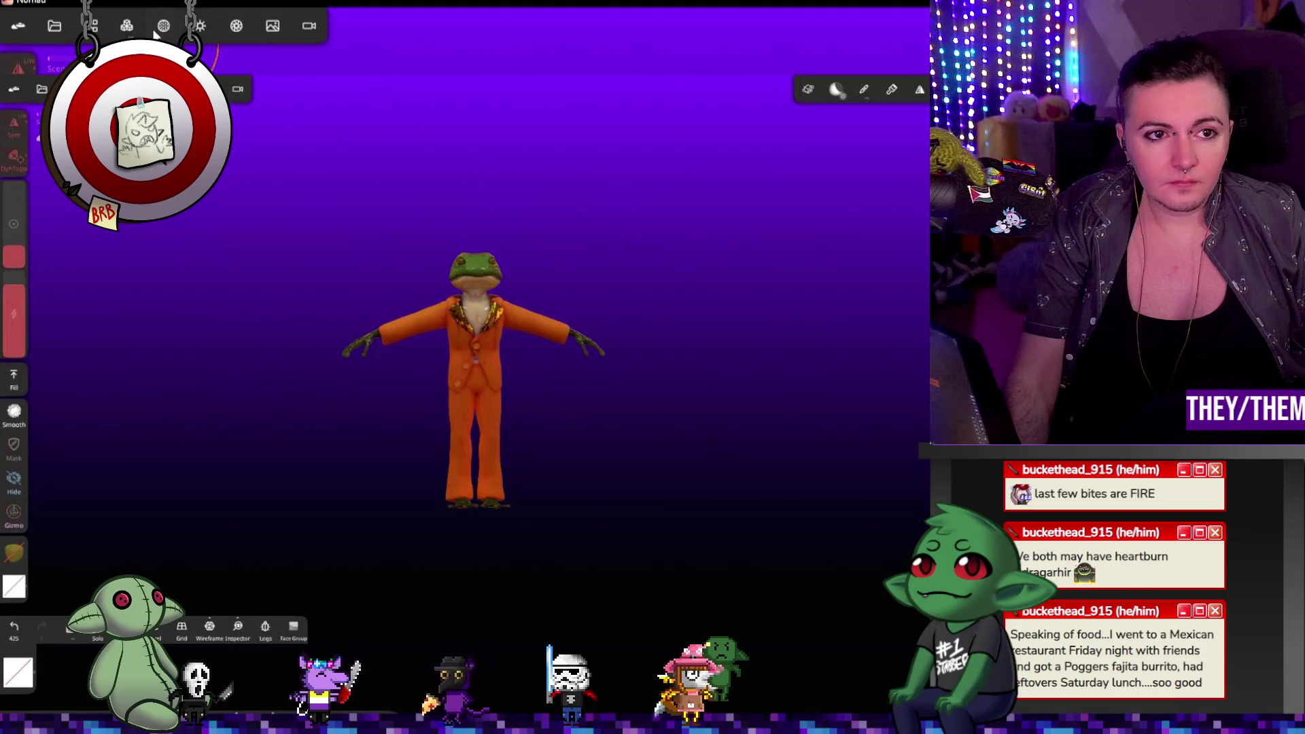
pyautogui.click(199, 26)
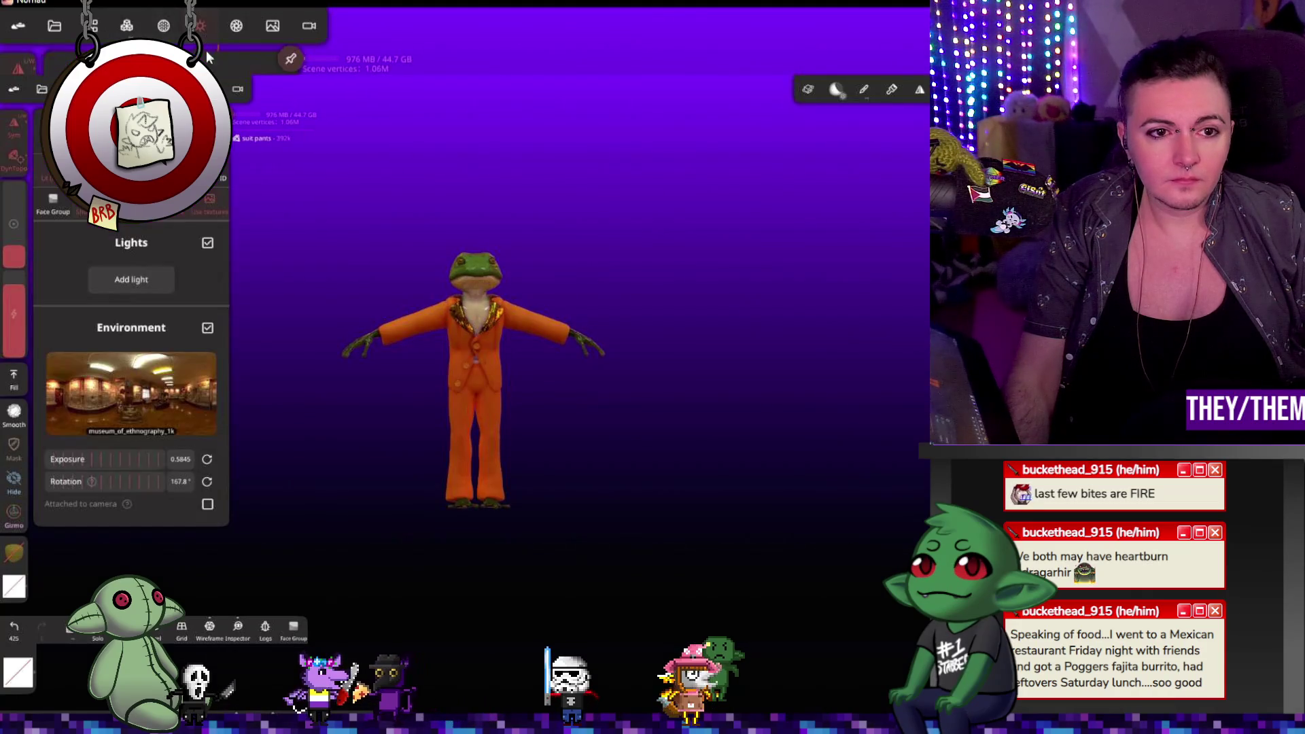
pyautogui.moveTo(535, 361); pyautogui.dragTo(552, 195)
# Step: Select the light, tint it blue and boost its intensity to about 11
pyautogui.moveTo(624, 225)
pyautogui.mouseDown()
pyautogui.moveTo(752, 286)
pyautogui.moveTo(728, 305)
pyautogui.mouseUp()
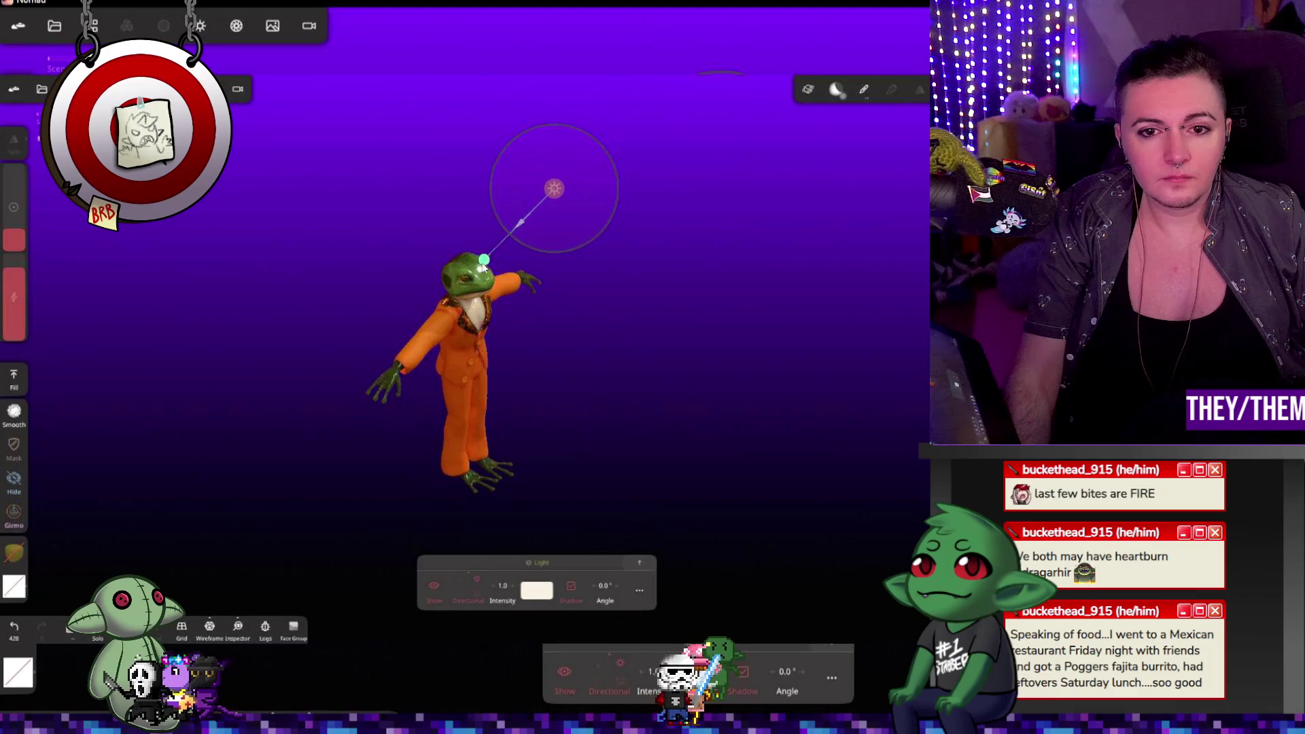
pyautogui.moveTo(673, 286); pyautogui.dragTo(509, 262)
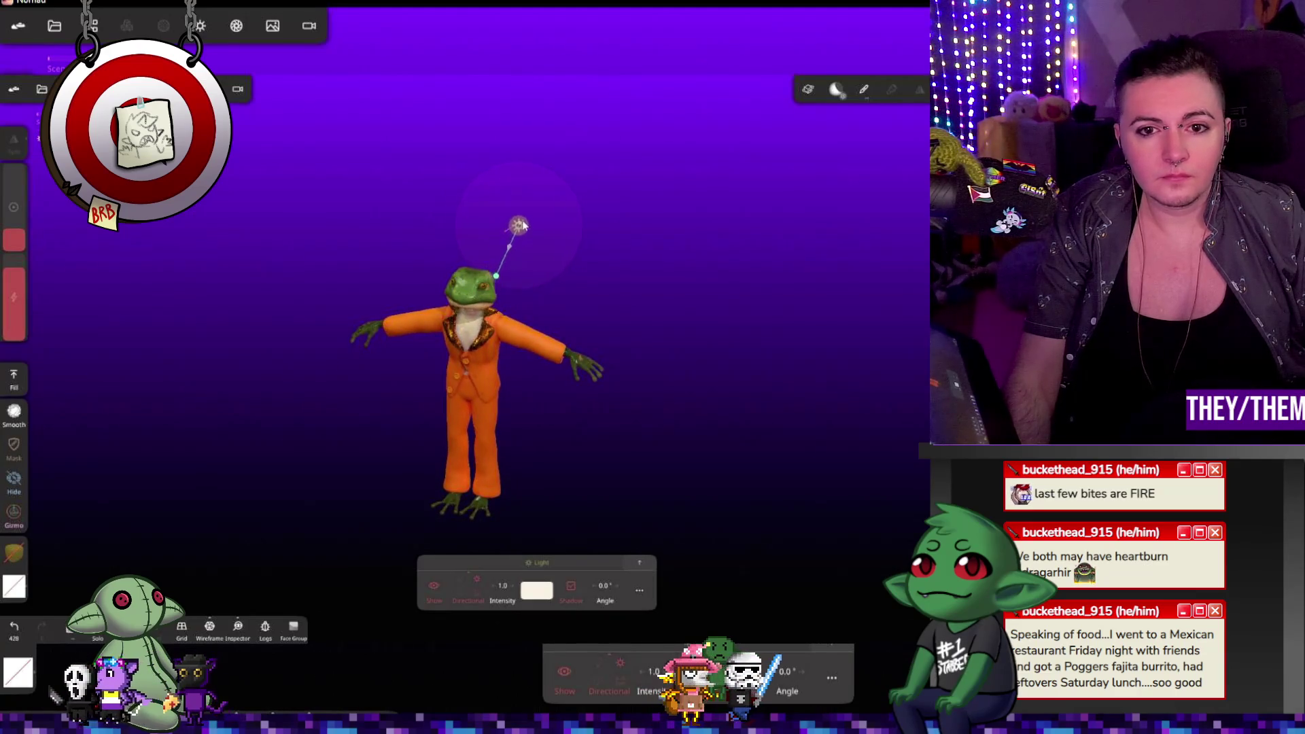
pyautogui.click(514, 210)
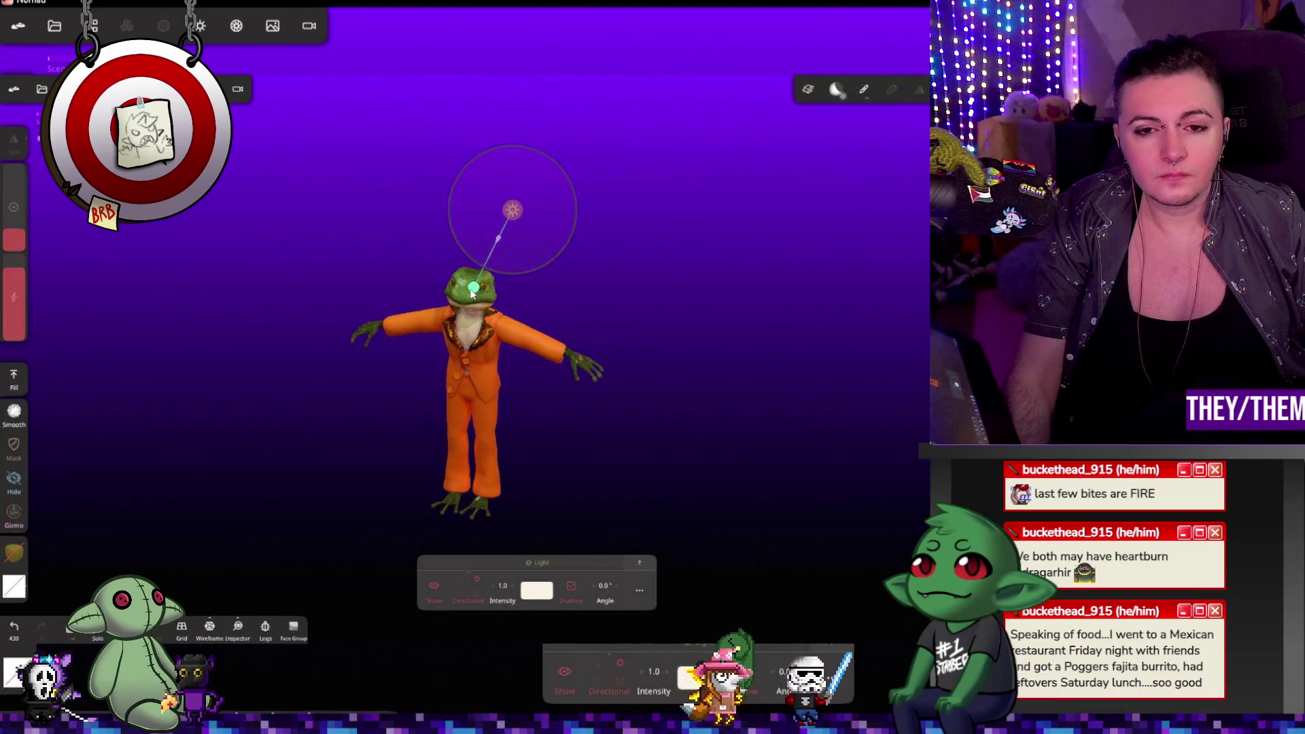
pyautogui.moveTo(570, 299)
pyautogui.mouseDown()
pyautogui.moveTo(673, 276)
pyautogui.moveTo(675, 242)
pyautogui.mouseUp()
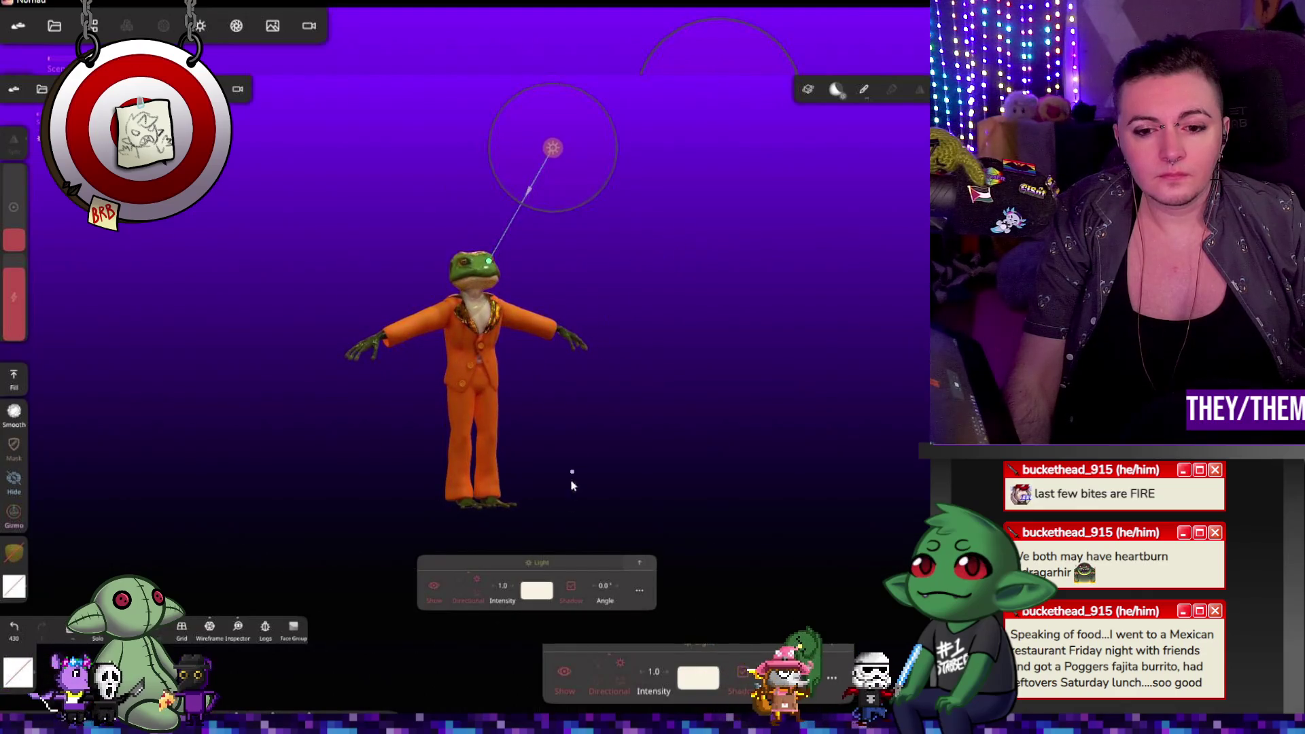
pyautogui.moveTo(504, 590); pyautogui.dragTo(515, 594)
pyautogui.click(543, 600)
pyautogui.click(589, 464)
pyautogui.moveTo(620, 540)
pyautogui.mouseDown()
pyautogui.moveTo(620, 483)
pyautogui.moveTo(622, 494)
pyautogui.mouseUp()
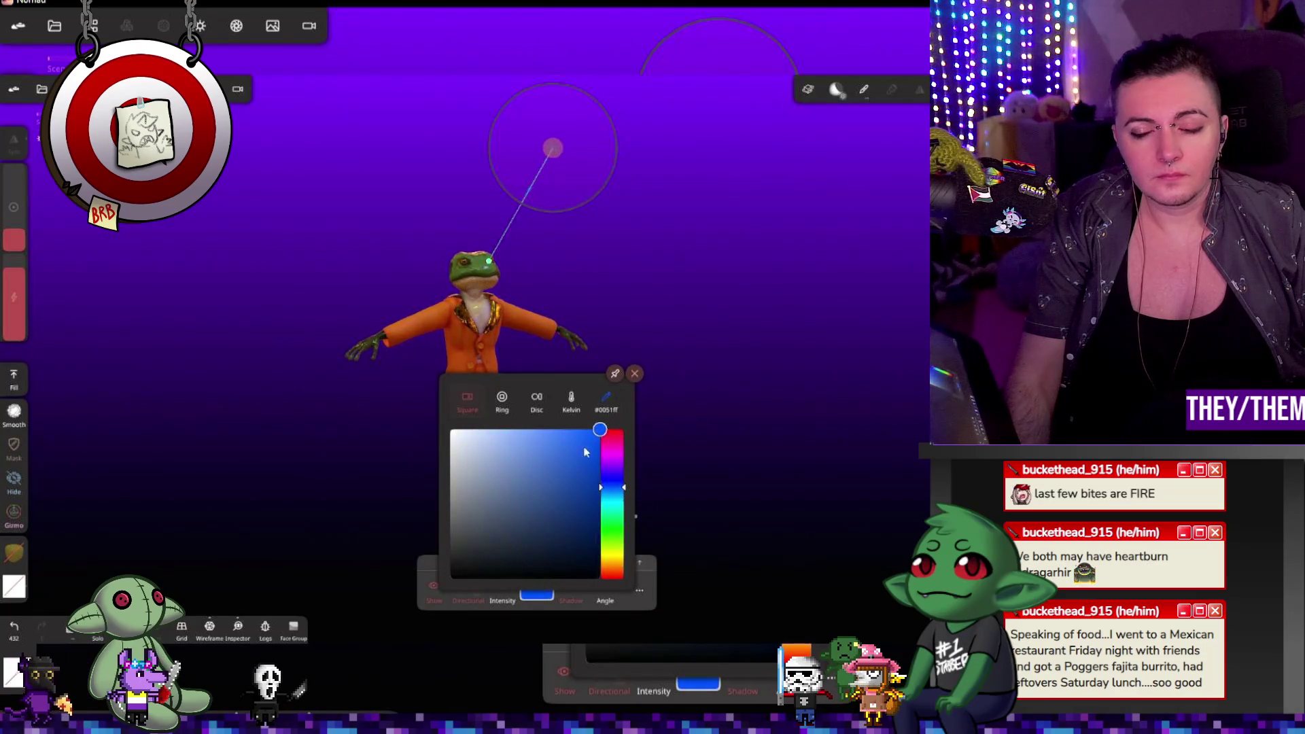
pyautogui.click(684, 385)
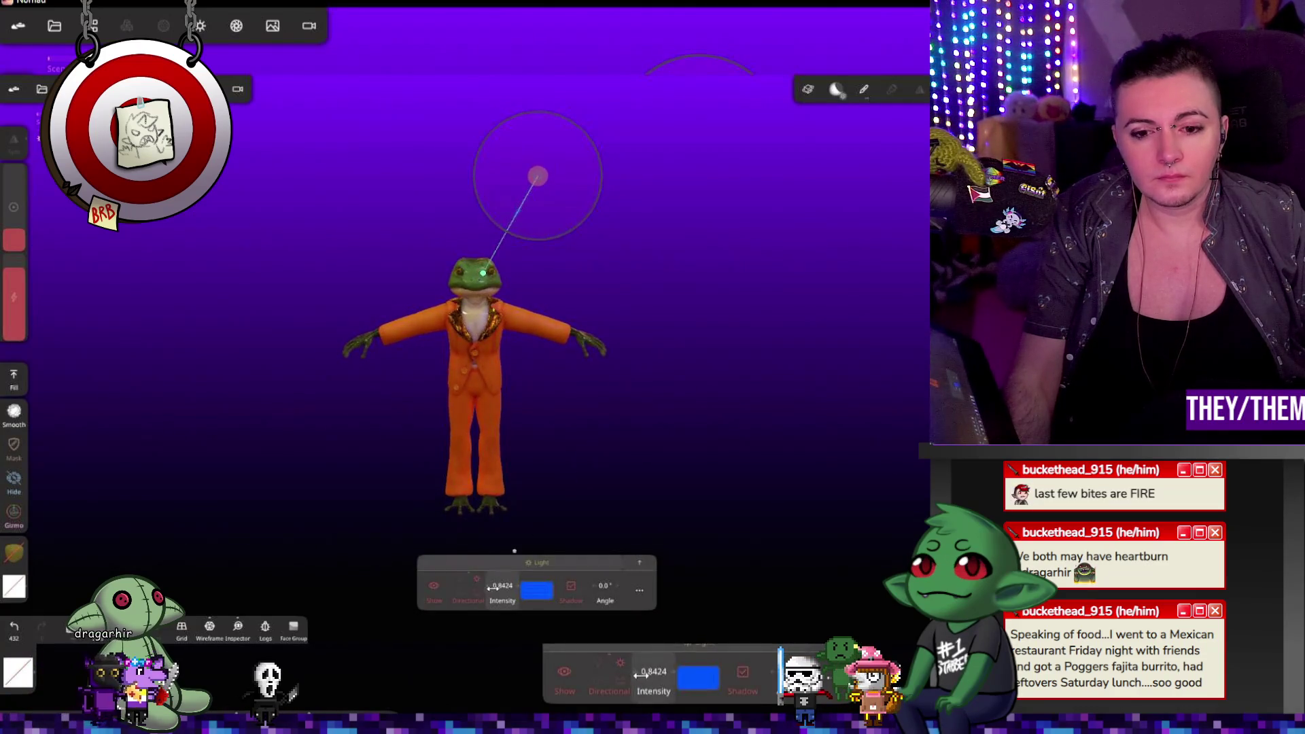
pyautogui.moveTo(491, 586); pyautogui.dragTo(592, 580)
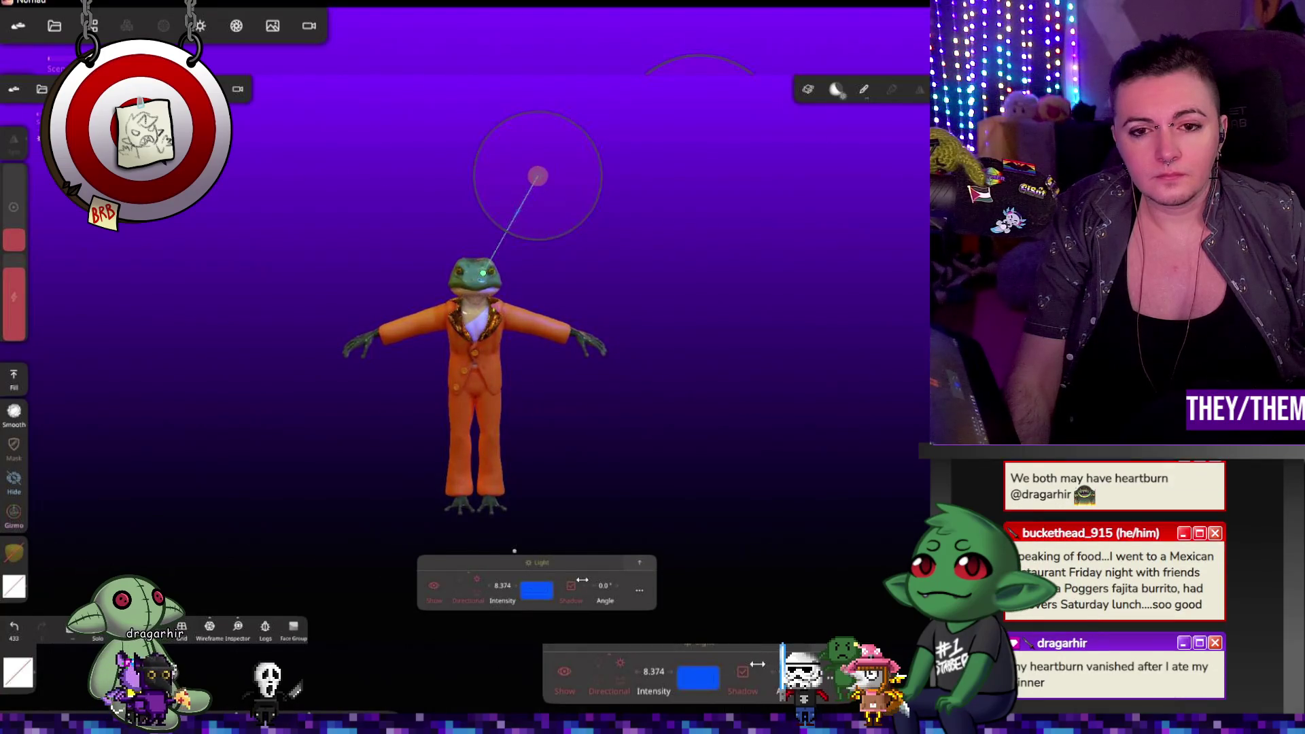
# Step: Try orange, magenta, then red light colours and lower the intensity to 1.626
pyautogui.click(536, 594)
pyautogui.moveTo(619, 499); pyautogui.dragTo(621, 570)
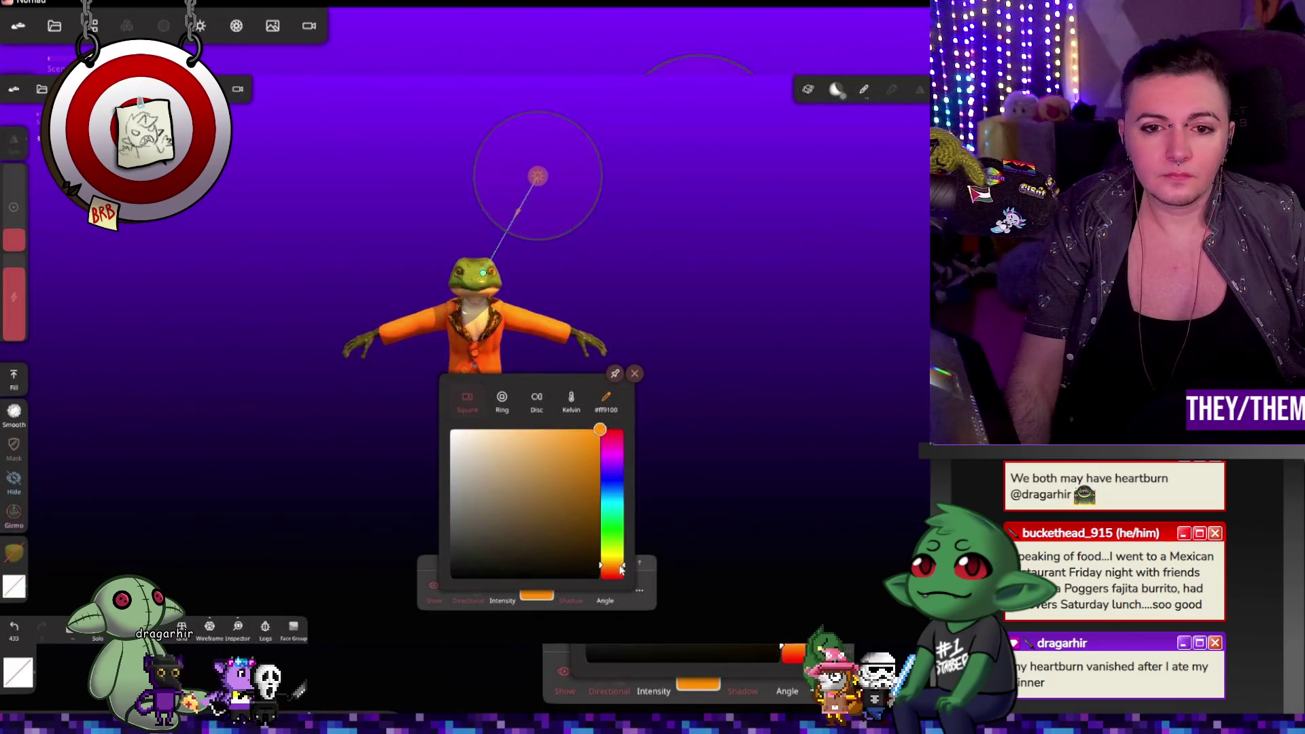
pyautogui.moveTo(621, 569)
pyautogui.mouseDown()
pyautogui.moveTo(614, 432)
pyautogui.moveTo(614, 502)
pyautogui.moveTo(583, 480)
pyautogui.moveTo(691, 481)
pyautogui.moveTo(725, 504)
pyautogui.mouseUp()
pyautogui.click(652, 503)
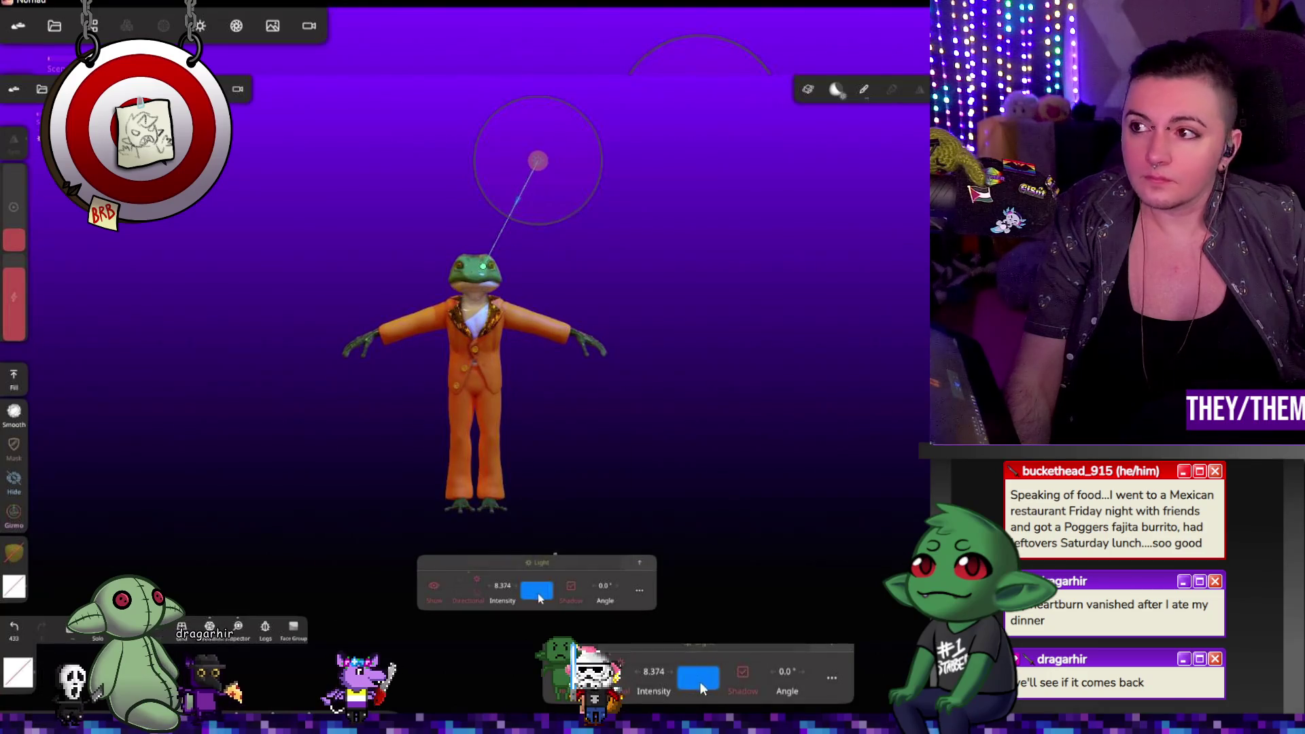
pyautogui.click(536, 590)
pyautogui.moveTo(621, 503)
pyautogui.mouseDown()
pyautogui.moveTo(617, 582)
pyautogui.moveTo(620, 552)
pyautogui.mouseUp()
pyautogui.click(635, 374)
pyautogui.moveTo(503, 590); pyautogui.dragTo(452, 592)
# Step: Re-aim the light at the frog and switch it to a spot light
pyautogui.moveTo(489, 543)
pyautogui.mouseDown()
pyautogui.moveTo(538, 522)
pyautogui.moveTo(348, 503)
pyautogui.moveTo(630, 487)
pyautogui.moveTo(645, 474)
pyautogui.mouseUp()
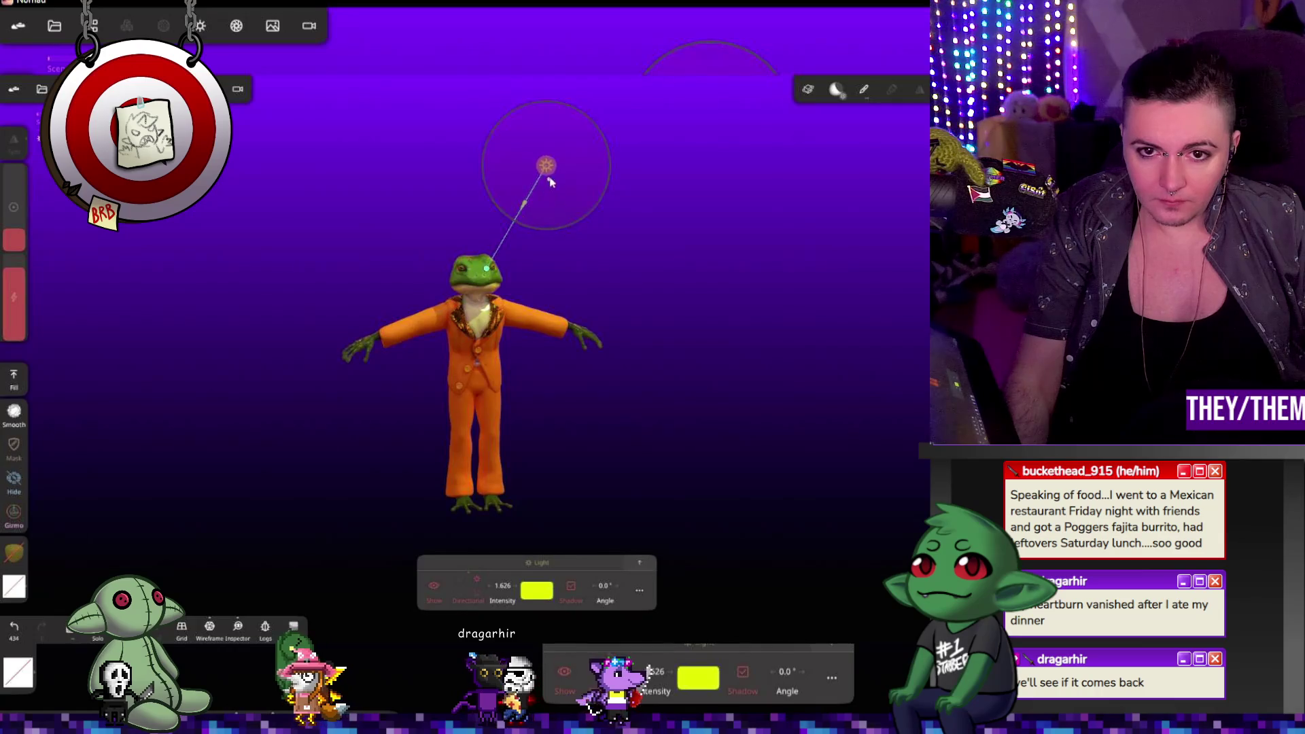
pyautogui.moveTo(558, 335); pyautogui.dragTo(541, 316)
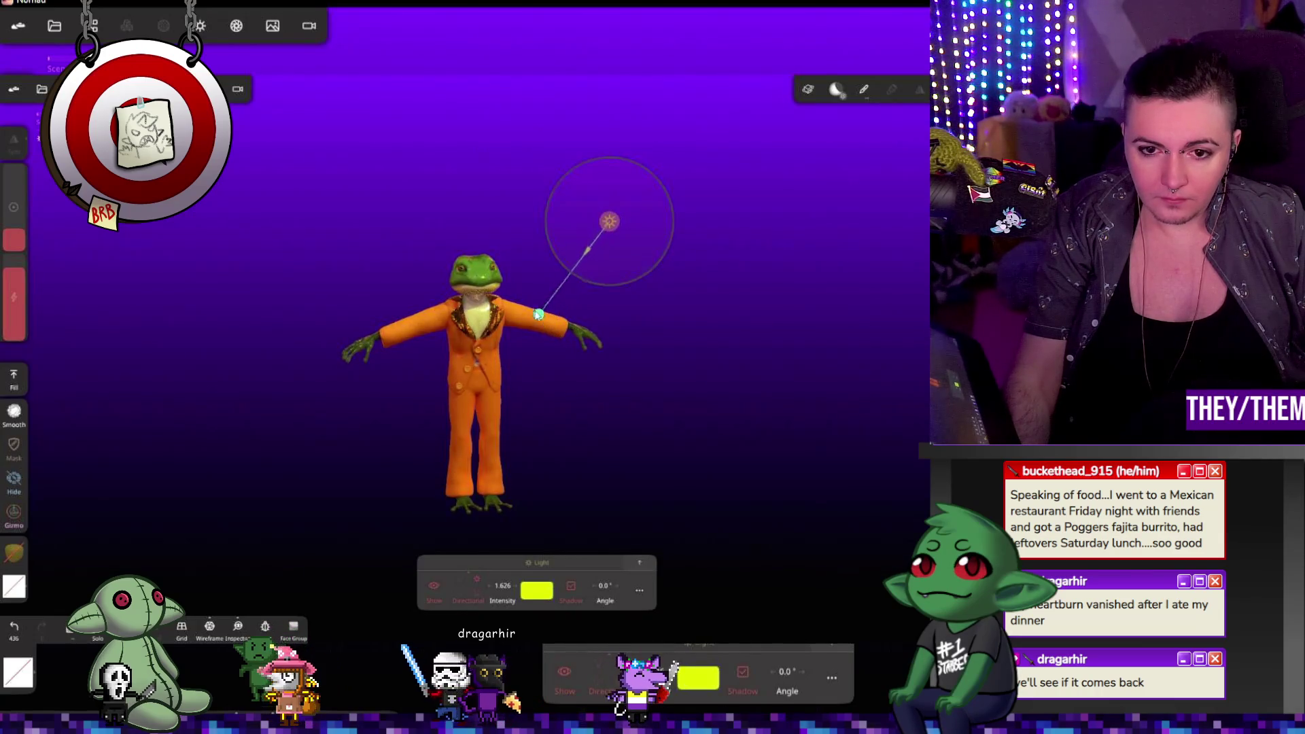
pyautogui.click(474, 583)
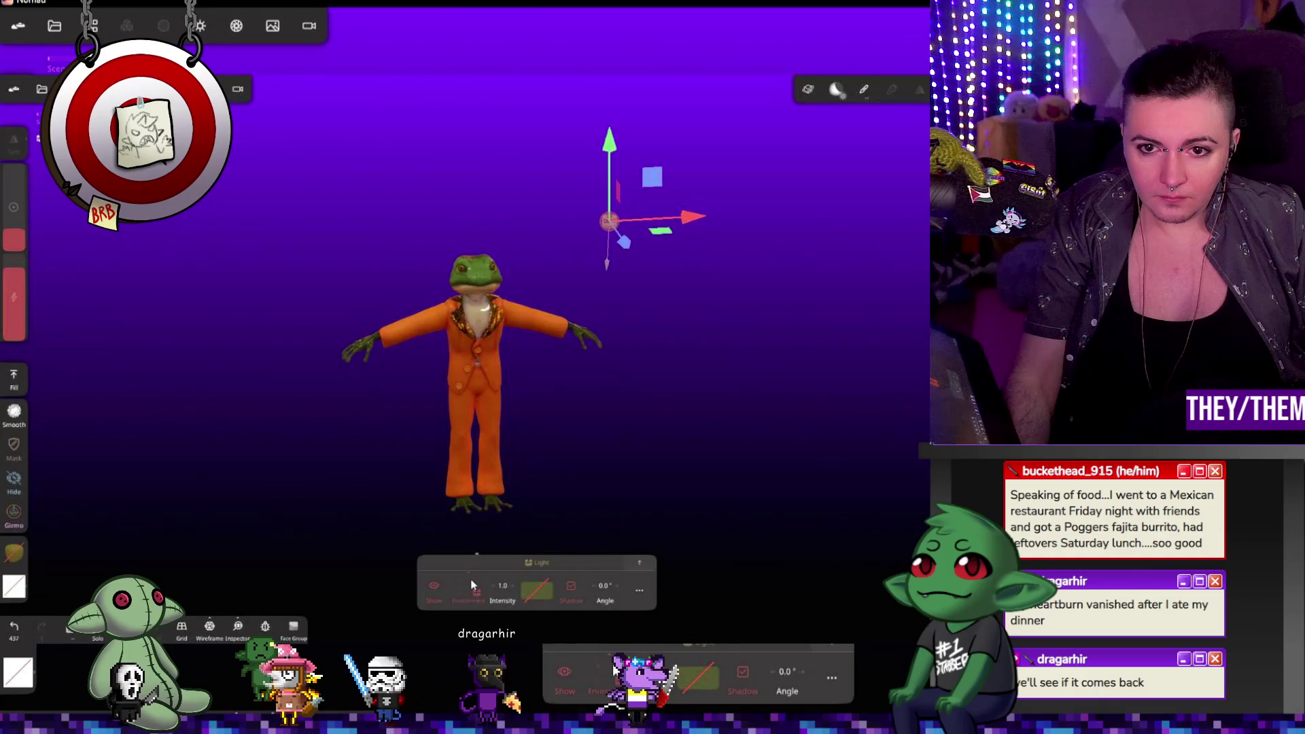
pyautogui.click(474, 585)
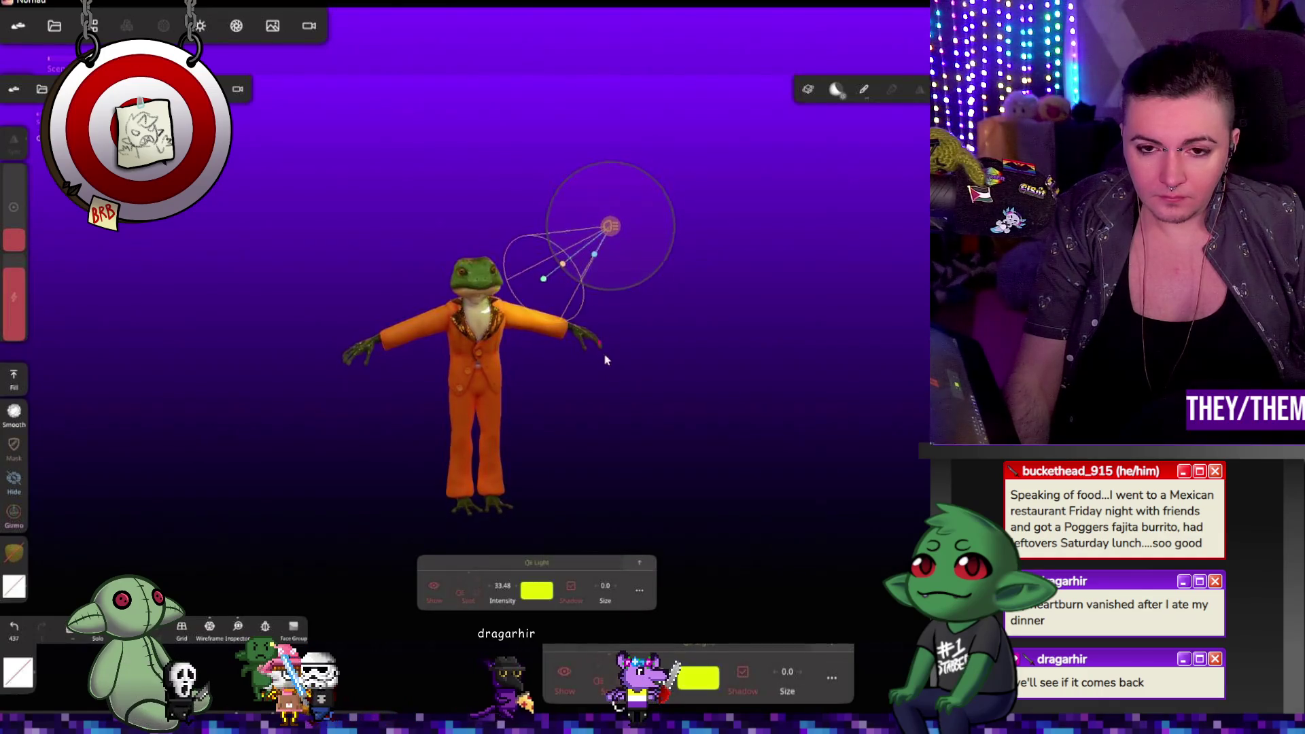
pyautogui.moveTo(602, 353); pyautogui.dragTo(604, 376)
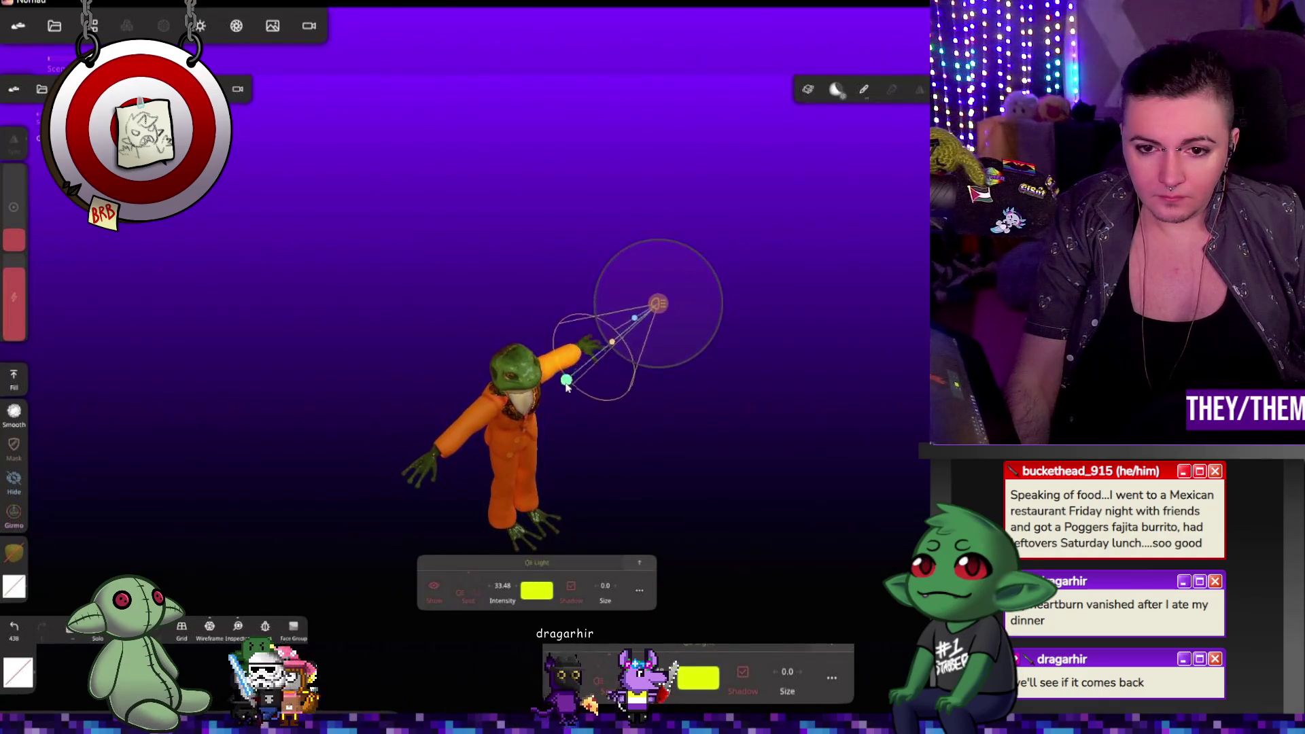
pyautogui.moveTo(705, 327)
pyautogui.mouseDown()
pyautogui.moveTo(626, 224)
pyautogui.moveTo(644, 148)
pyautogui.mouseUp()
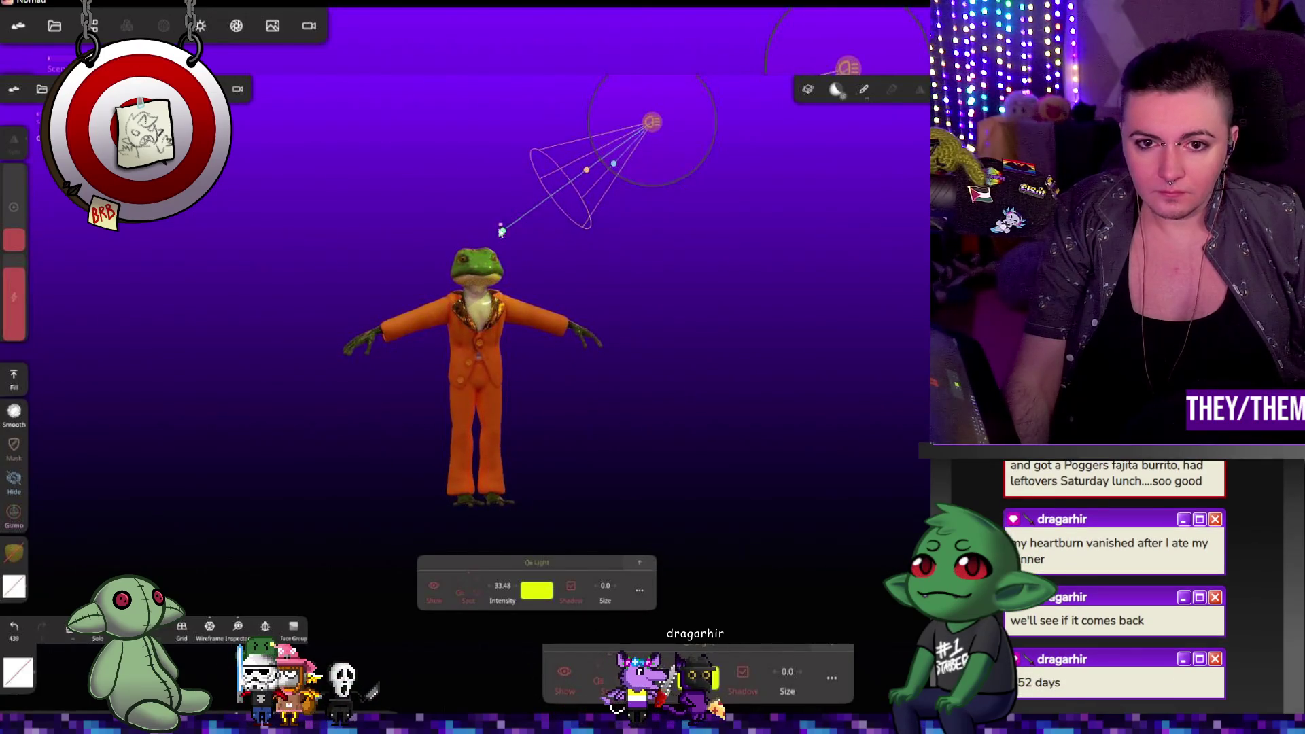
pyautogui.moveTo(534, 397)
pyautogui.mouseDown()
pyautogui.moveTo(487, 500)
pyautogui.moveTo(571, 455)
pyautogui.moveTo(453, 368)
pyautogui.moveTo(452, 416)
pyautogui.mouseUp()
pyautogui.moveTo(762, 491)
pyautogui.mouseDown()
pyautogui.moveTo(714, 460)
pyautogui.moveTo(752, 451)
pyautogui.moveTo(769, 471)
pyautogui.mouseUp()
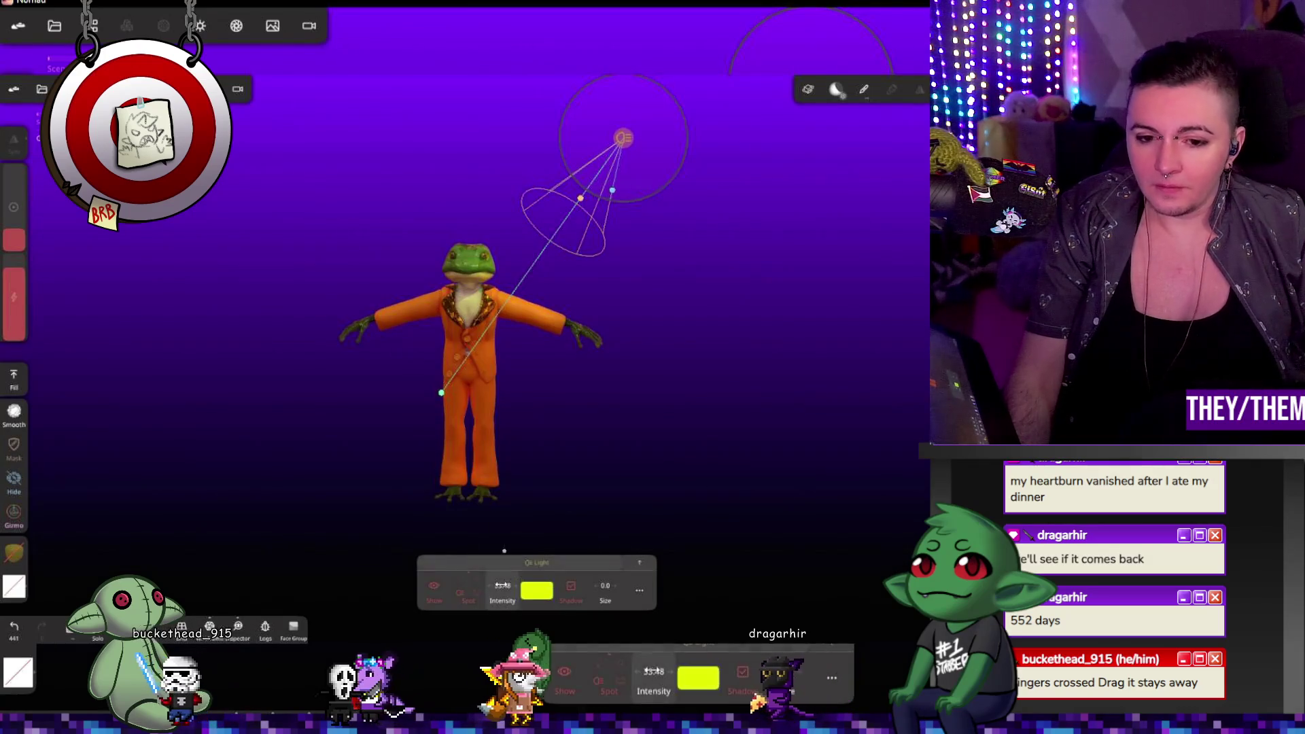
# Step: Raise the spot light intensity to 64.22
pyautogui.moveTo(505, 587); pyautogui.dragTo(528, 586)
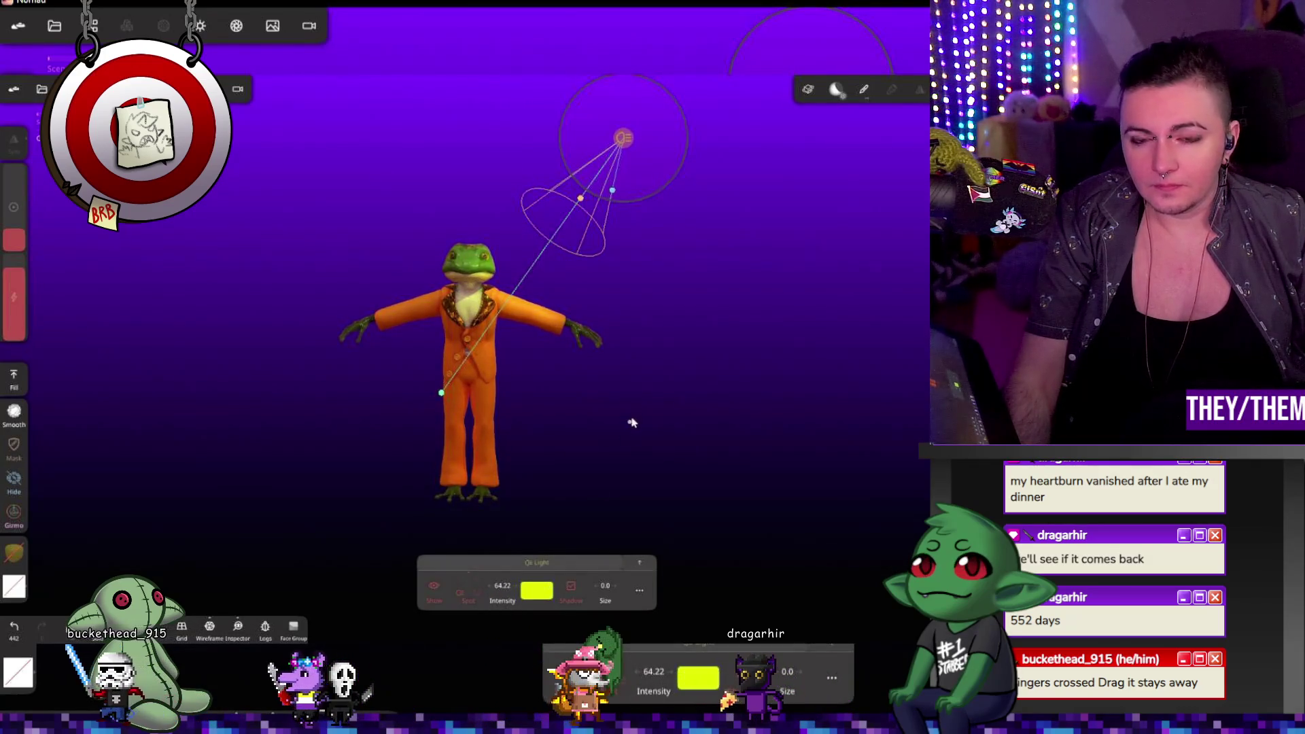
pyautogui.moveTo(673, 314); pyautogui.dragTo(658, 438)
pyautogui.moveTo(658, 437); pyautogui.dragTo(700, 379, button='right')
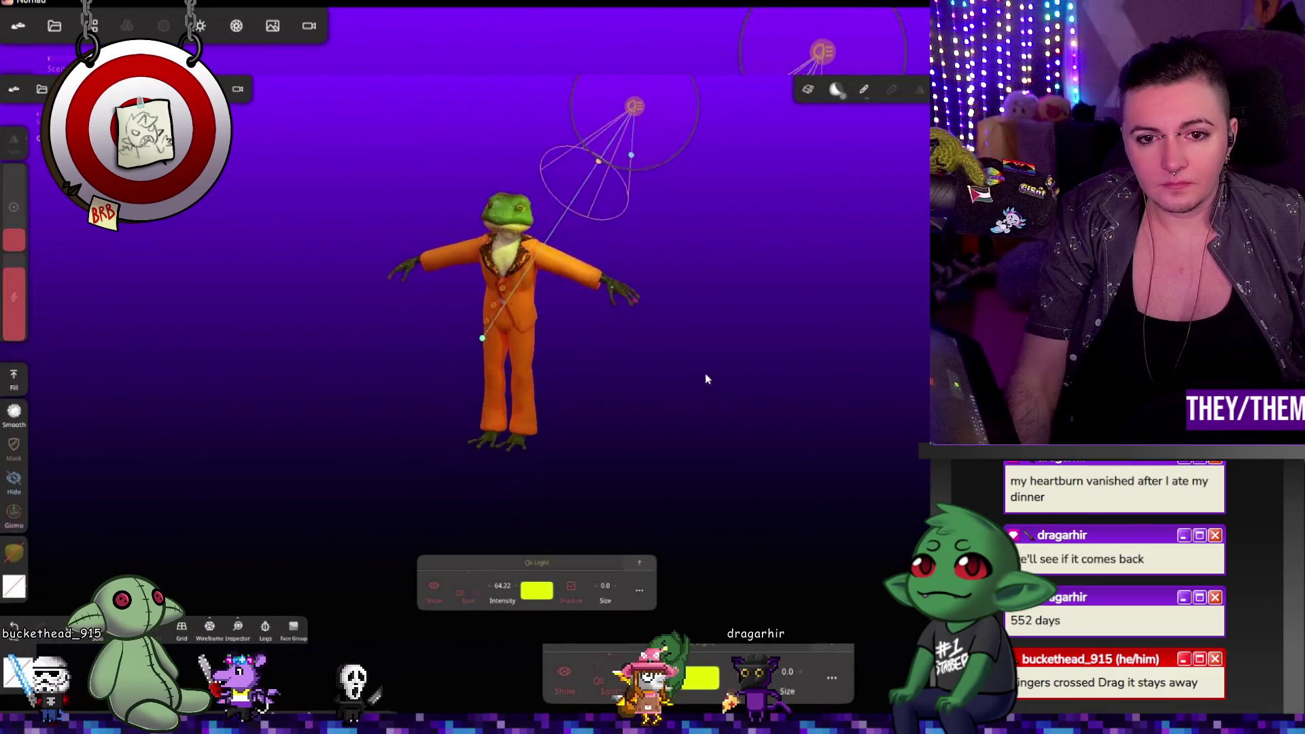
pyautogui.click(106, 32)
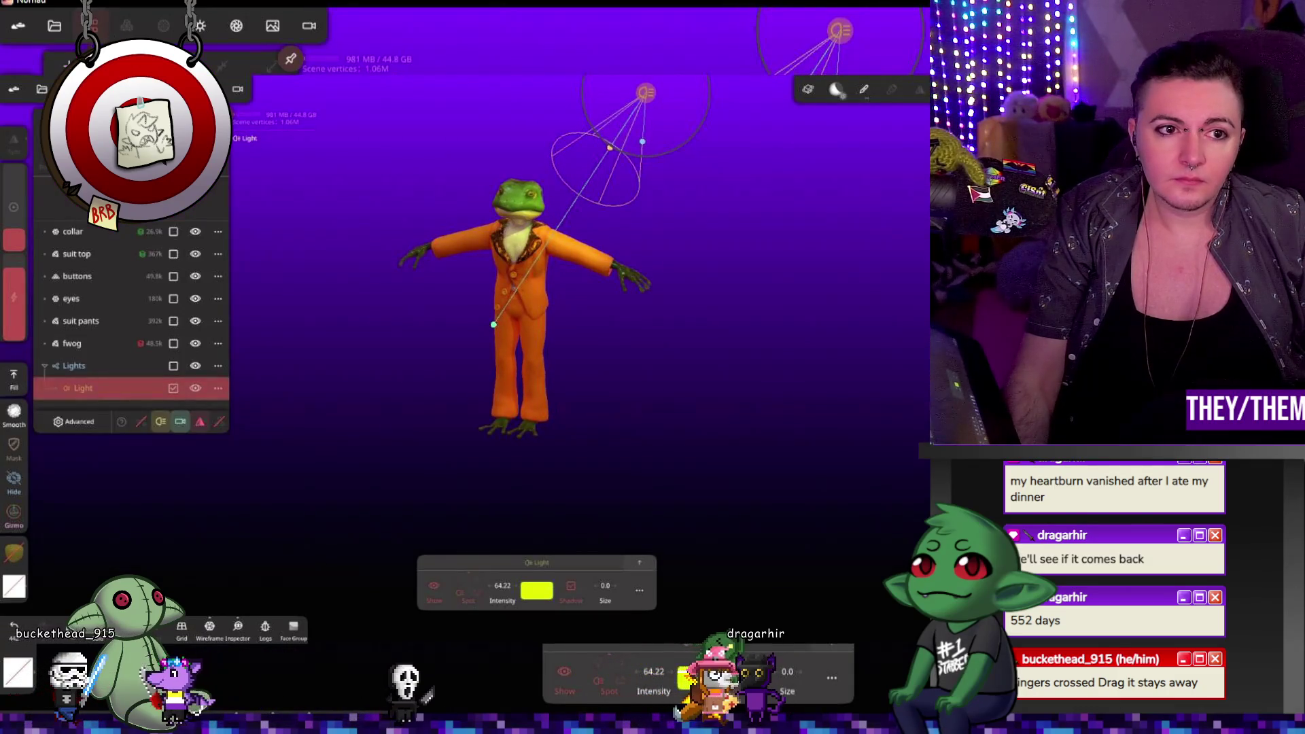
# Step: Add a cylinder, flatten and widen it, and move it under the frog's feet
pyautogui.click(61, 146)
pyautogui.click(116, 244)
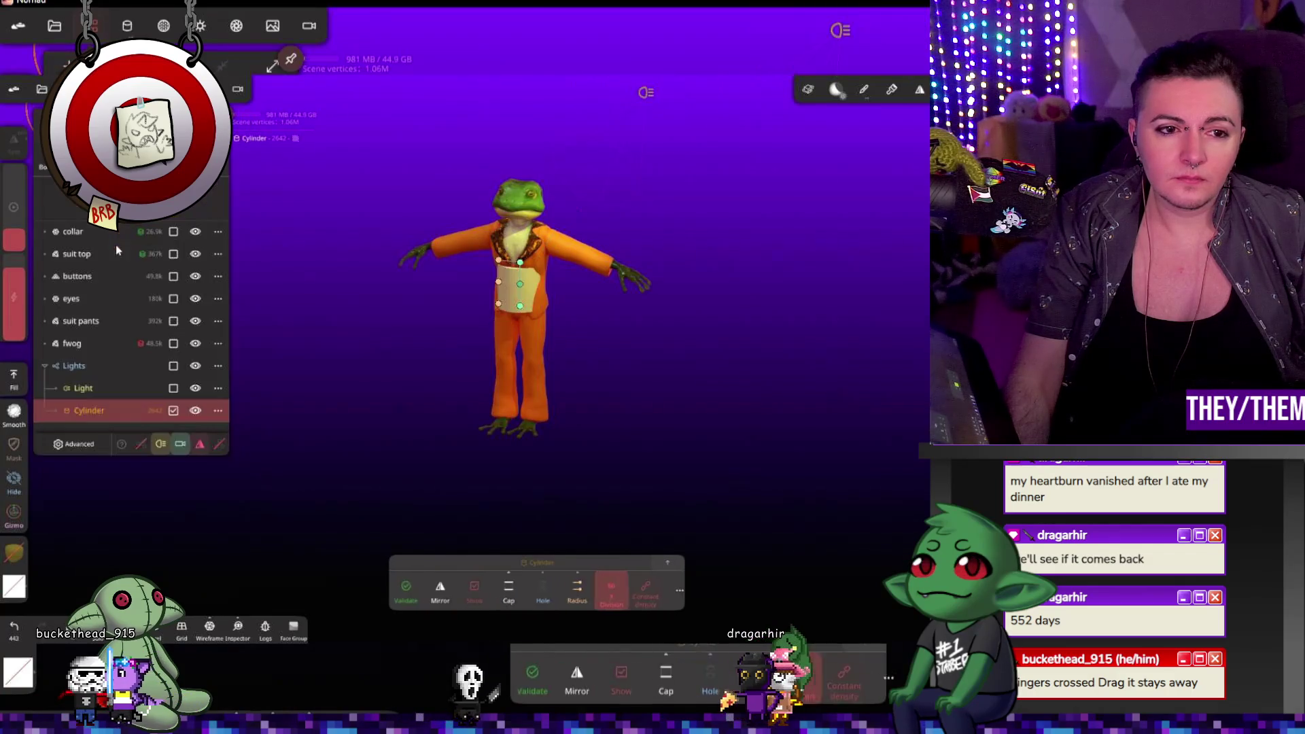
pyautogui.moveTo(523, 262)
pyautogui.mouseDown()
pyautogui.moveTo(525, 293)
pyautogui.moveTo(433, 289)
pyautogui.mouseUp()
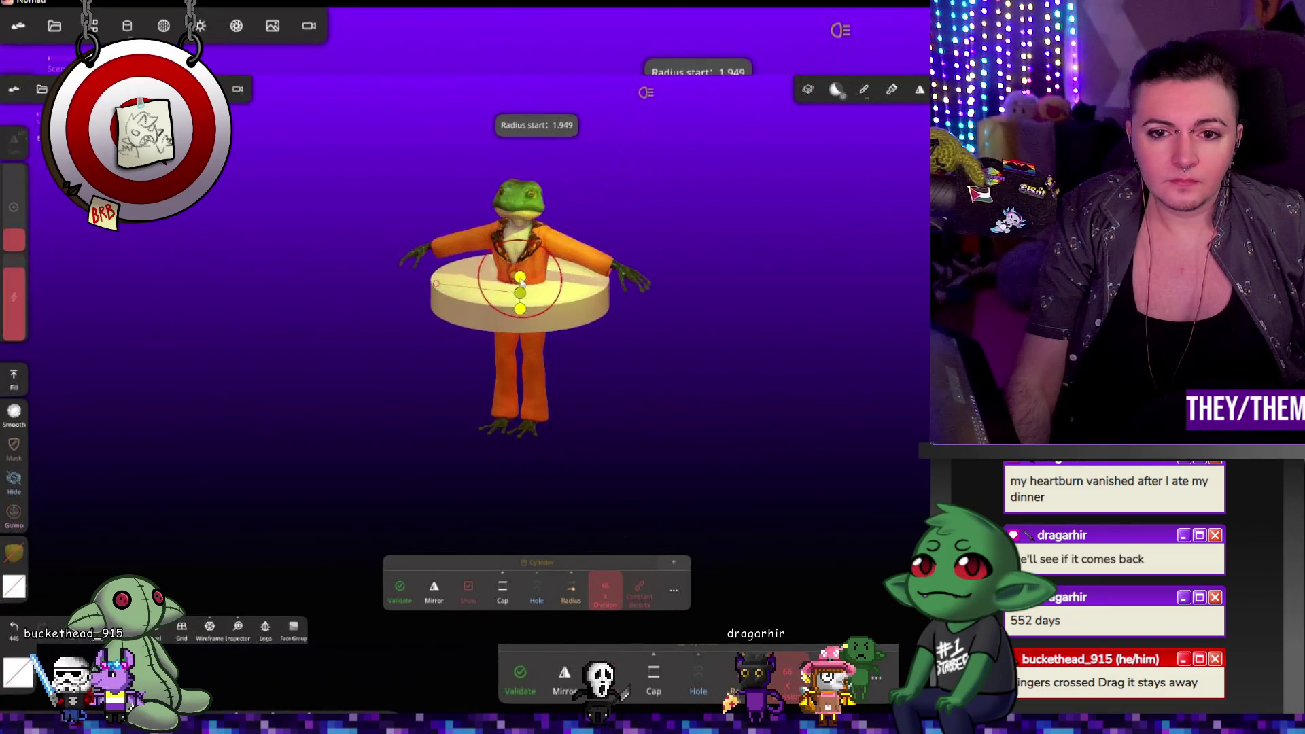
pyautogui.moveTo(520, 297); pyautogui.dragTo(524, 295)
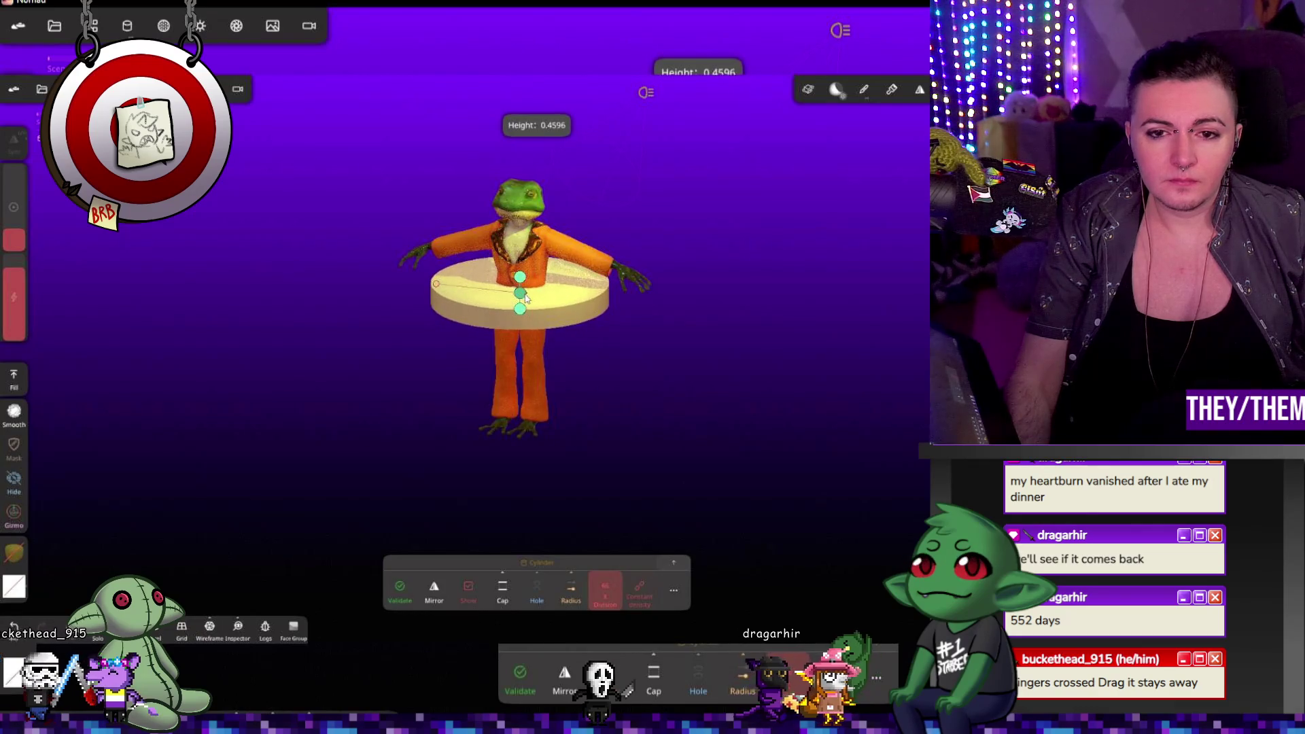
pyautogui.press('t')
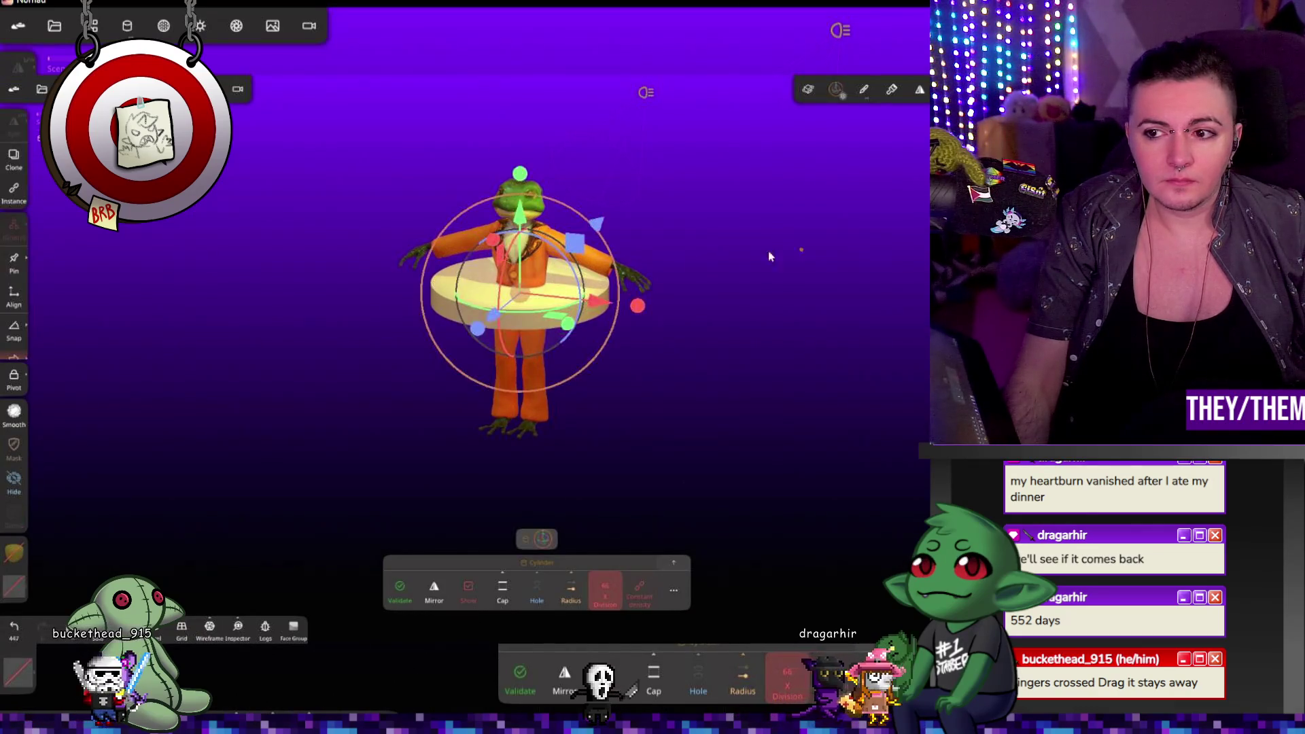
pyautogui.moveTo(525, 219); pyautogui.dragTo(517, 367)
pyautogui.moveTo(679, 381)
pyautogui.mouseDown()
pyautogui.moveTo(487, 394)
pyautogui.moveTo(854, 458)
pyautogui.moveTo(889, 446)
pyautogui.mouseUp()
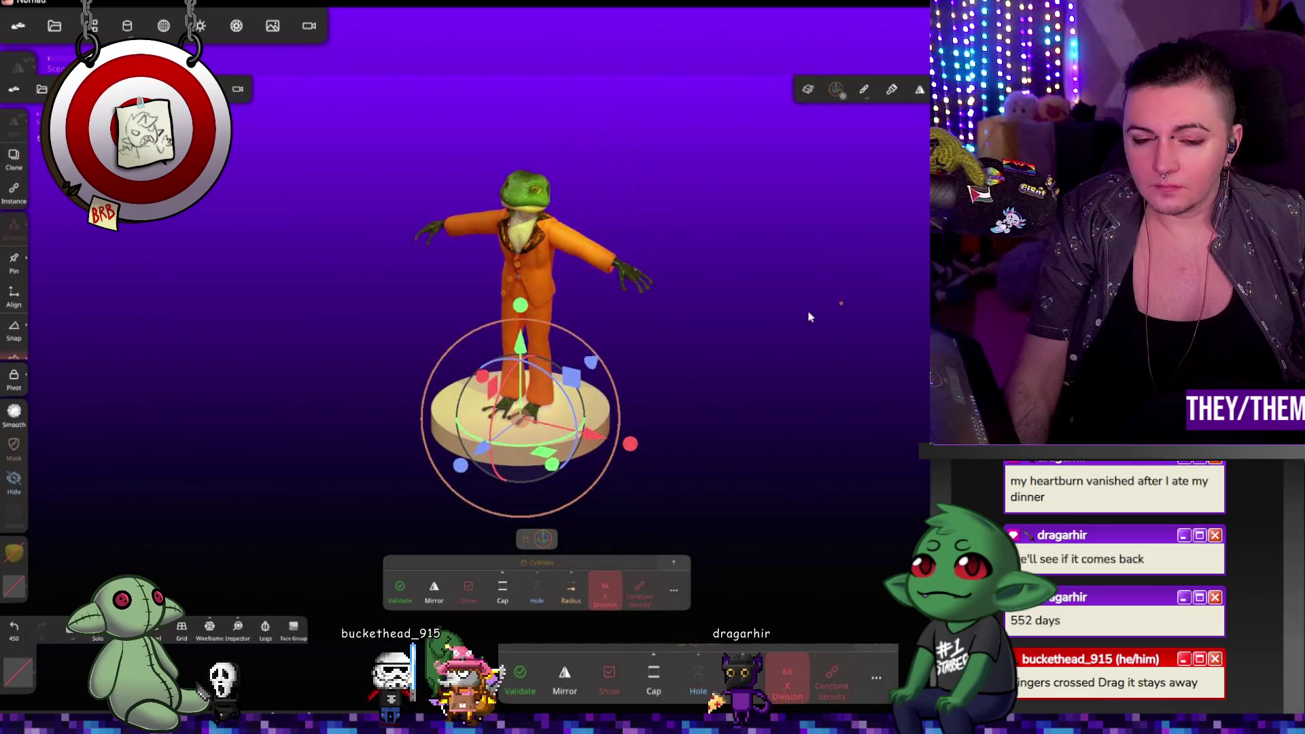
pyautogui.click(401, 585)
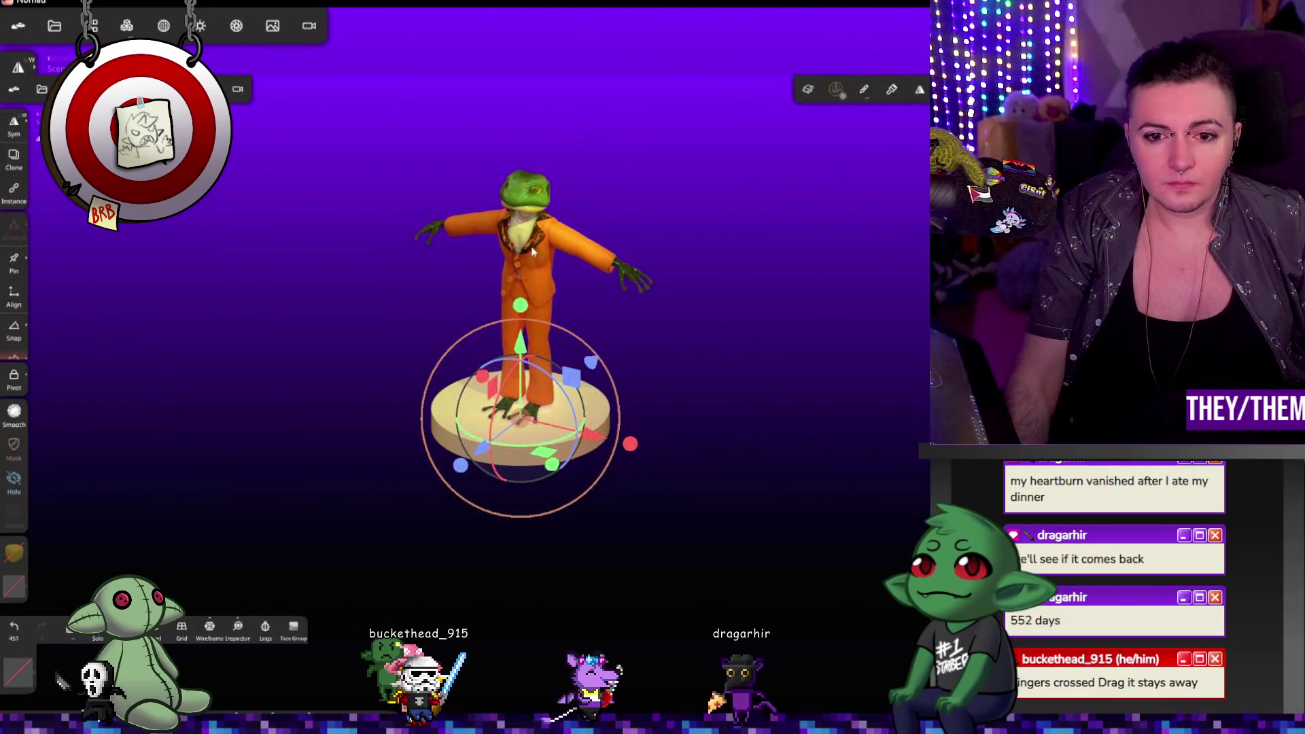
pyautogui.click(13, 553)
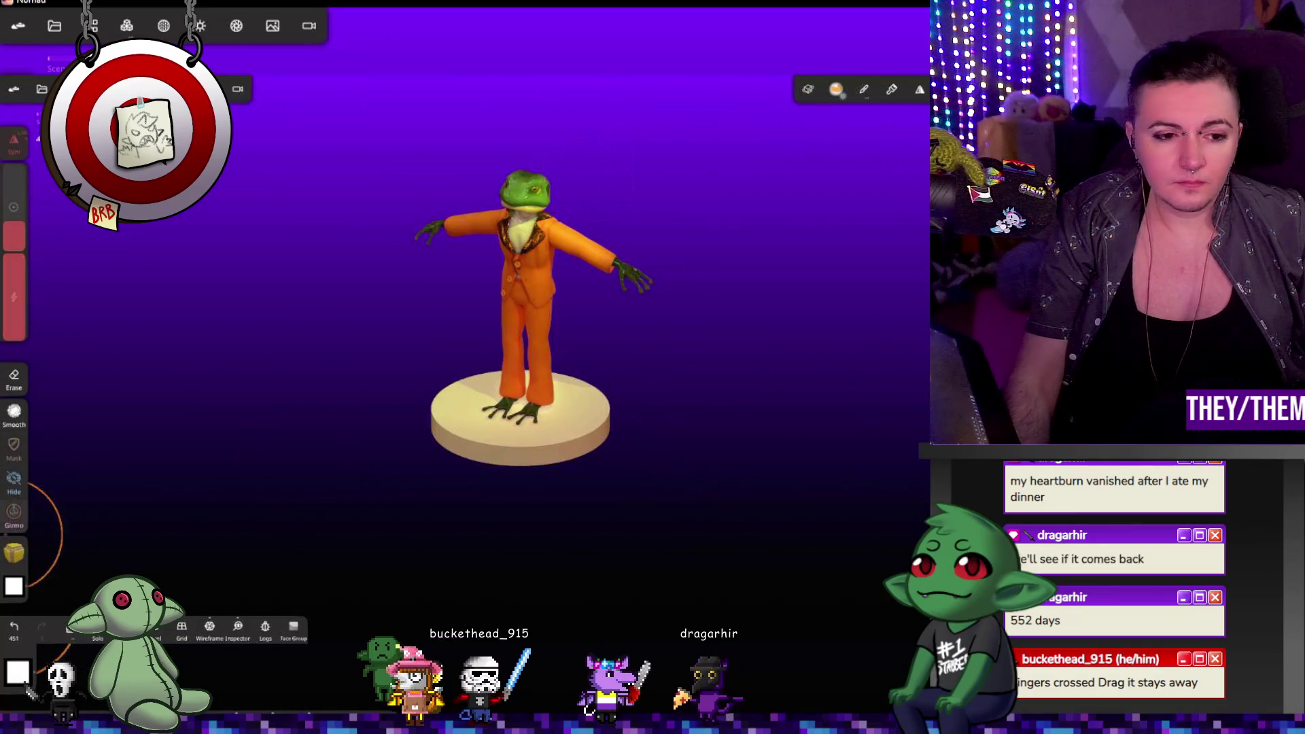
# Step: Apply the gold glitter colour texture to the pedestal's material
pyautogui.click(15, 553)
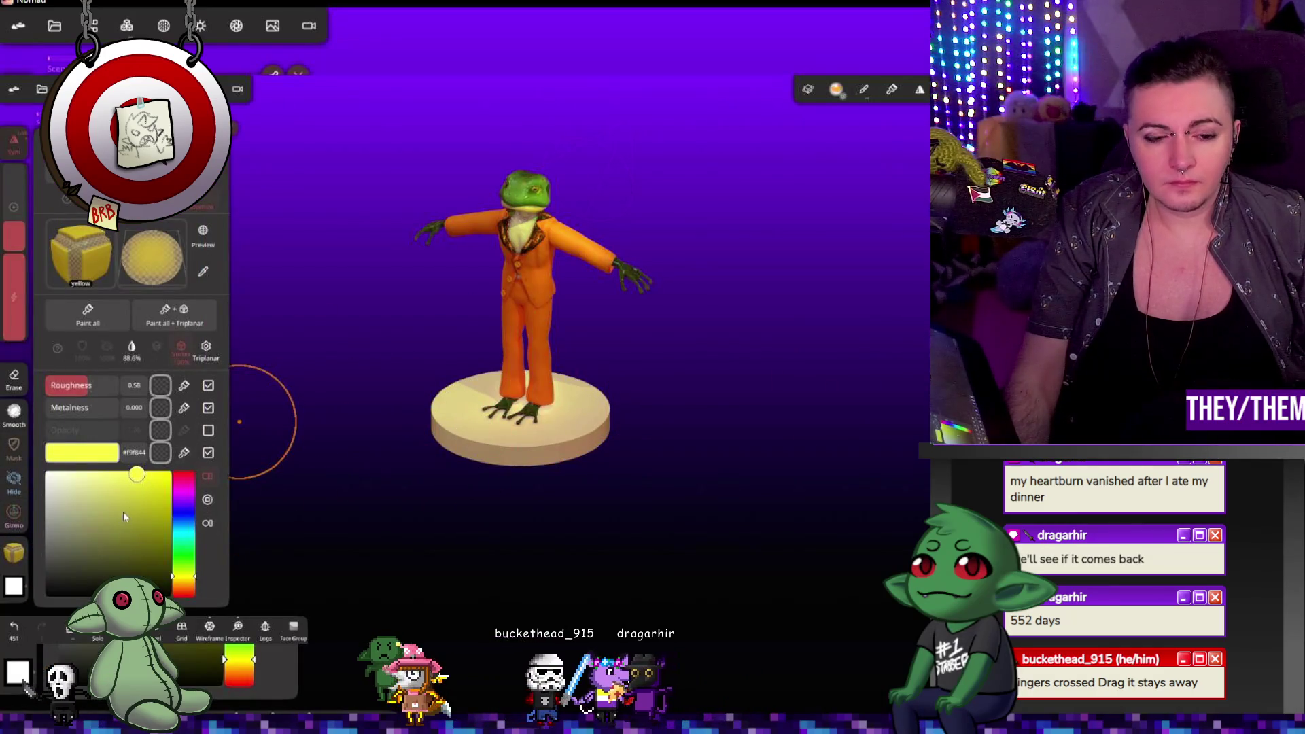
pyautogui.click(163, 26)
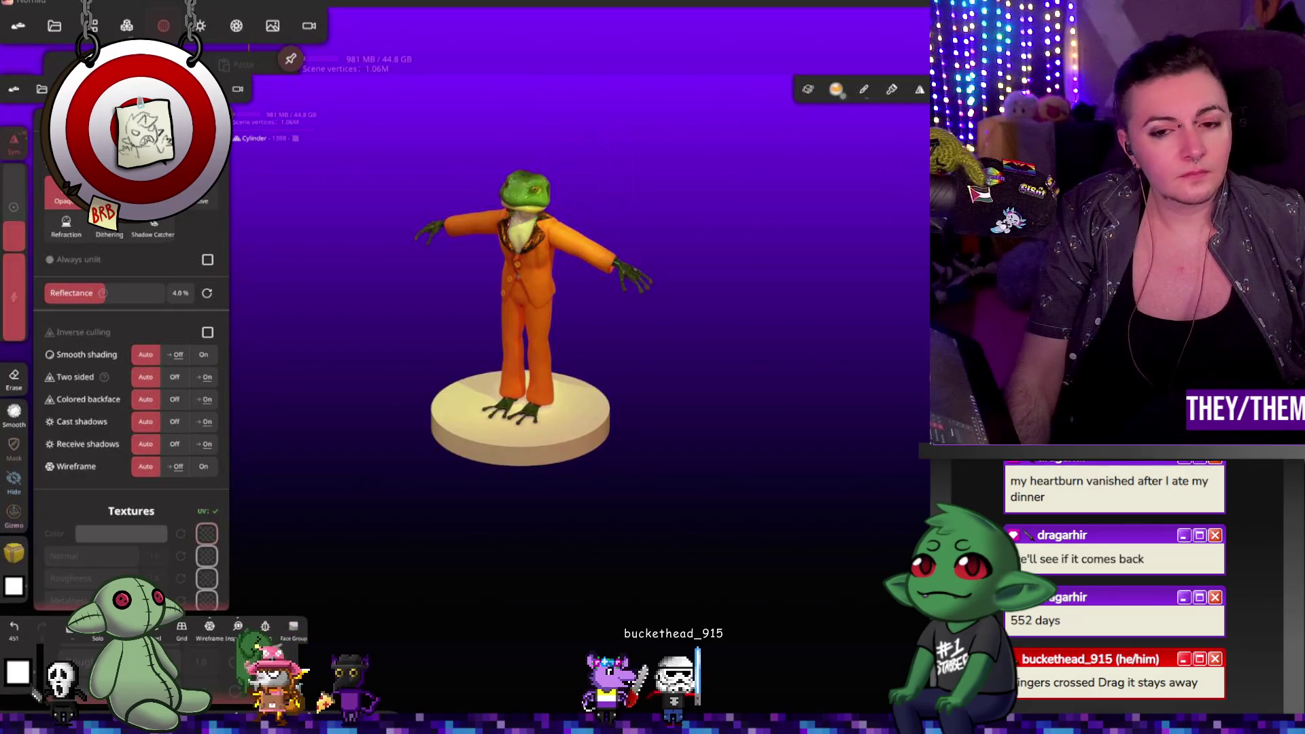
pyautogui.moveTo(496, 466); pyautogui.dragTo(690, 513)
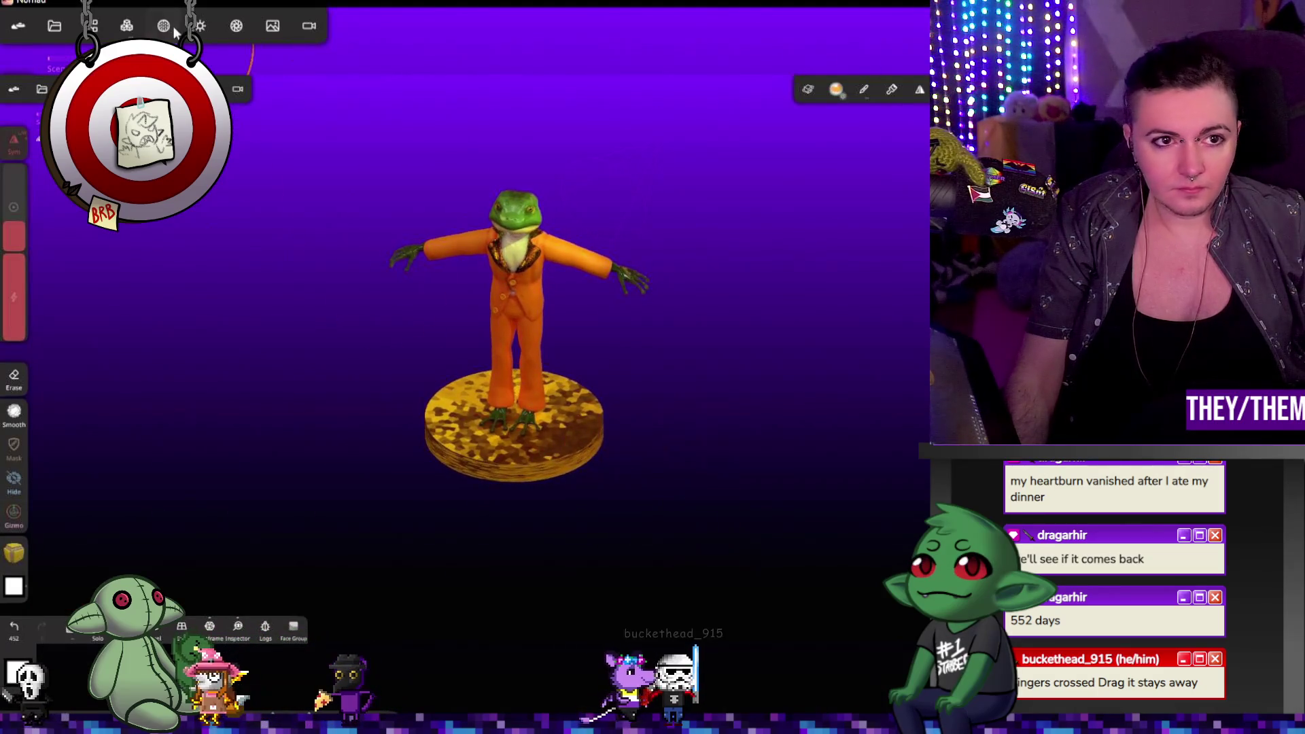
# Step: Nudge the gold texture's Translation X and reduce its scale to 3.271
pyautogui.click(165, 25)
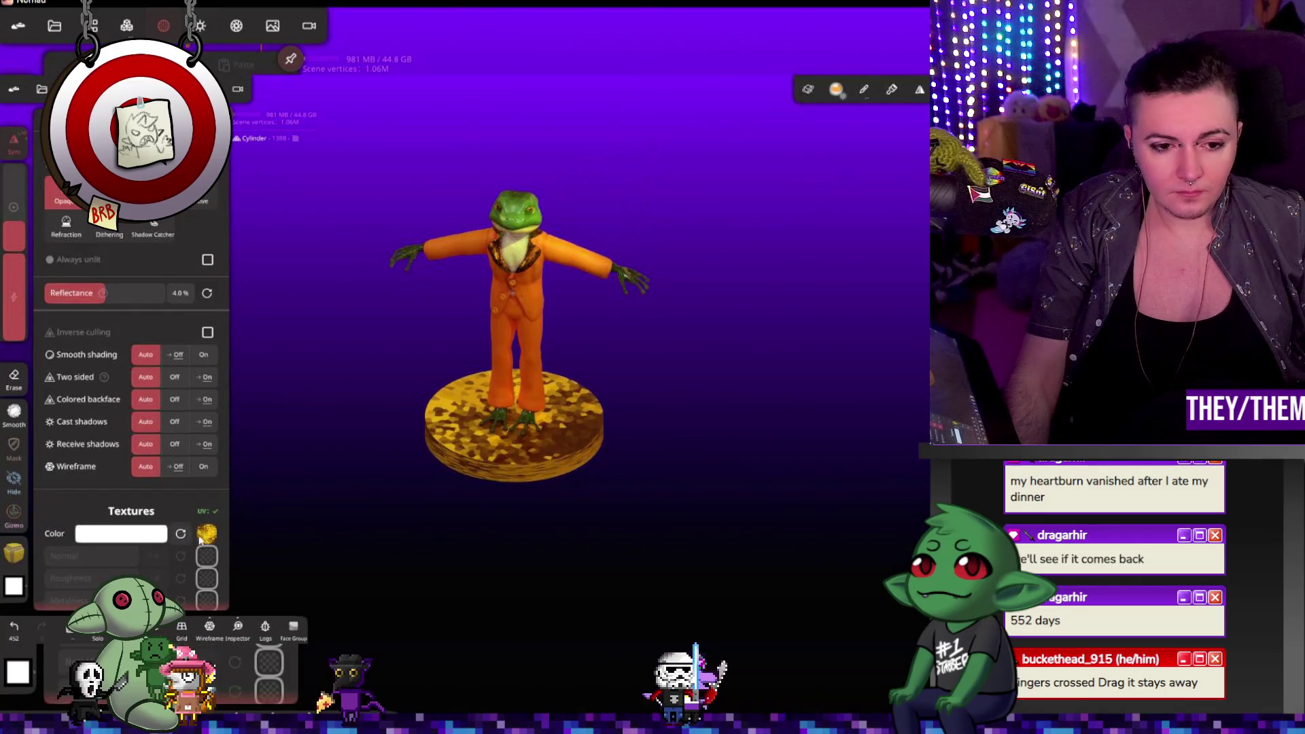
pyautogui.click(204, 535)
pyautogui.moveTo(184, 524)
pyautogui.mouseDown()
pyautogui.moveTo(213, 553)
pyautogui.moveTo(249, 559)
pyautogui.moveTo(395, 562)
pyautogui.mouseUp()
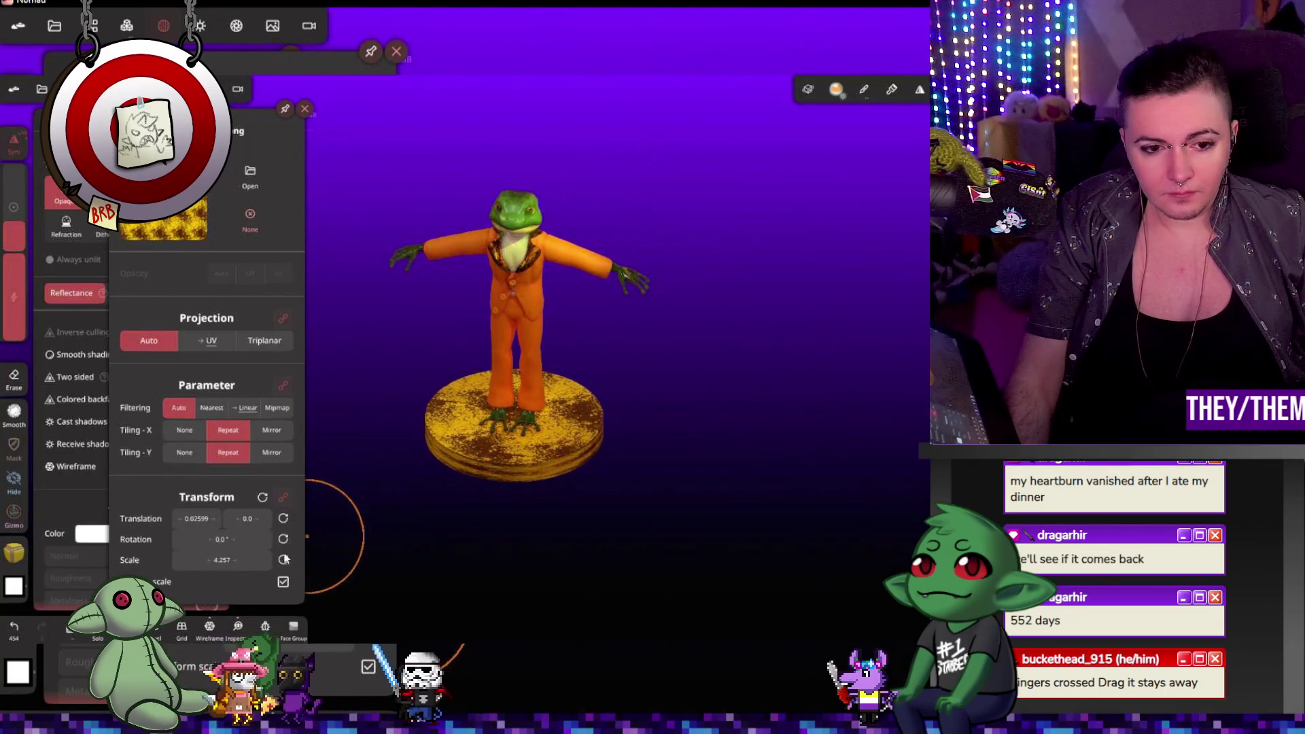
pyautogui.moveTo(236, 562); pyautogui.dragTo(180, 562)
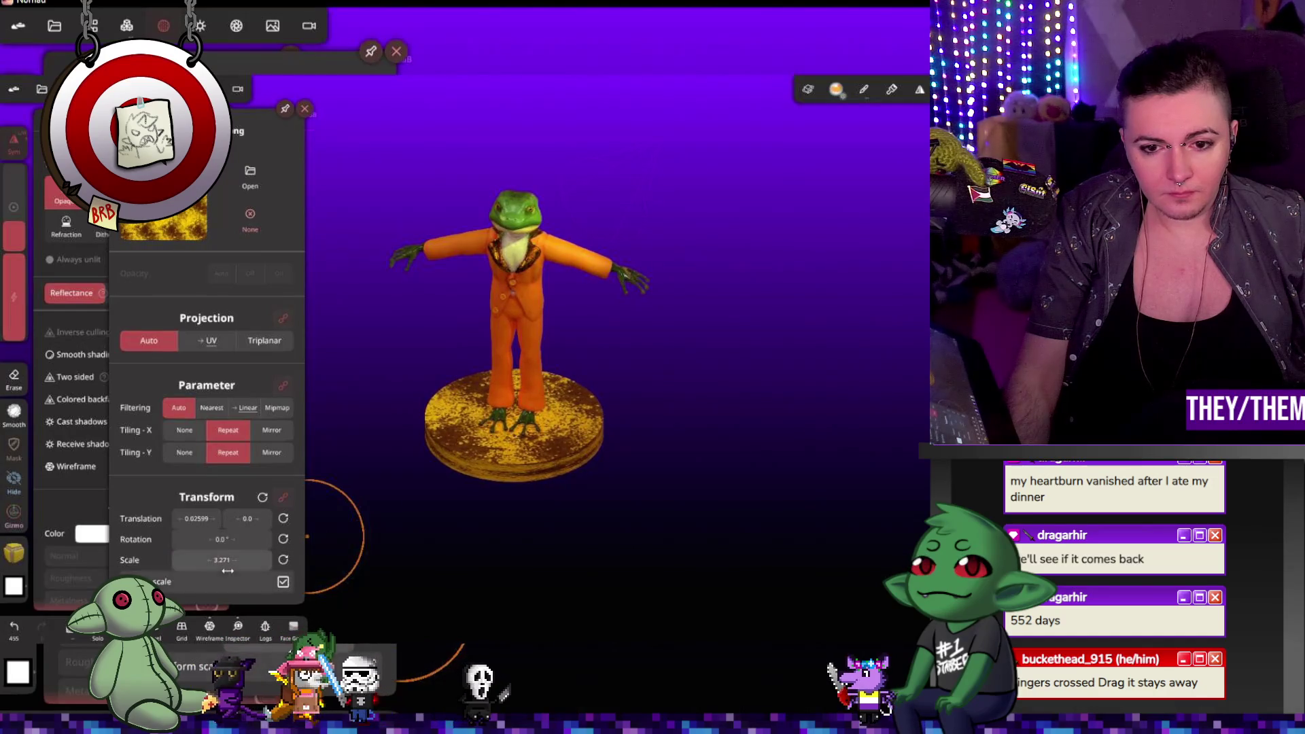
pyautogui.click(133, 27)
pyautogui.click(94, 26)
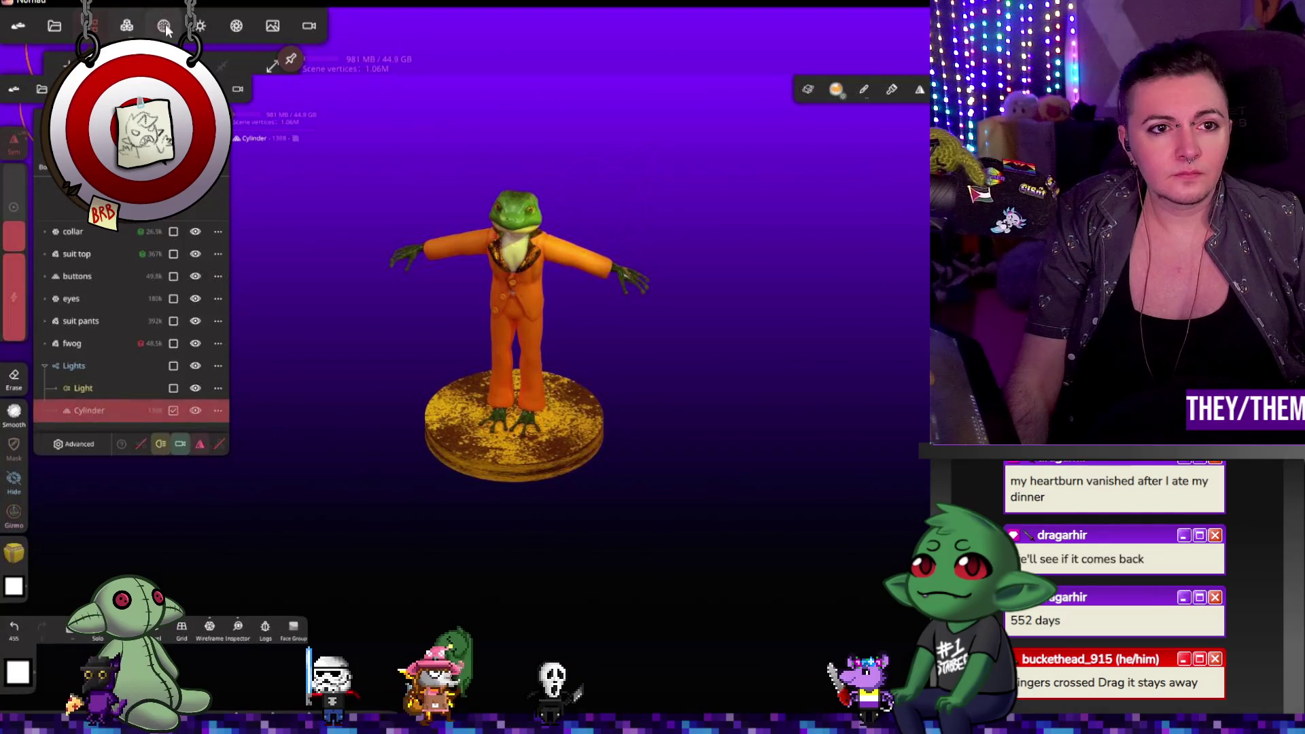
pyautogui.click(163, 26)
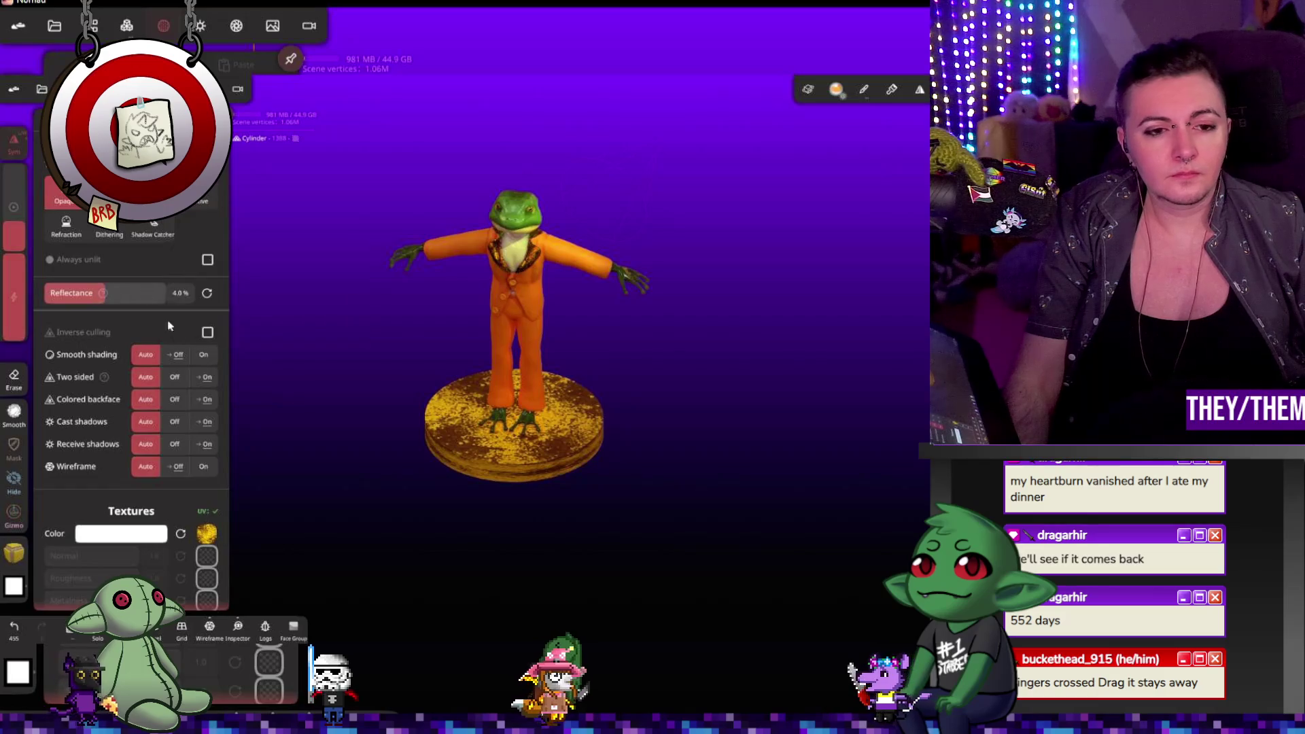
pyautogui.click(604, 517)
# Step: Voxel-remesh the pedestal at higher resolution and relax part of its surface
pyautogui.scroll(5, 606, 525)
pyautogui.moveTo(627, 535)
pyautogui.mouseDown()
pyautogui.moveTo(586, 505)
pyautogui.moveTo(607, 498)
pyautogui.mouseUp()
pyautogui.click(126, 26)
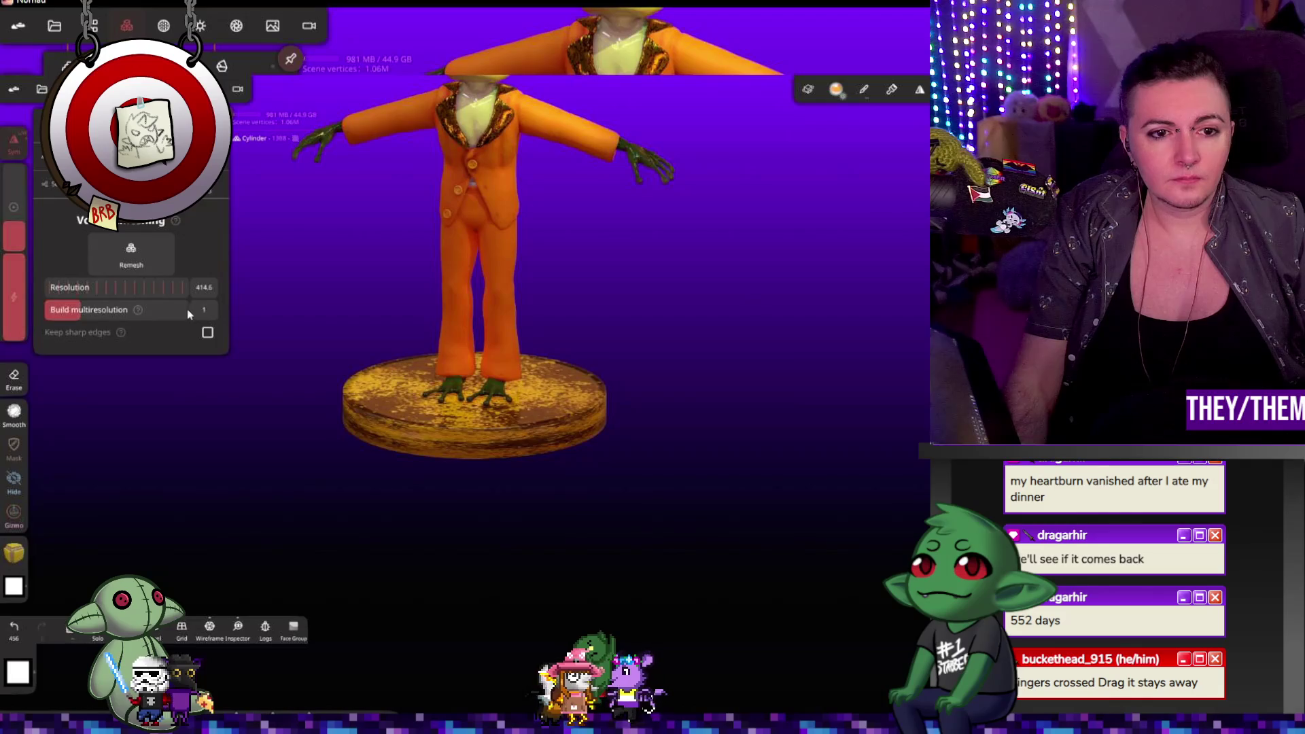
pyautogui.click(145, 253)
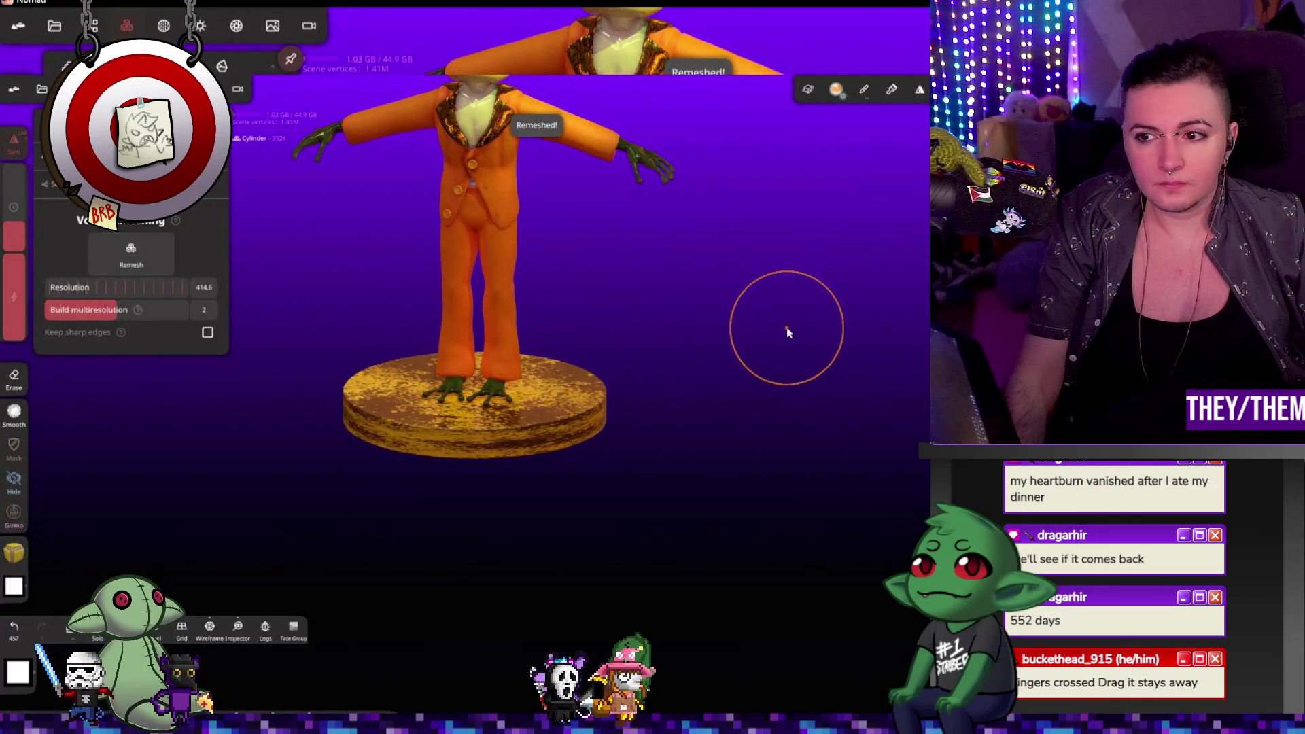
pyautogui.moveTo(617, 422); pyautogui.dragTo(841, 328)
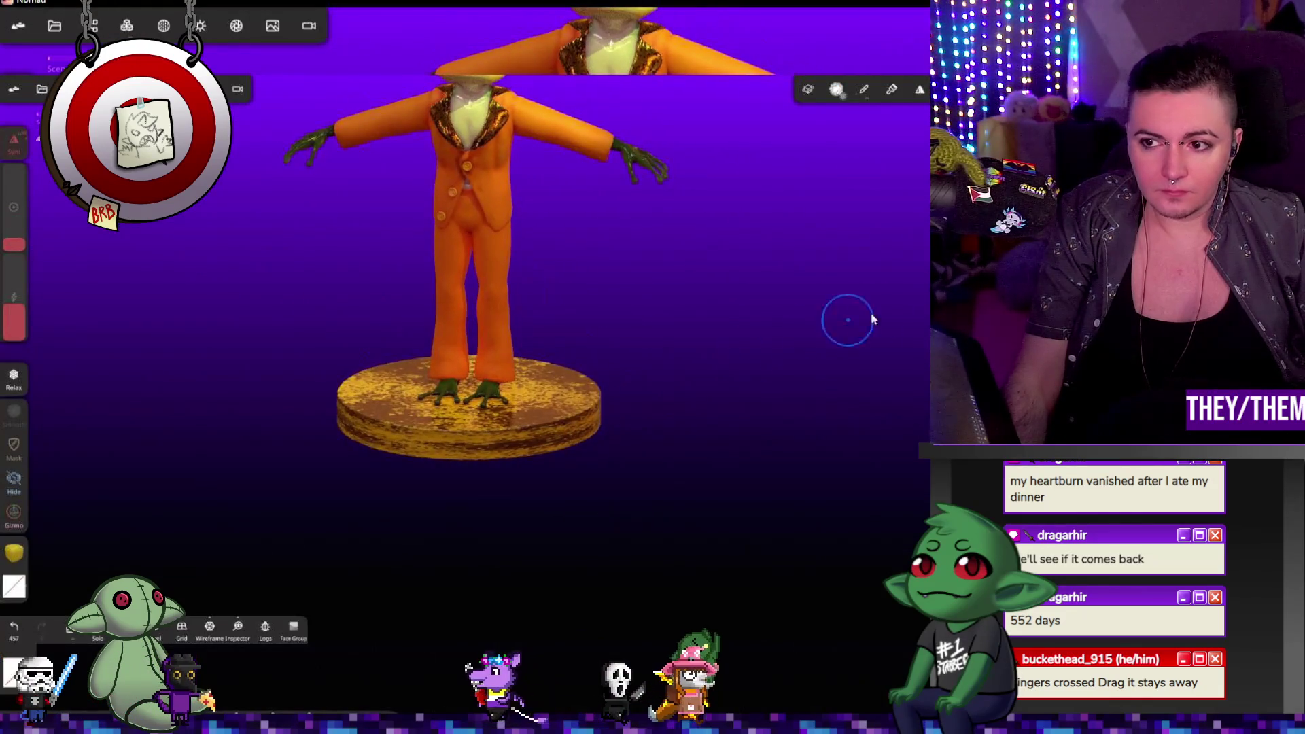
pyautogui.moveTo(582, 397); pyautogui.dragTo(556, 425)
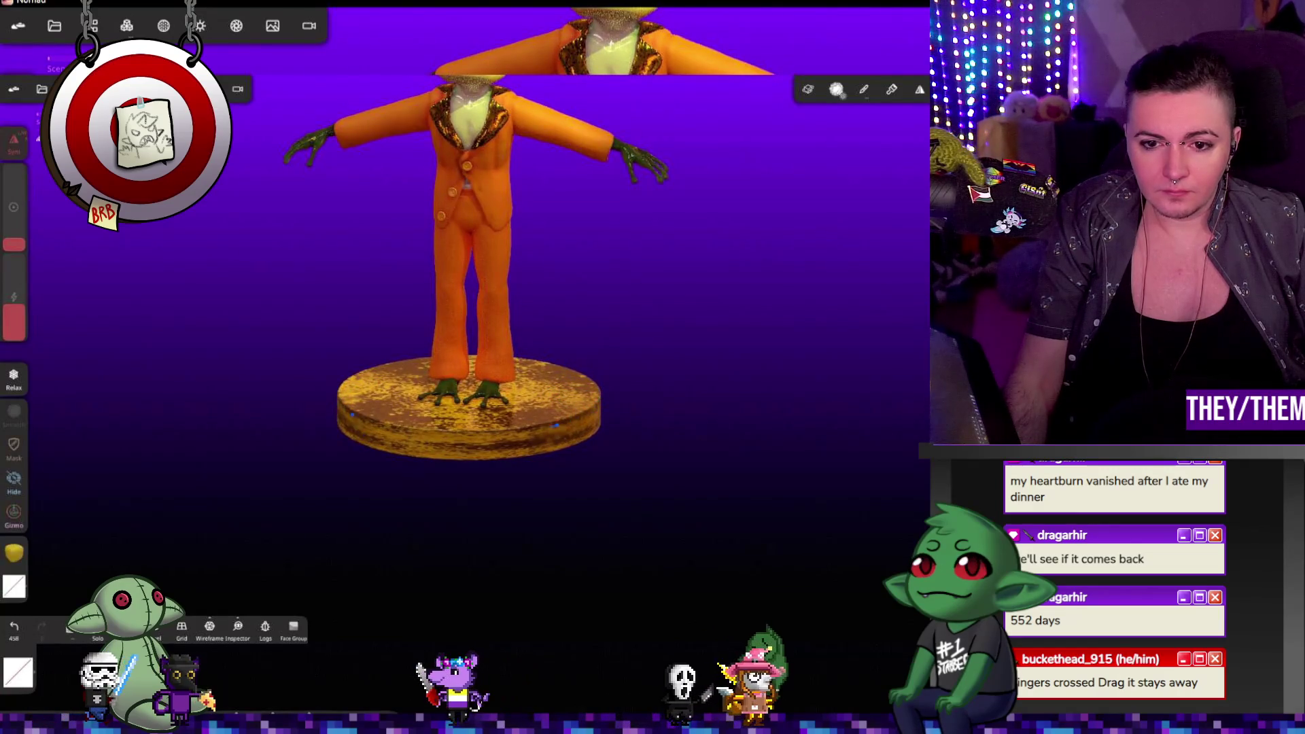
pyautogui.moveTo(677, 446)
pyautogui.mouseDown()
pyautogui.moveTo(665, 490)
pyautogui.moveTo(641, 396)
pyautogui.mouseUp()
# Step: Undo and redo the last stroke, then relax more of the pedestal with a weaker, larger brush
pyautogui.hotkey('ctrl', 'z')
pyautogui.hotkey('ctrl', 'z')
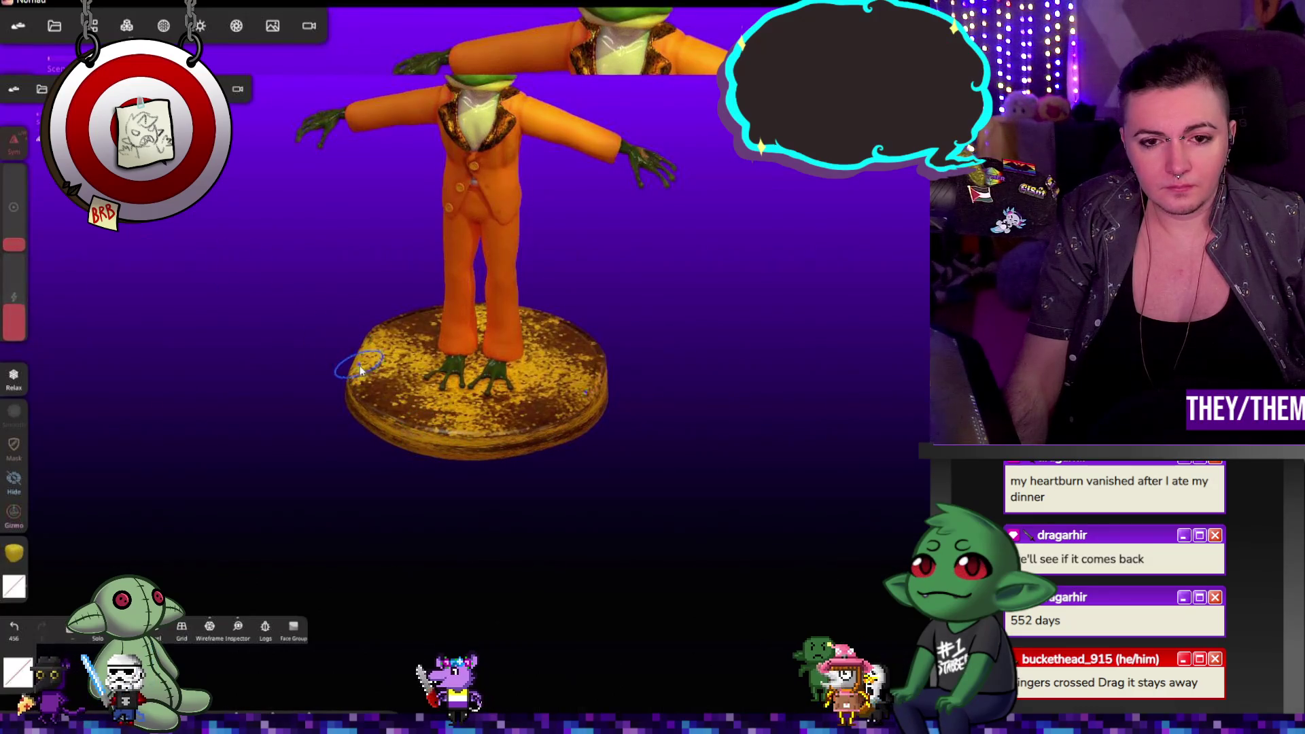
pyautogui.hotkey('ctrl', 'shift', 'z')
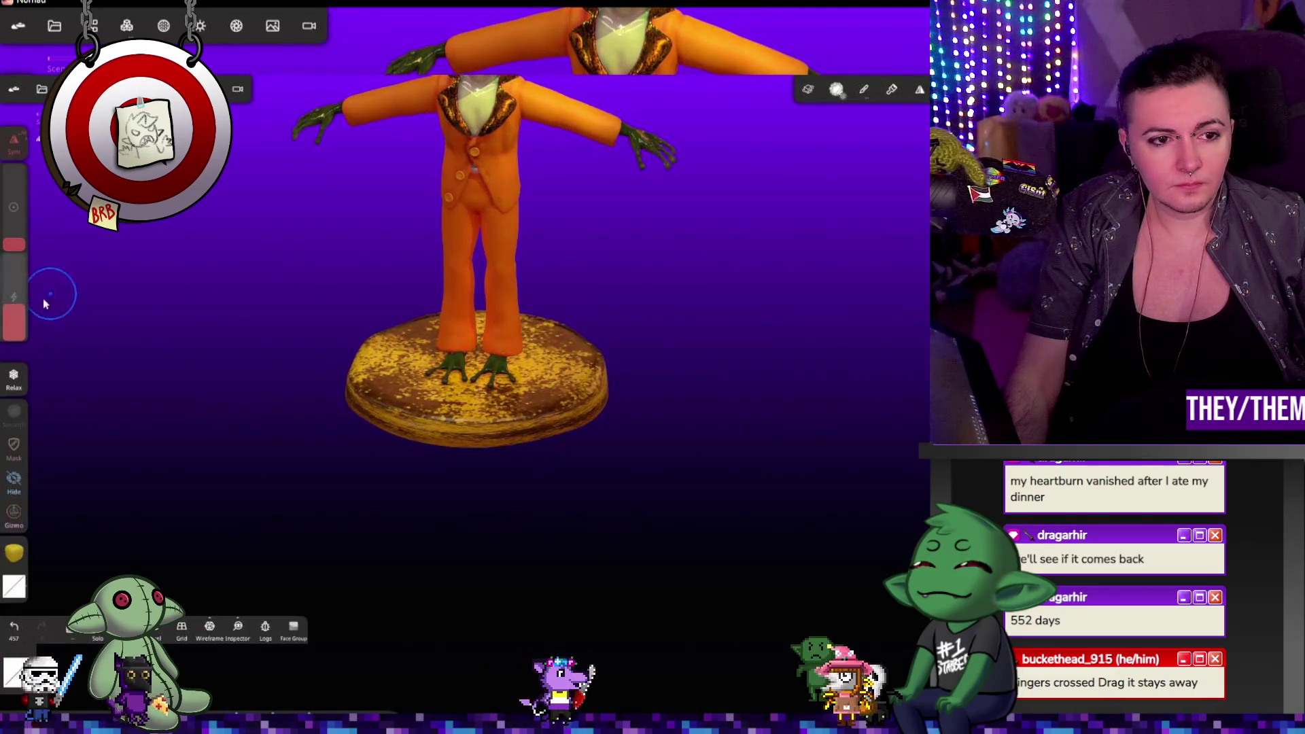
pyautogui.moveTo(13, 302); pyautogui.dragTo(13, 323)
pyautogui.moveTo(14, 238); pyautogui.dragTo(13, 226)
pyautogui.moveTo(346, 283); pyautogui.dragTo(463, 313)
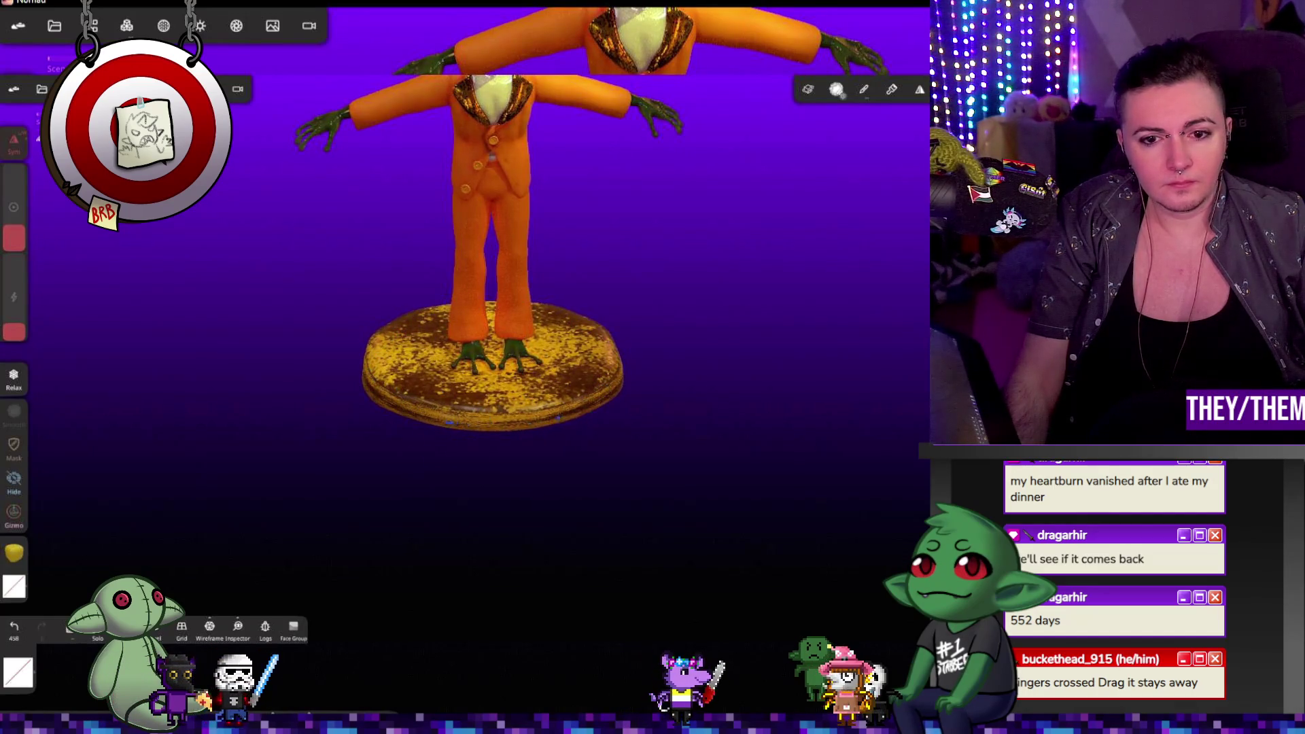
pyautogui.moveTo(646, 411)
pyautogui.mouseDown()
pyautogui.moveTo(609, 340)
pyautogui.moveTo(642, 414)
pyautogui.moveTo(645, 306)
pyautogui.moveTo(620, 431)
pyautogui.moveTo(643, 402)
pyautogui.moveTo(552, 513)
pyautogui.moveTo(472, 417)
pyautogui.moveTo(614, 416)
pyautogui.moveTo(507, 405)
pyautogui.moveTo(665, 404)
pyautogui.moveTo(698, 382)
pyautogui.moveTo(845, 428)
pyautogui.moveTo(399, 217)
pyautogui.mouseUp()
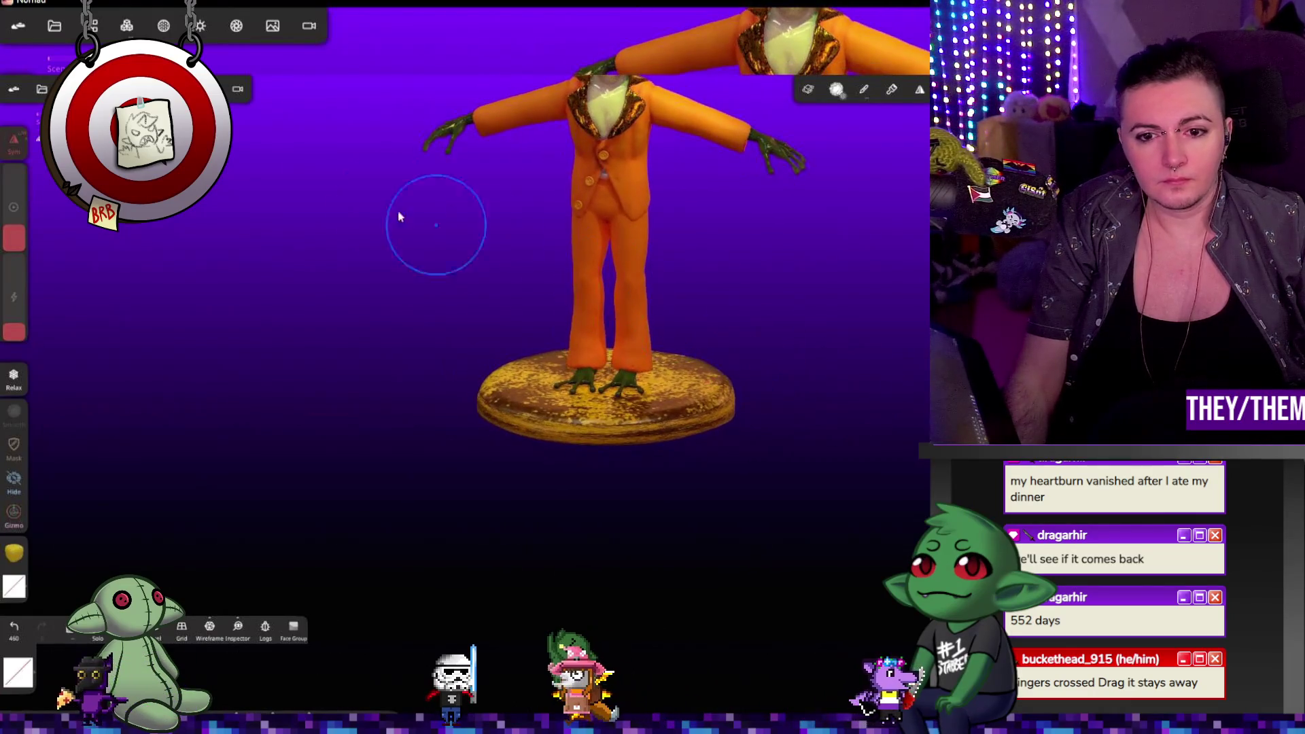
# Step: Voxel-remesh the pedestal a second time
pyautogui.click(127, 26)
pyautogui.click(131, 255)
pyautogui.moveTo(437, 314)
pyautogui.mouseDown(button='middle')
pyautogui.moveTo(401, 352)
pyautogui.moveTo(573, 402)
pyautogui.mouseUp(button='middle')
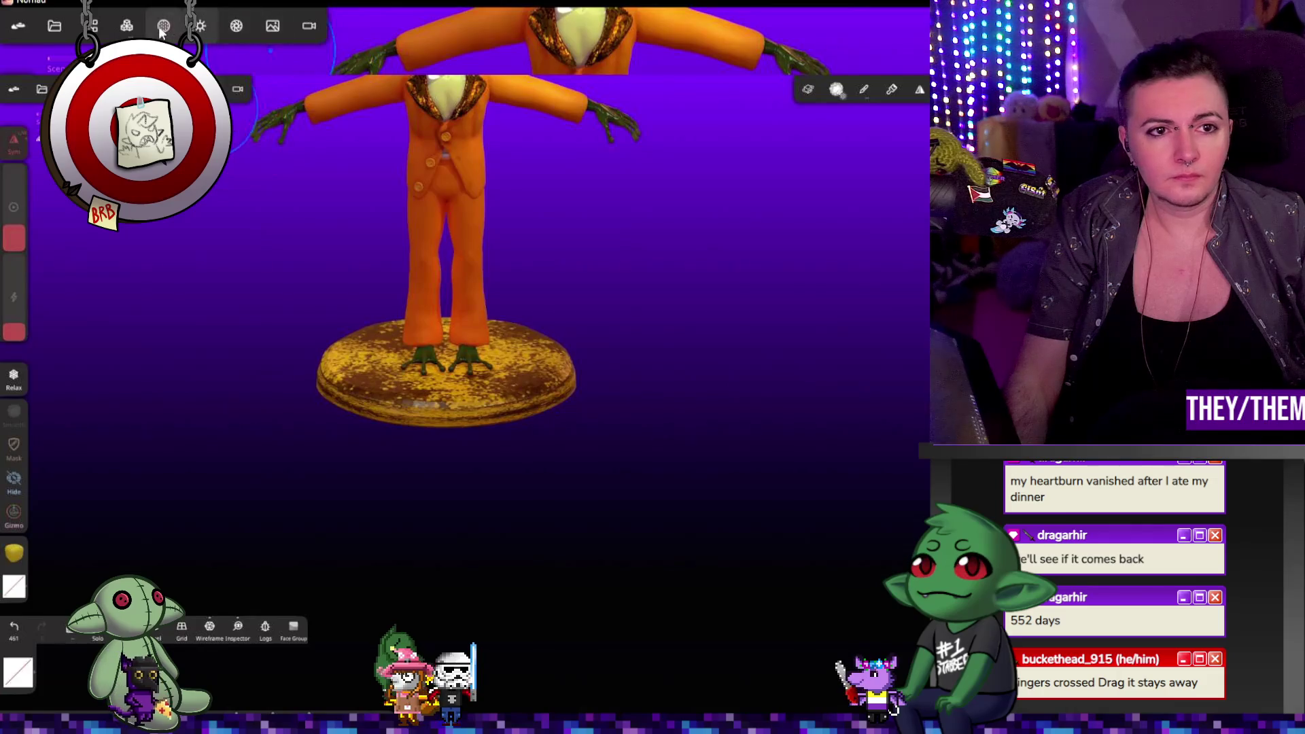
pyautogui.click(163, 26)
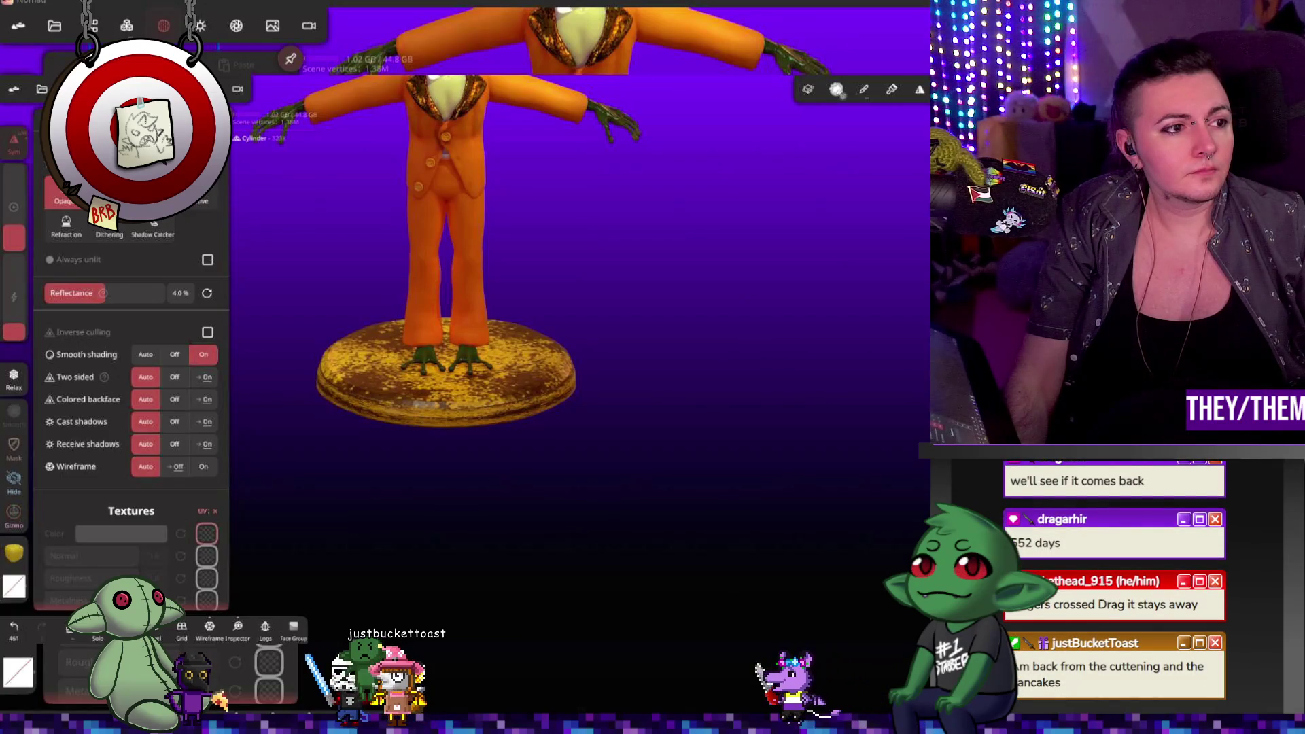
# Step: Zoom in on the legs and pedestal and add a new paint layer
pyautogui.click(364, 467)
pyautogui.scroll(5, 679, 417)
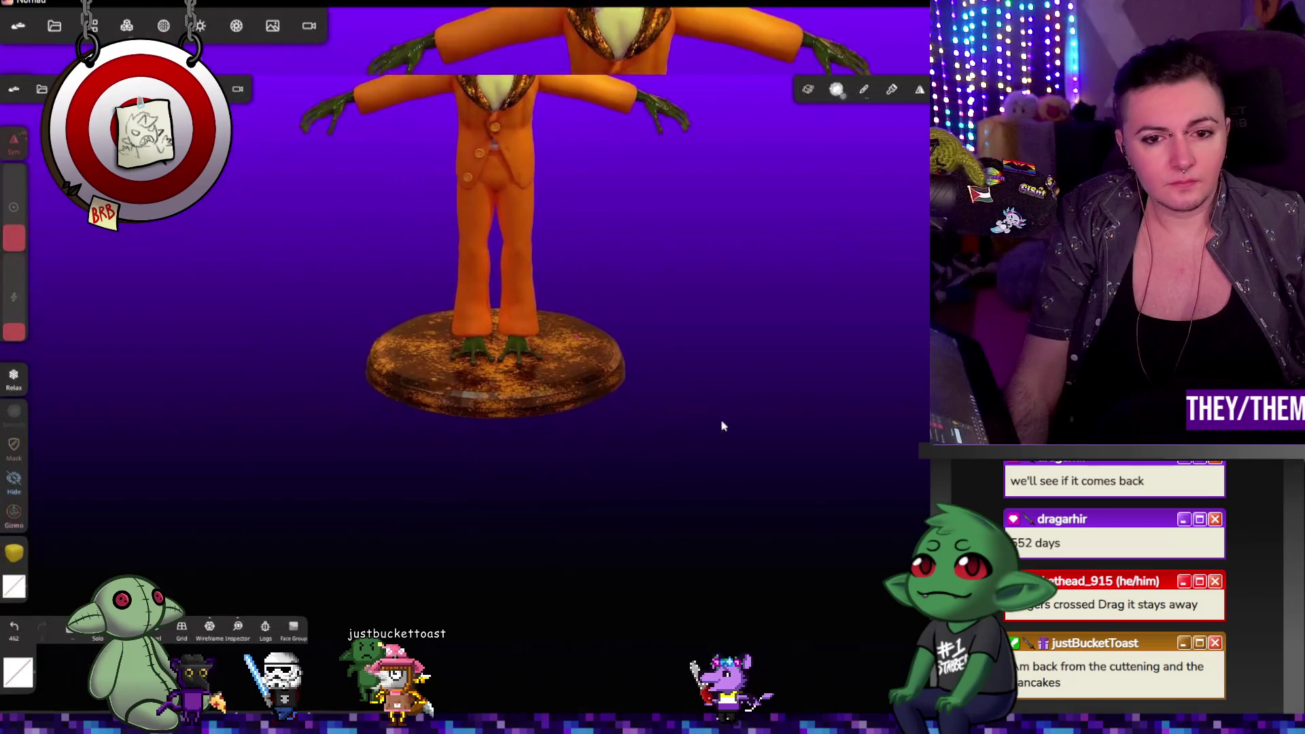
pyautogui.scroll(1, 605, 422)
pyautogui.moveTo(603, 423); pyautogui.dragTo(722, 448, button='right')
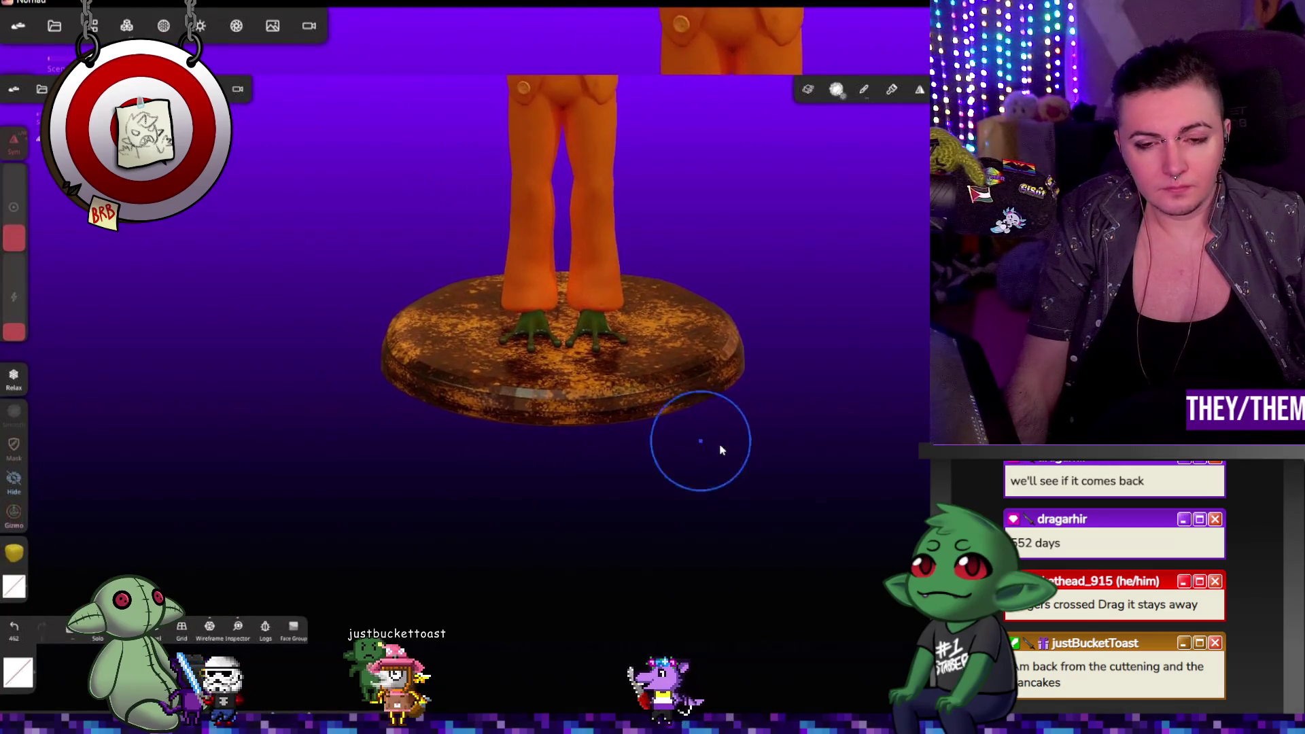
pyautogui.click(919, 90)
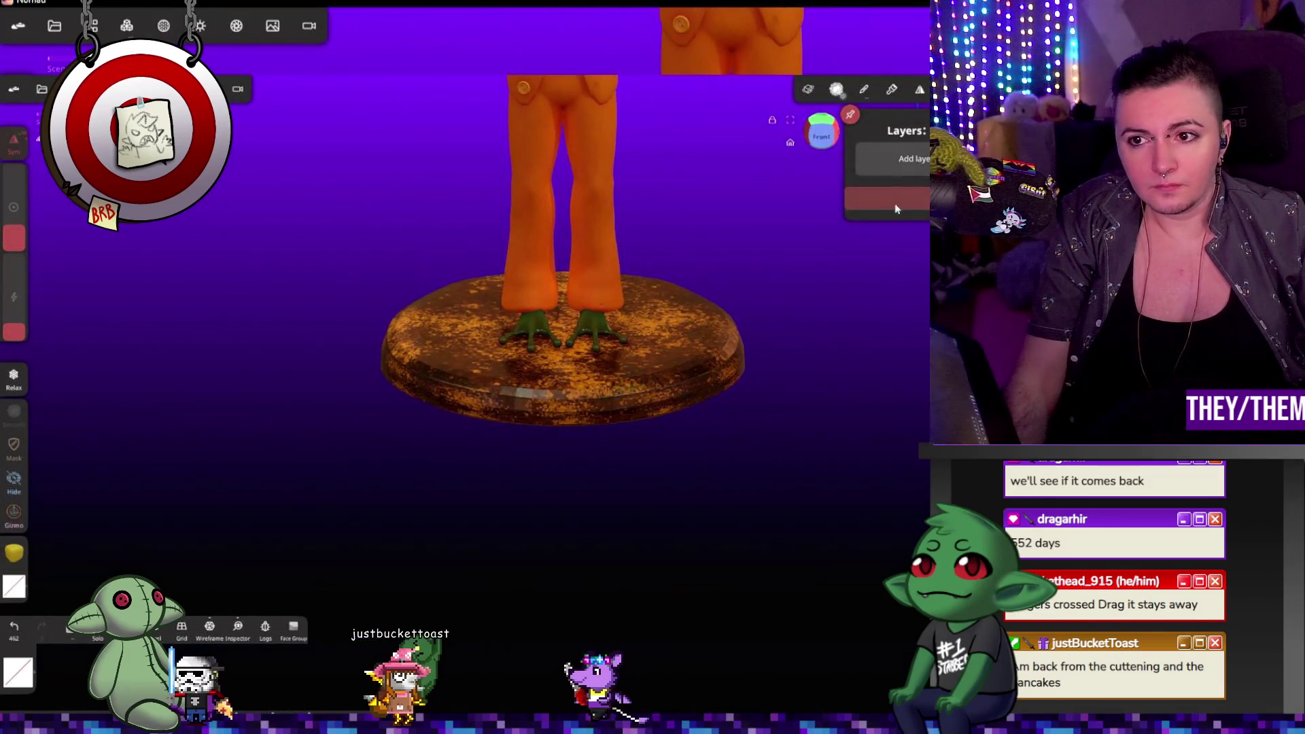
pyautogui.click(906, 163)
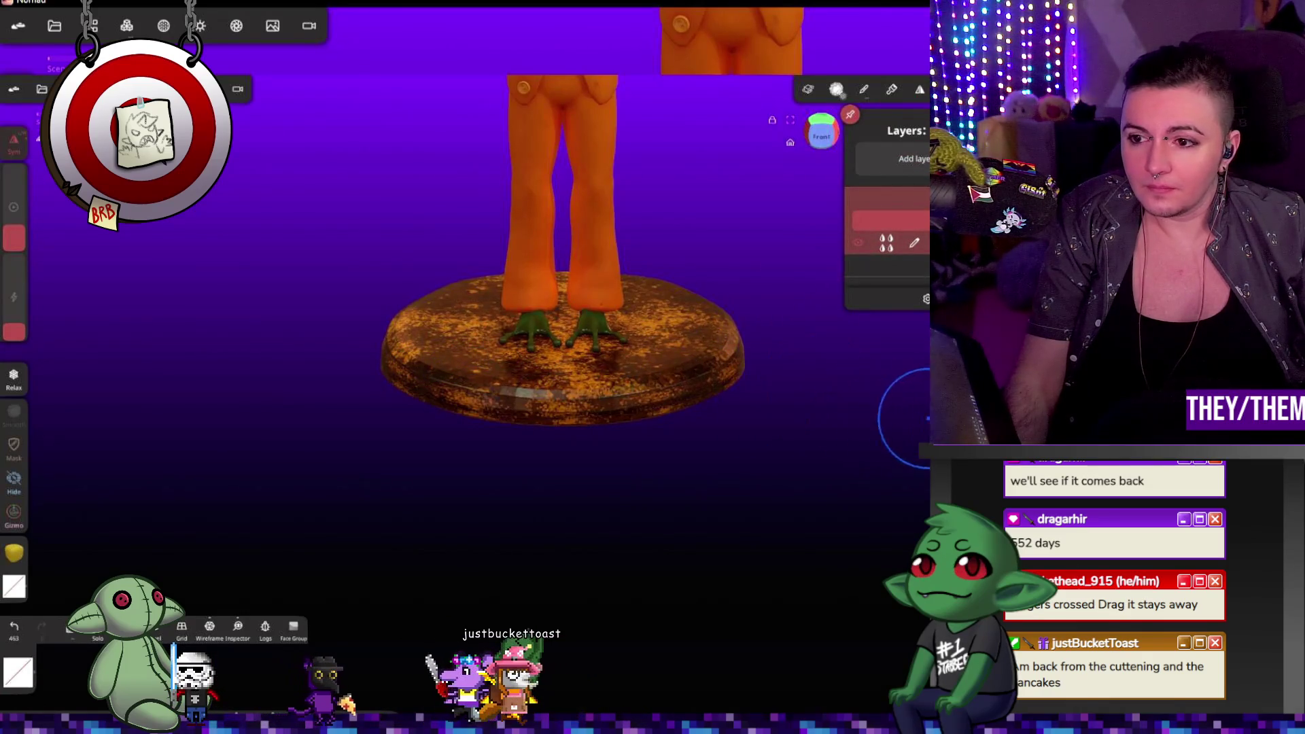
# Step: Paint the whole pedestal orange #ffba00 with roughness 0.00 and metalness 0.395
pyautogui.click(836, 89)
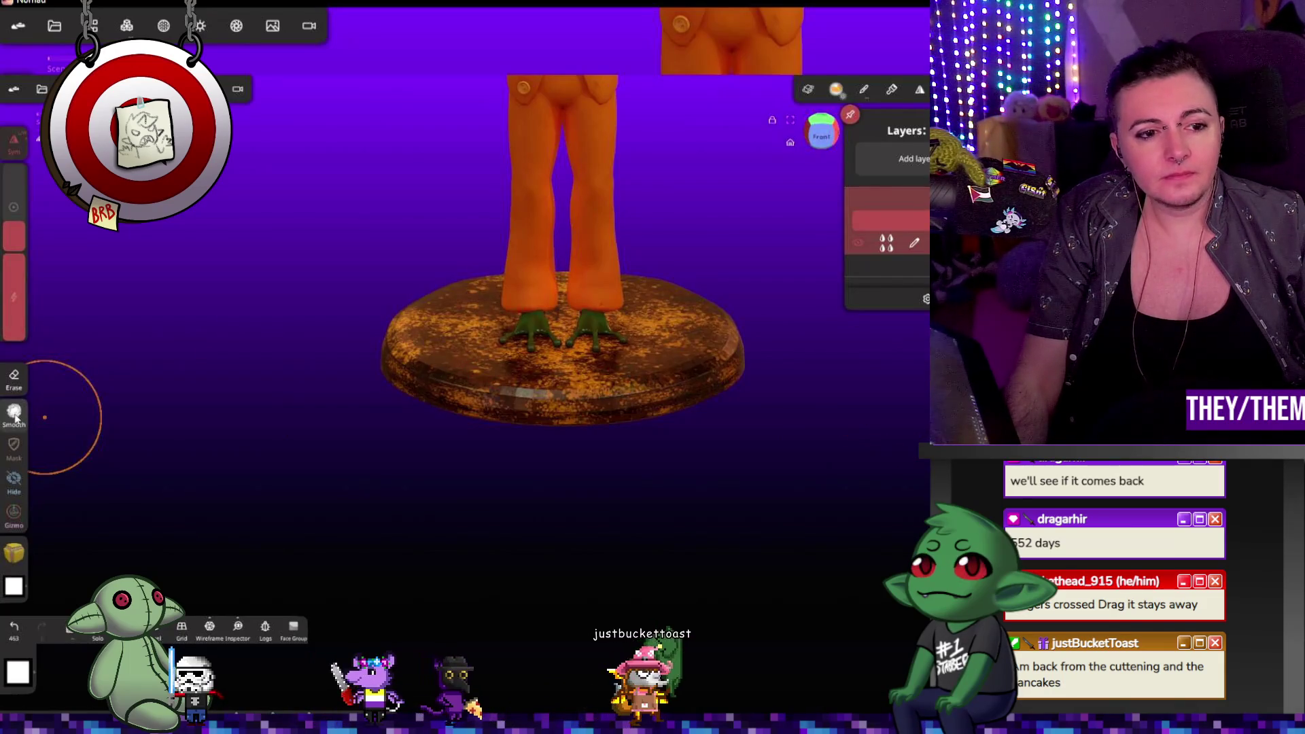
pyautogui.click(14, 554)
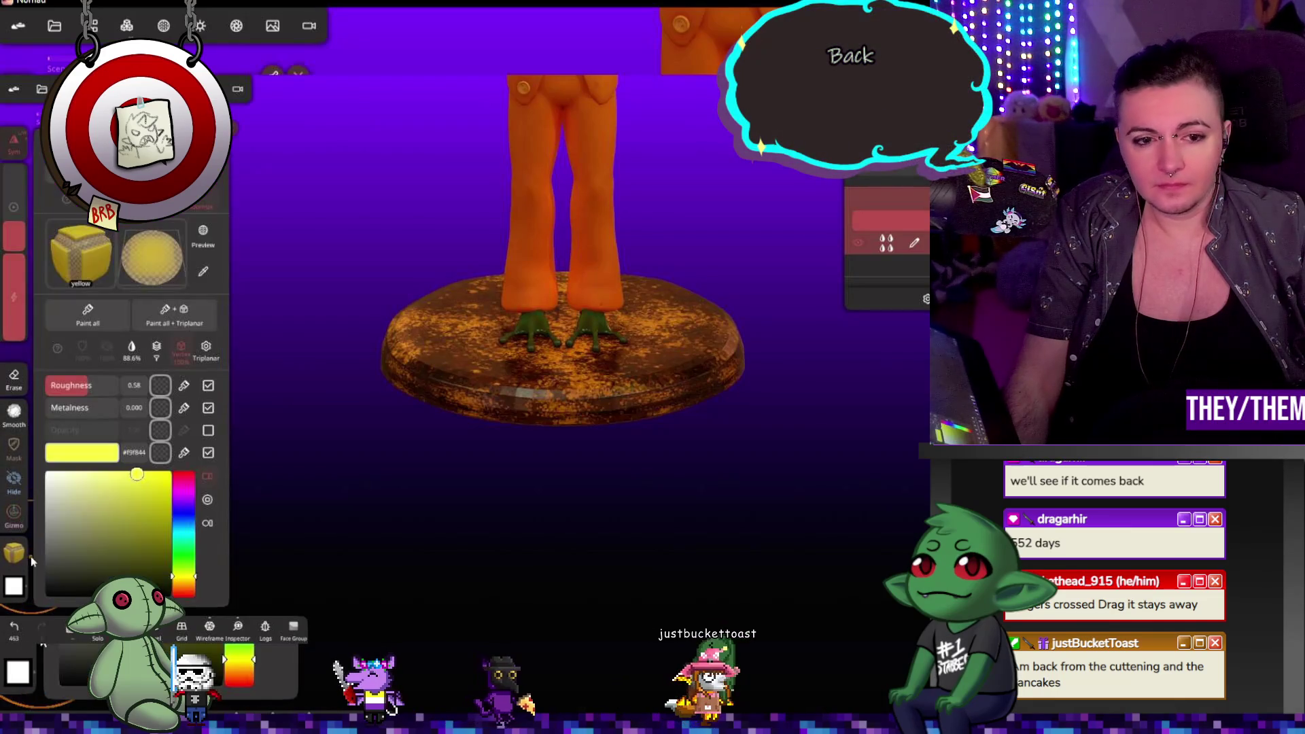
pyautogui.moveTo(193, 583); pyautogui.dragTo(196, 587)
pyautogui.moveTo(81, 401)
pyautogui.mouseDown()
pyautogui.moveTo(45, 405)
pyautogui.moveTo(131, 414)
pyautogui.mouseUp()
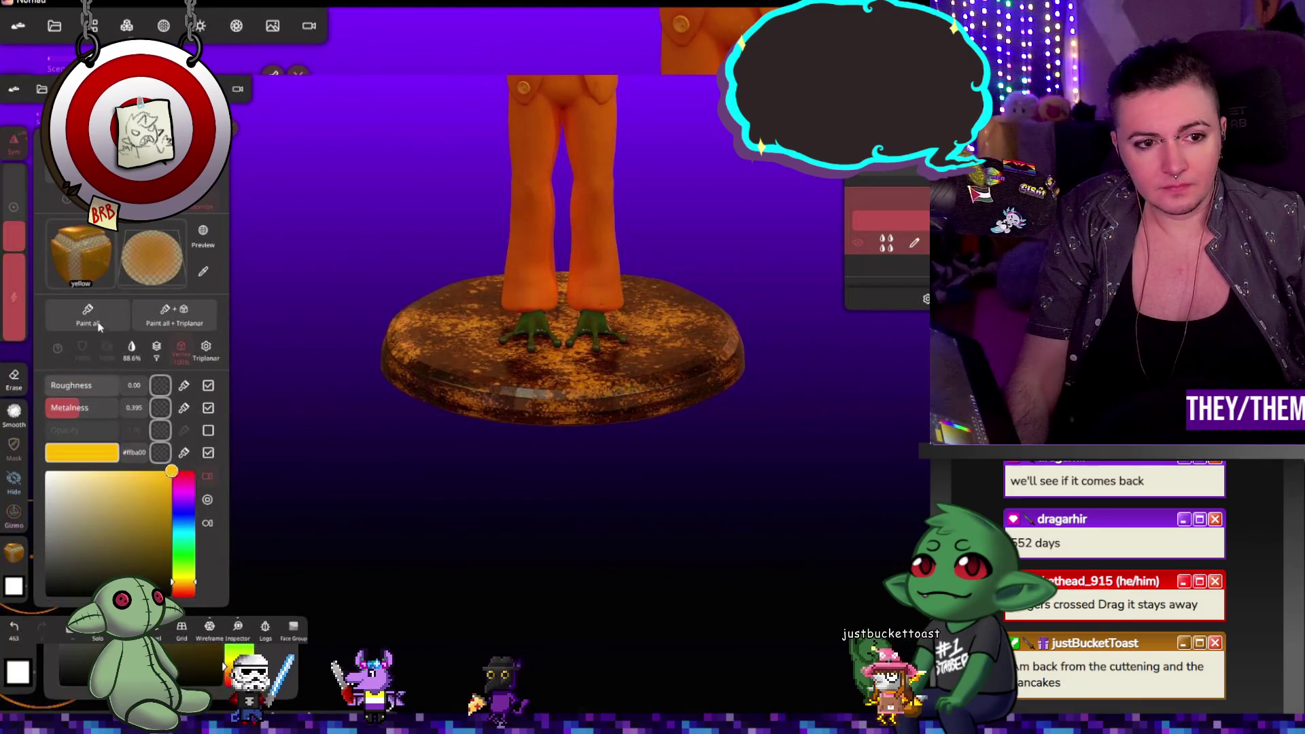
pyautogui.click(99, 330)
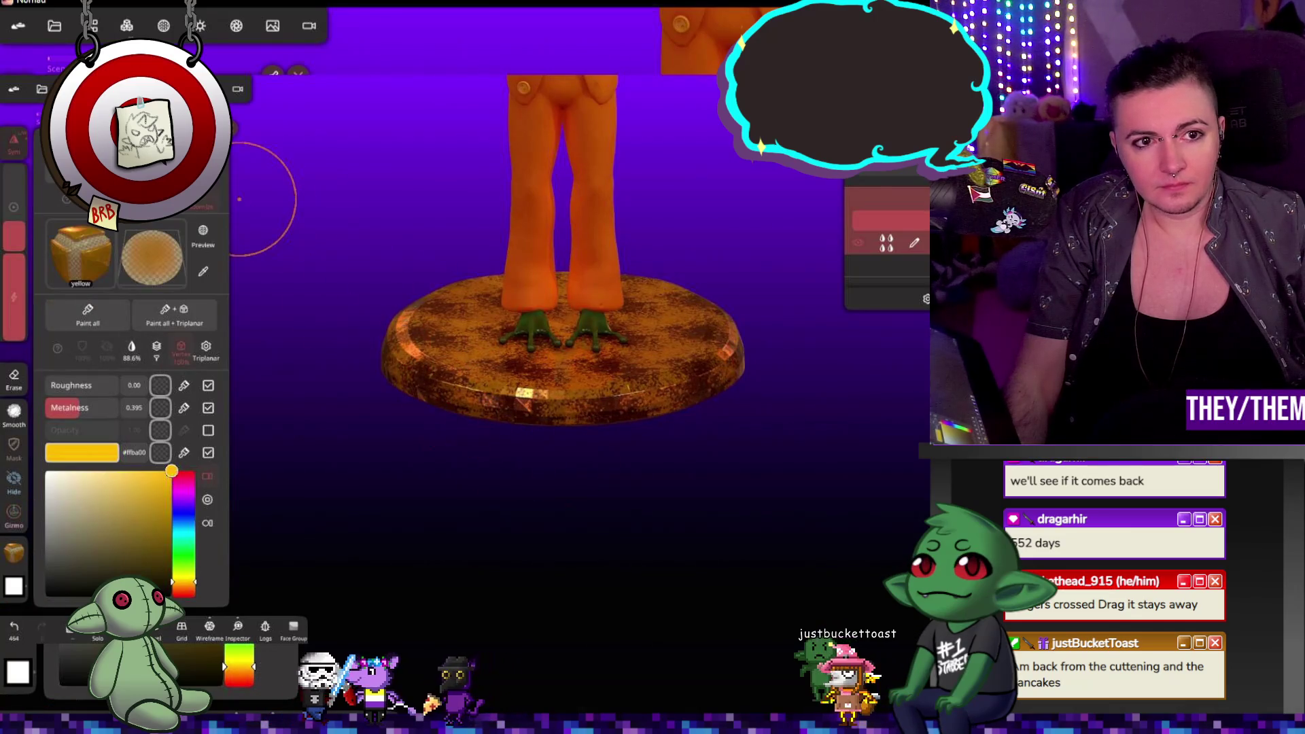
pyautogui.click(264, 146)
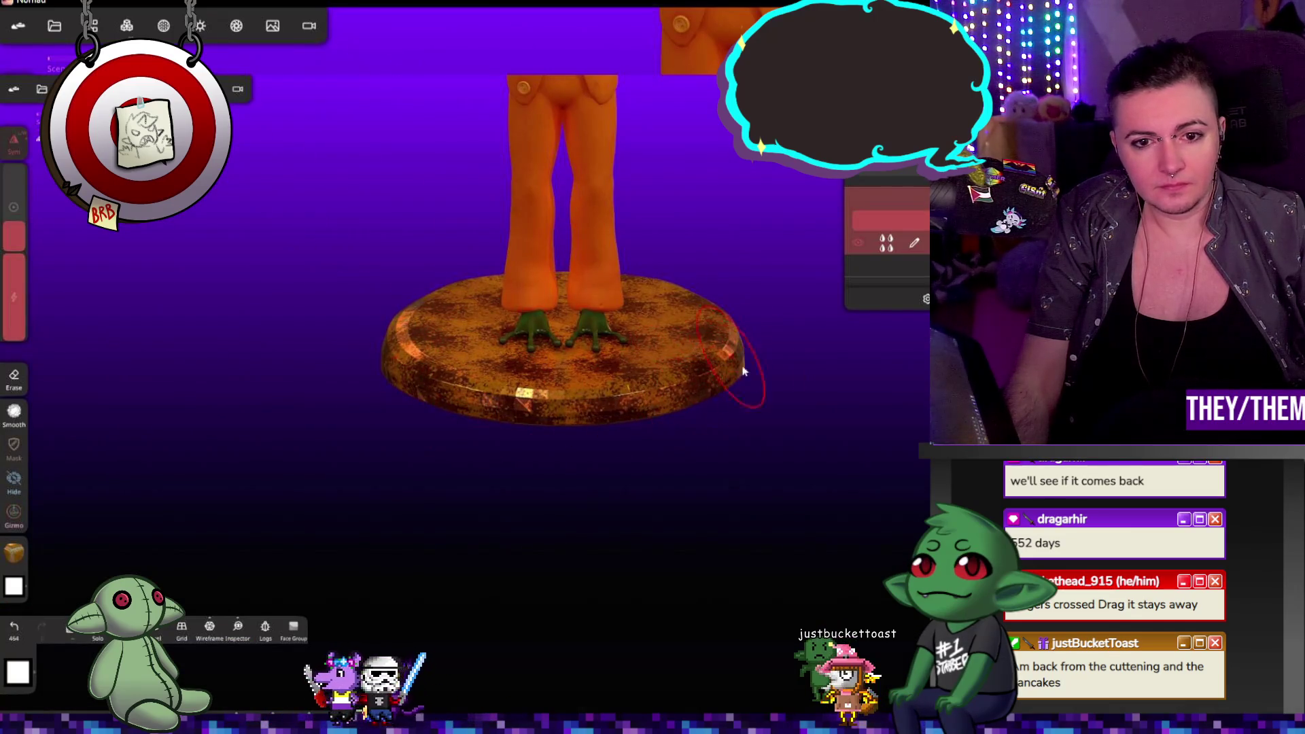
# Step: Return to the Relax brush, enlarge it, and zoom out to see the whole frog
pyautogui.click(910, 326)
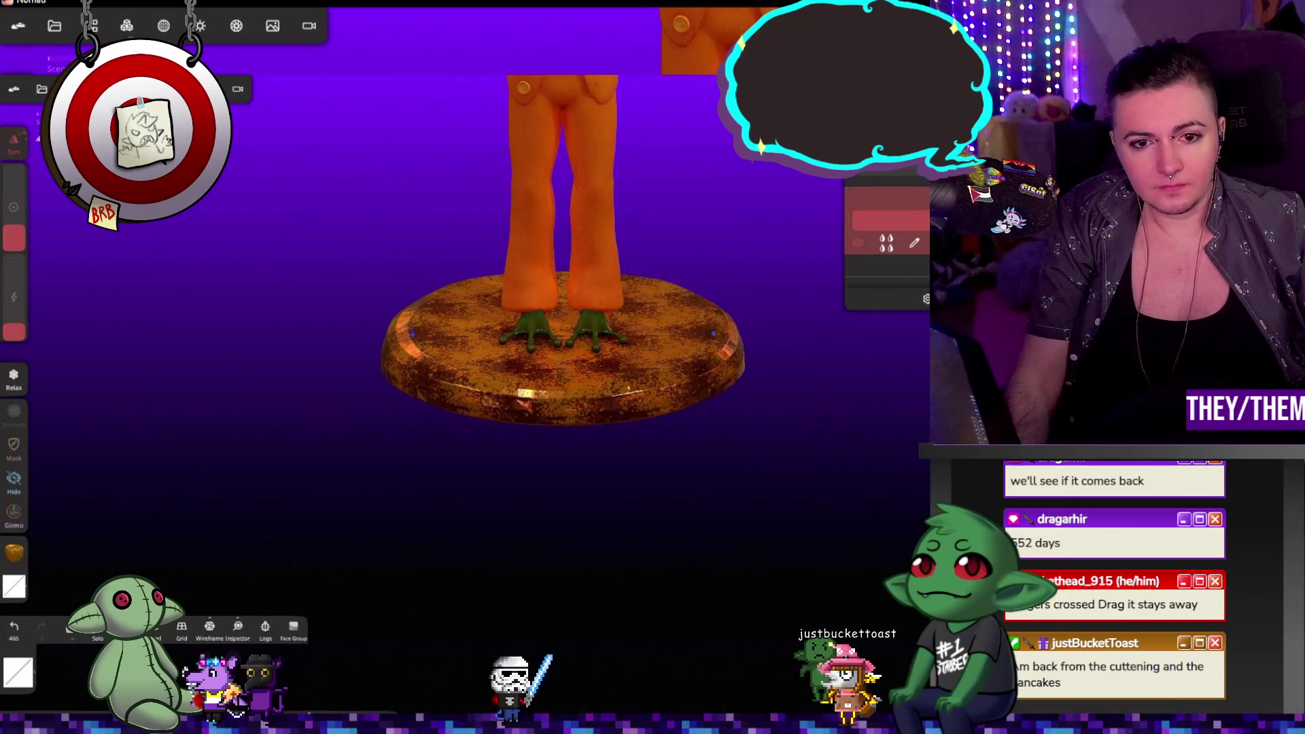
pyautogui.moveTo(14, 330); pyautogui.dragTo(14, 299)
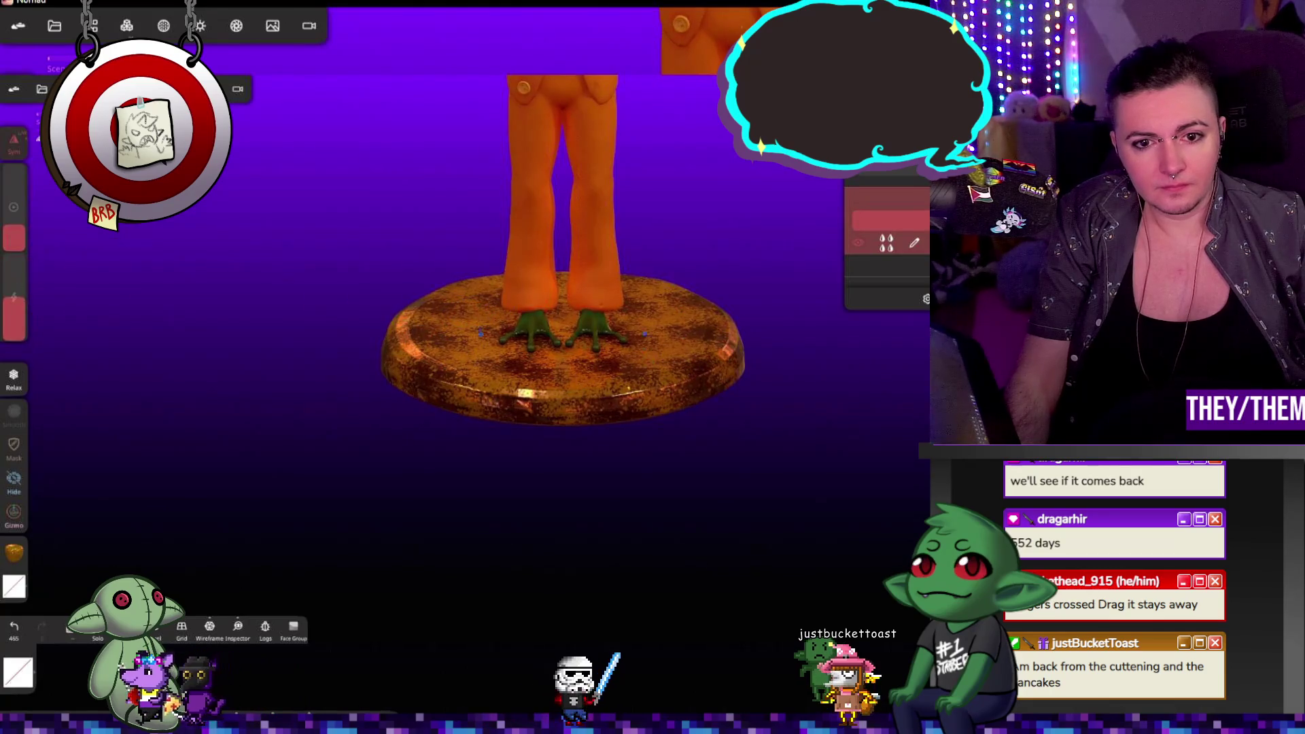
pyautogui.moveTo(747, 455)
pyautogui.mouseDown()
pyautogui.moveTo(775, 448)
pyautogui.moveTo(404, 276)
pyautogui.moveTo(481, 242)
pyautogui.mouseUp()
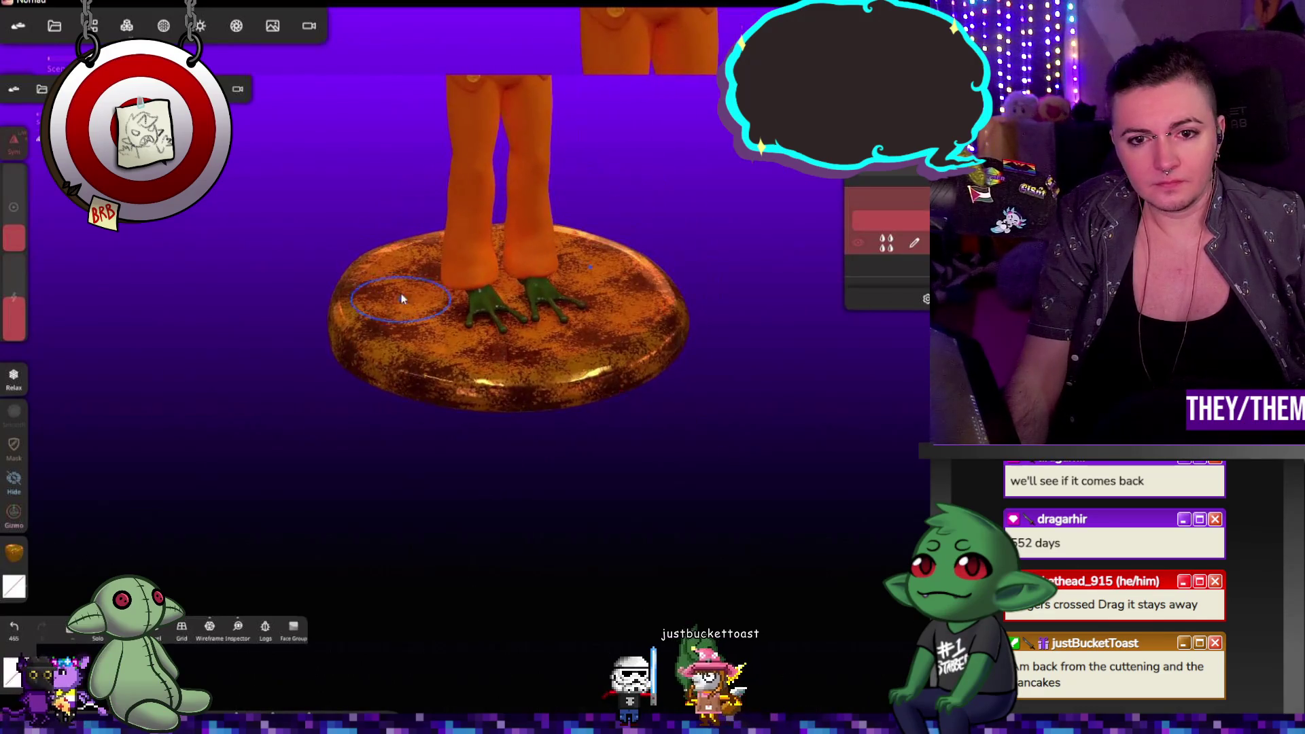
pyautogui.moveTo(768, 320)
pyautogui.mouseDown()
pyautogui.moveTo(665, 472)
pyautogui.moveTo(680, 359)
pyautogui.mouseUp()
pyautogui.scroll(-5, 632, 495)
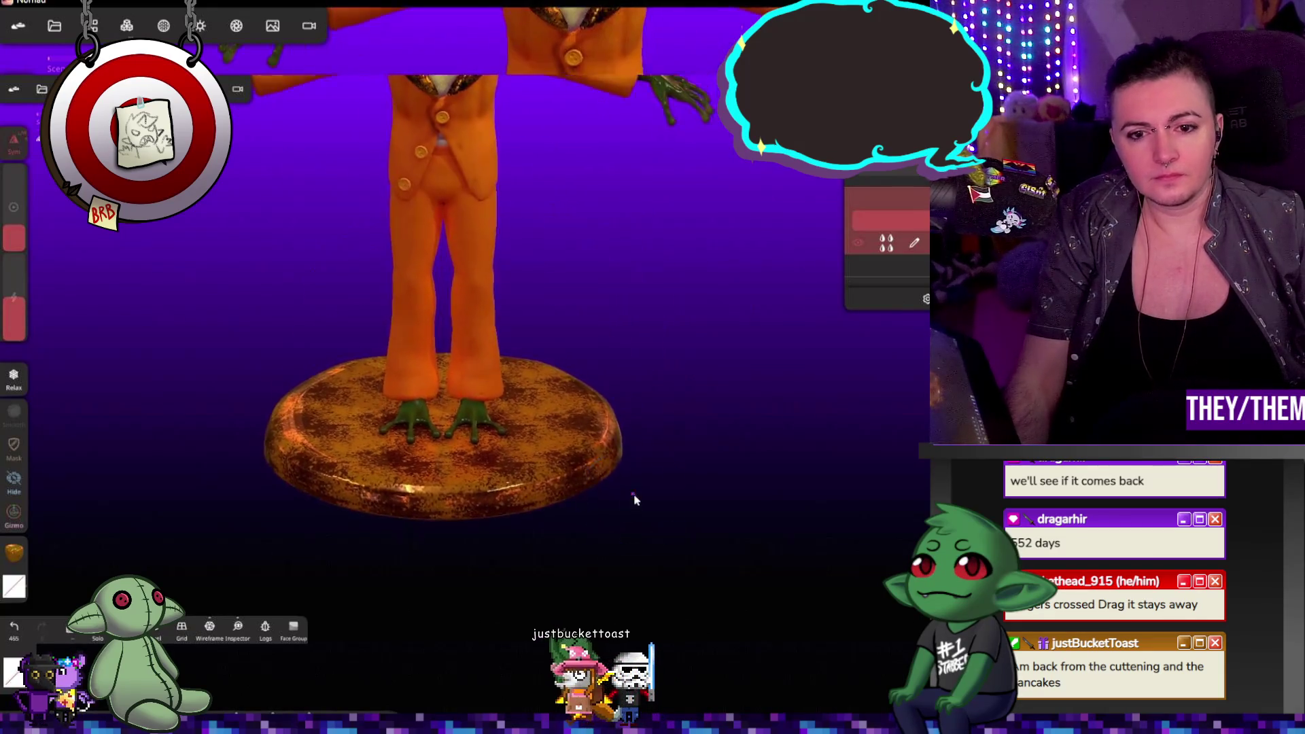
pyautogui.moveTo(641, 489)
pyautogui.mouseDown()
pyautogui.moveTo(510, 472)
pyautogui.moveTo(577, 426)
pyautogui.mouseUp()
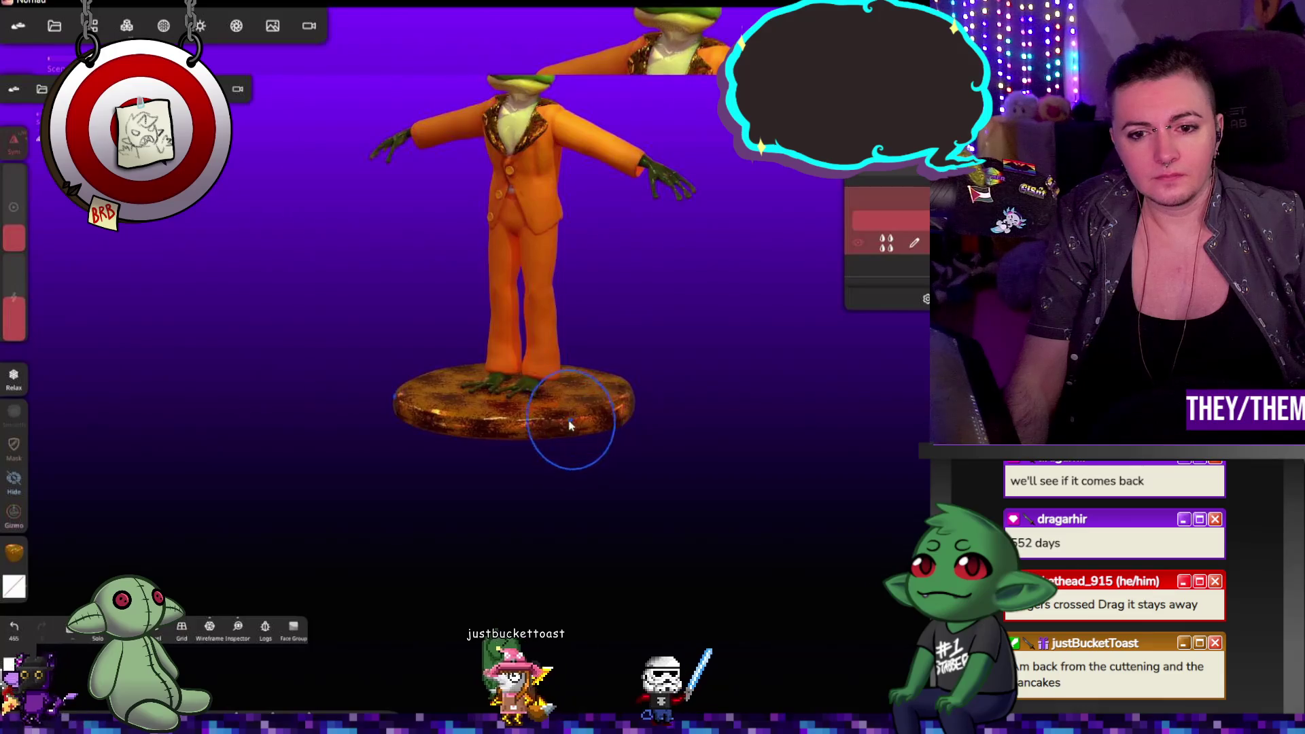
# Step: Try Soft Light and Lighten, then set the paint layer's colour blend to Linear Dodge
pyautogui.click(887, 243)
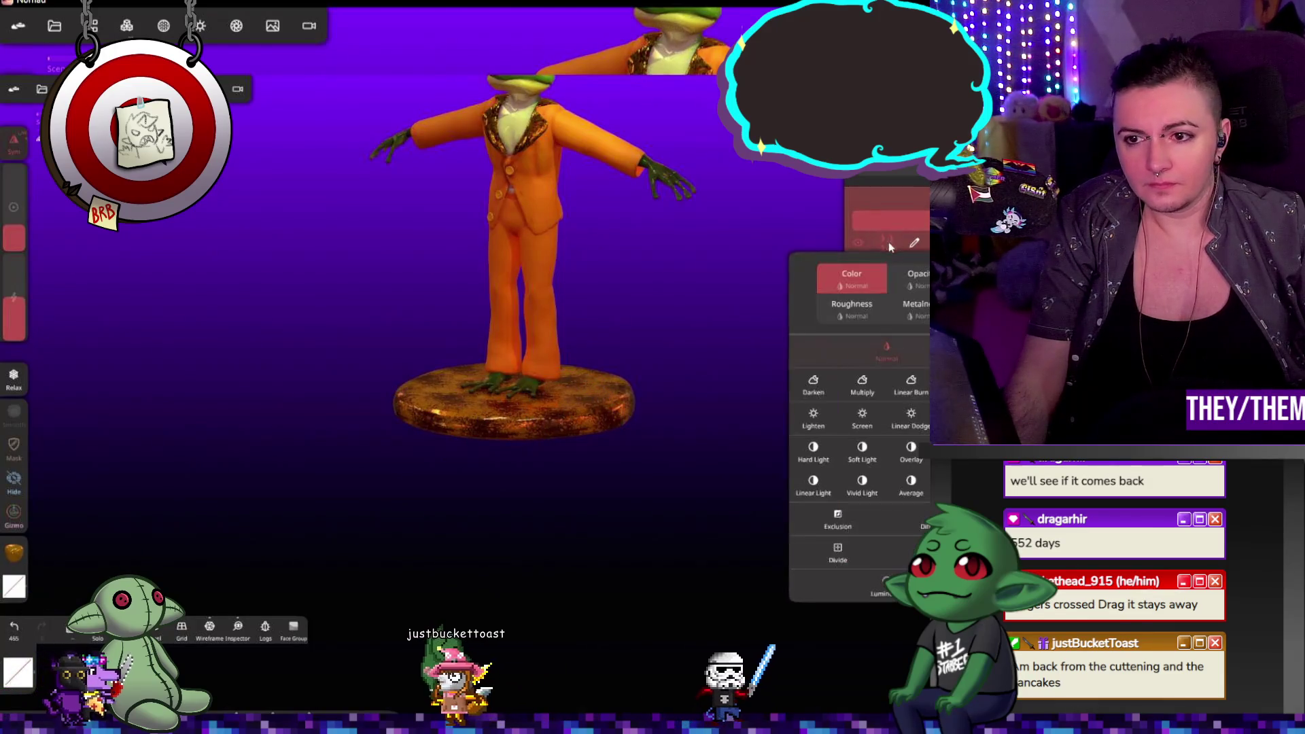
pyautogui.click(872, 454)
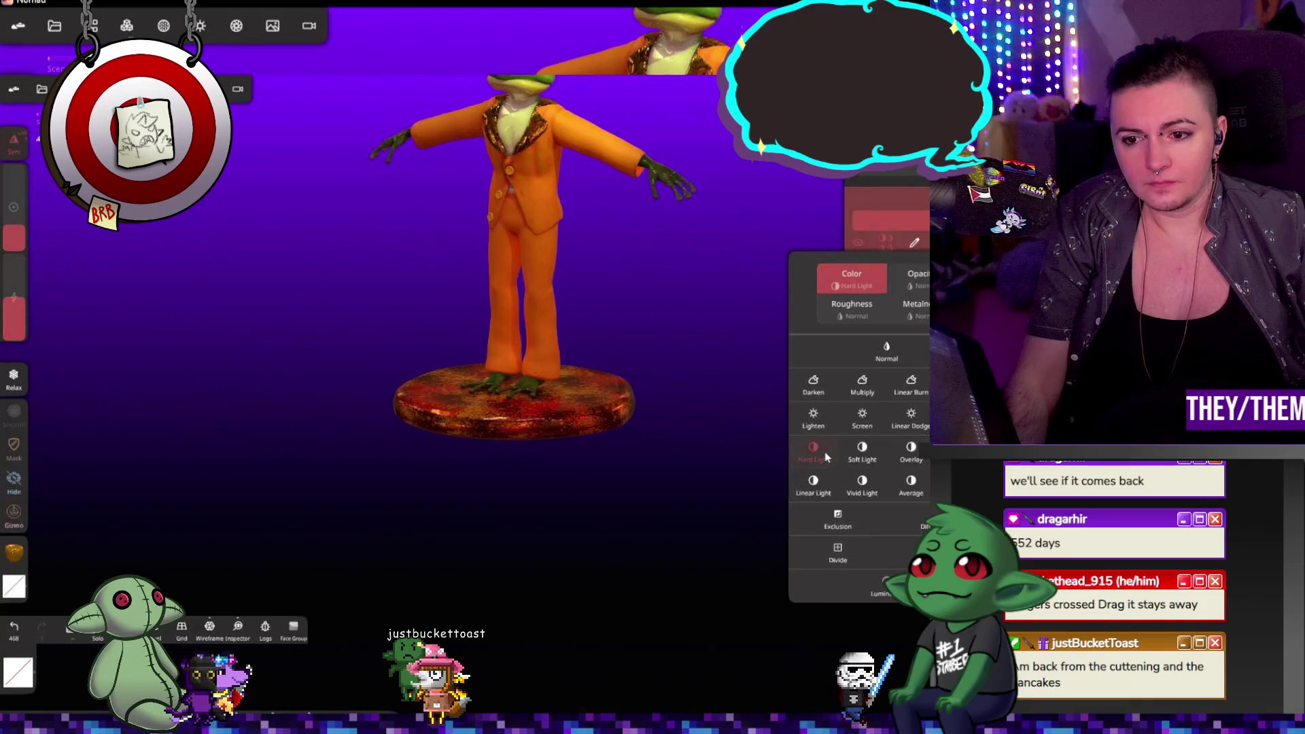
pyautogui.click(833, 423)
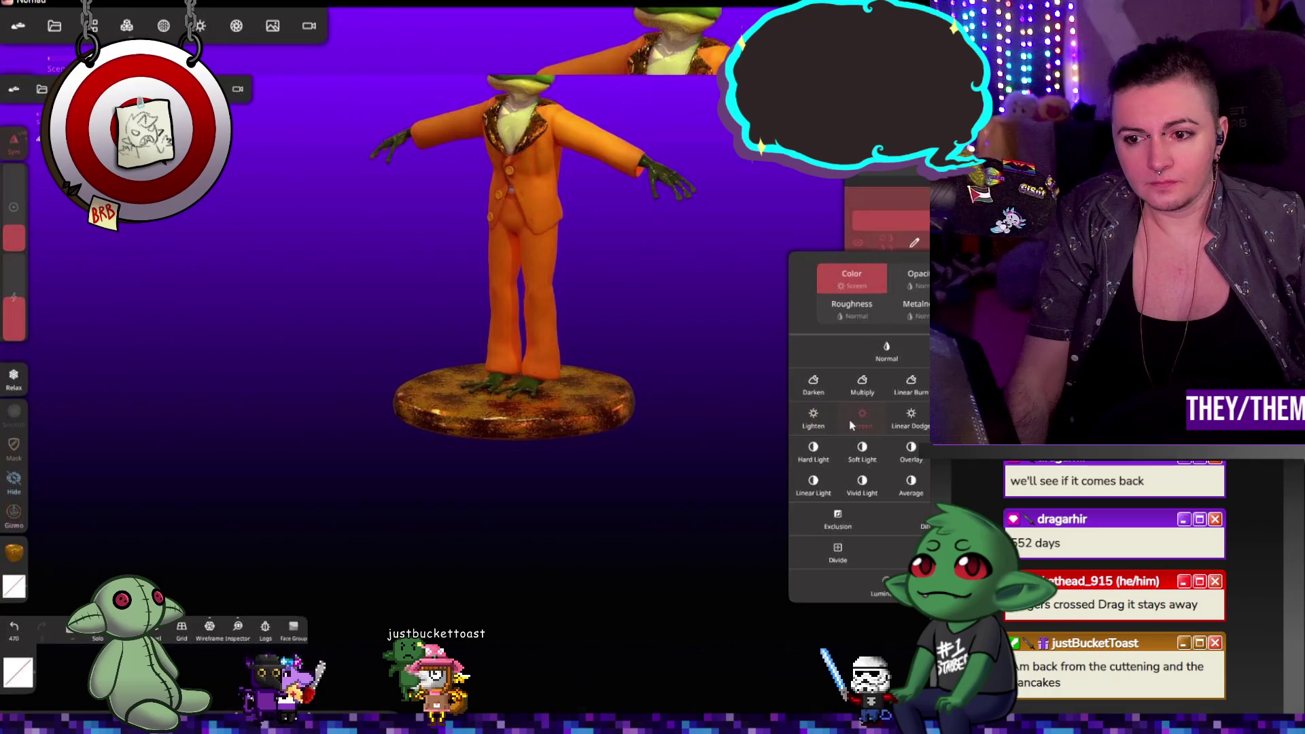
pyautogui.click(910, 424)
pyautogui.moveTo(705, 426)
pyautogui.mouseDown()
pyautogui.moveTo(721, 517)
pyautogui.moveTo(736, 410)
pyautogui.moveTo(675, 407)
pyautogui.mouseUp()
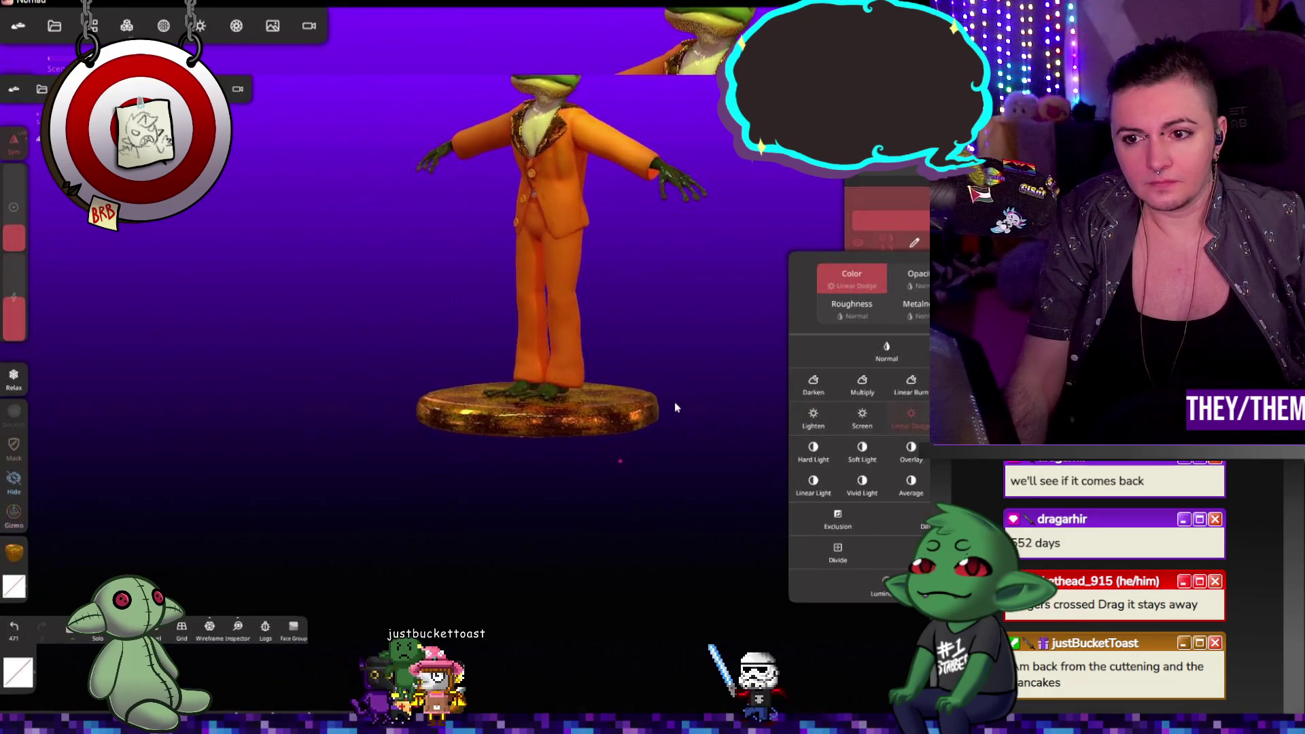
# Step: Set the paint layer's metalness blend to Screen and check the pedestal from above
pyautogui.click(853, 310)
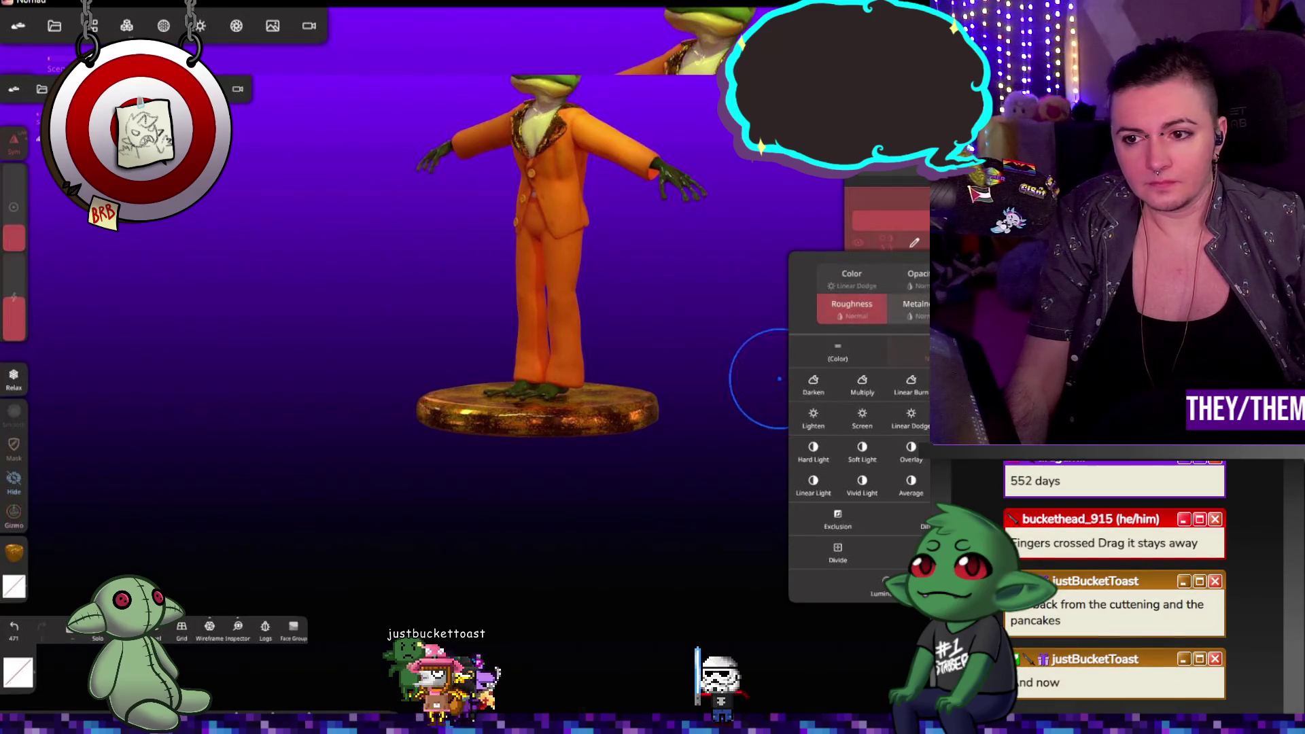
pyautogui.click(862, 418)
pyautogui.moveTo(652, 360)
pyautogui.mouseDown()
pyautogui.moveTo(715, 460)
pyautogui.moveTo(755, 393)
pyautogui.moveTo(699, 367)
pyautogui.moveTo(659, 370)
pyautogui.moveTo(687, 410)
pyautogui.mouseUp()
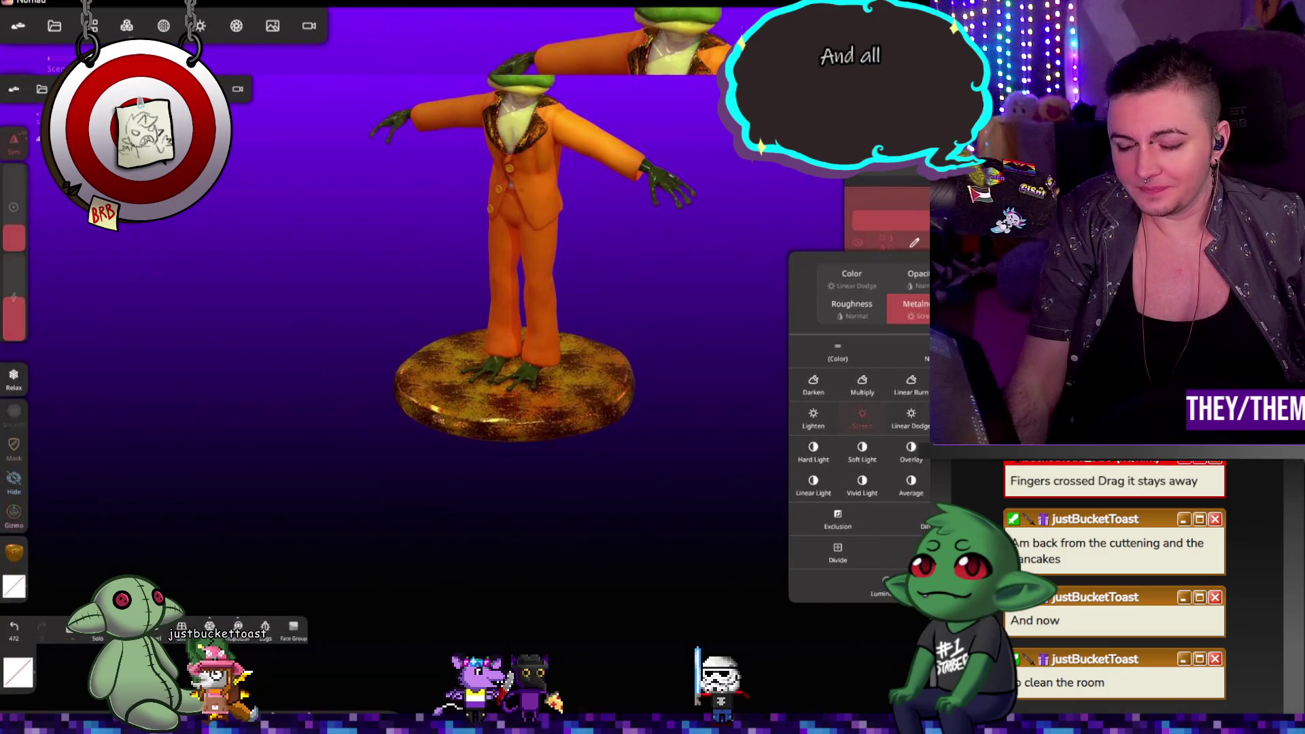
pyautogui.click(510, 388)
pyautogui.moveTo(513, 383)
pyautogui.mouseDown()
pyautogui.moveTo(465, 422)
pyautogui.moveTo(457, 562)
pyautogui.moveTo(420, 518)
pyautogui.mouseUp()
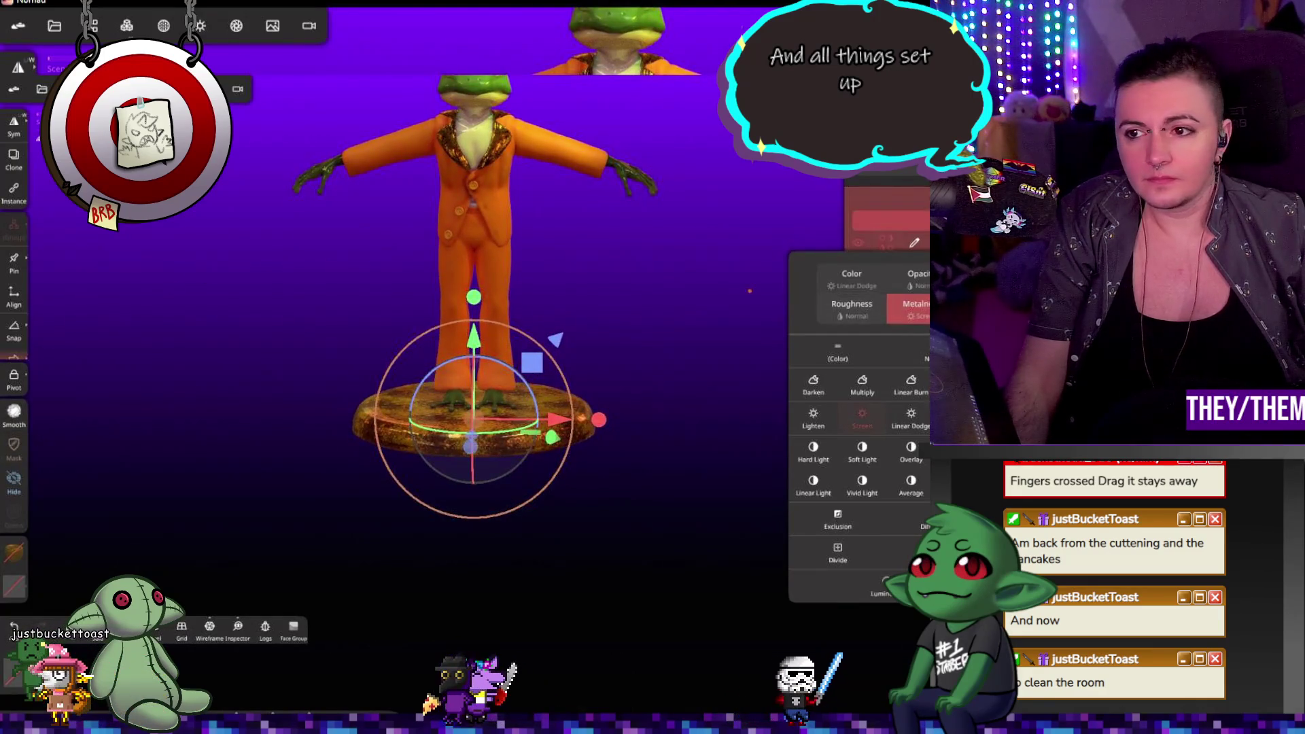
# Step: Briefly switch to the curve tool and back, then reframe the view on the whole frog
pyautogui.press('c')
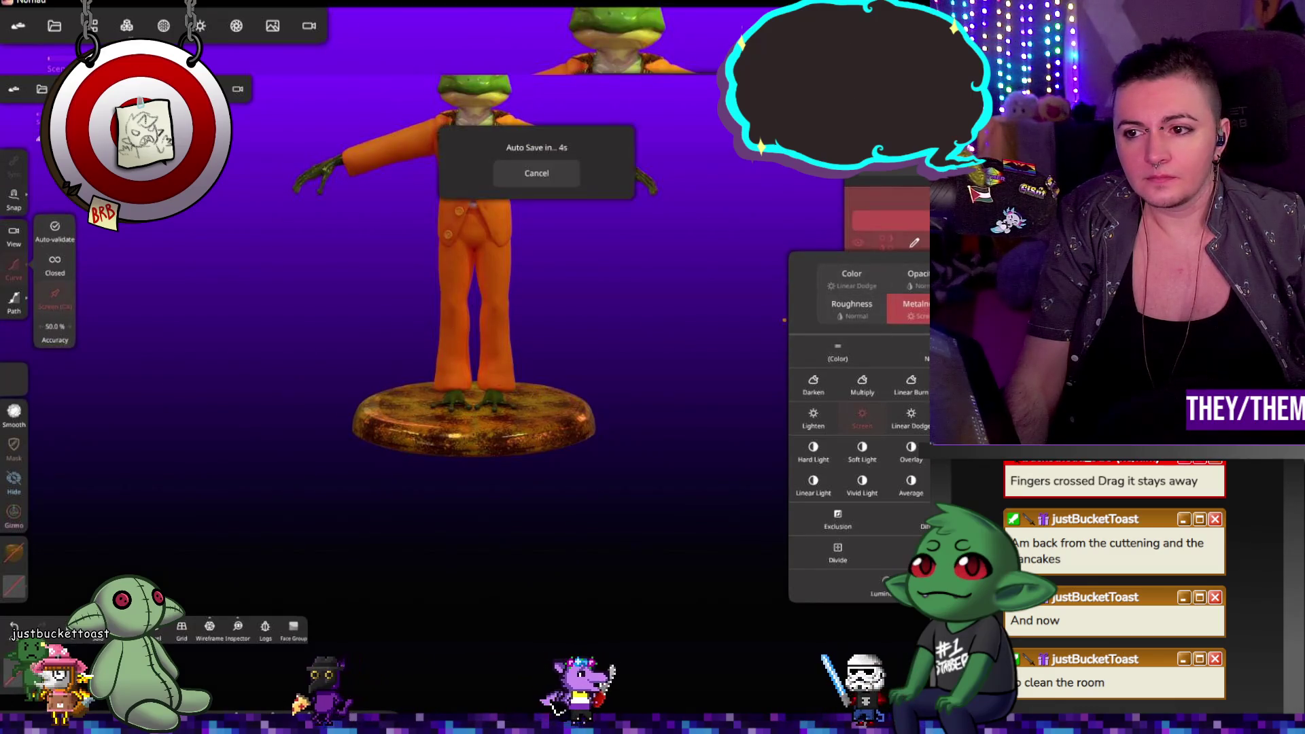
pyautogui.press('Escape')
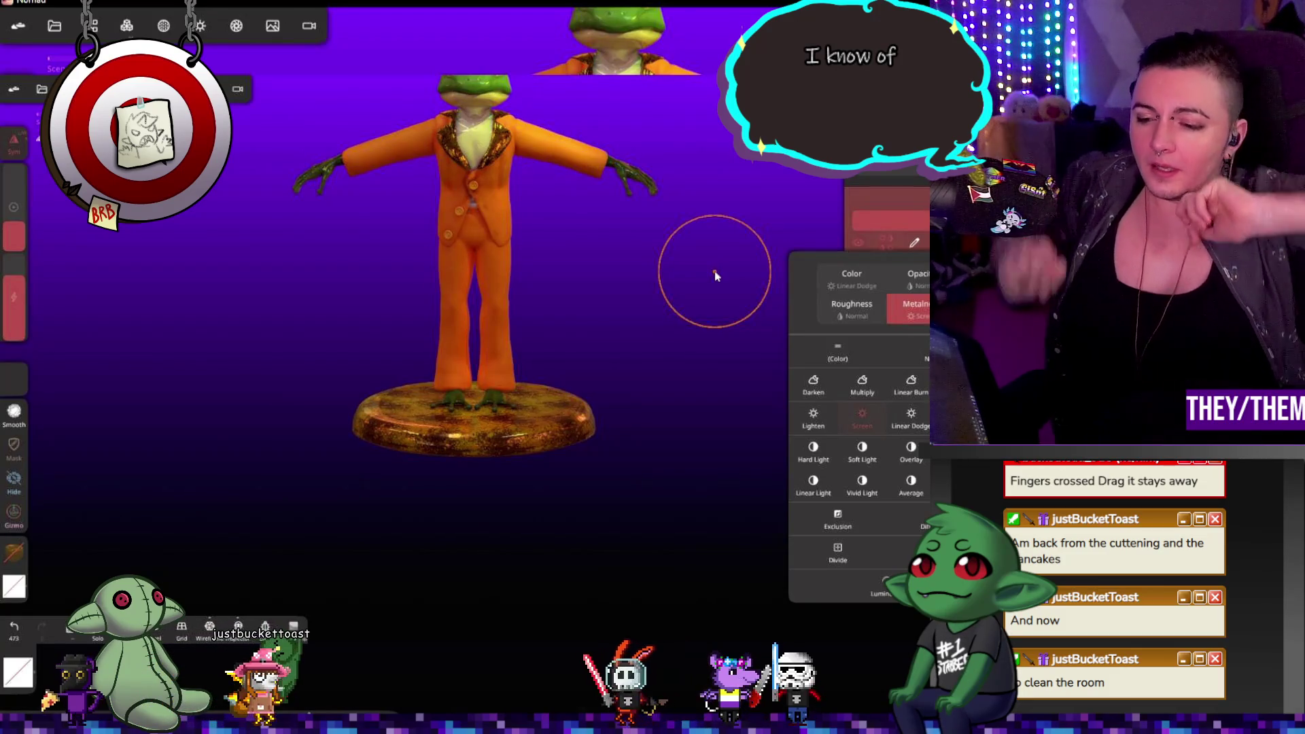
pyautogui.doubleClick(591, 291)
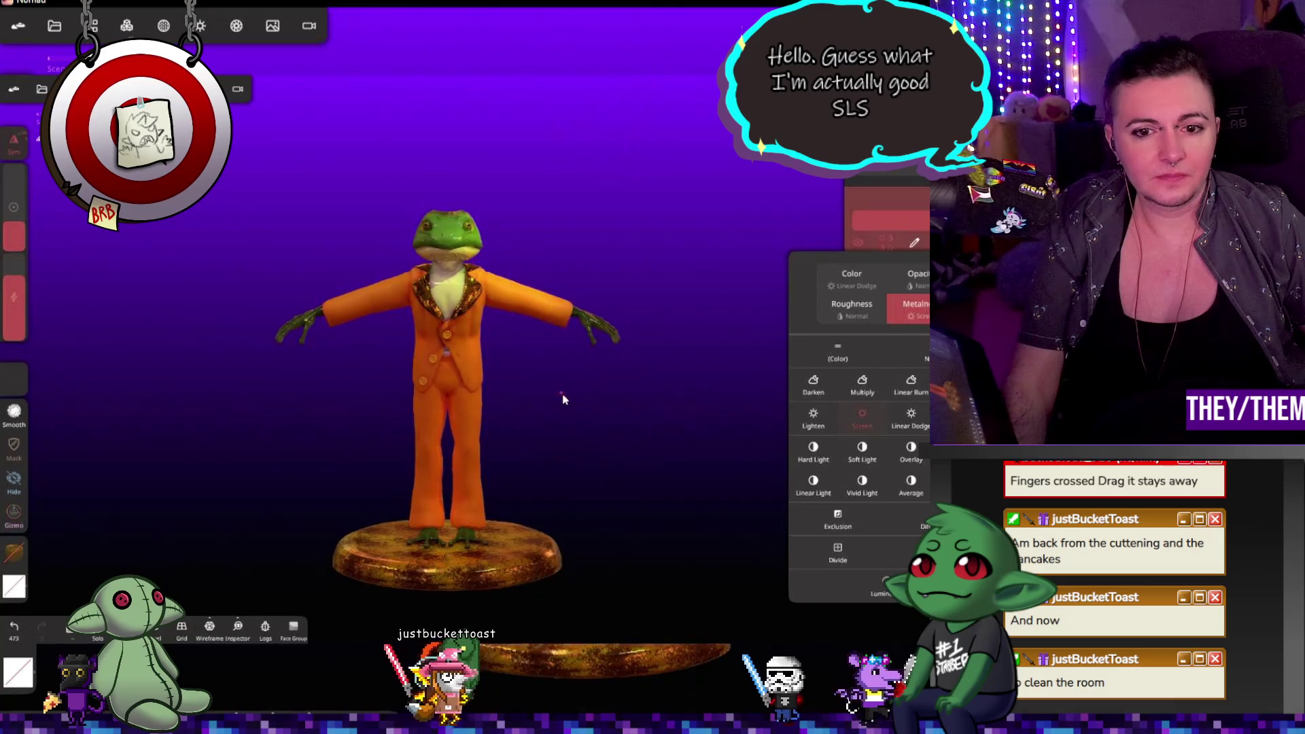
pyautogui.scroll(-3, 571, 421)
# Step: Open the render post-processing settings and toggle the max samples option
pyautogui.click(274, 28)
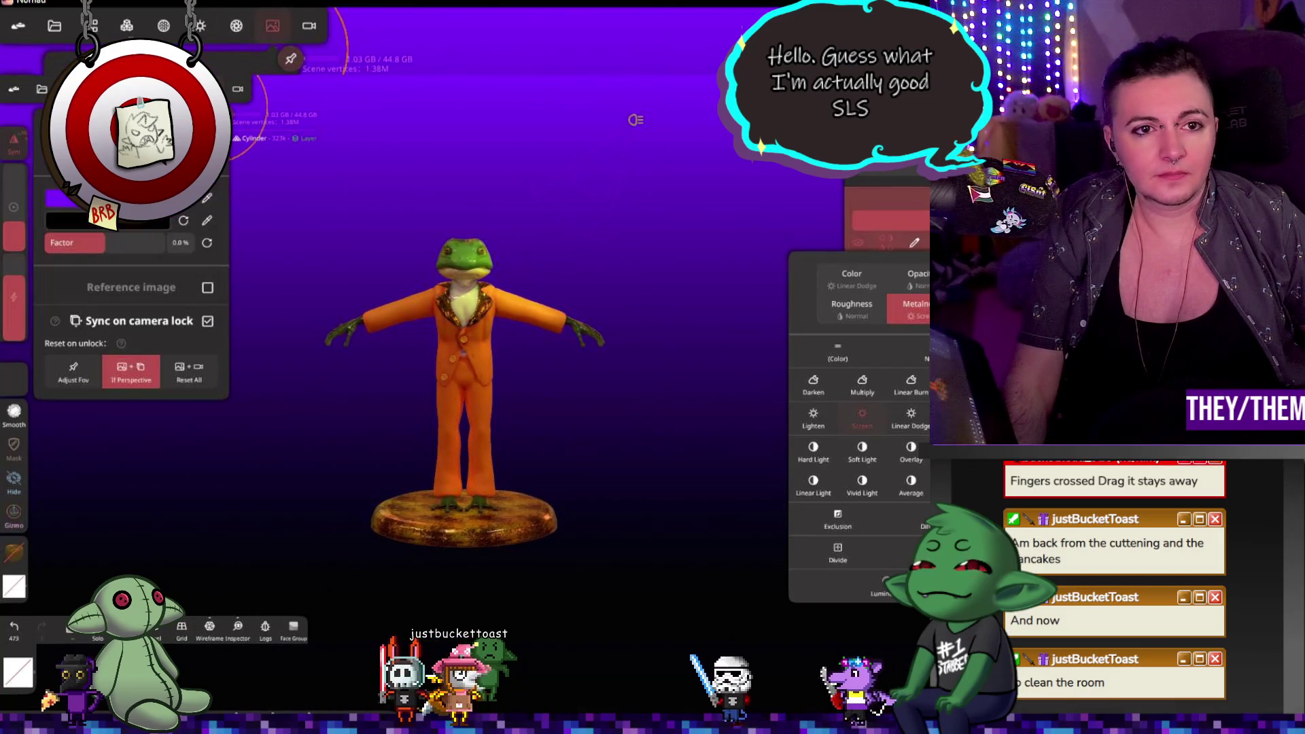
pyautogui.click(242, 36)
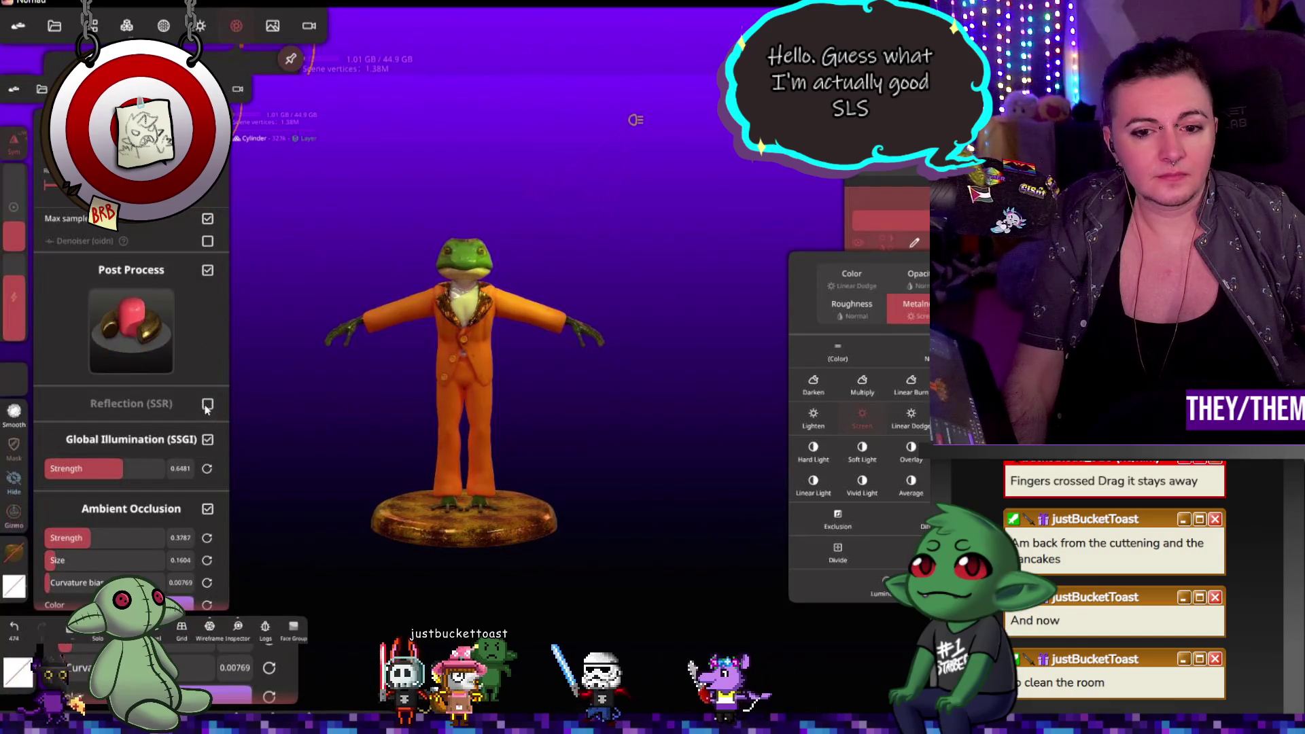
pyautogui.moveTo(315, 451)
pyautogui.mouseDown()
pyautogui.moveTo(321, 427)
pyautogui.moveTo(255, 429)
pyautogui.moveTo(232, 389)
pyautogui.moveTo(326, 437)
pyautogui.moveTo(321, 452)
pyautogui.moveTo(342, 412)
pyautogui.moveTo(352, 431)
pyautogui.moveTo(423, 414)
pyautogui.moveTo(326, 437)
pyautogui.mouseUp()
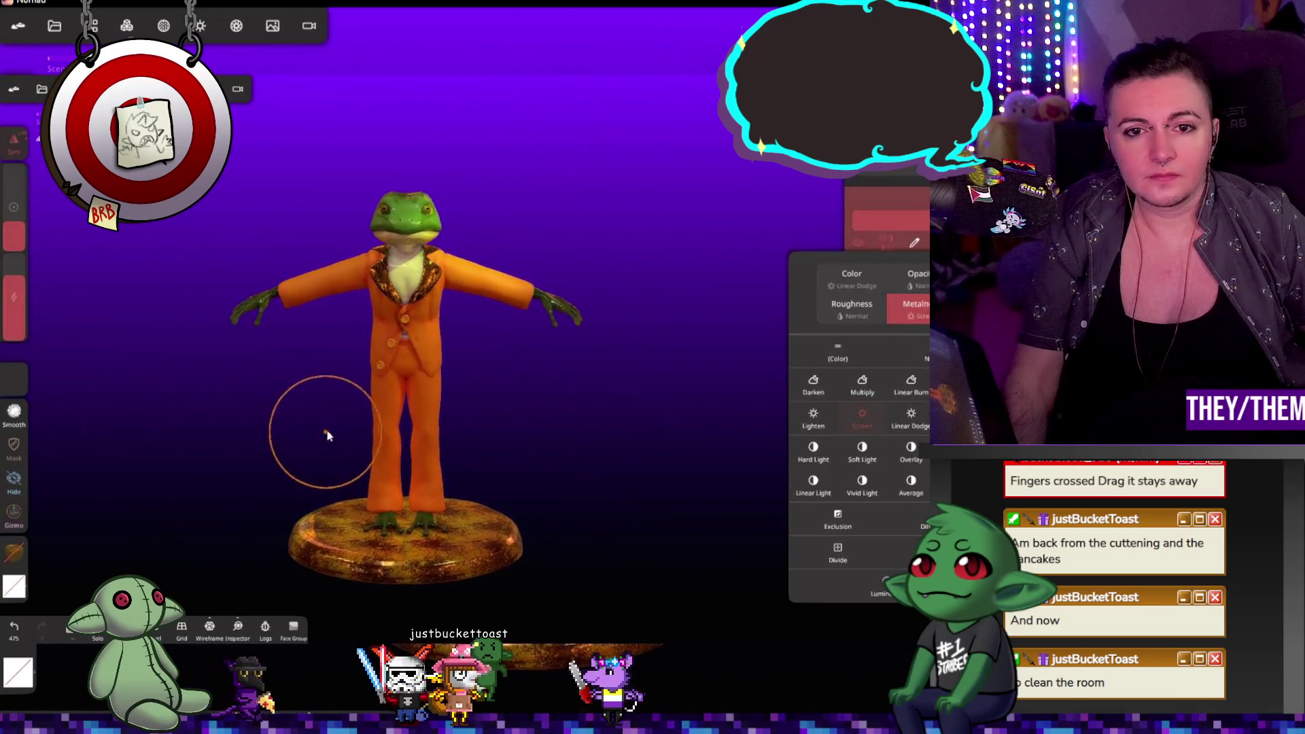
pyautogui.scroll(3, 340, 421)
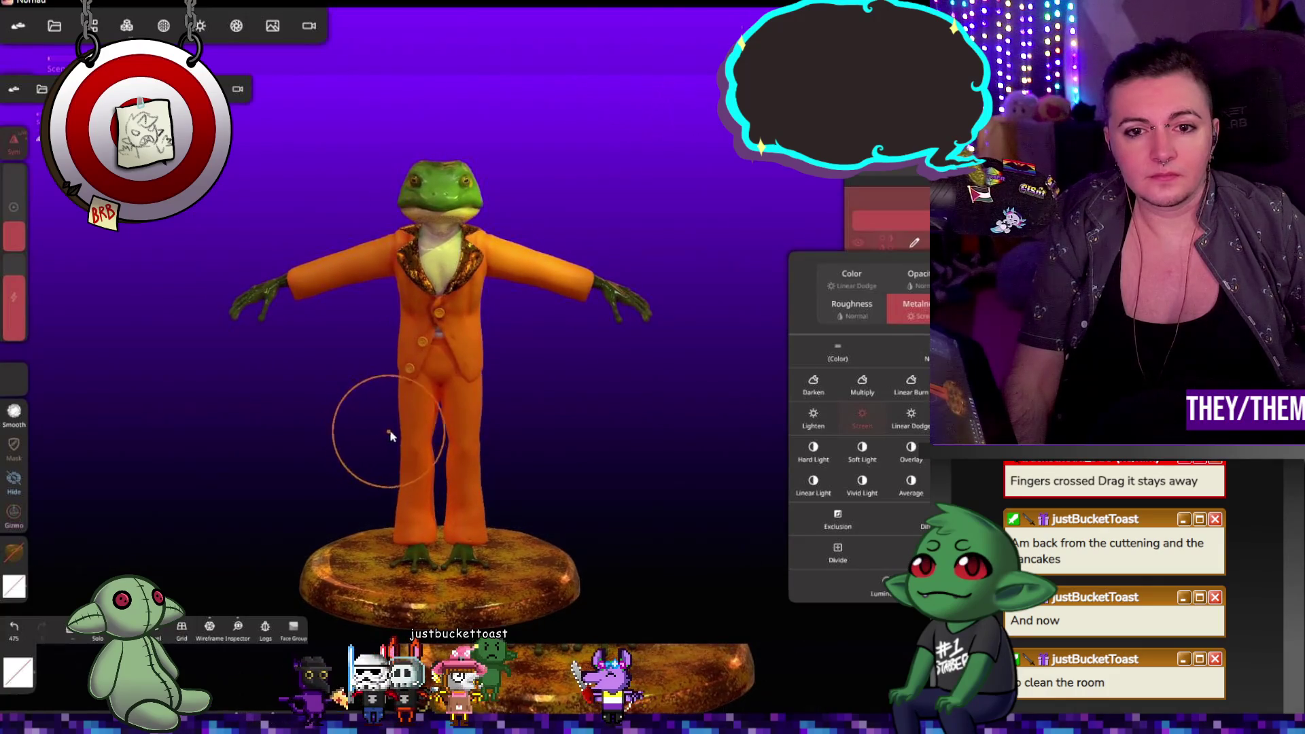
pyautogui.scroll(1, 561, 384)
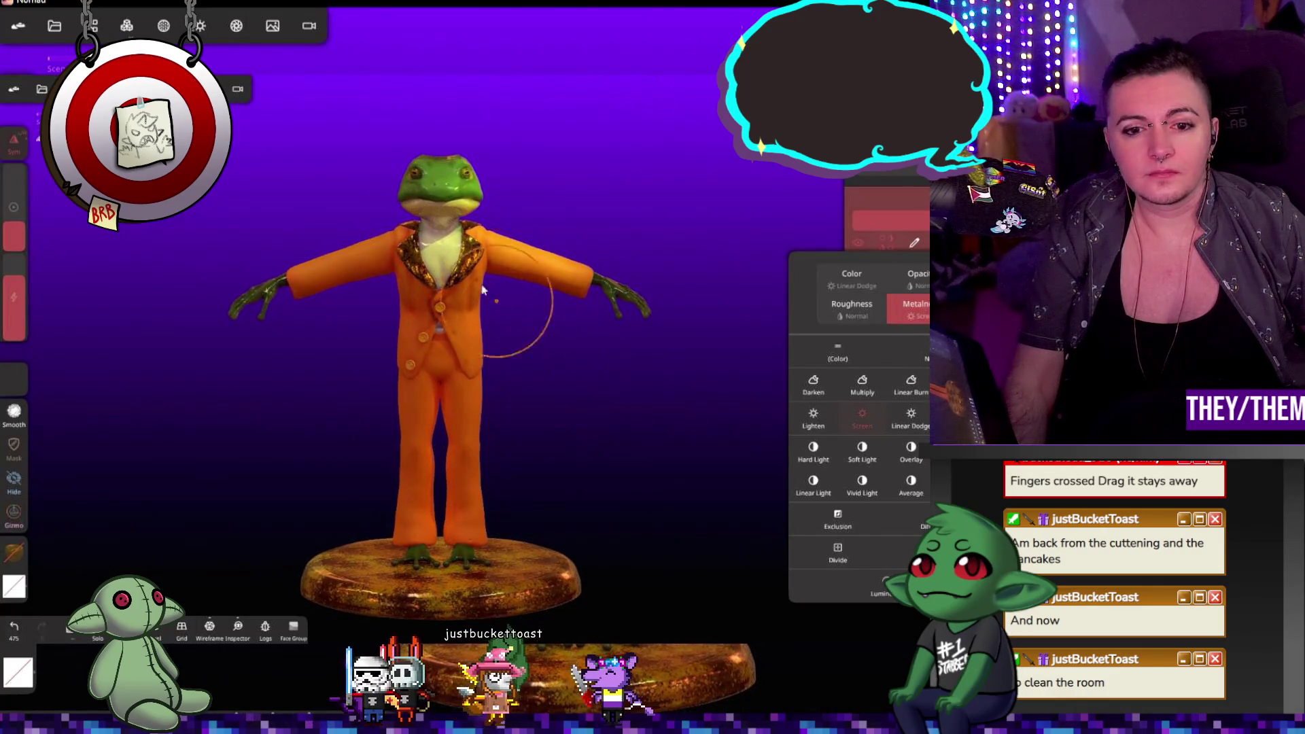
pyautogui.click(237, 27)
pyautogui.click(208, 220)
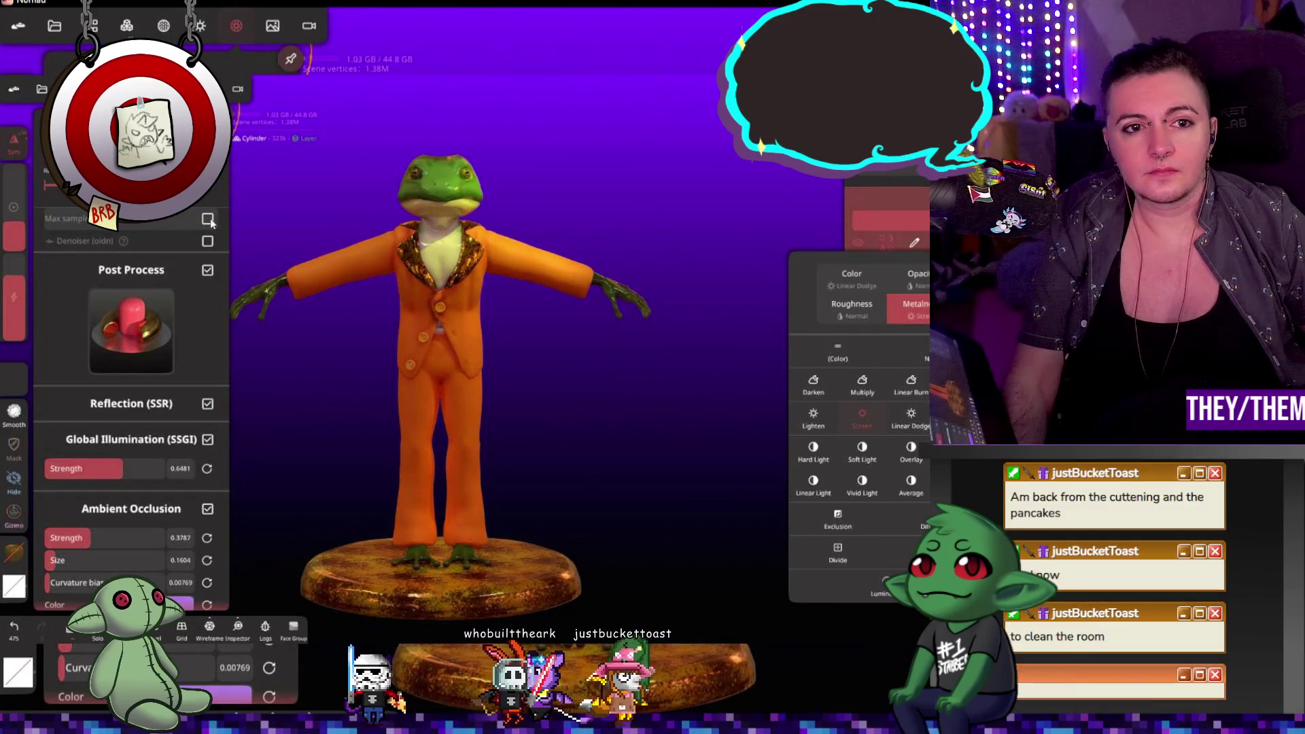
pyautogui.scroll(1, 170, 395)
pyautogui.scroll(-1, 170, 396)
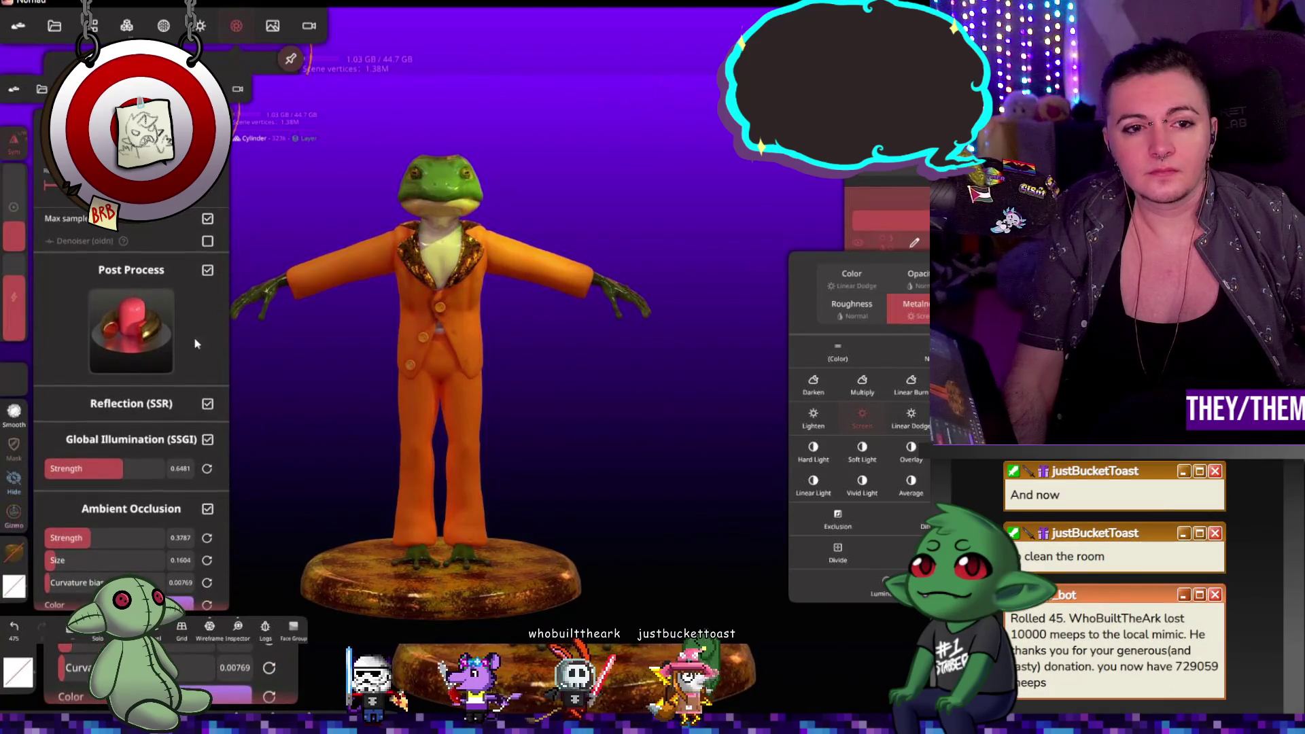
# Step: Compare Post Process off and on, raise Ambient Occlusion strength, and close the panel
pyautogui.click(207, 272)
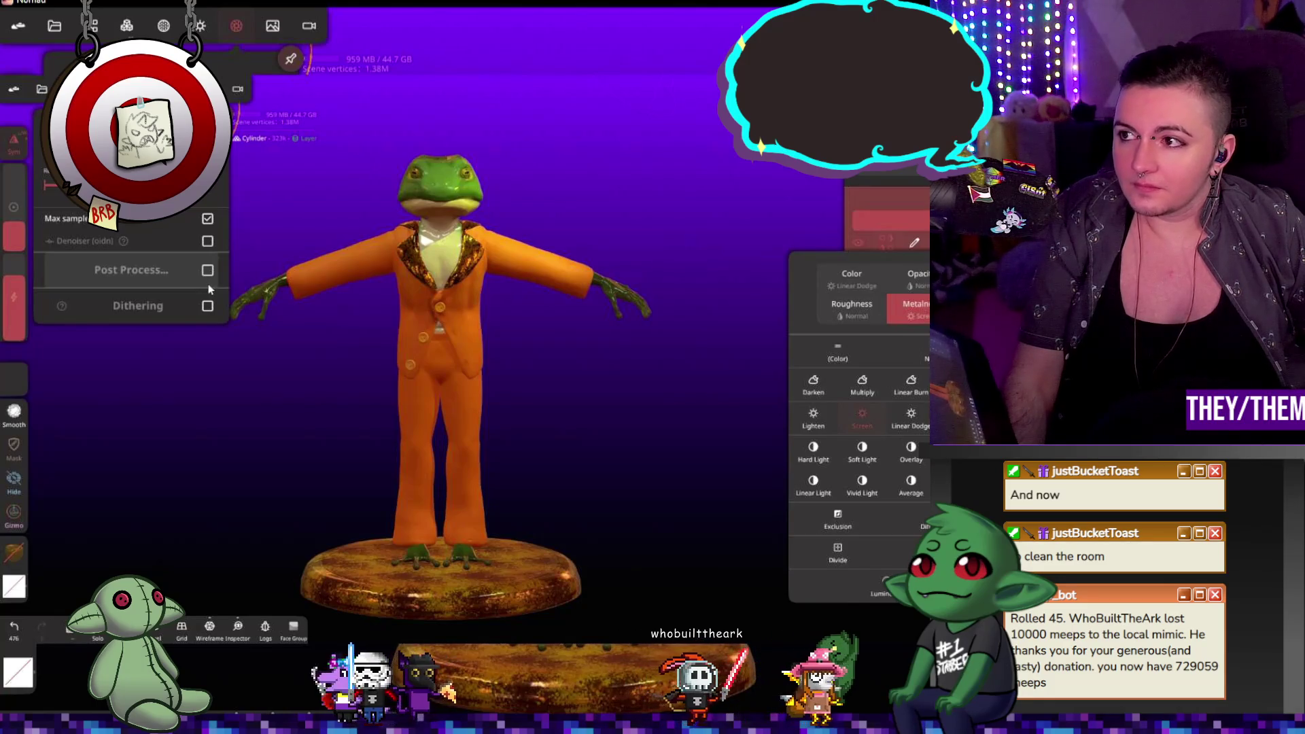
pyautogui.click(208, 270)
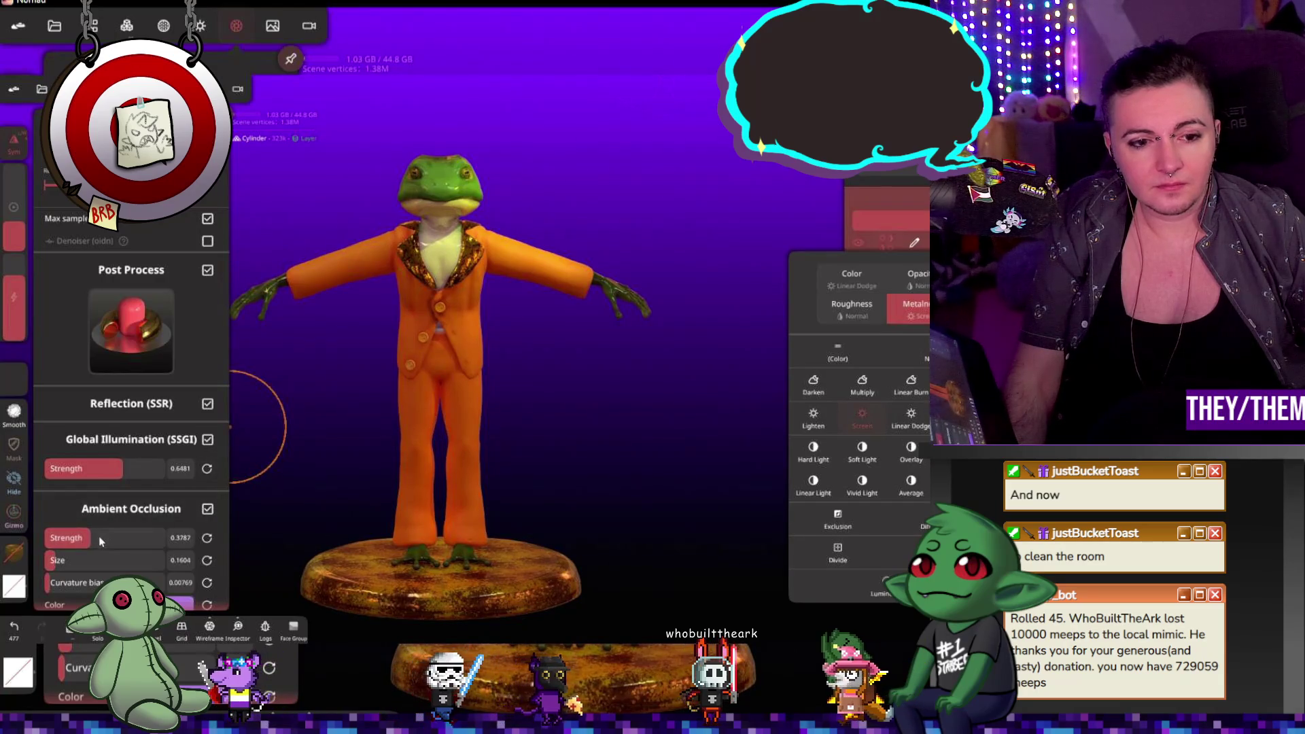
pyautogui.moveTo(99, 536); pyautogui.dragTo(128, 535)
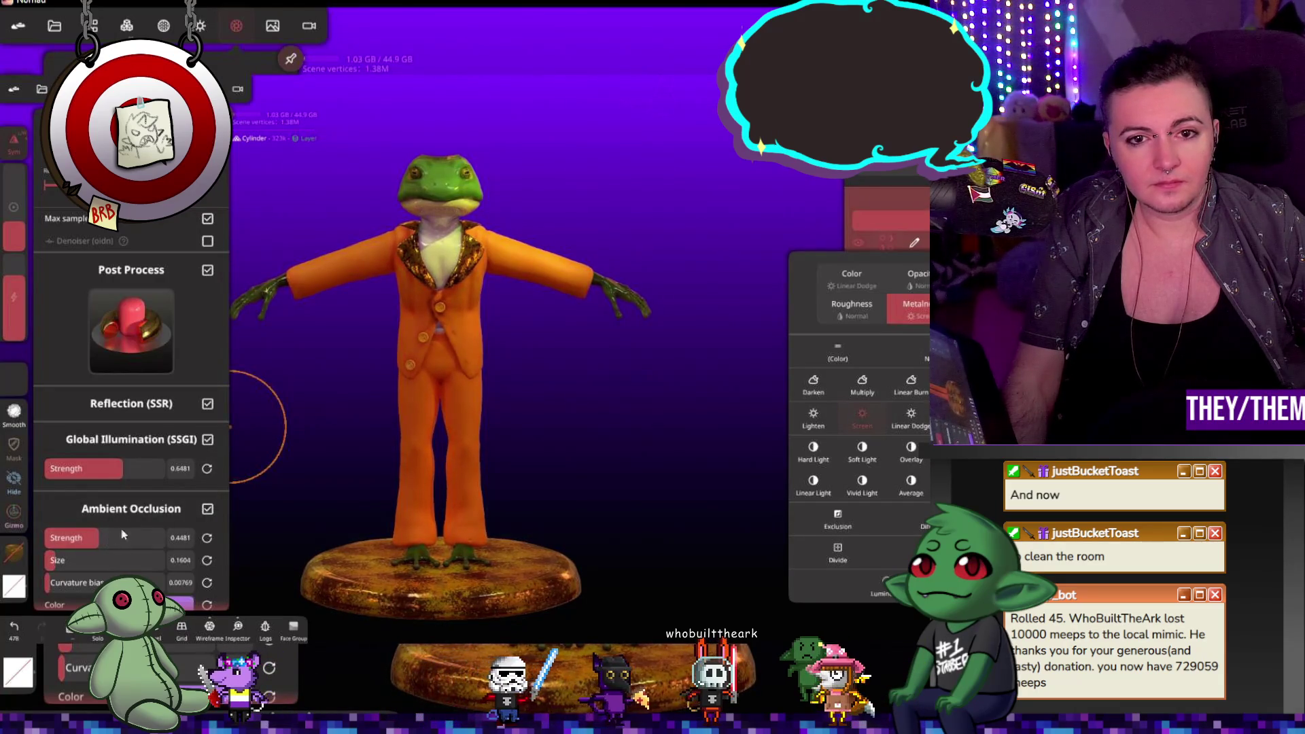
pyautogui.click(286, 415)
pyautogui.moveTo(286, 415)
pyautogui.mouseDown()
pyautogui.moveTo(74, 413)
pyautogui.moveTo(320, 399)
pyautogui.moveTo(329, 422)
pyautogui.moveTo(422, 409)
pyautogui.moveTo(327, 408)
pyautogui.moveTo(455, 407)
pyautogui.moveTo(252, 414)
pyautogui.moveTo(479, 400)
pyautogui.mouseUp()
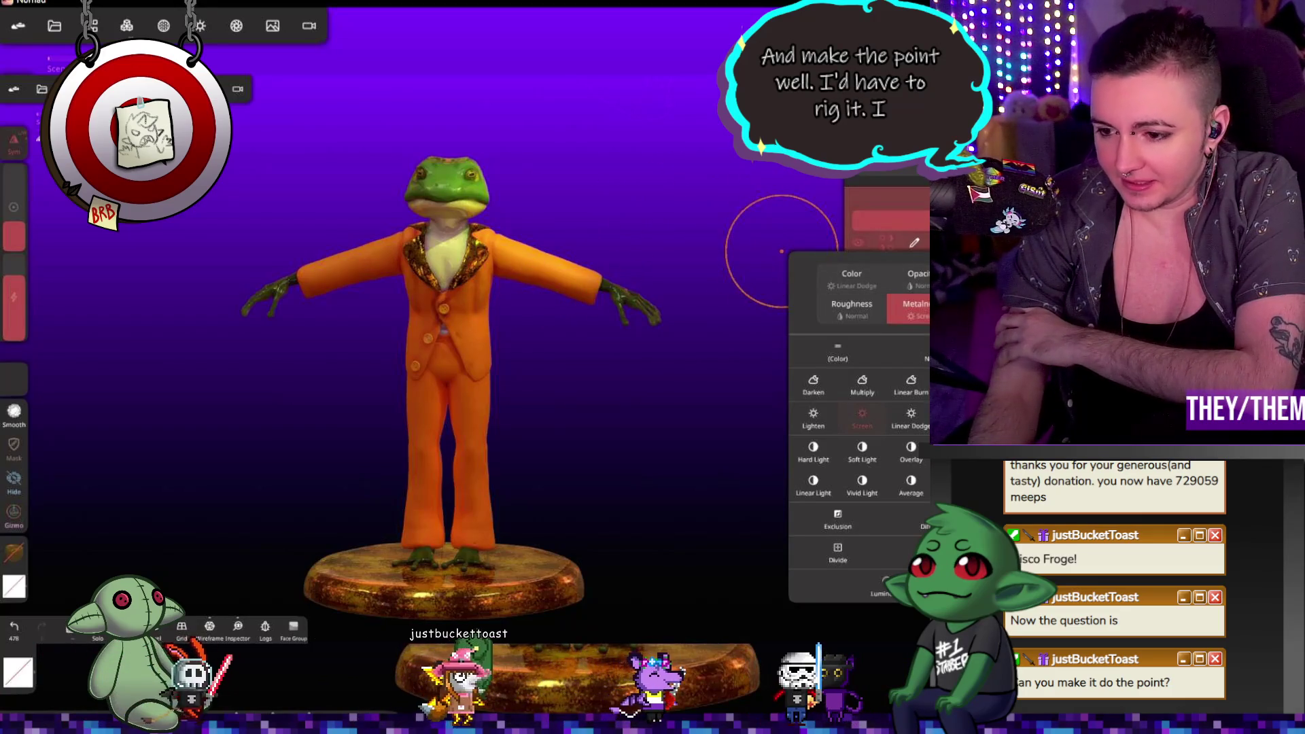
# Step: Dismiss the blend-mode popup and orbit around to view the frog from behind
pyautogui.click(632, 204)
pyautogui.moveTo(632, 204)
pyautogui.mouseDown()
pyautogui.moveTo(531, 225)
pyautogui.moveTo(607, 239)
pyautogui.moveTo(658, 145)
pyautogui.moveTo(682, 210)
pyautogui.mouseUp()
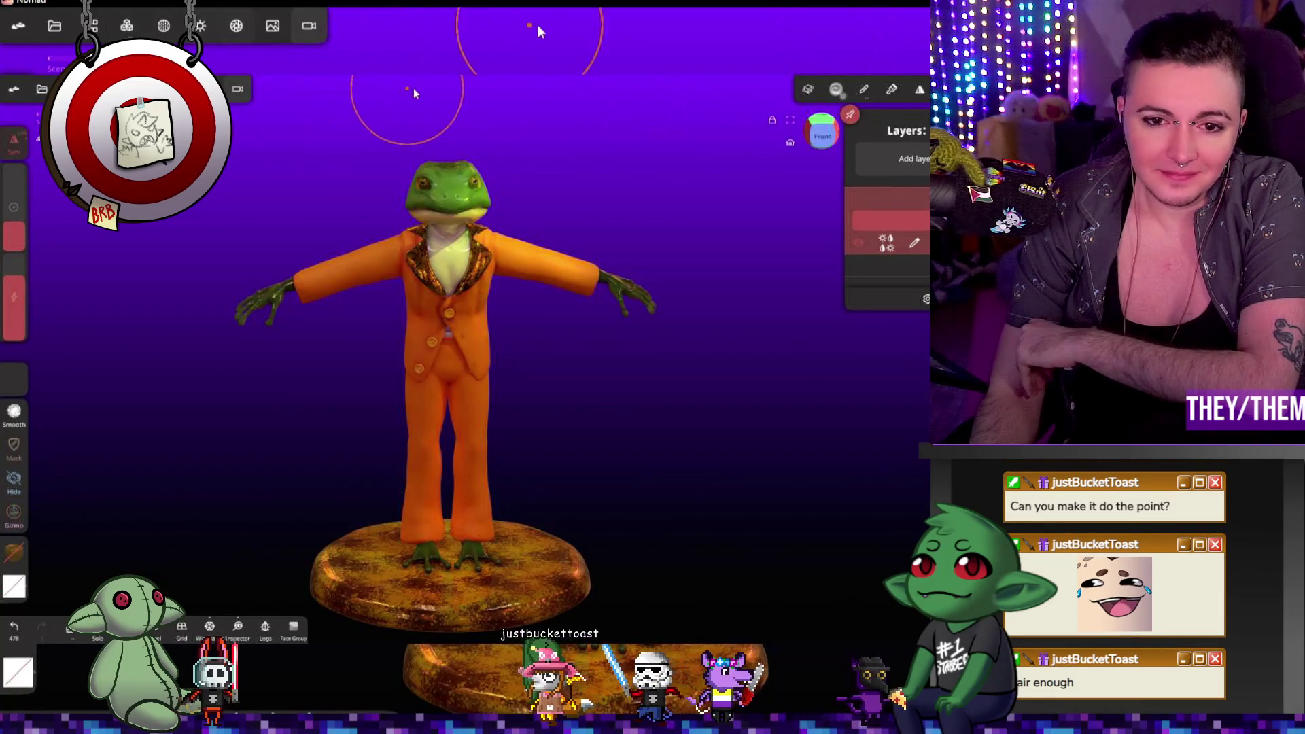
pyautogui.moveTo(515, 65)
pyautogui.mouseDown()
pyautogui.moveTo(56, 68)
pyautogui.moveTo(475, 95)
pyautogui.moveTo(597, 213)
pyautogui.moveTo(565, 152)
pyautogui.moveTo(326, 329)
pyautogui.moveTo(460, 300)
pyautogui.moveTo(334, 182)
pyautogui.mouseUp()
# Step: Enable Turntable in the app settings so the frog spins
pyautogui.click(19, 25)
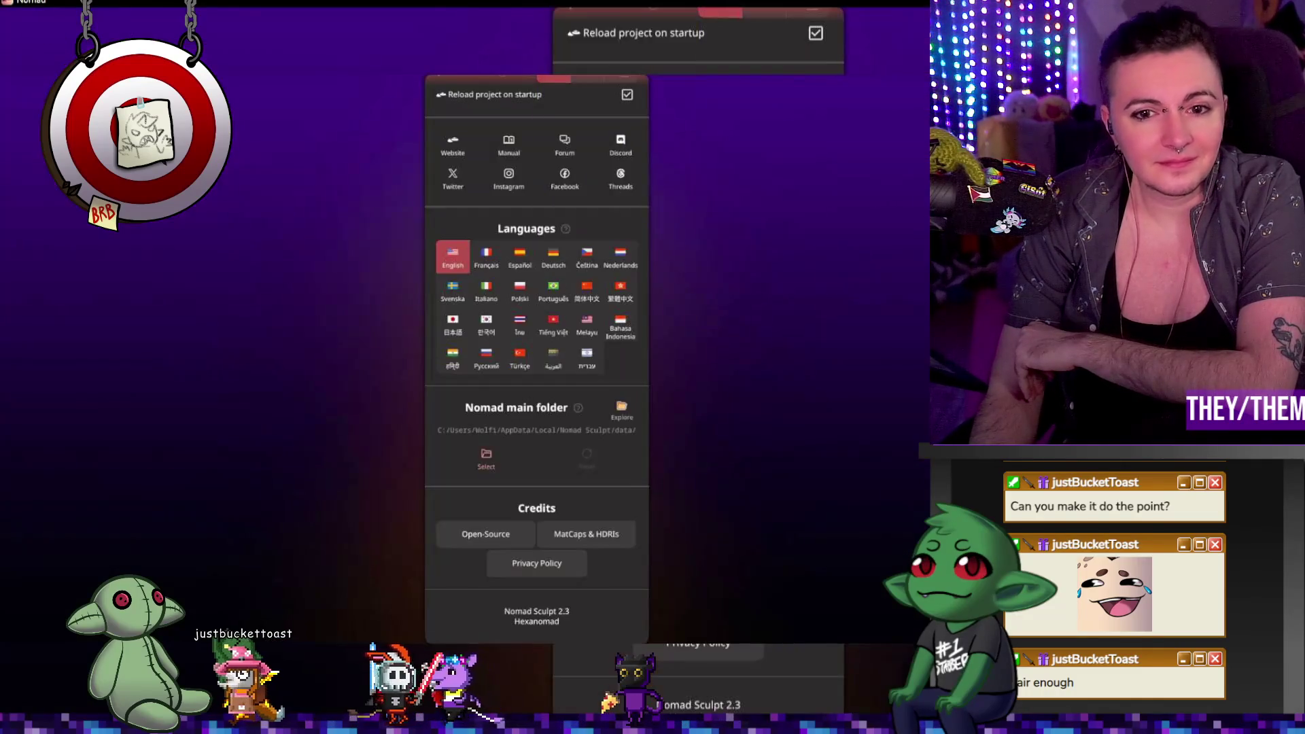
pyautogui.scroll(5, 549, 185)
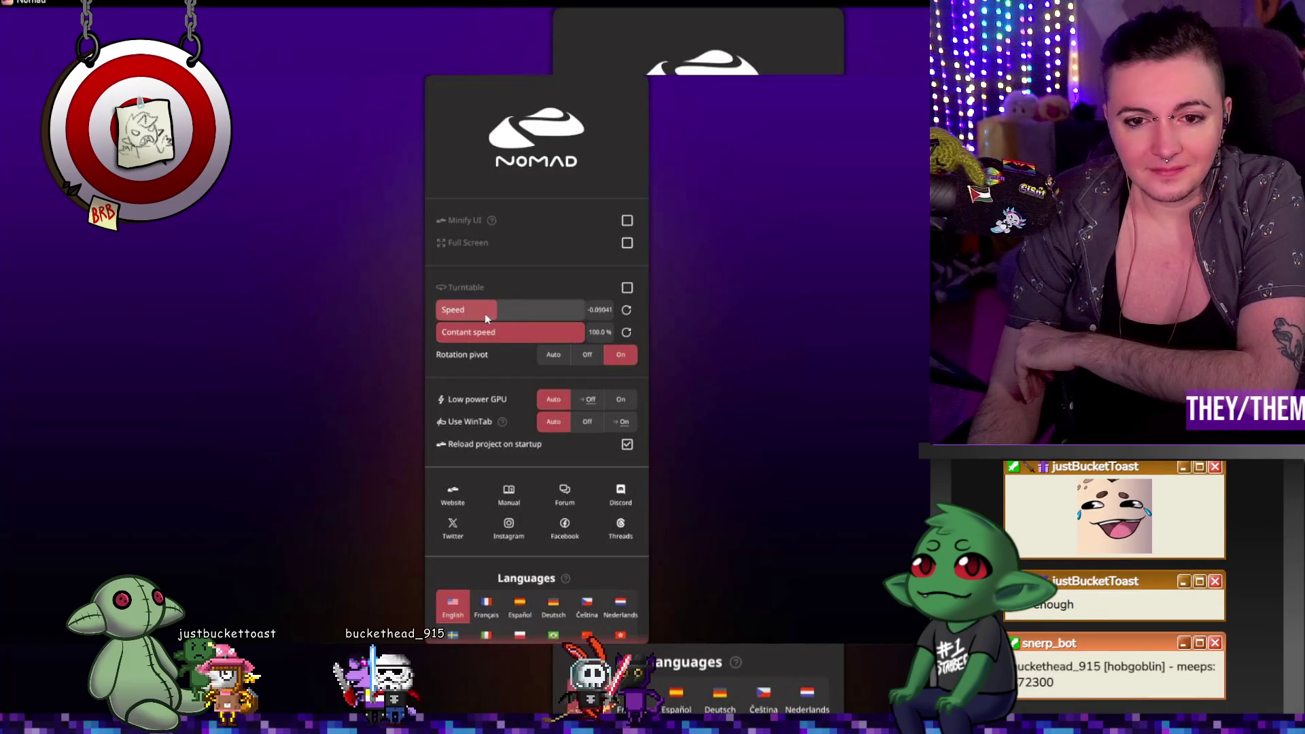
pyautogui.click(627, 288)
pyautogui.click(664, 306)
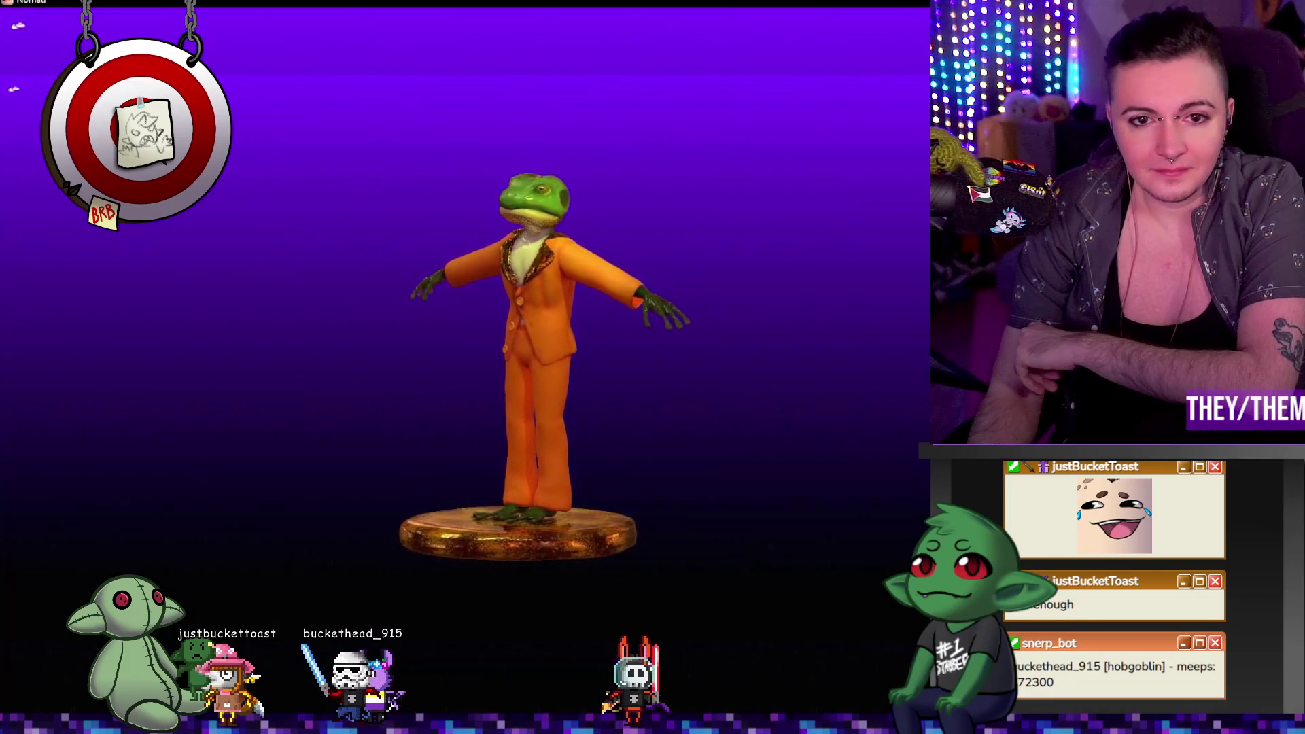
# Step: Reopen the settings and lower the turntable rotation speed
pyautogui.click(18, 25)
pyautogui.click(18, 25)
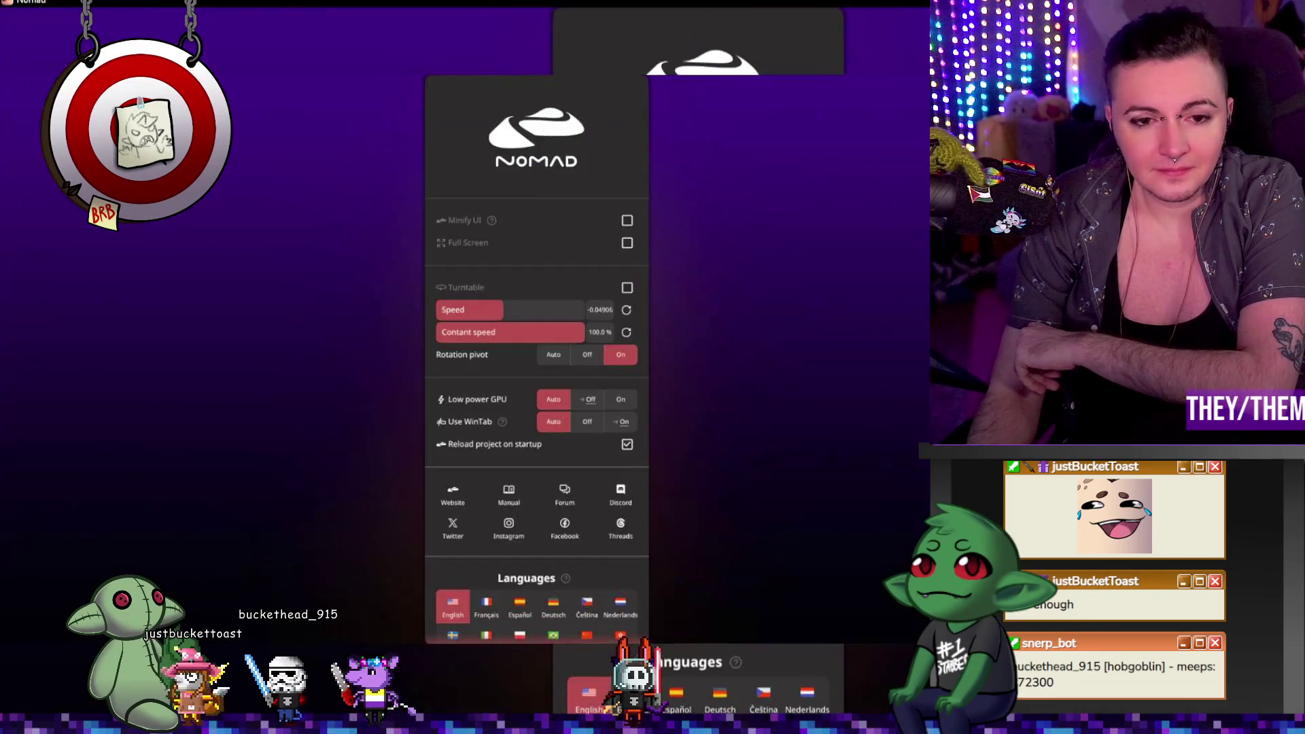
pyautogui.moveTo(541, 313); pyautogui.dragTo(442, 309)
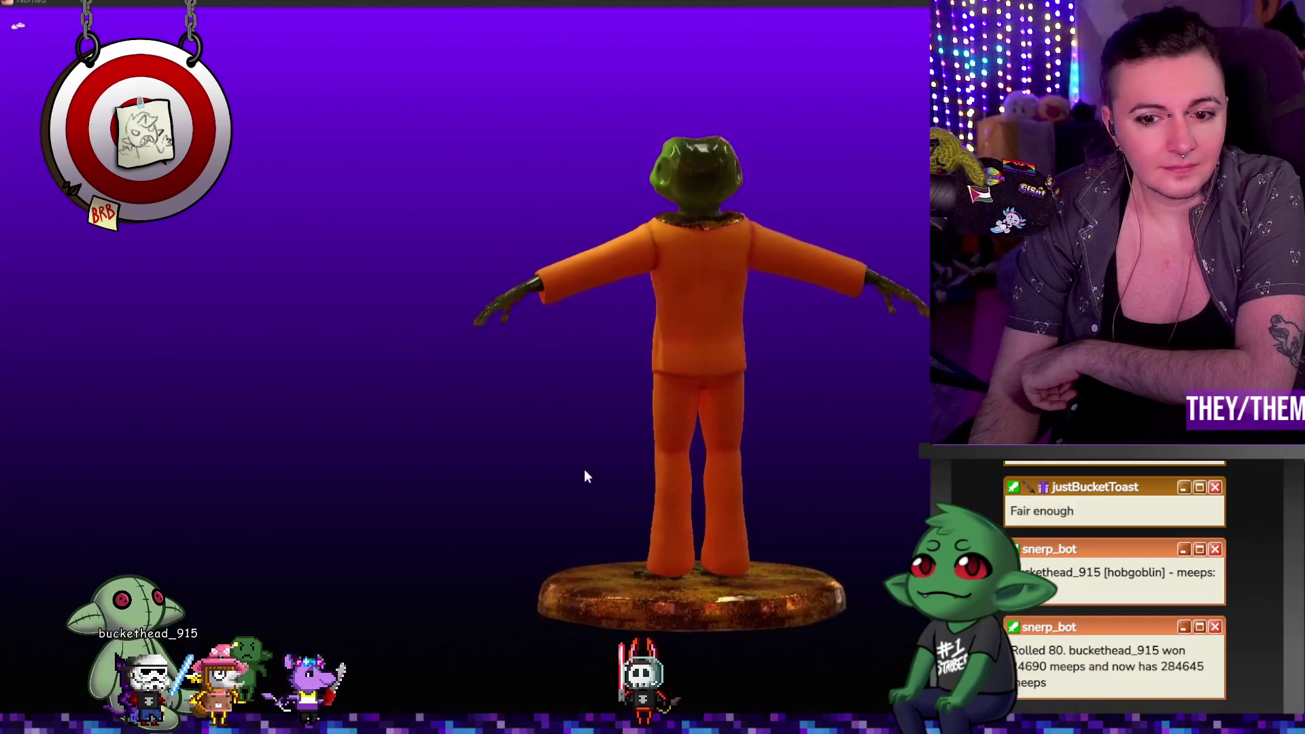
# Step: Stop the turntable, restore the interface, and turn the frog to face front
pyautogui.click(252, 205)
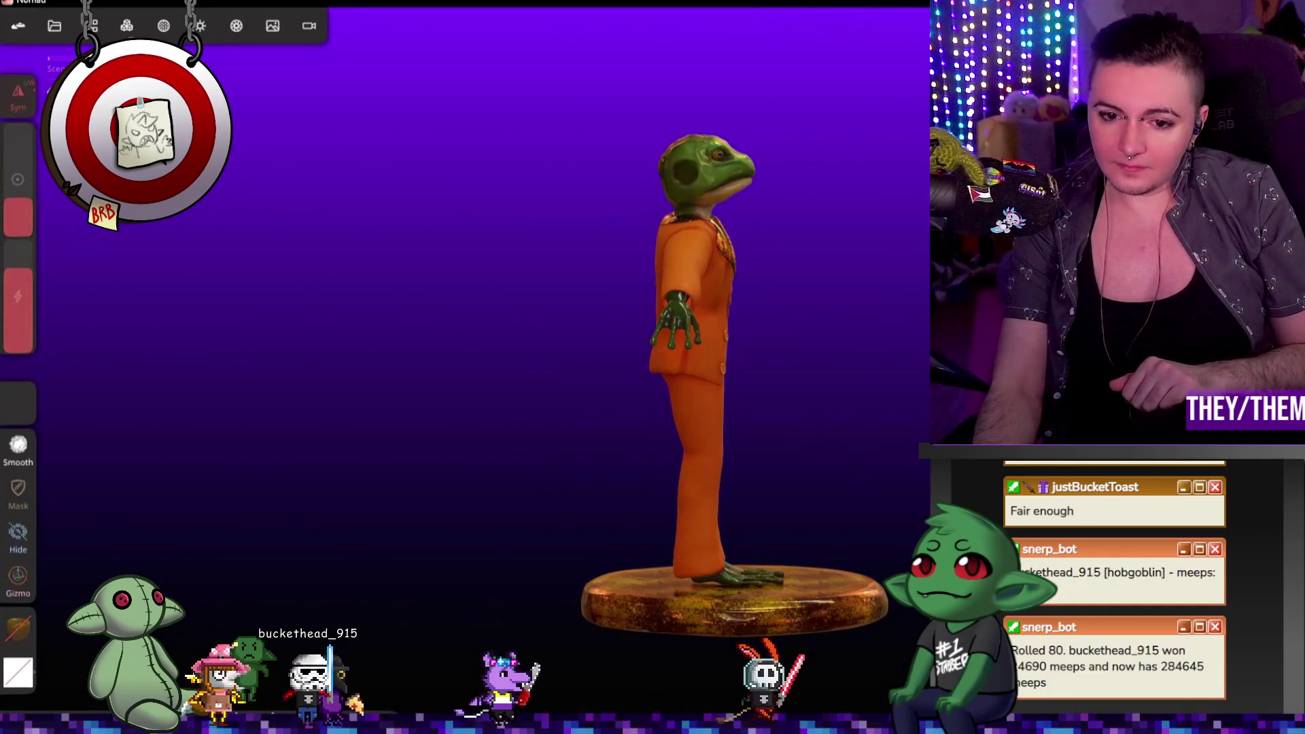
pyautogui.moveTo(698, 379); pyautogui.dragTo(620, 386, button='right')
pyautogui.moveTo(713, 489)
pyautogui.mouseDown()
pyautogui.moveTo(872, 488)
pyautogui.moveTo(862, 634)
pyautogui.moveTo(866, 577)
pyautogui.mouseUp()
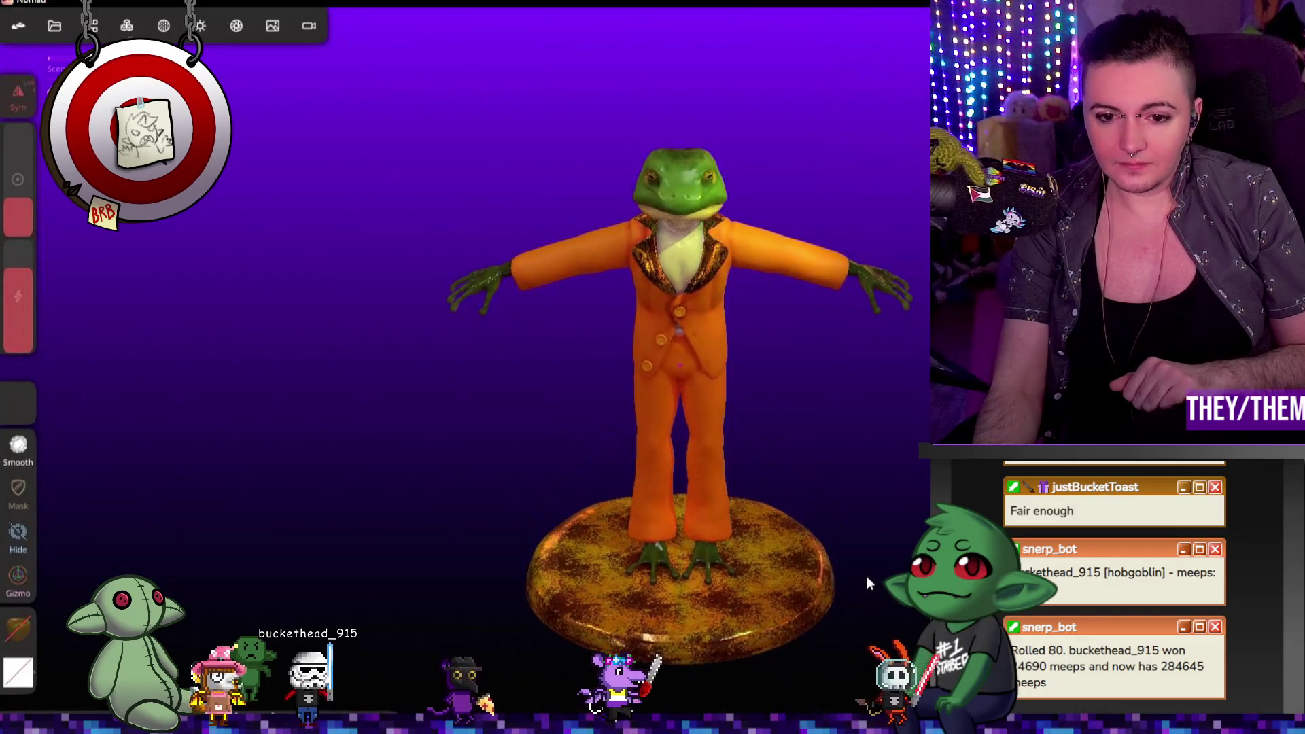
pyautogui.click(164, 27)
# Step: Shrink the flittertexture.png glitter, rotate it 23.29°, and offset it -0.09346 on the pedestal
pyautogui.click(269, 603)
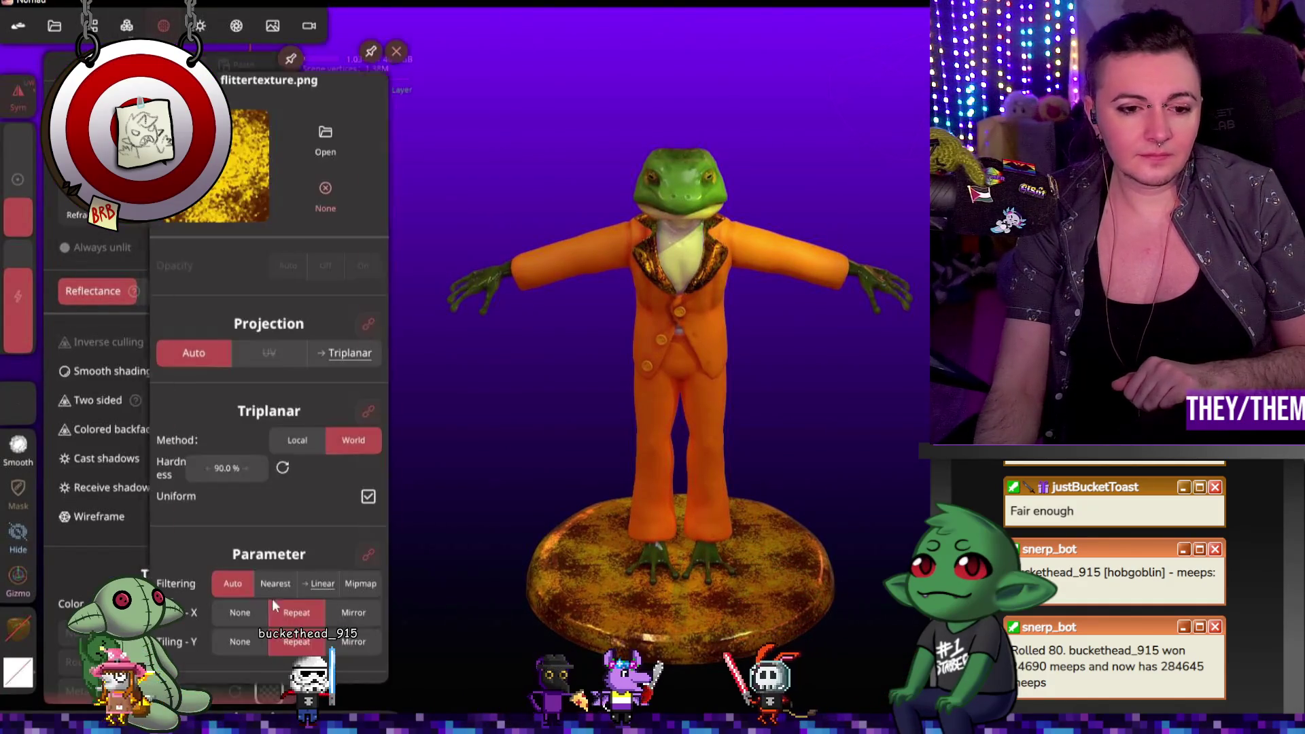
pyautogui.scroll(-1, 358, 536)
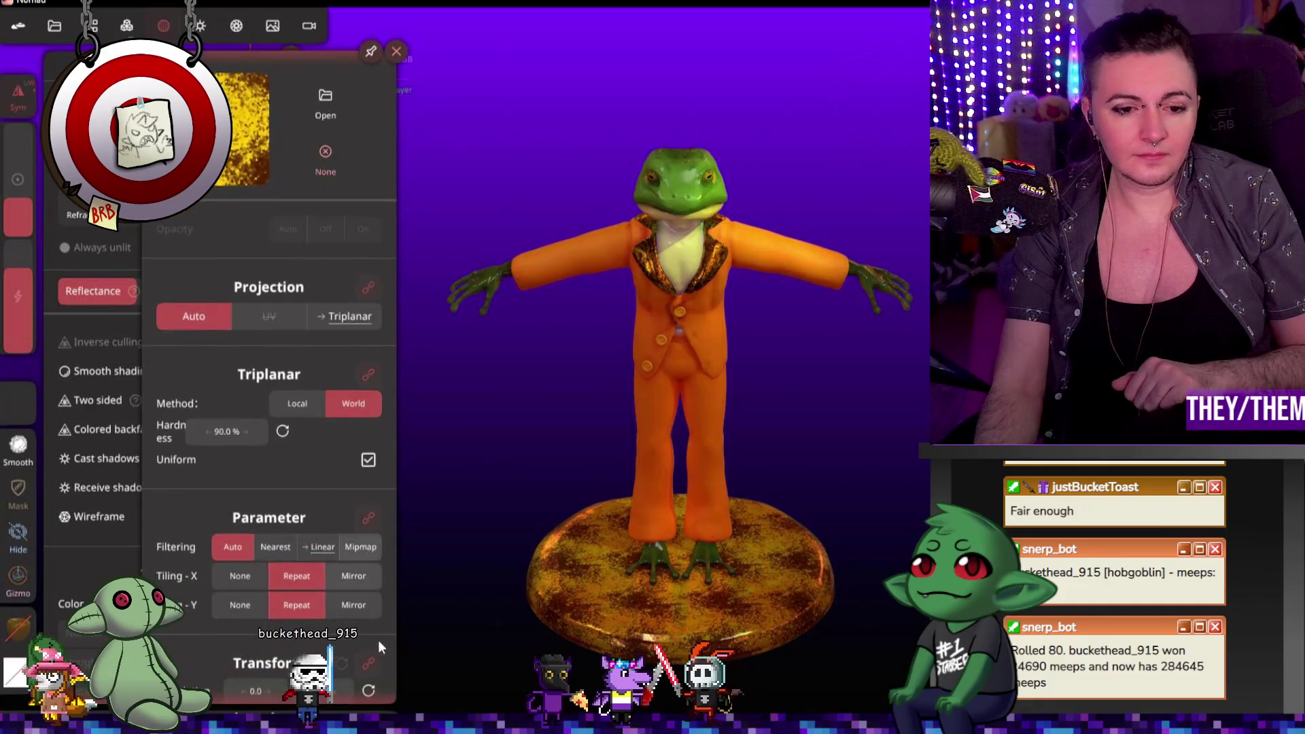
pyautogui.scroll(-2, 175, 506)
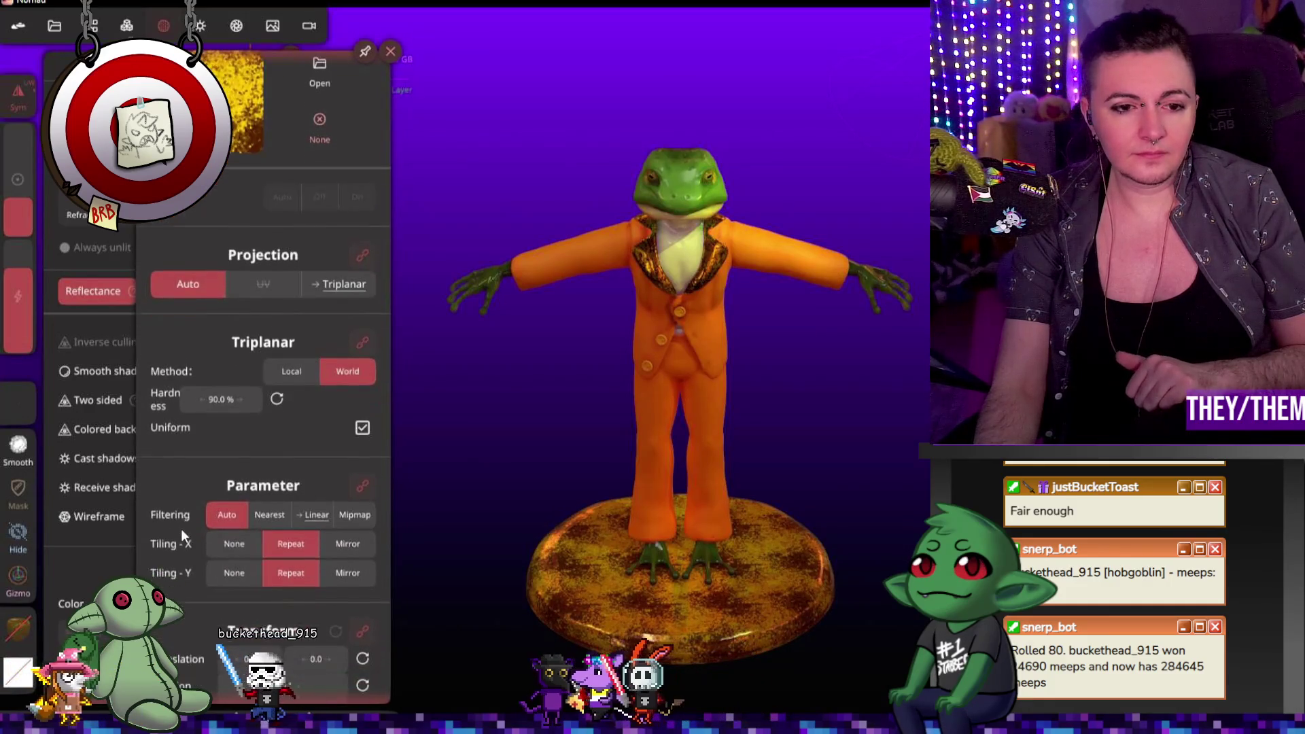
pyautogui.moveTo(292, 646); pyautogui.dragTo(187, 658)
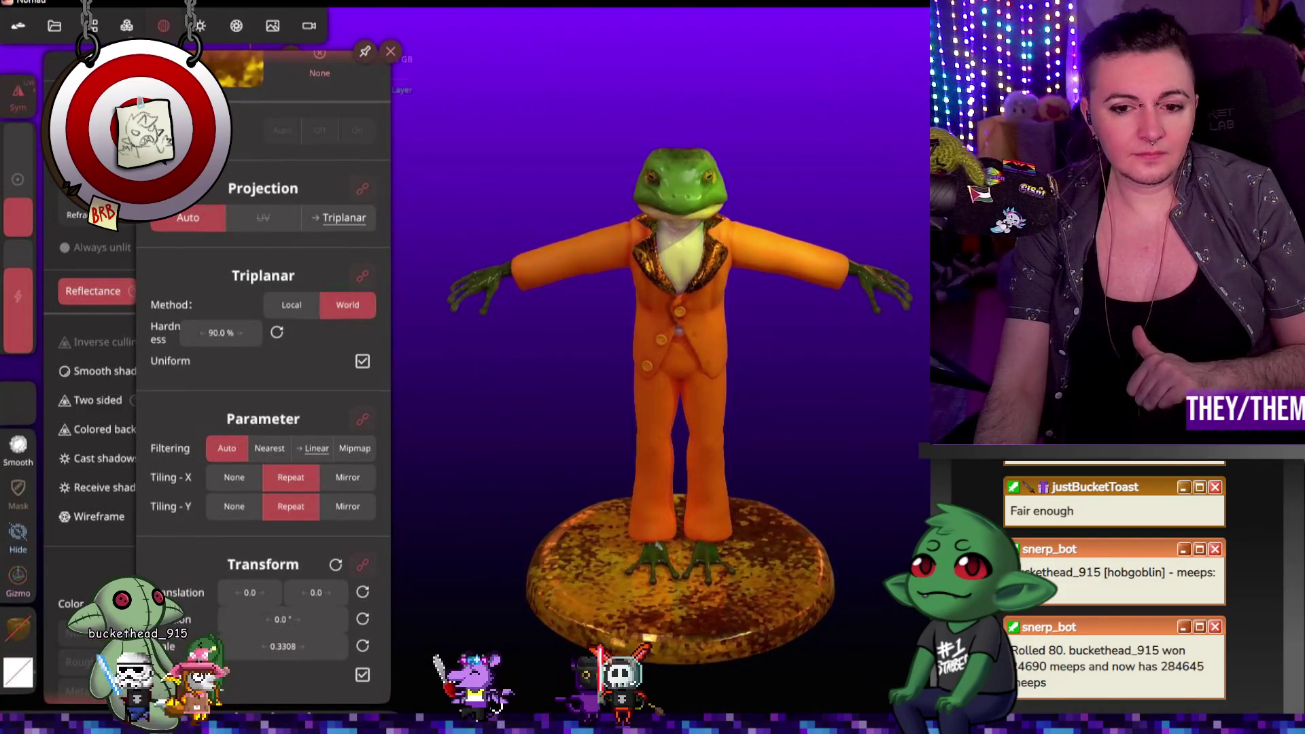
pyautogui.moveTo(280, 619); pyautogui.dragTo(448, 638)
pyautogui.moveTo(316, 592)
pyautogui.mouseDown()
pyautogui.moveTo(422, 601)
pyautogui.moveTo(253, 619)
pyautogui.mouseUp()
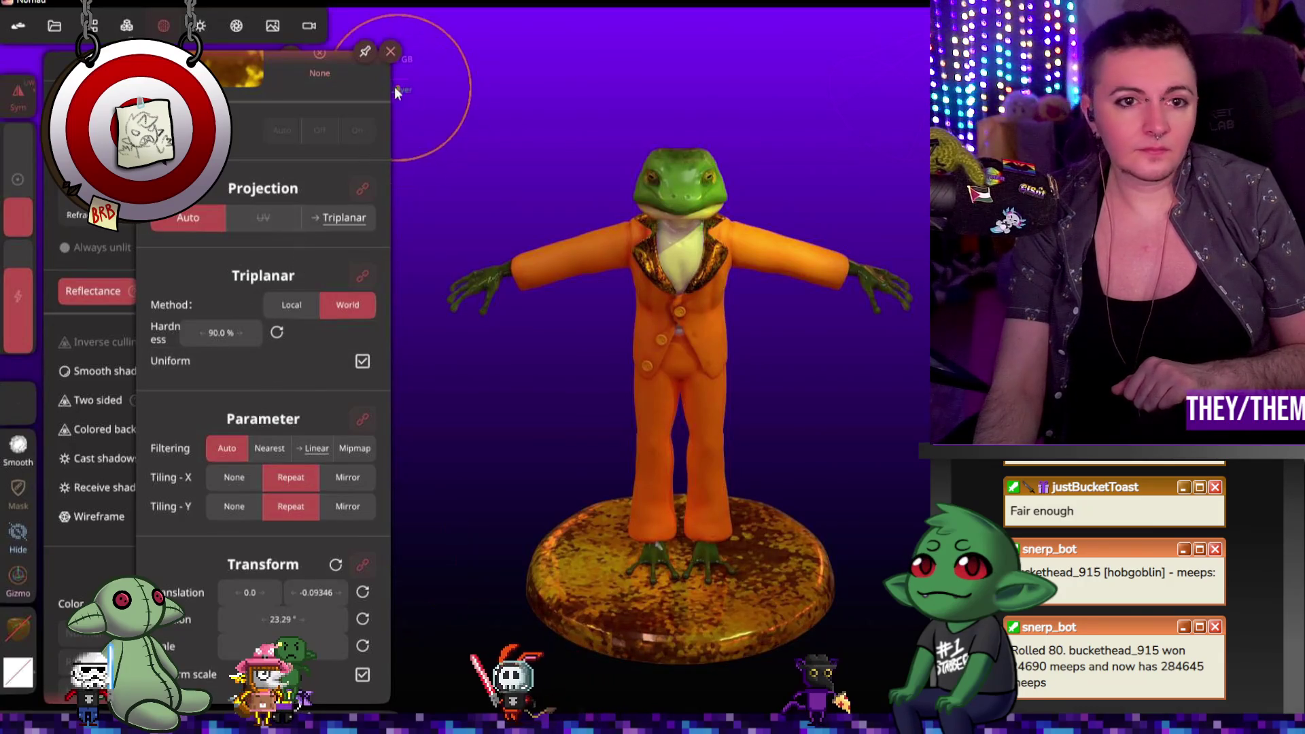
pyautogui.scroll(5, 333, 206)
pyautogui.click(512, 287)
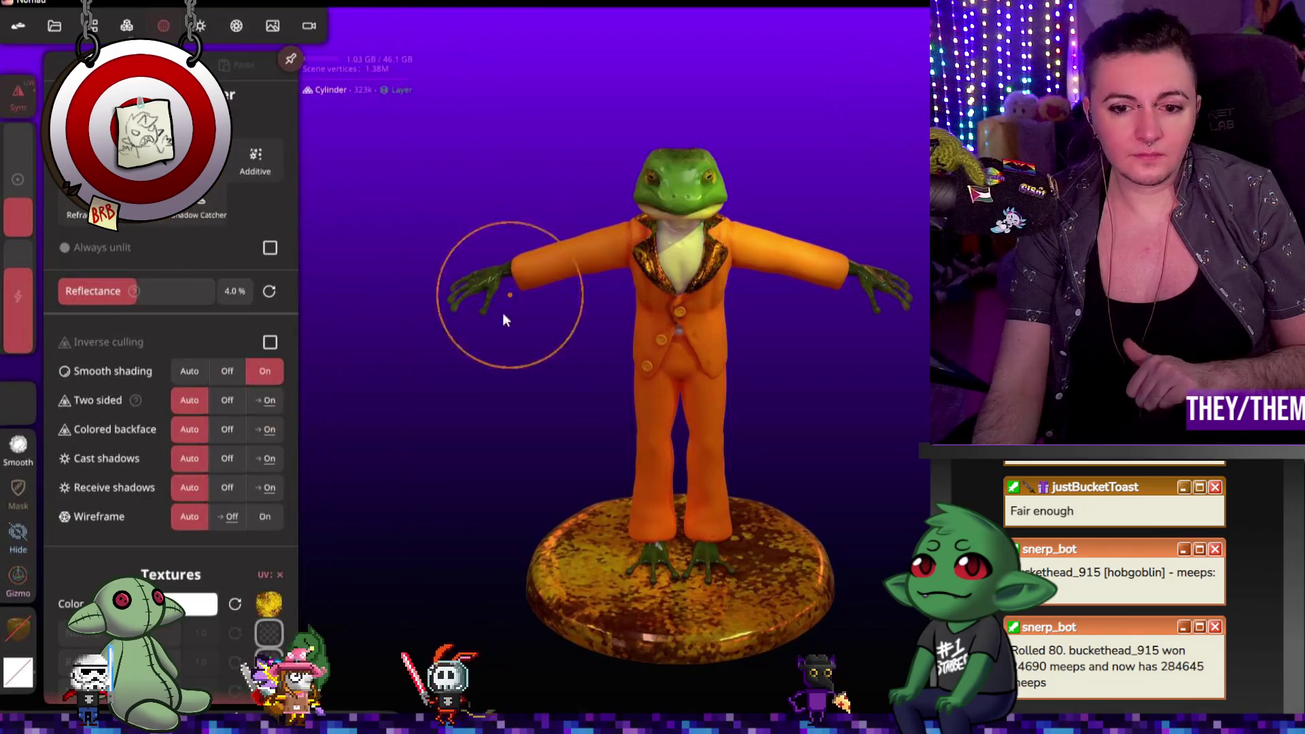
# Step: Save the frog project, confirming with Yes, and show the scene's object list
pyautogui.moveTo(398, 303)
pyautogui.mouseDown()
pyautogui.moveTo(418, 232)
pyautogui.moveTo(659, 275)
pyautogui.moveTo(596, 140)
pyautogui.moveTo(381, 379)
pyautogui.moveTo(388, 431)
pyautogui.moveTo(407, 314)
pyautogui.mouseUp()
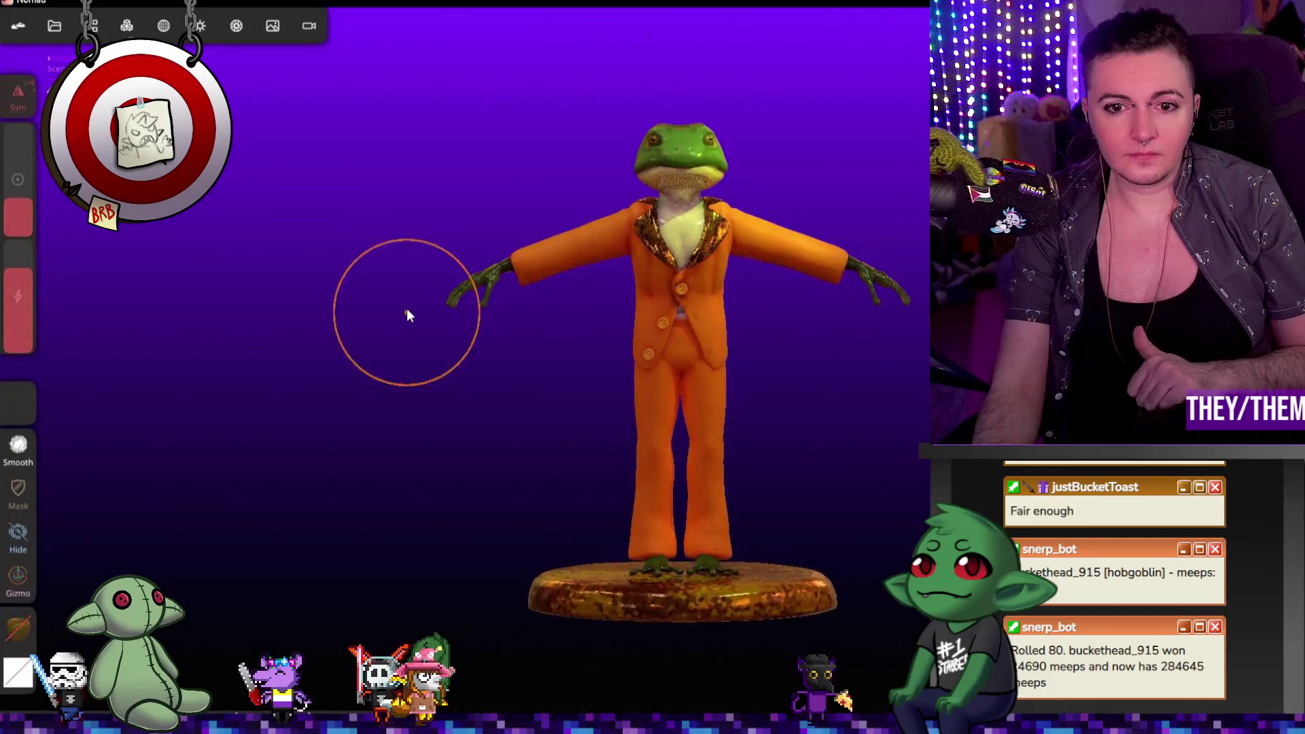
pyautogui.click(54, 25)
pyautogui.click(91, 324)
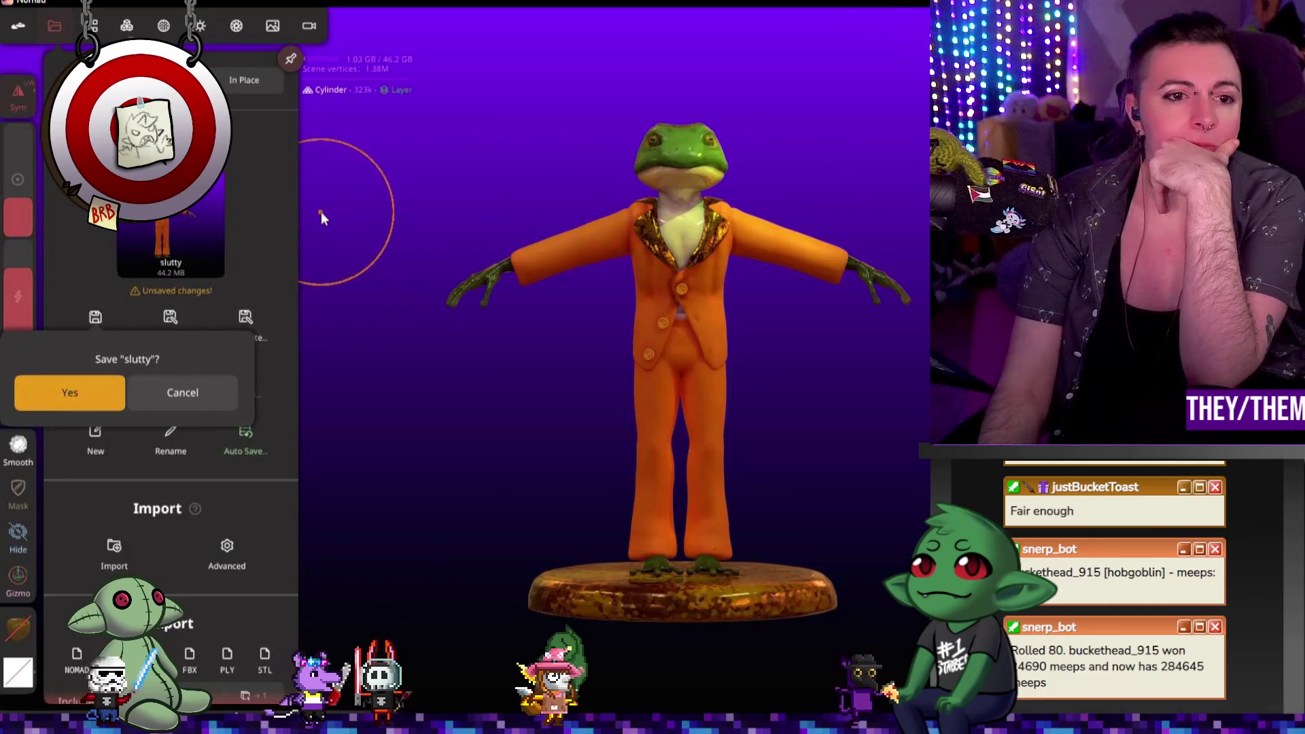
pyautogui.click(71, 402)
pyautogui.click(90, 25)
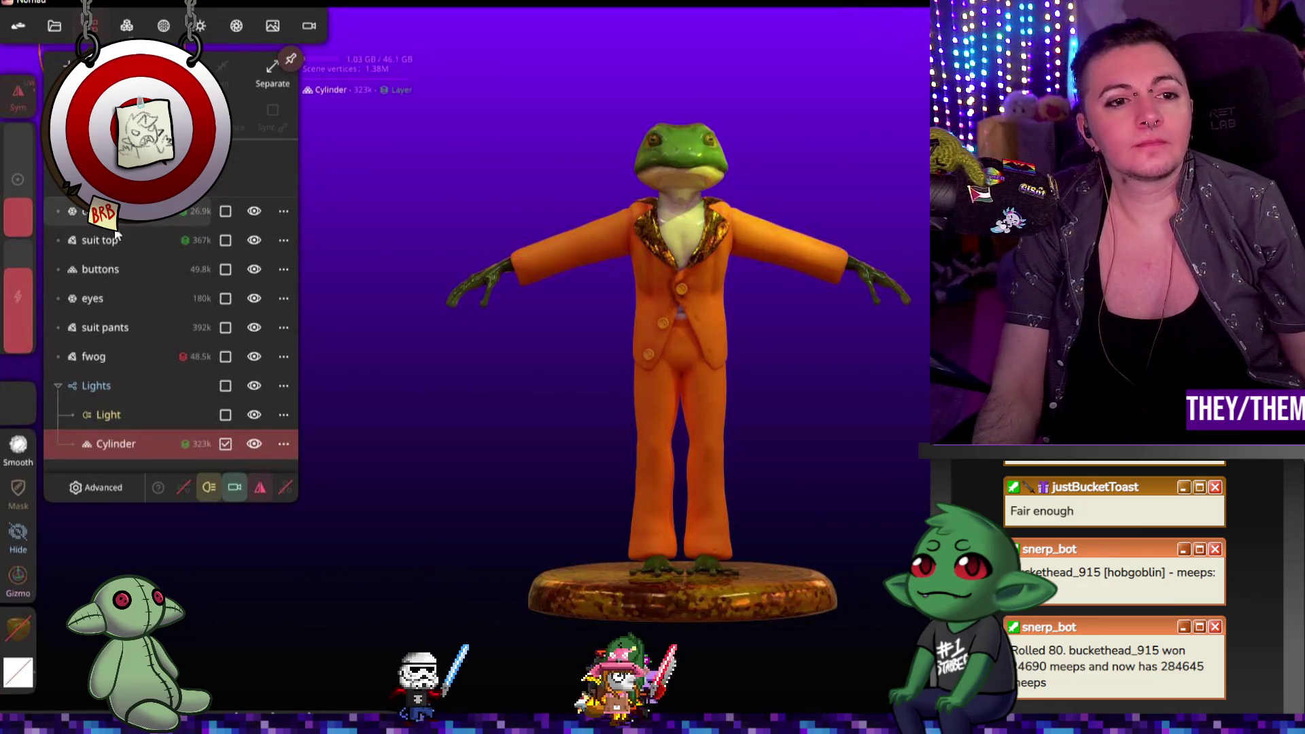
# Step: Select the buttons, collar and suit top, undoing an accidental collar instance
pyautogui.click(116, 269)
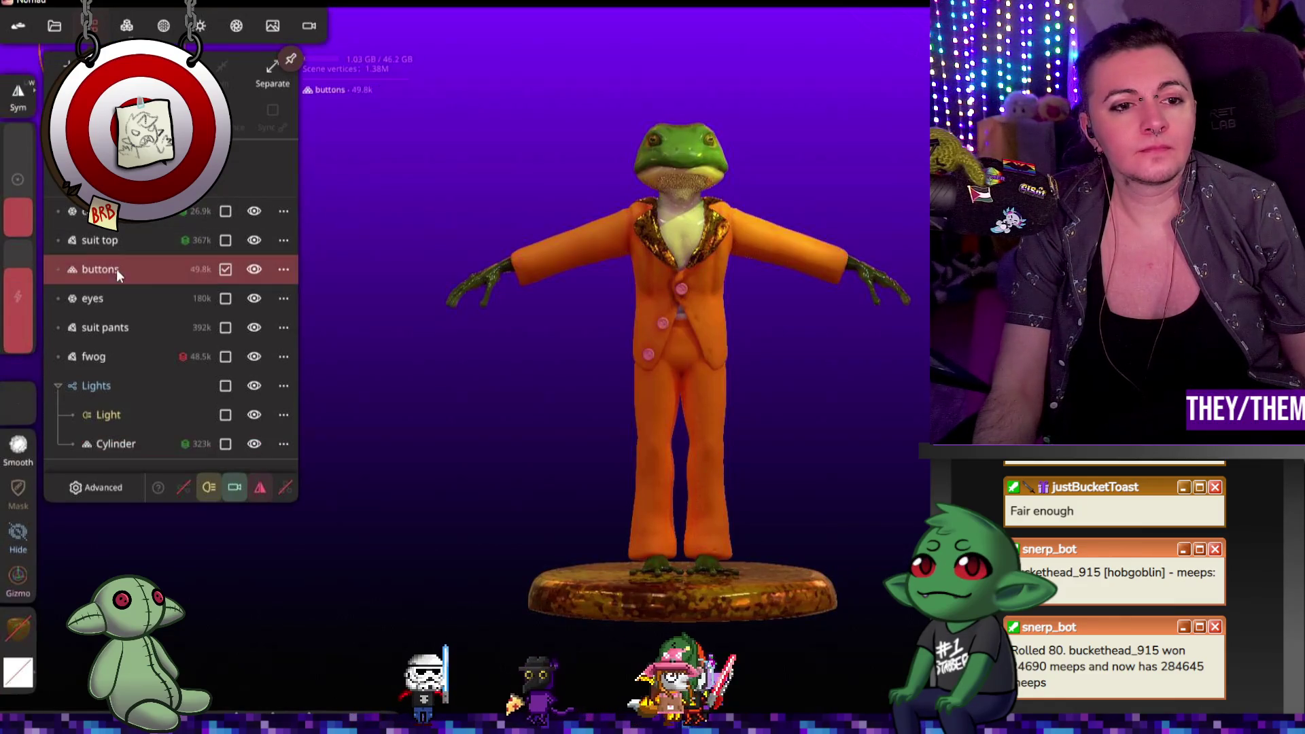
pyautogui.keyDown('shift'); pyautogui.click(119, 219); pyautogui.keyUp('shift')
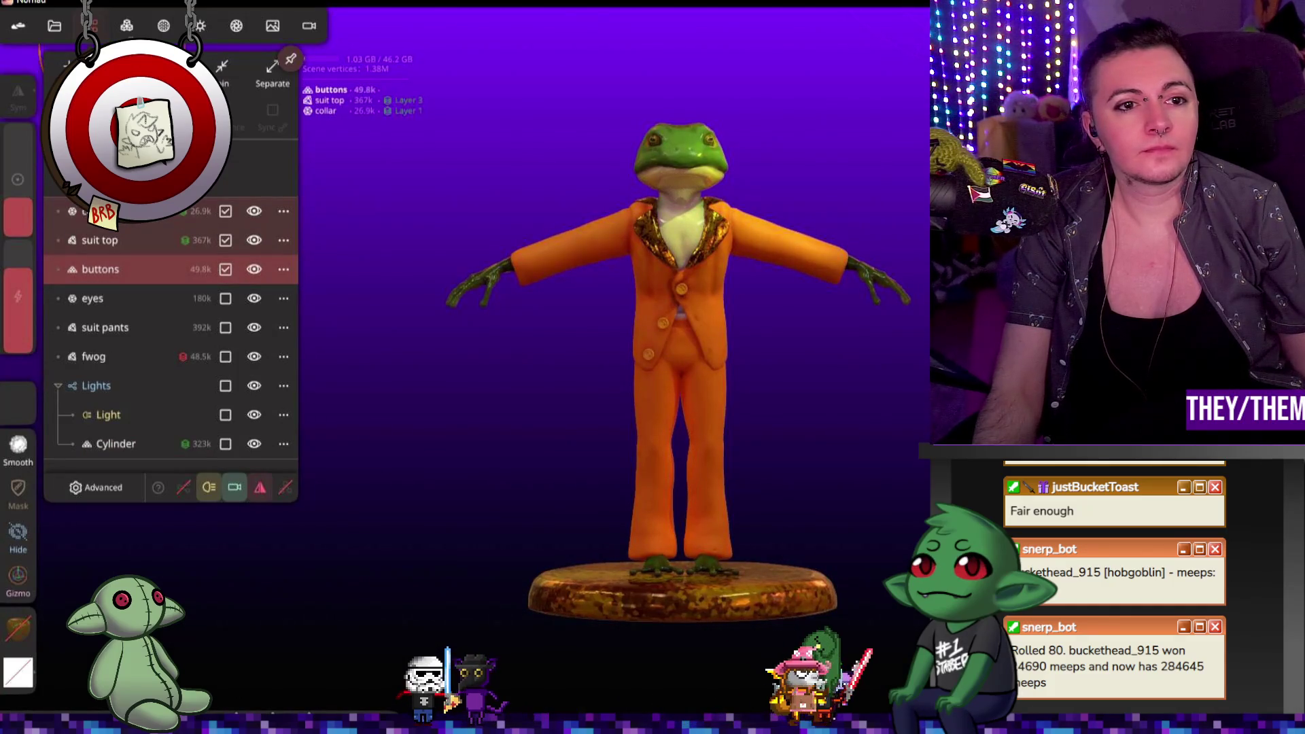
pyautogui.click(284, 212)
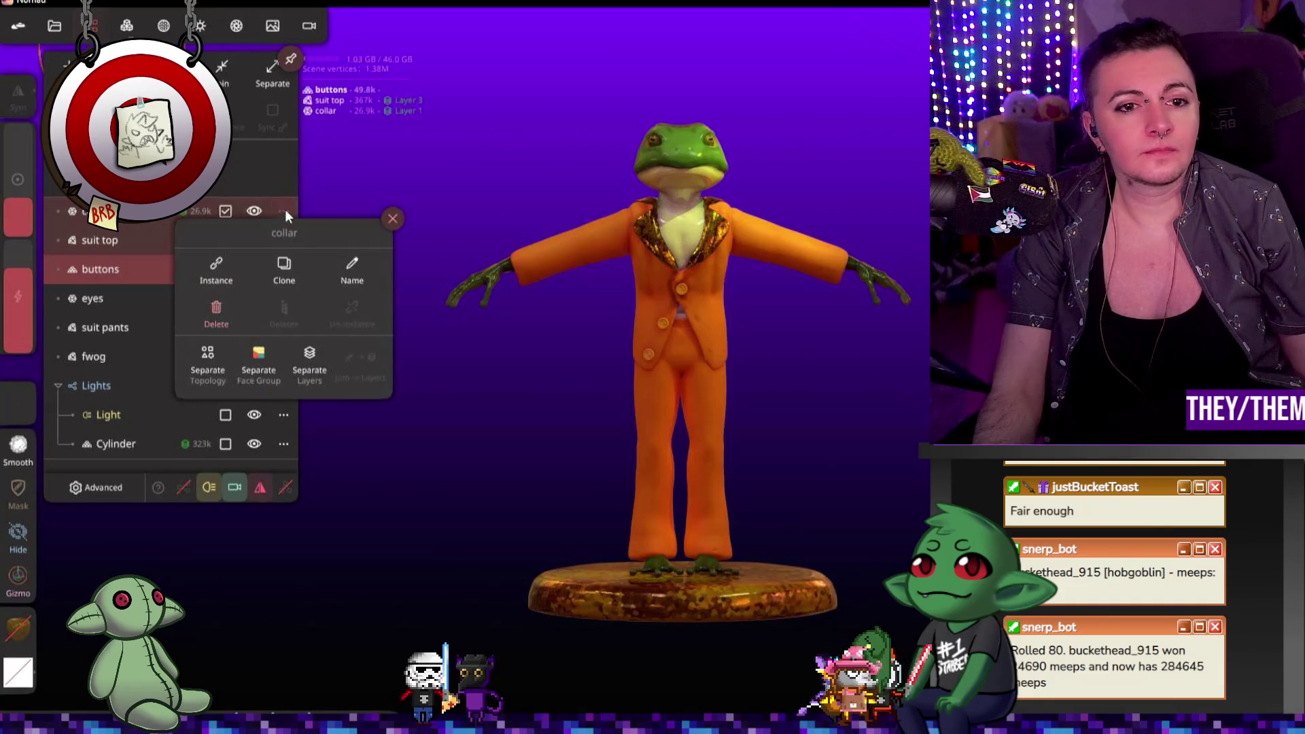
pyautogui.click(218, 268)
pyautogui.click(225, 269)
pyautogui.click(225, 298)
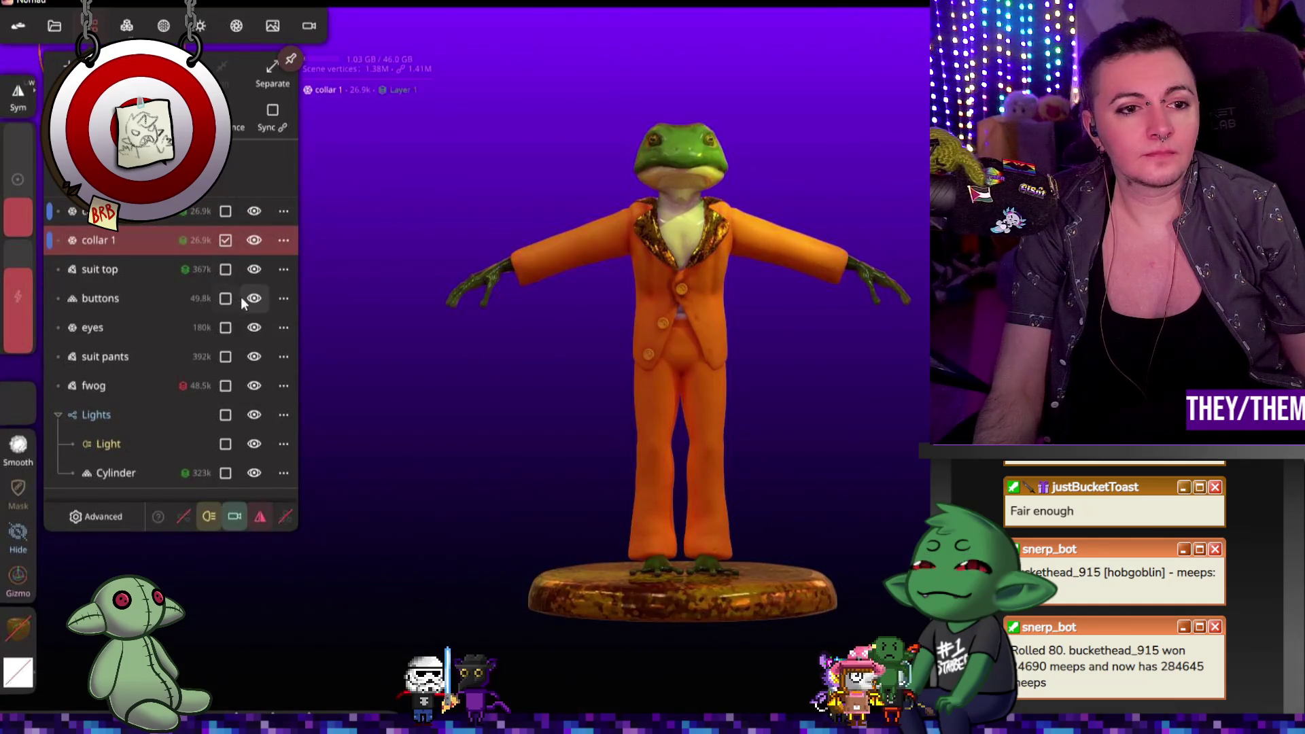
pyautogui.hotkey('ctrl', 'z')
# Step: Add a new group and move the suit top and buttons into it
pyautogui.click(128, 221)
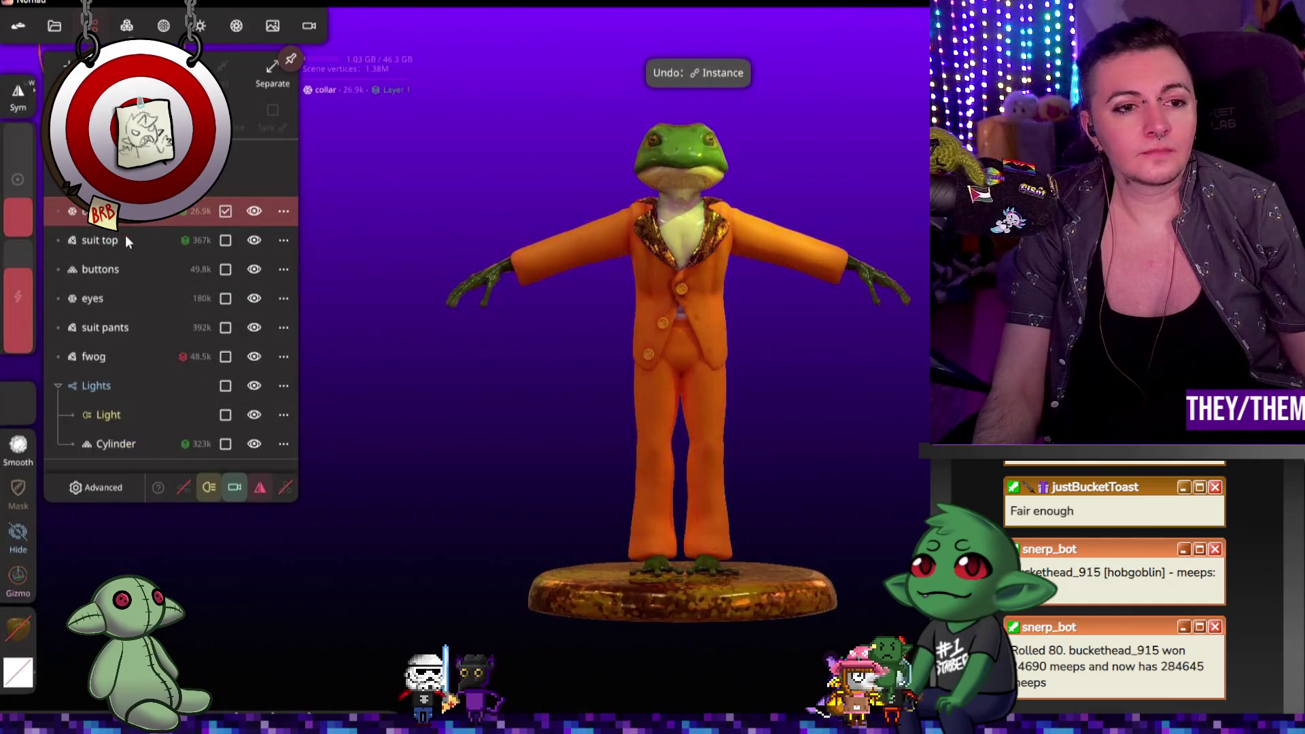
pyautogui.click(117, 242)
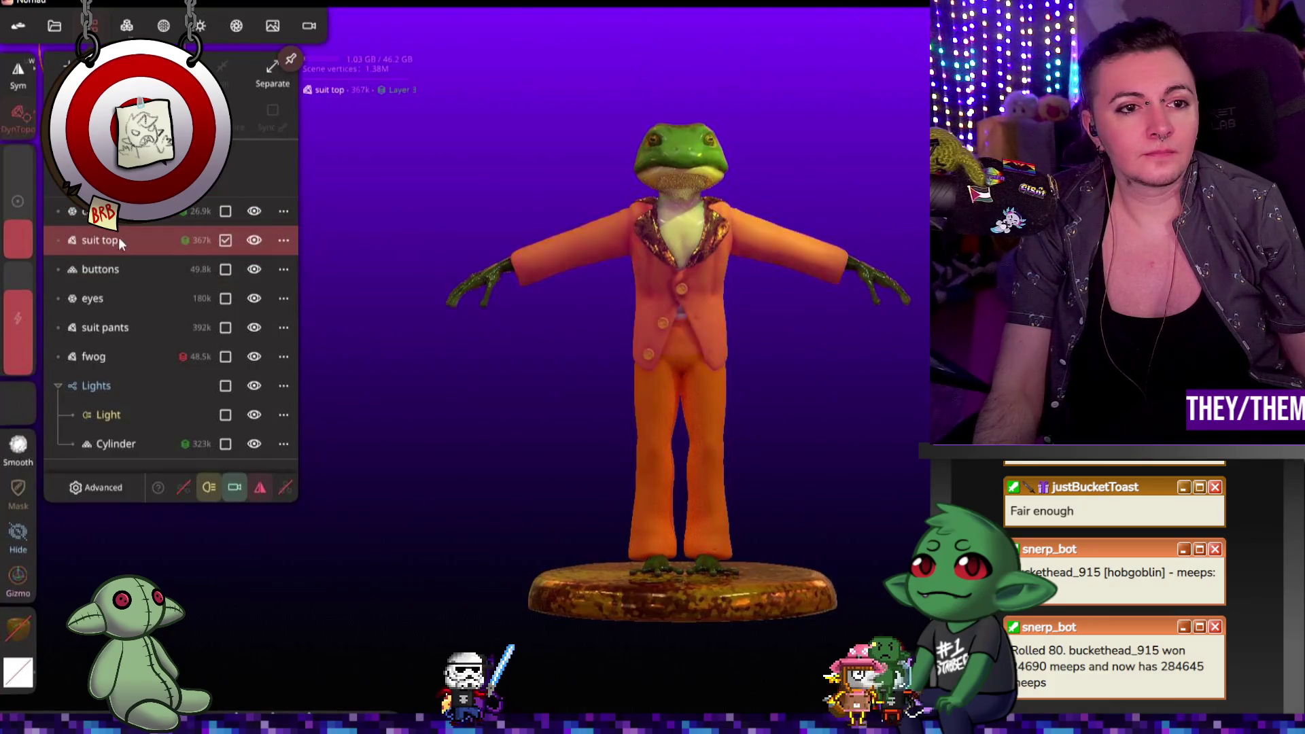
pyautogui.click(68, 68)
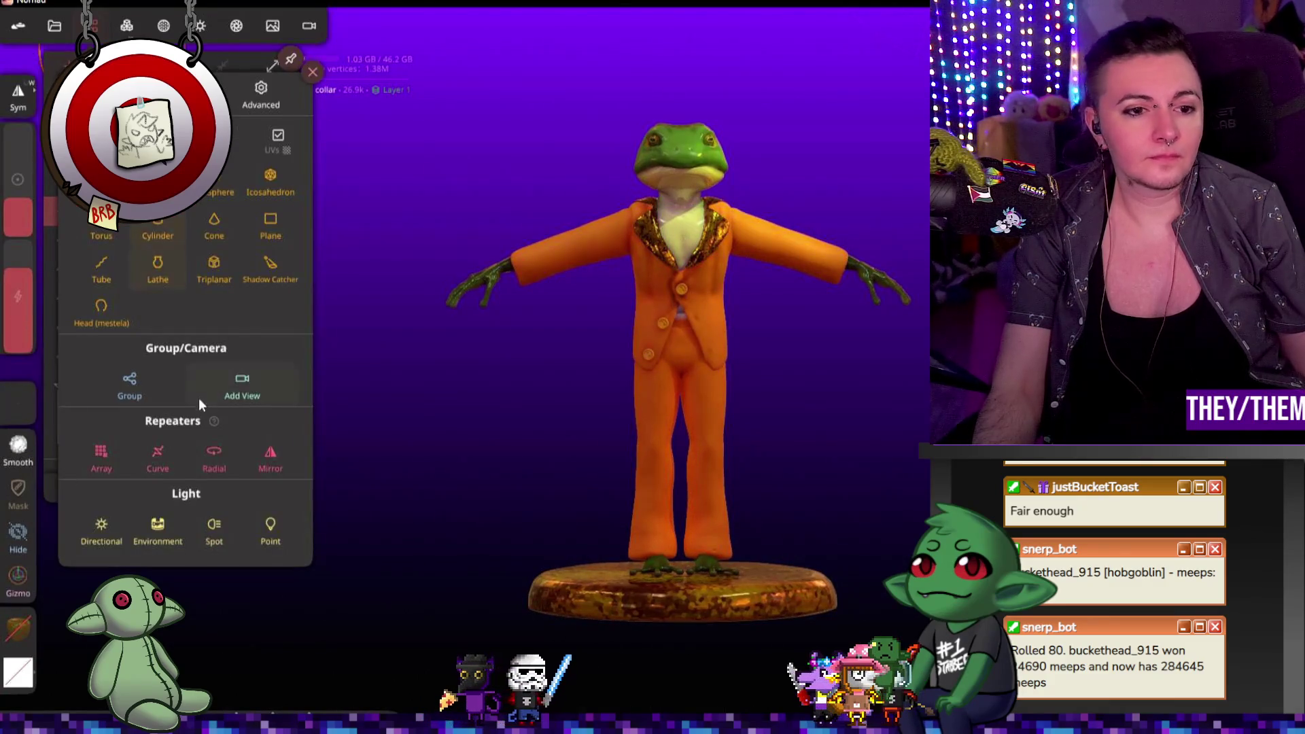
pyautogui.click(129, 383)
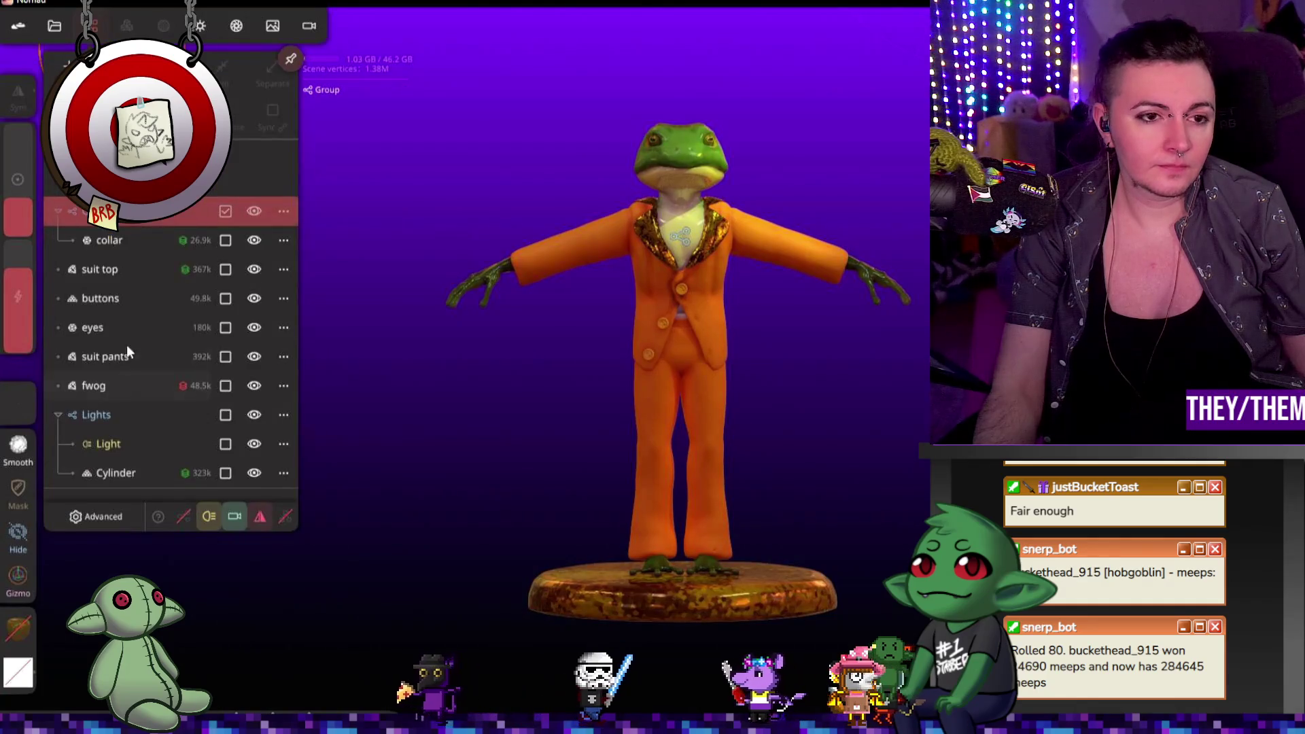
pyautogui.moveTo(112, 260); pyautogui.dragTo(112, 300)
pyautogui.click(267, 204)
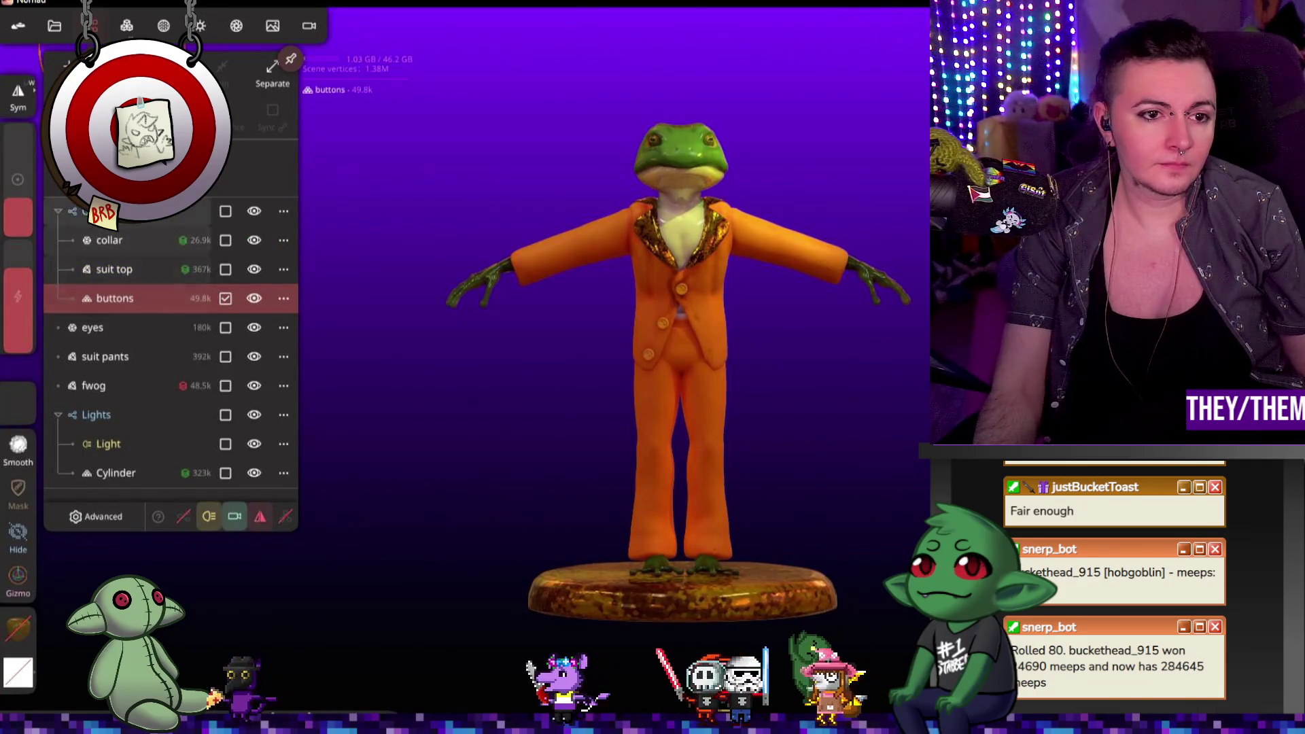
# Step: Rename the group 'top' and hide it to reveal the frog's torso
pyautogui.click(283, 210)
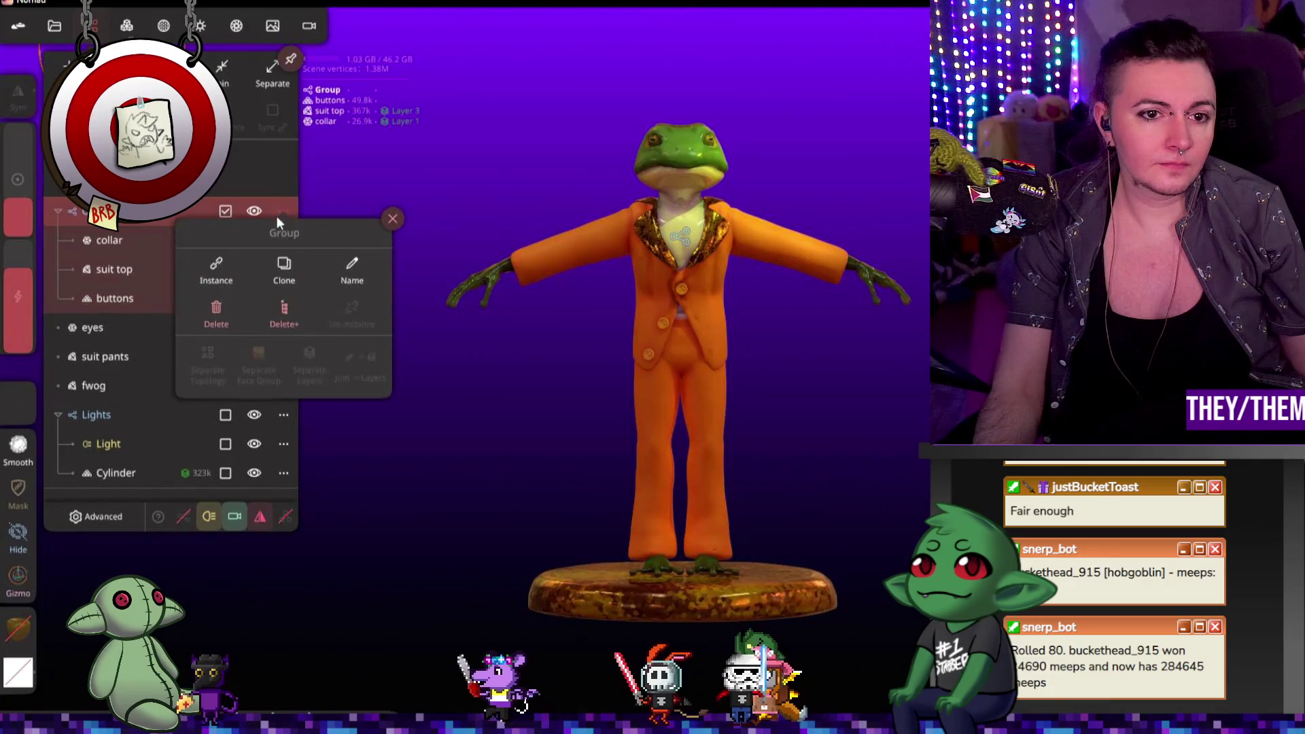
pyautogui.click(353, 266)
pyautogui.write('top')
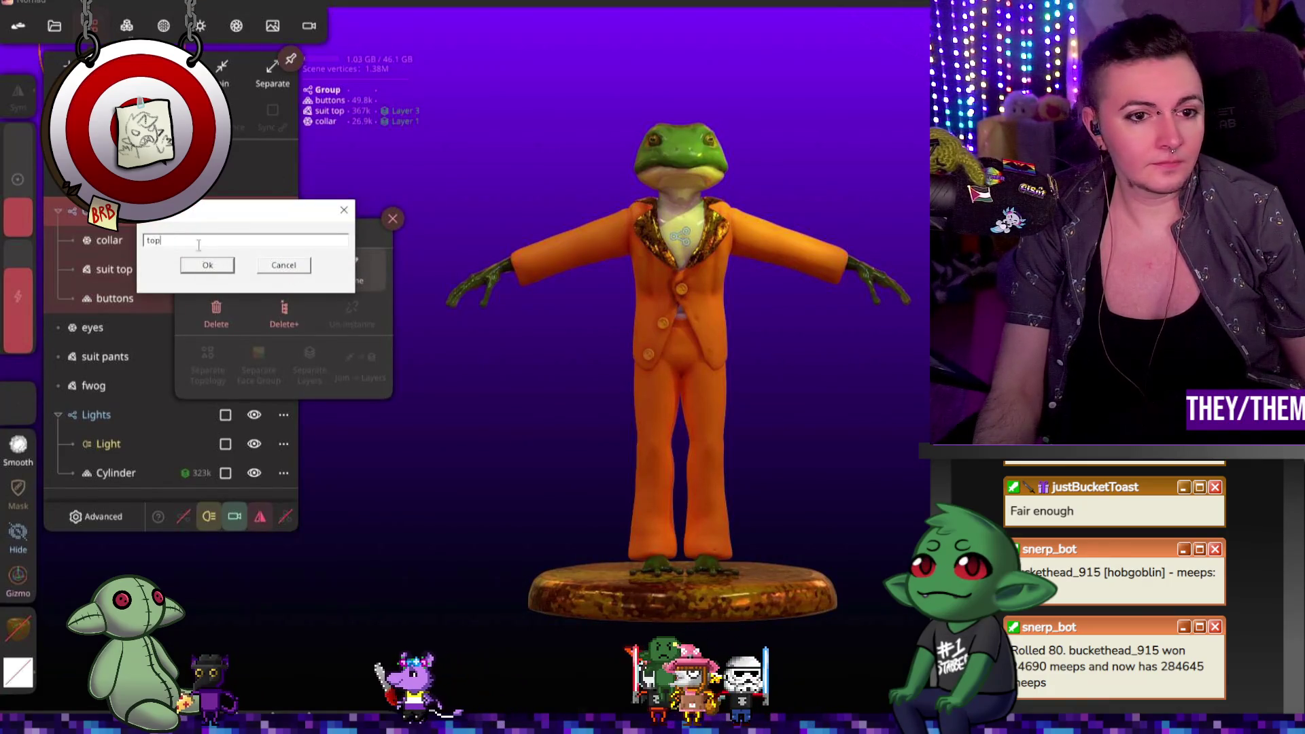
pyautogui.click(206, 267)
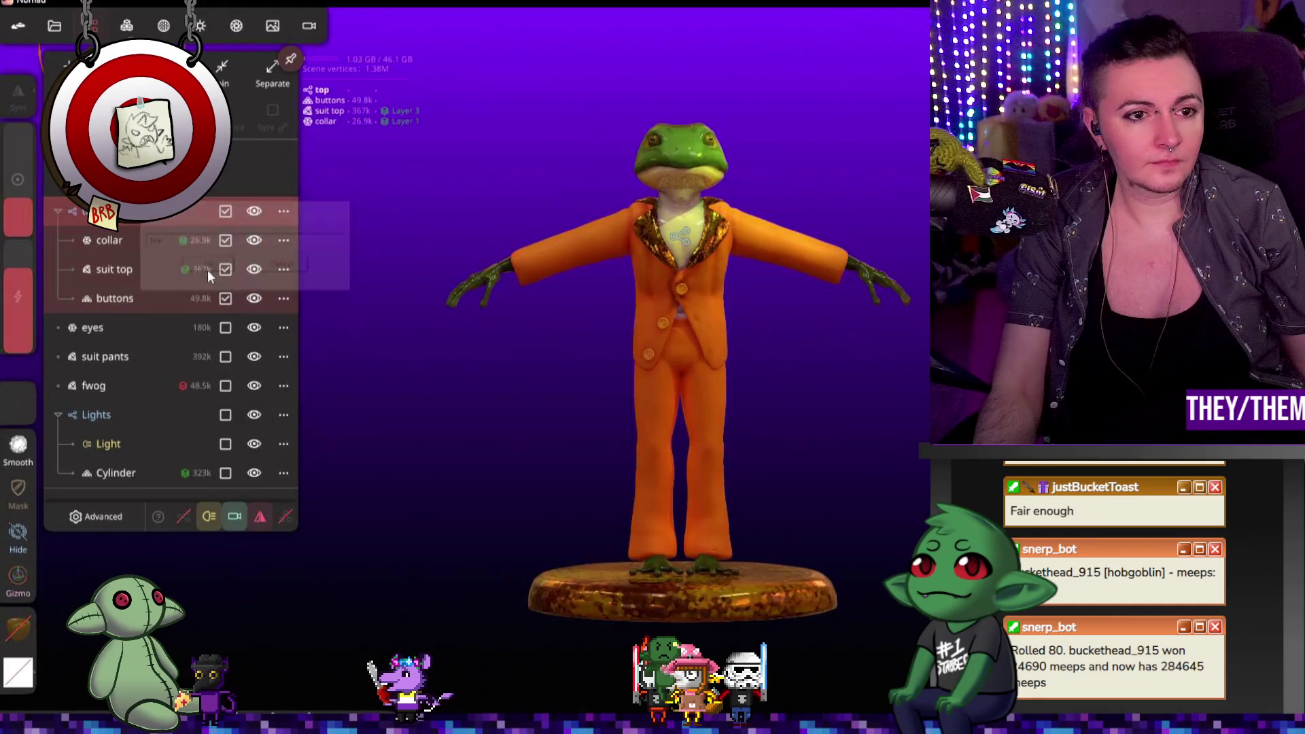
pyautogui.click(253, 212)
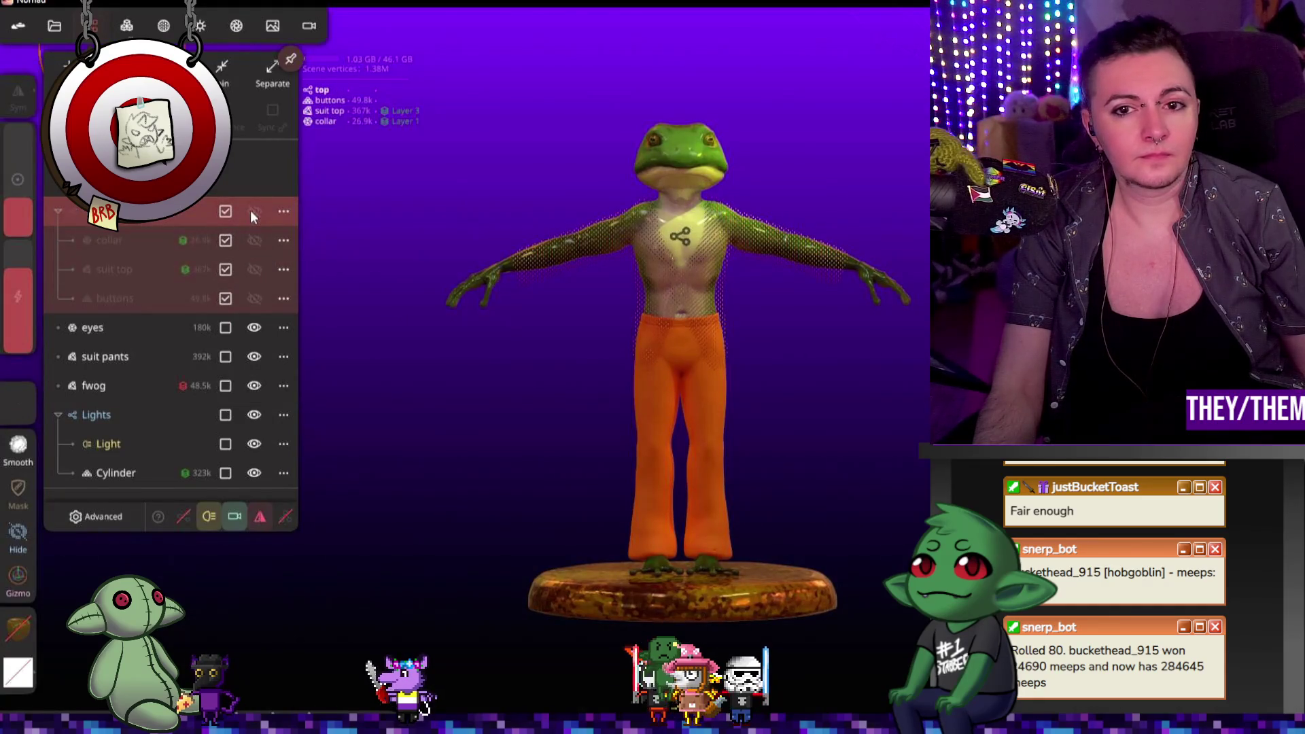
# Step: Select the fwog body and orbit to a three-quarter view
pyautogui.click(123, 386)
pyautogui.moveTo(556, 301); pyautogui.dragTo(601, 446)
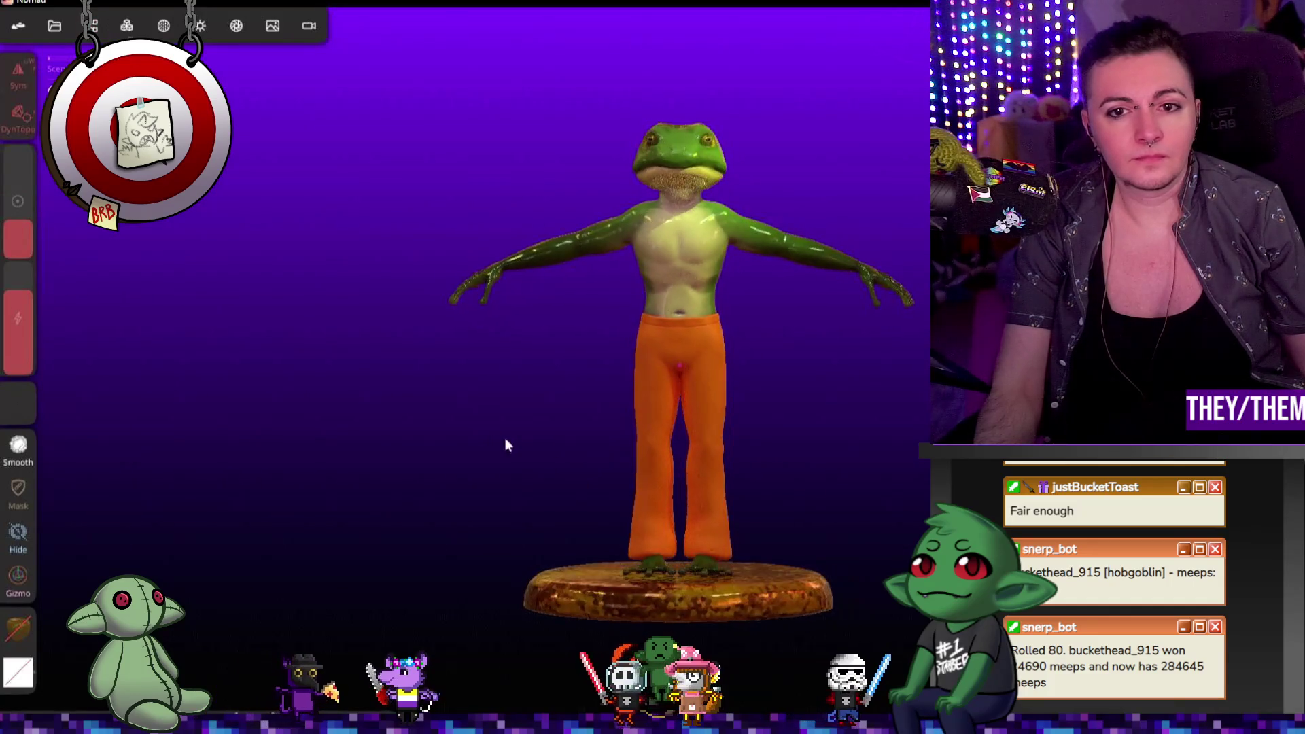
pyautogui.moveTo(487, 408)
pyautogui.mouseDown()
pyautogui.moveTo(491, 471)
pyautogui.moveTo(624, 459)
pyautogui.moveTo(430, 300)
pyautogui.mouseUp()
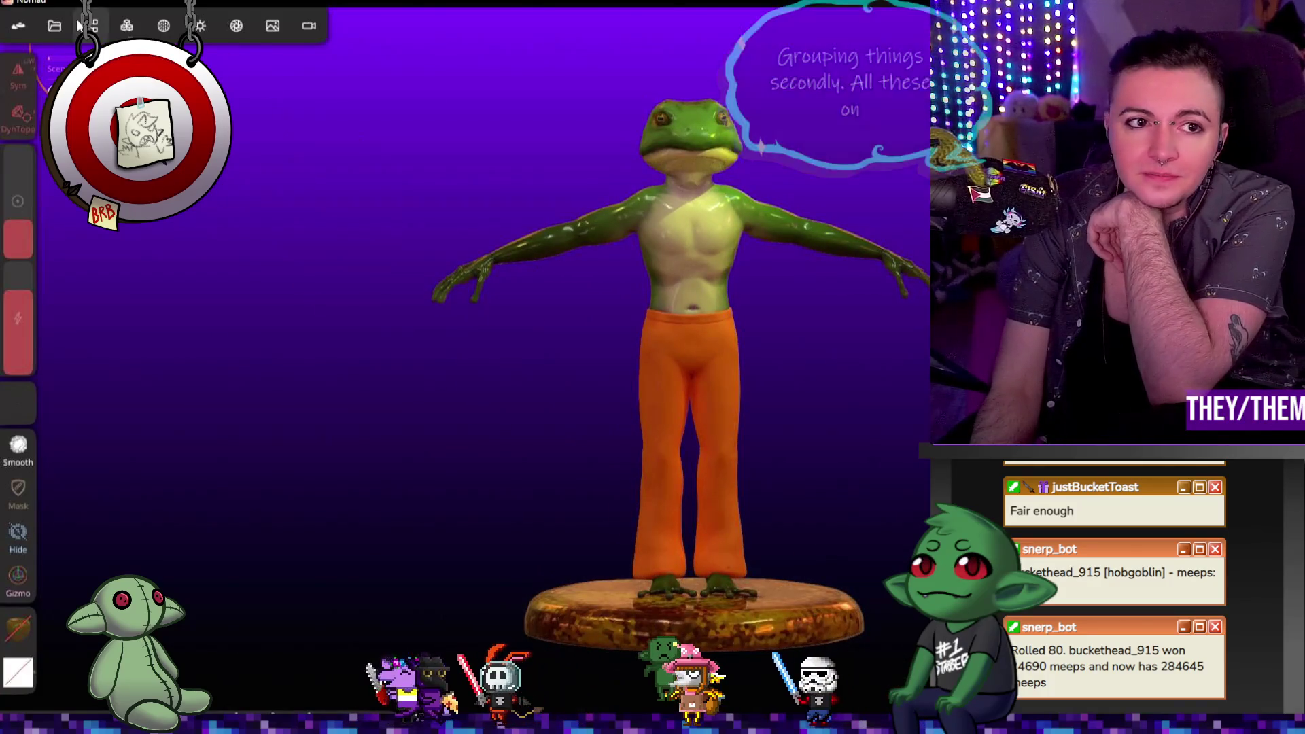
# Step: Make the top group's collar, suit top and buttons visible again, then open render settings
pyautogui.click(93, 25)
pyautogui.click(254, 211)
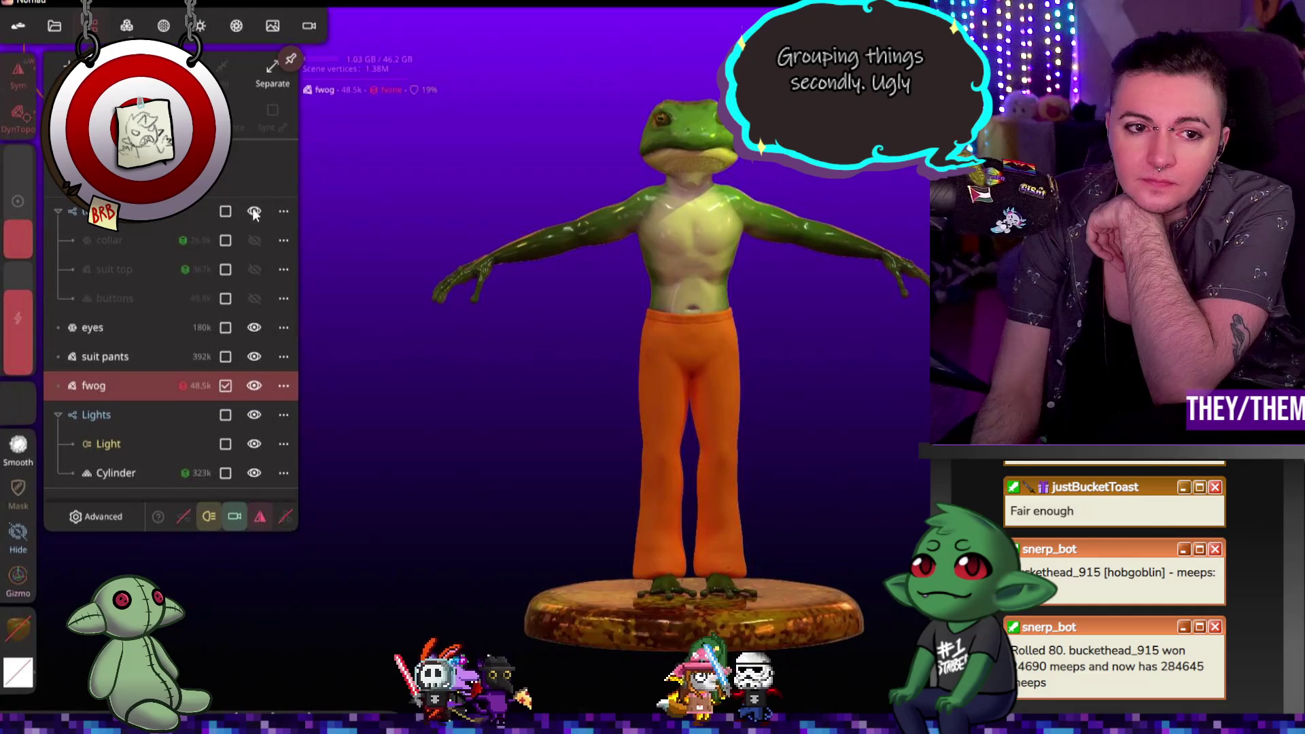
pyautogui.click(254, 241)
pyautogui.click(255, 270)
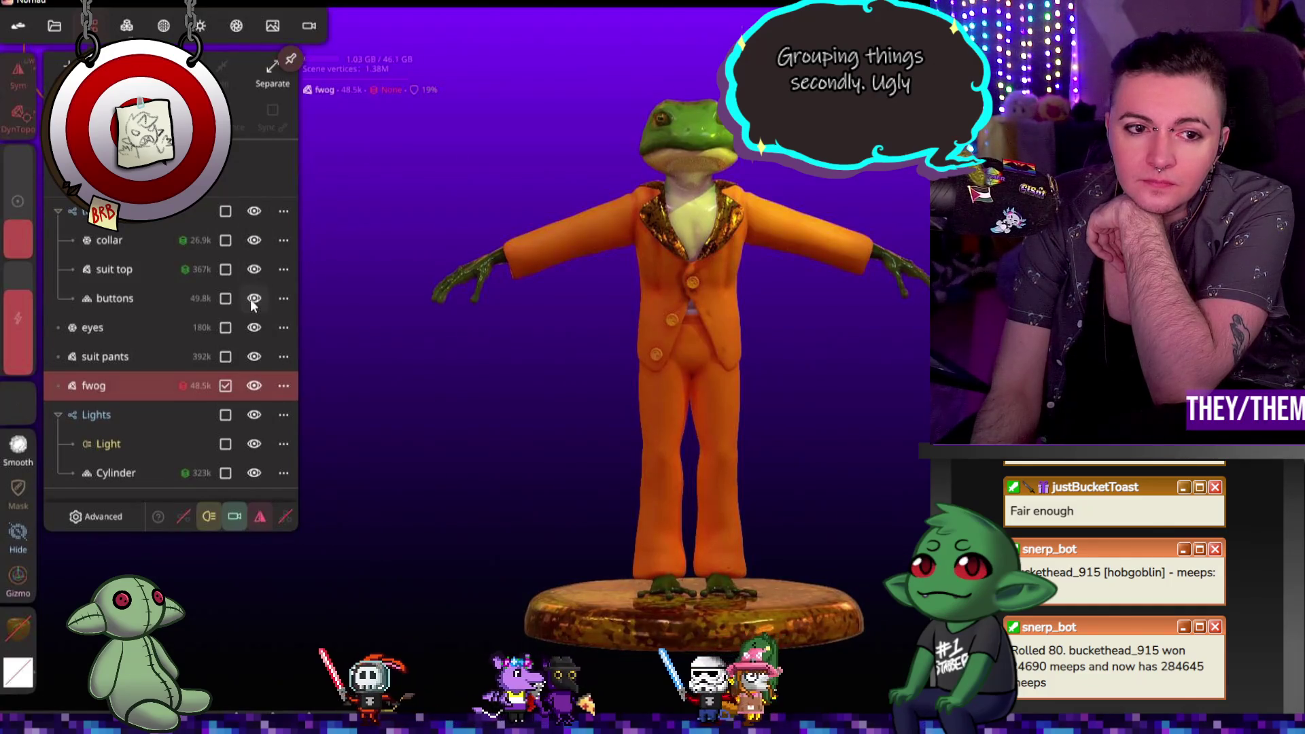
pyautogui.click(251, 299)
pyautogui.click(256, 211)
pyautogui.click(255, 210)
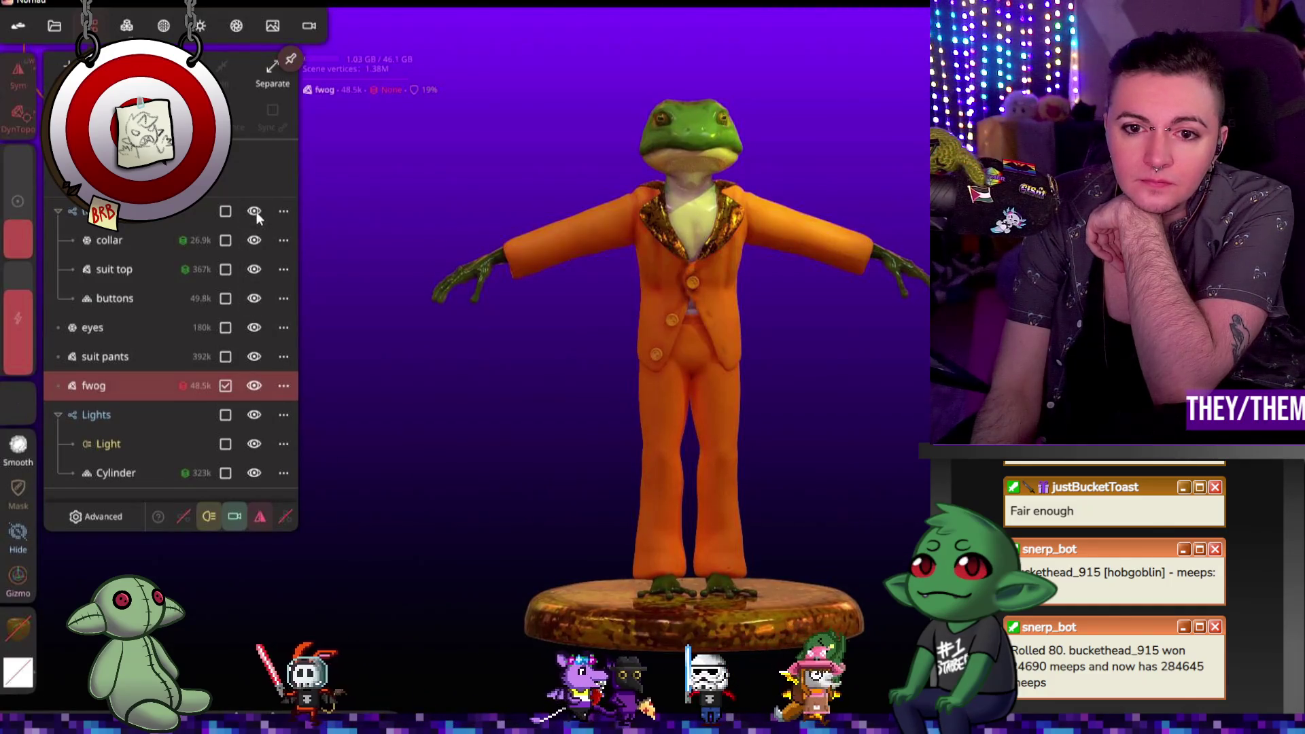
pyautogui.click(256, 211)
pyautogui.click(256, 211)
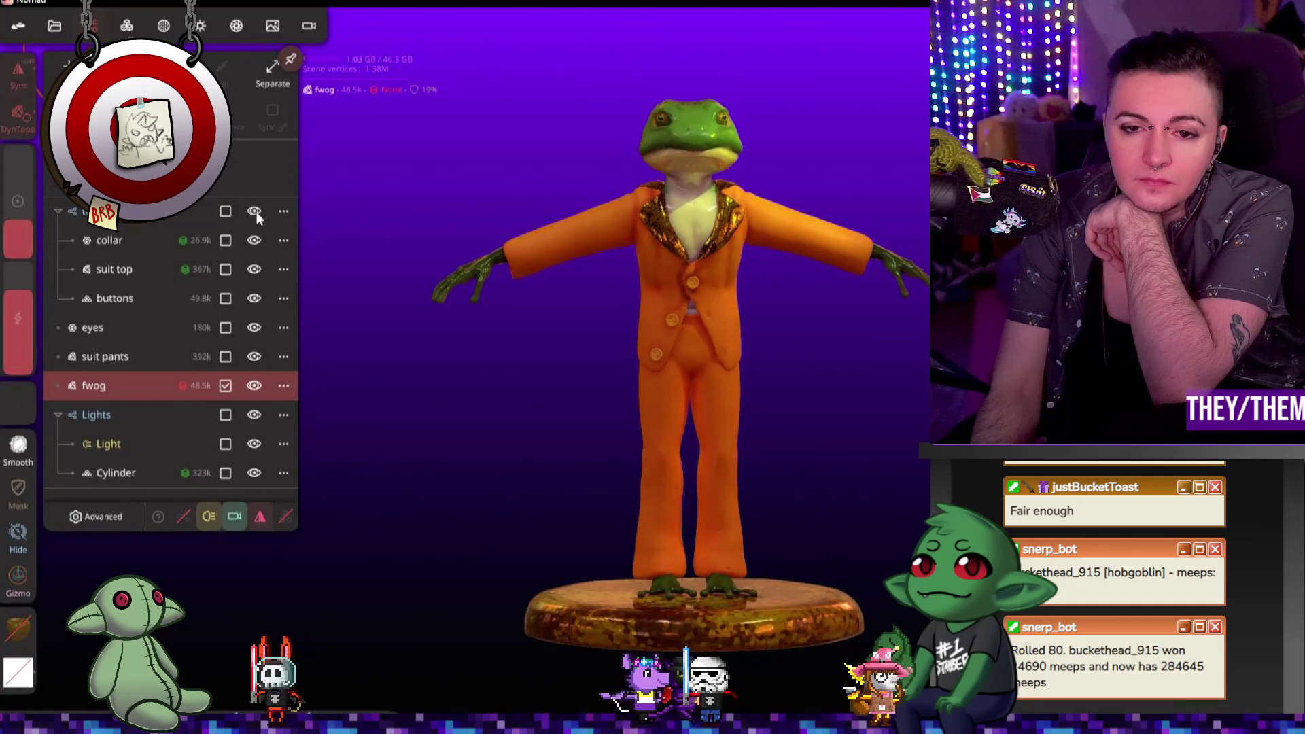
pyautogui.click(256, 210)
pyautogui.click(256, 211)
pyautogui.click(256, 211)
pyautogui.click(256, 211)
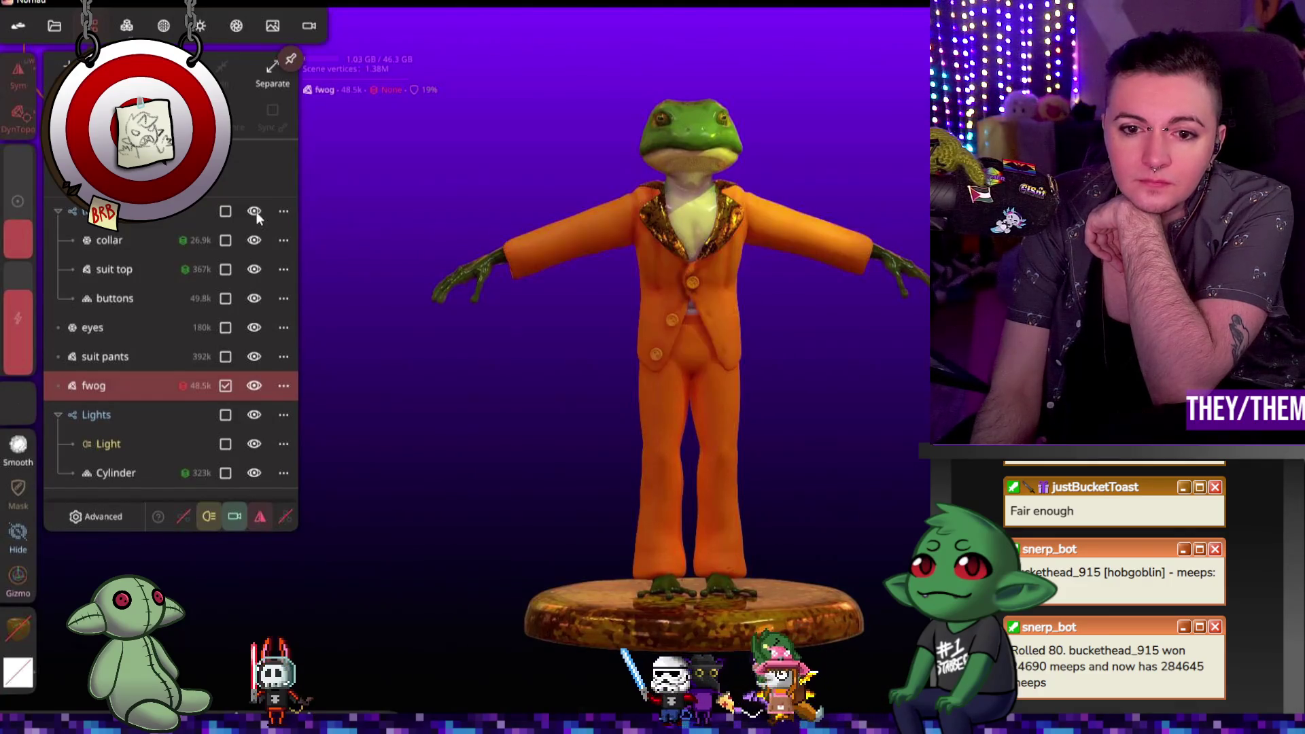
pyautogui.click(236, 25)
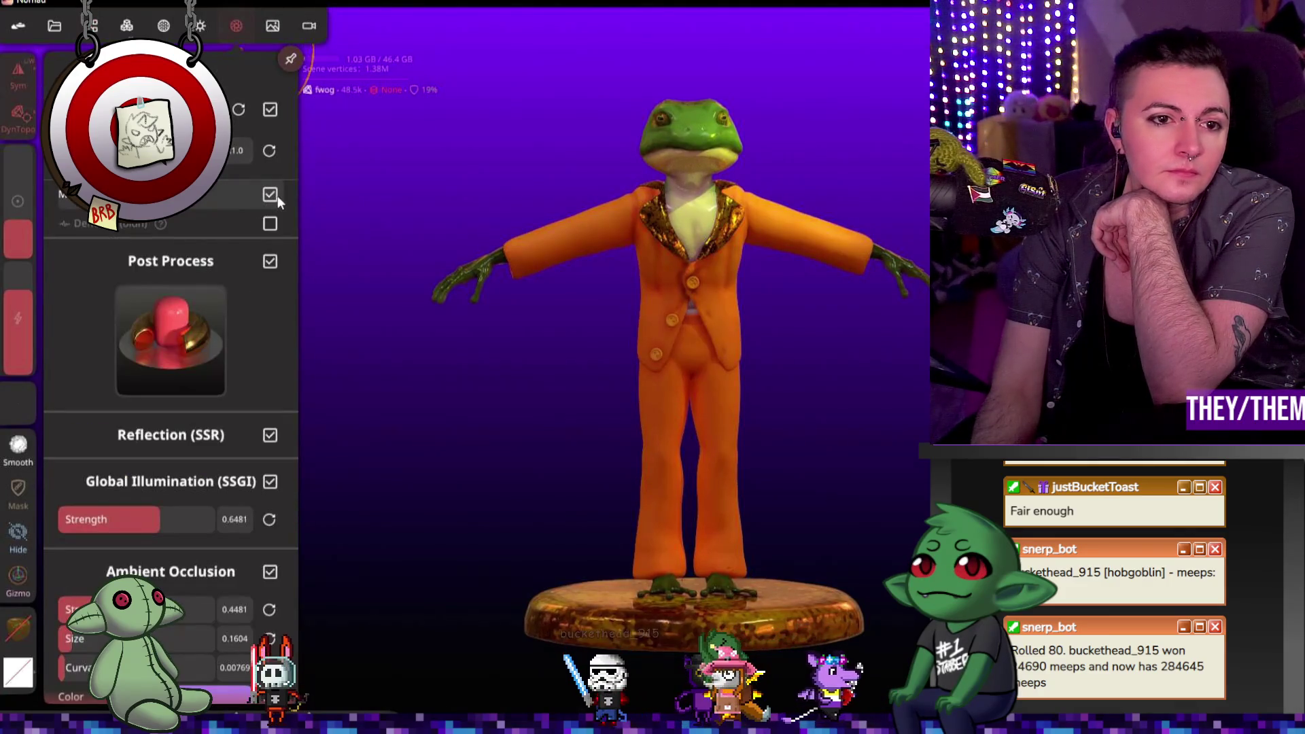
# Step: Turn off Post Process and close the render settings panel
pyautogui.click(272, 261)
pyautogui.click(403, 468)
pyautogui.moveTo(403, 469)
pyautogui.mouseDown()
pyautogui.moveTo(412, 475)
pyautogui.moveTo(353, 393)
pyautogui.moveTo(239, 414)
pyautogui.moveTo(429, 438)
pyautogui.moveTo(371, 435)
pyautogui.moveTo(393, 388)
pyautogui.moveTo(446, 387)
pyautogui.moveTo(505, 420)
pyautogui.moveTo(451, 369)
pyautogui.moveTo(264, 348)
pyautogui.moveTo(64, 357)
pyautogui.moveTo(486, 379)
pyautogui.mouseUp()
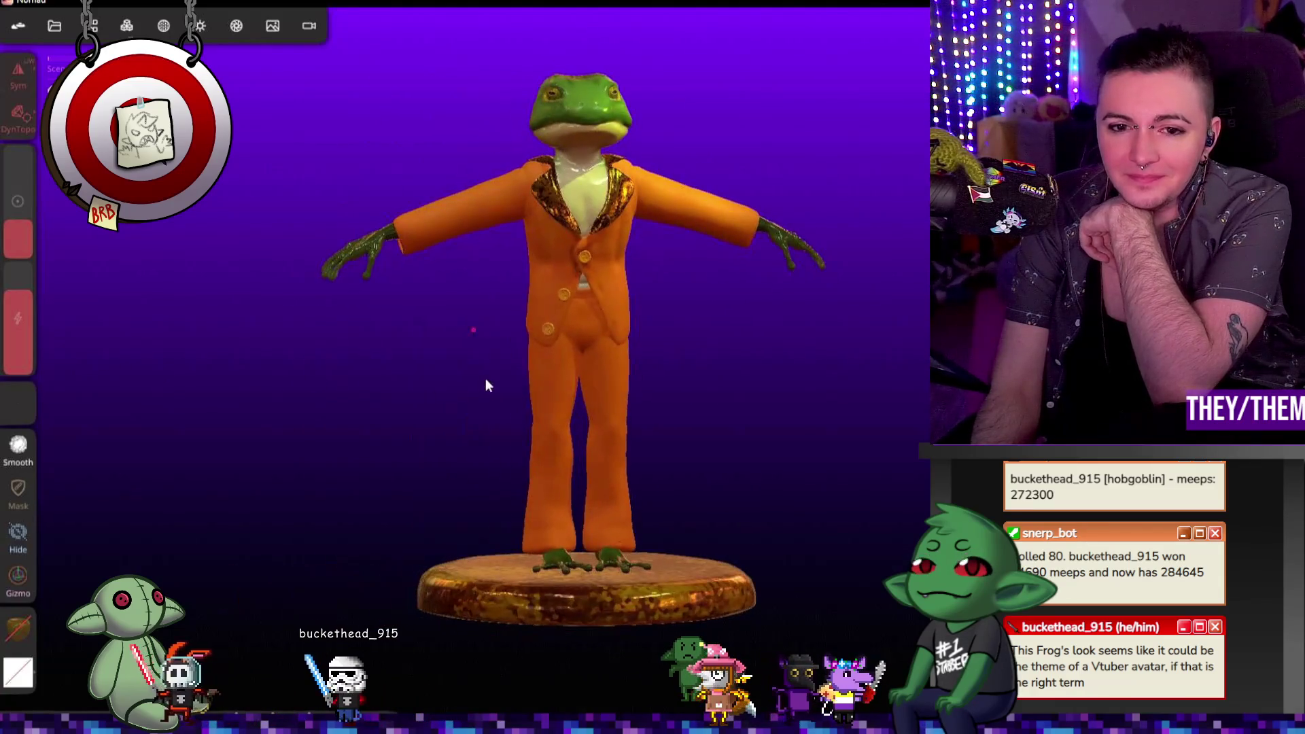
# Step: Zoom and orbit to a side view of the suited frog on its gold pedestal
pyautogui.scroll(3, 537, 353)
pyautogui.scroll(-1, 605, 388)
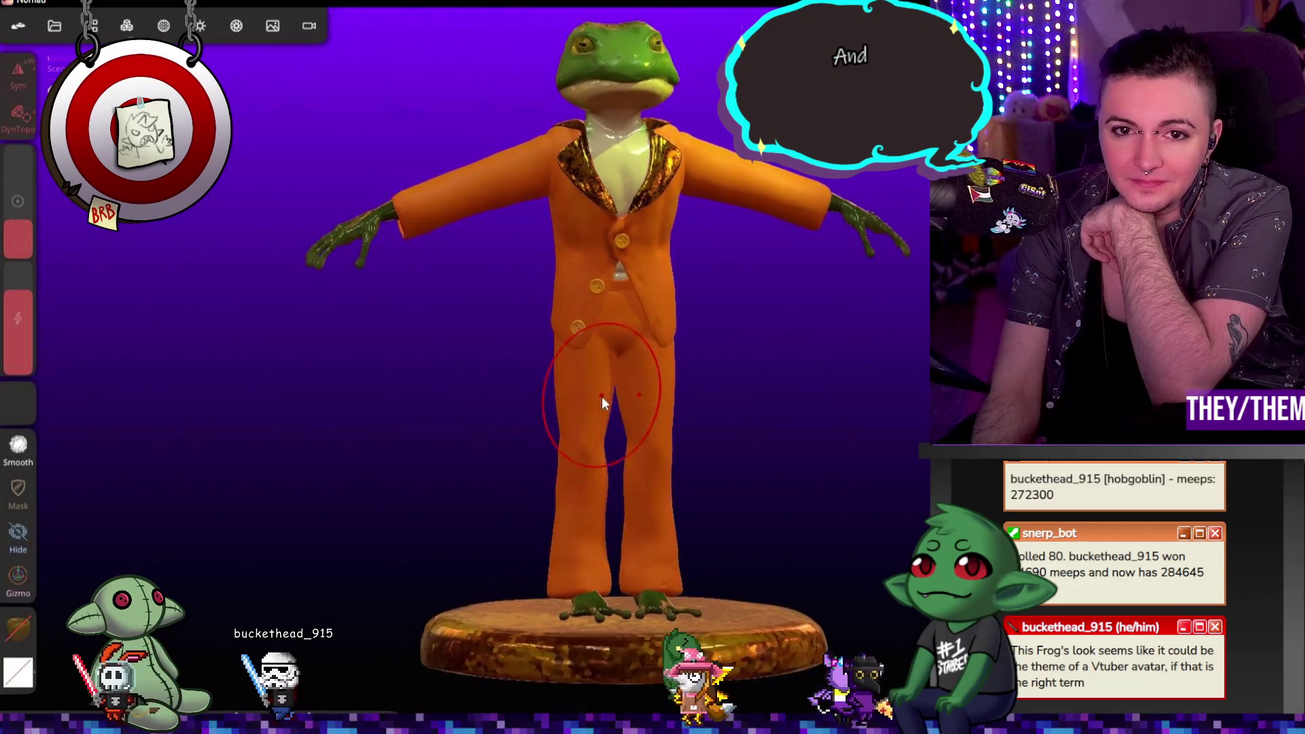
pyautogui.scroll(-3, 680, 381)
pyautogui.moveTo(691, 411)
pyautogui.mouseDown()
pyautogui.moveTo(478, 419)
pyautogui.moveTo(368, 406)
pyautogui.moveTo(635, 402)
pyautogui.mouseUp()
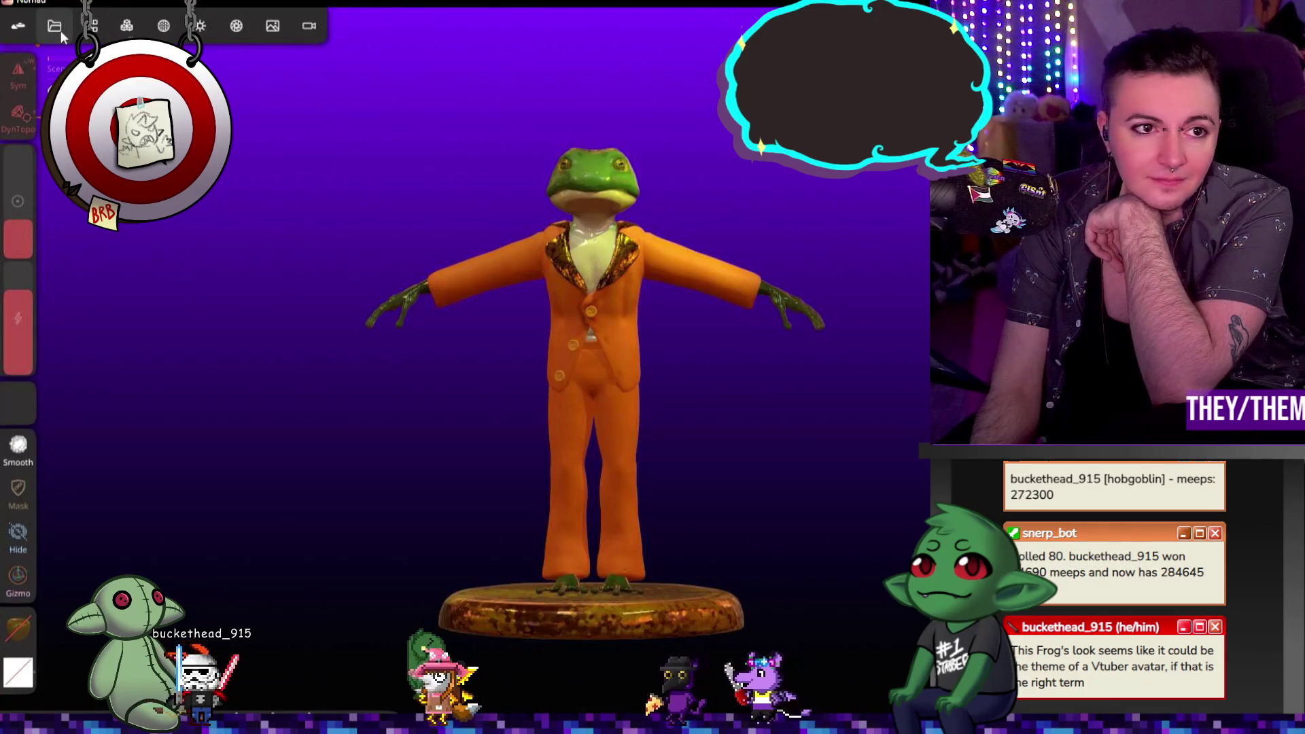
# Step: Save the finished frog scene from the File panel, confirming with Yes
pyautogui.click(55, 27)
pyautogui.click(110, 340)
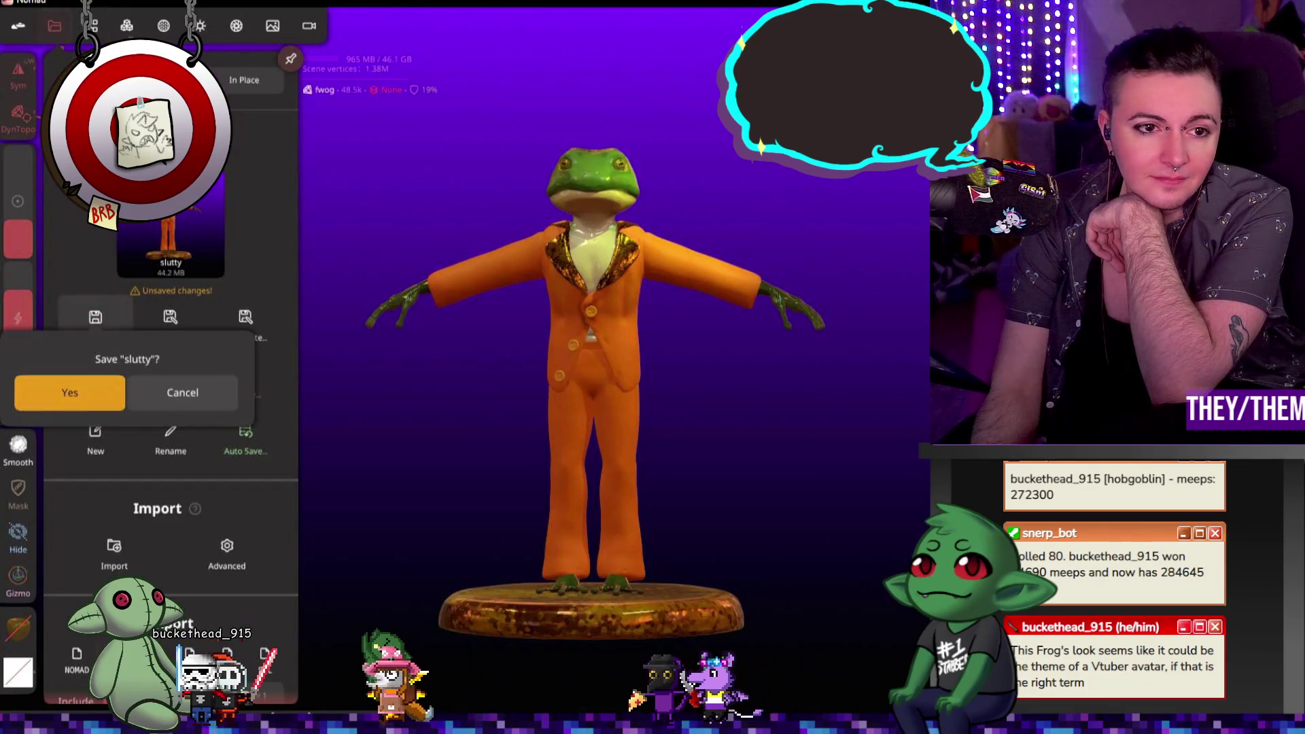
pyautogui.click(69, 397)
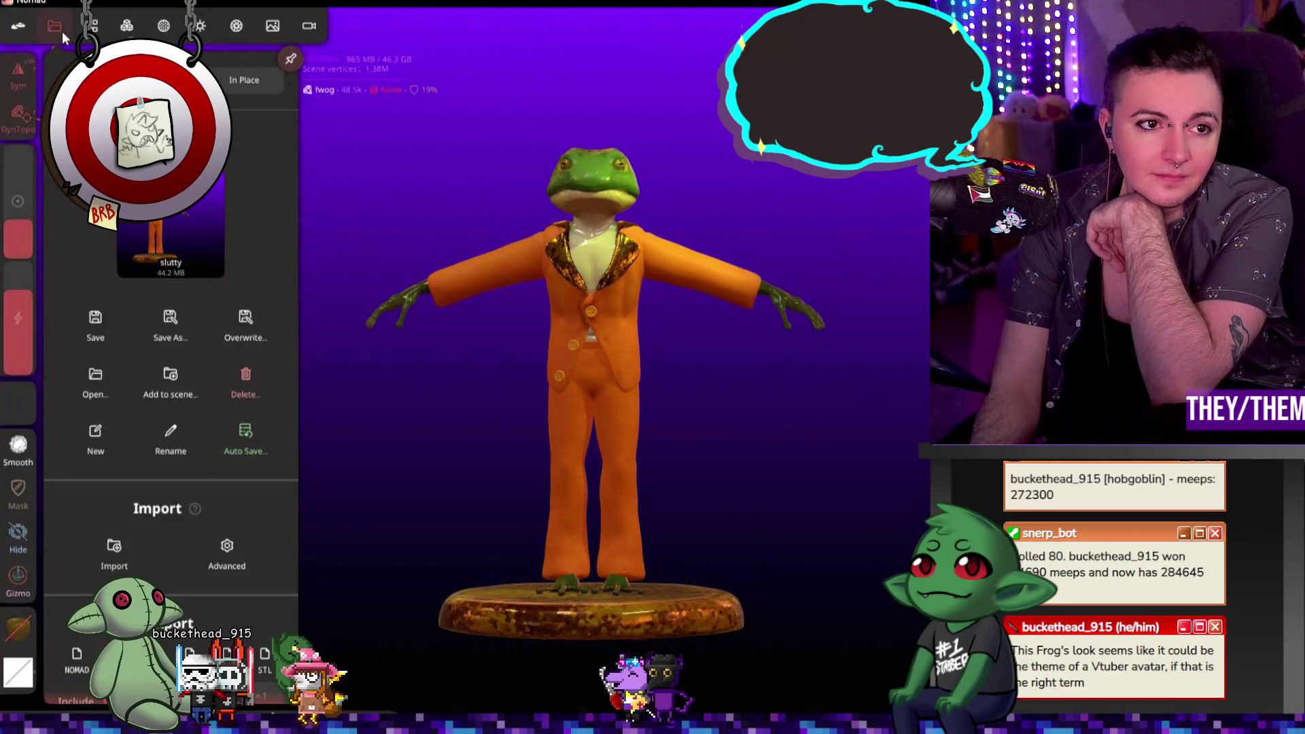
# Step: Start a new scene with only a default sphere, then reveal the Windows desktop
pyautogui.click(100, 438)
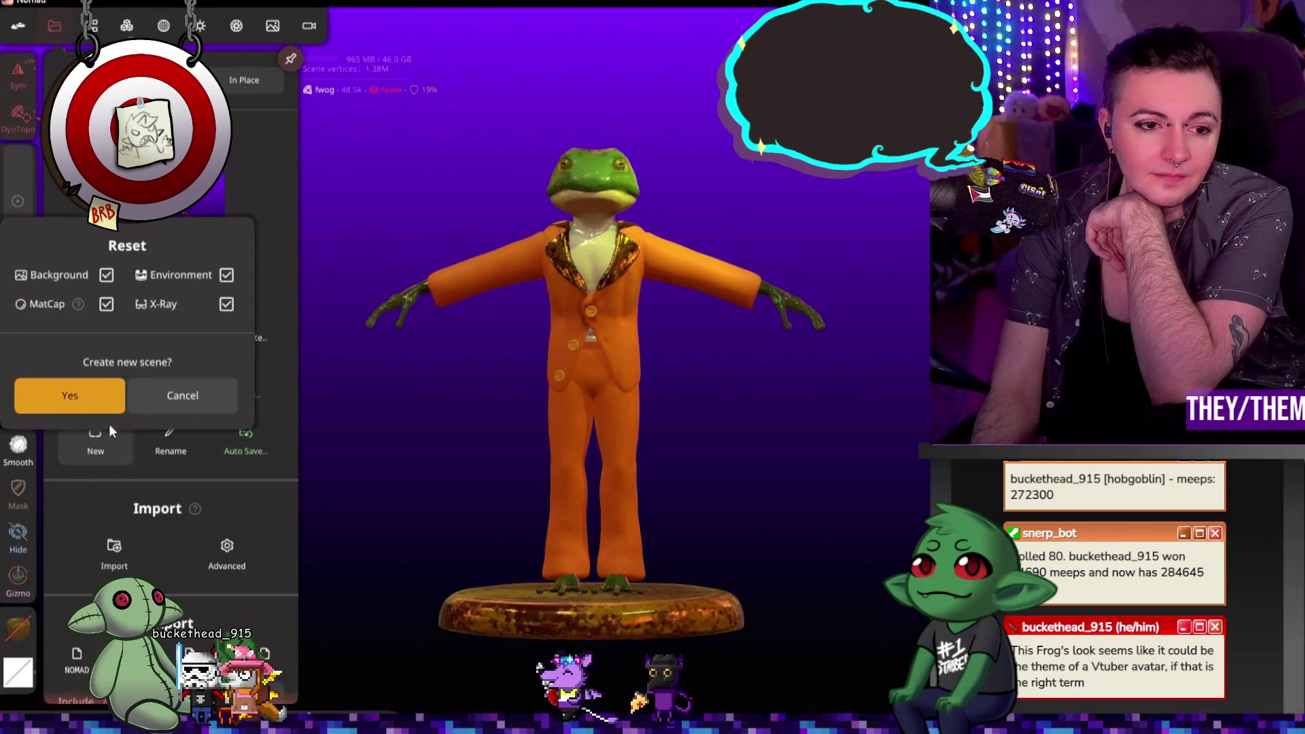
pyautogui.click(87, 398)
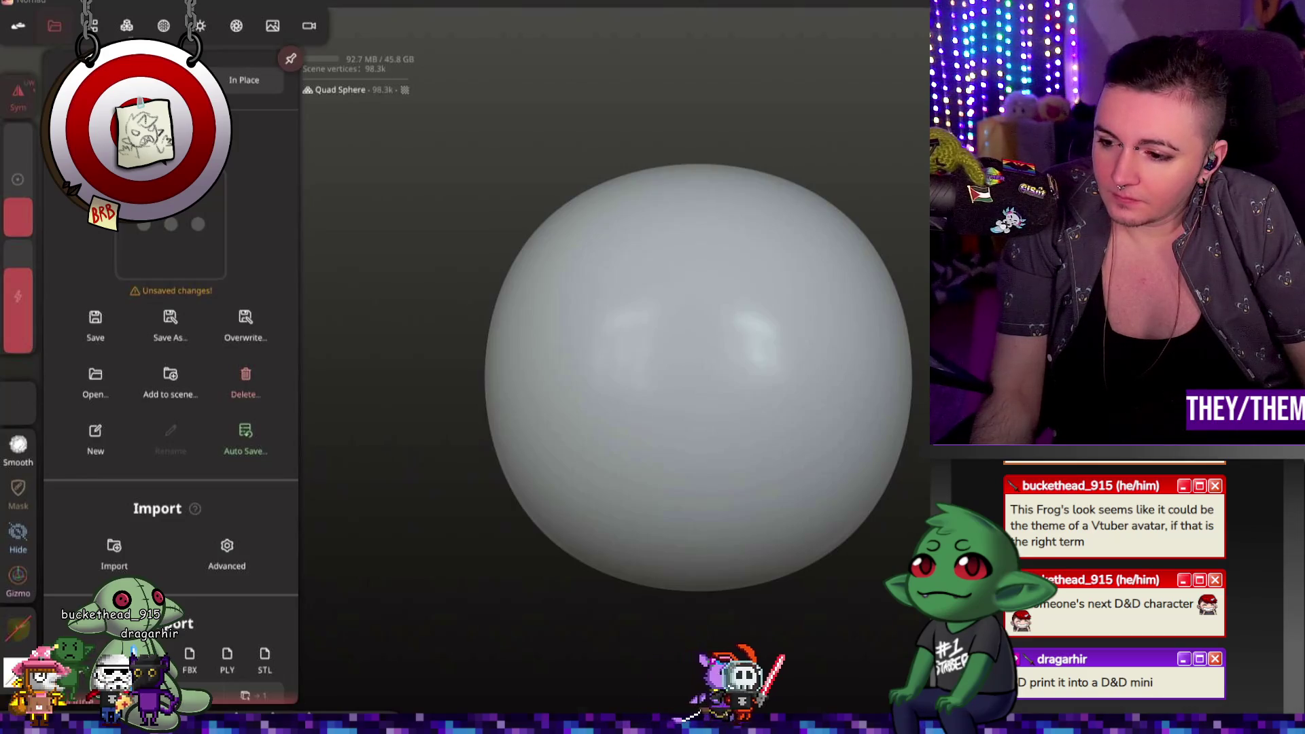
pyautogui.press('super+d')
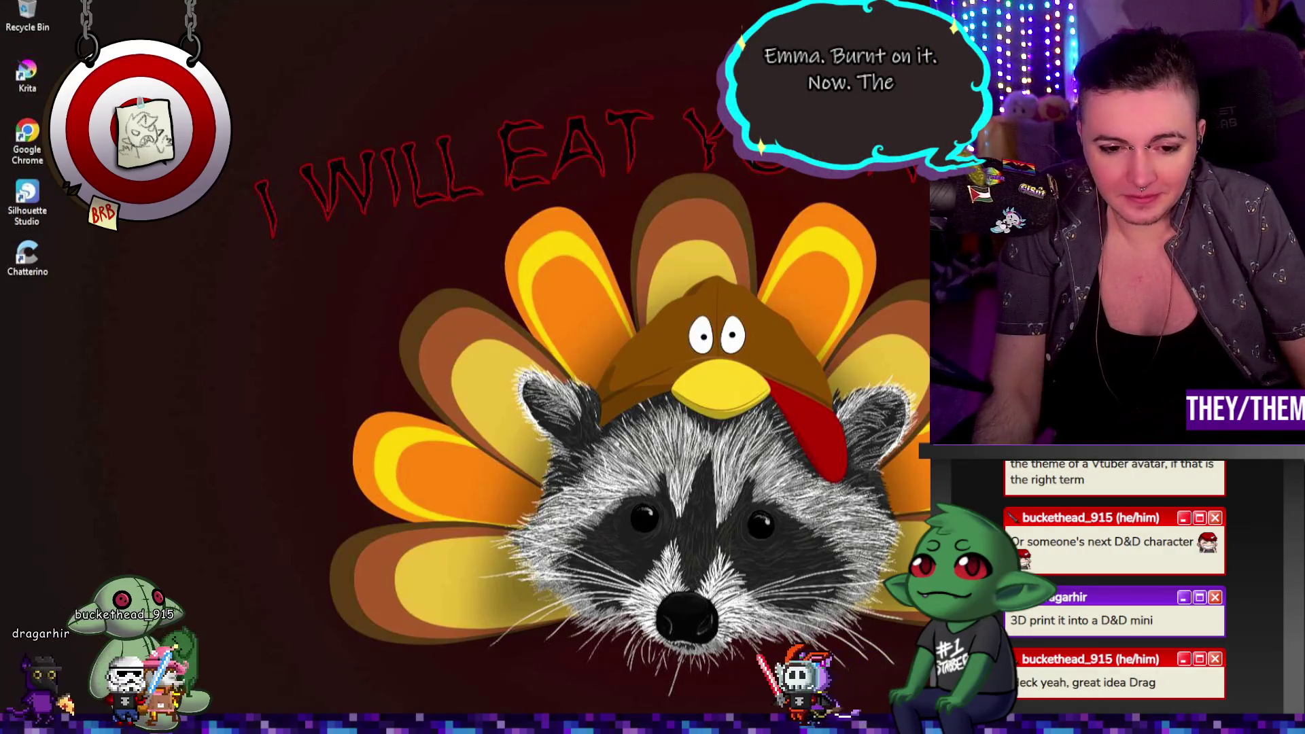
# Step: Switch to Steam and show its Library home page
pyautogui.hotkey('alt', 'Tab')
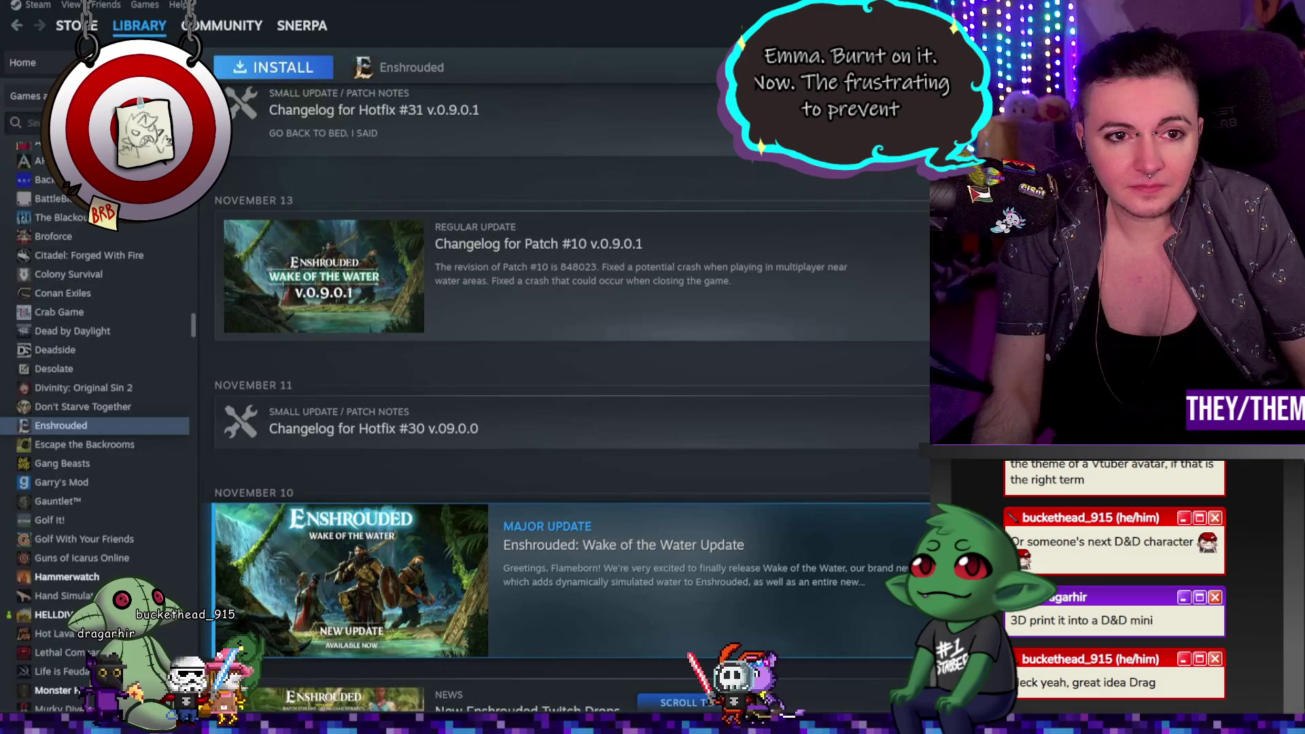
pyautogui.click(22, 62)
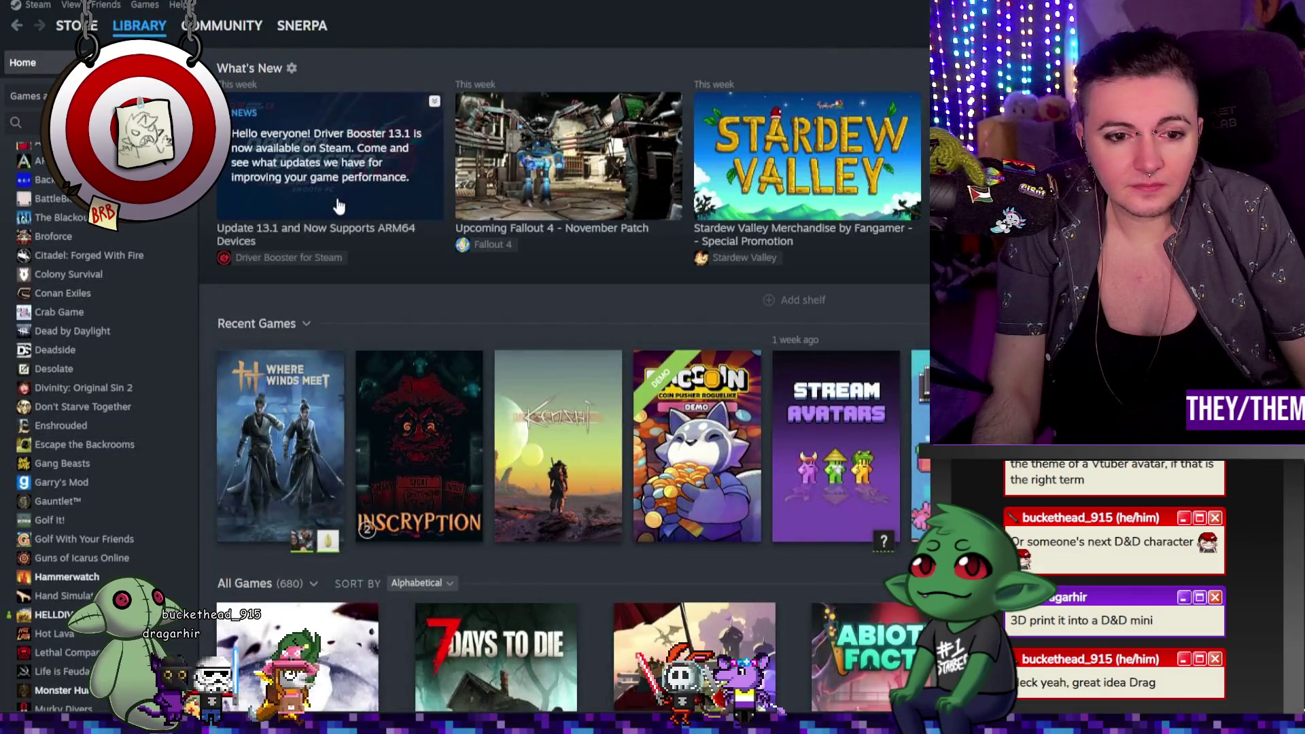